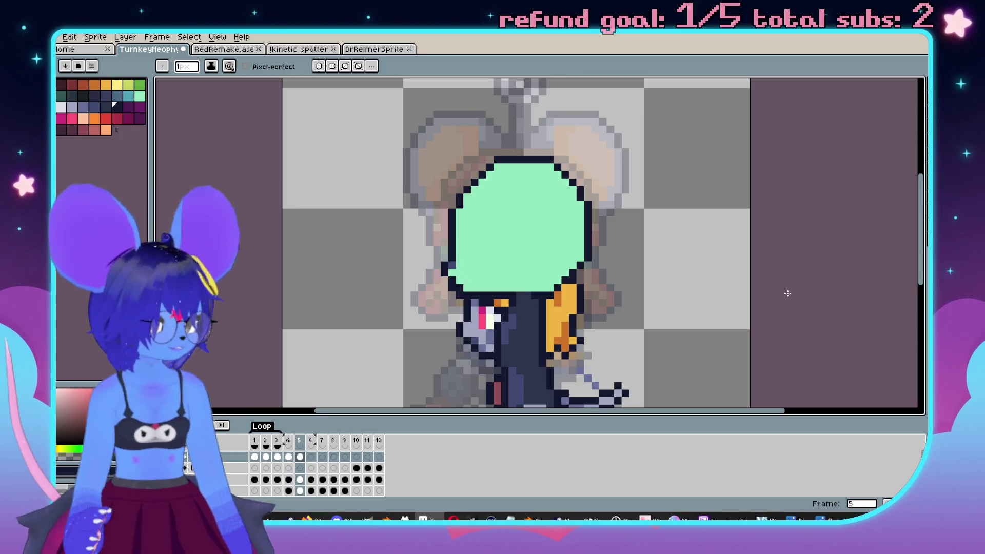
Bring the sprite's body into view and flip between frames 4 and 5 to compare the face.
scroll(624, 264, down, 3)
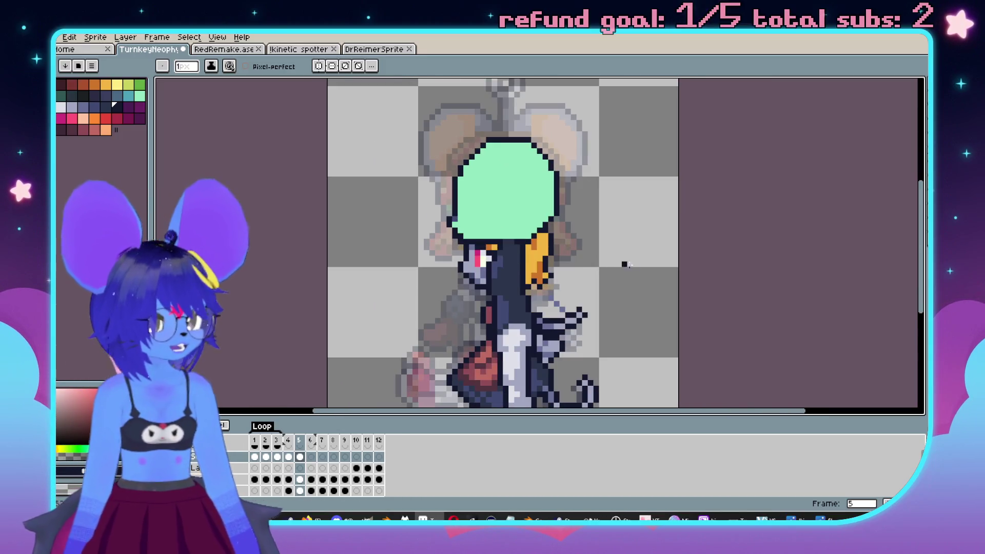
mouse_move(630, 215)
mouse_down()
mouse_move(690, 210)
mouse_move(654, 202)
mouse_up()
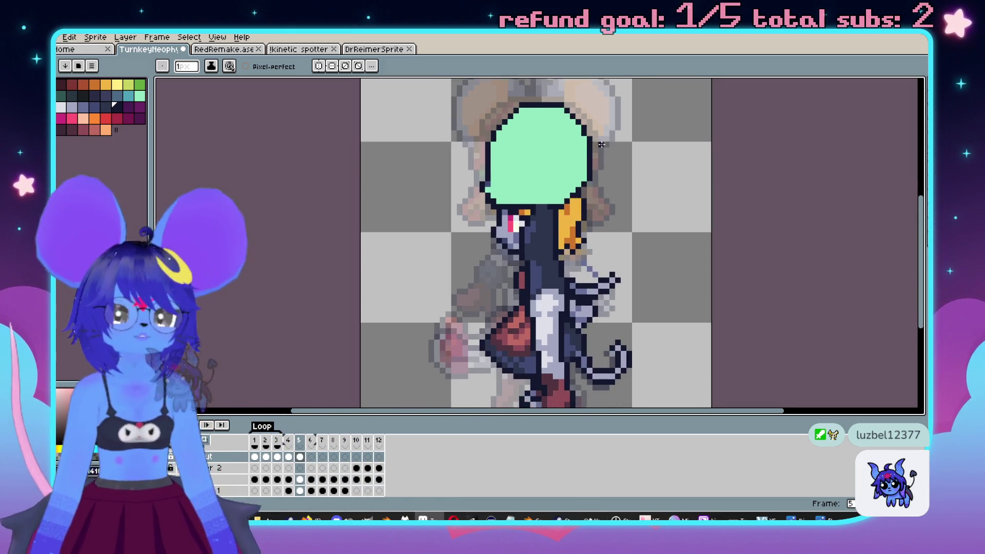
scroll(606, 161, down, 2)
scroll(597, 185, up, 4)
scroll(595, 194, down, 1)
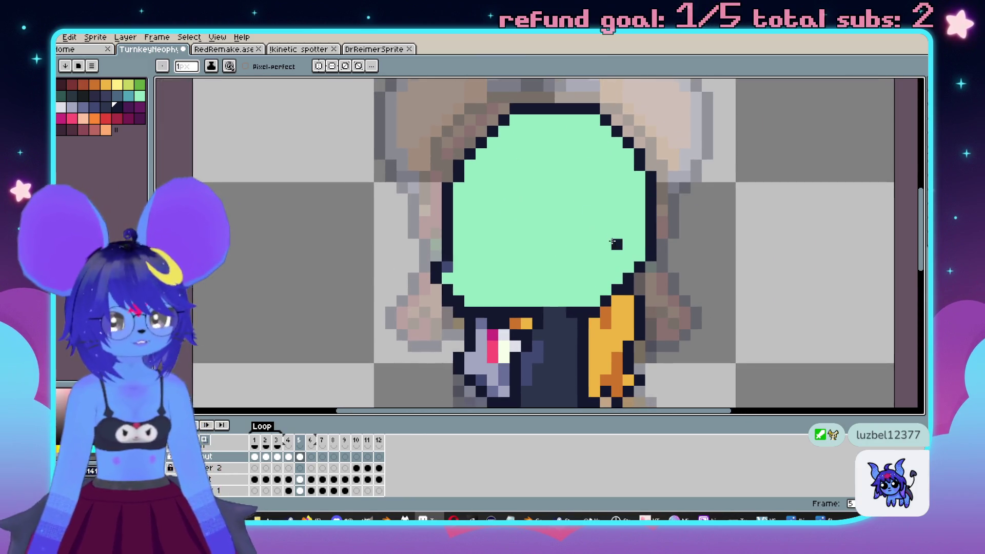
scroll(437, 255, down, 1)
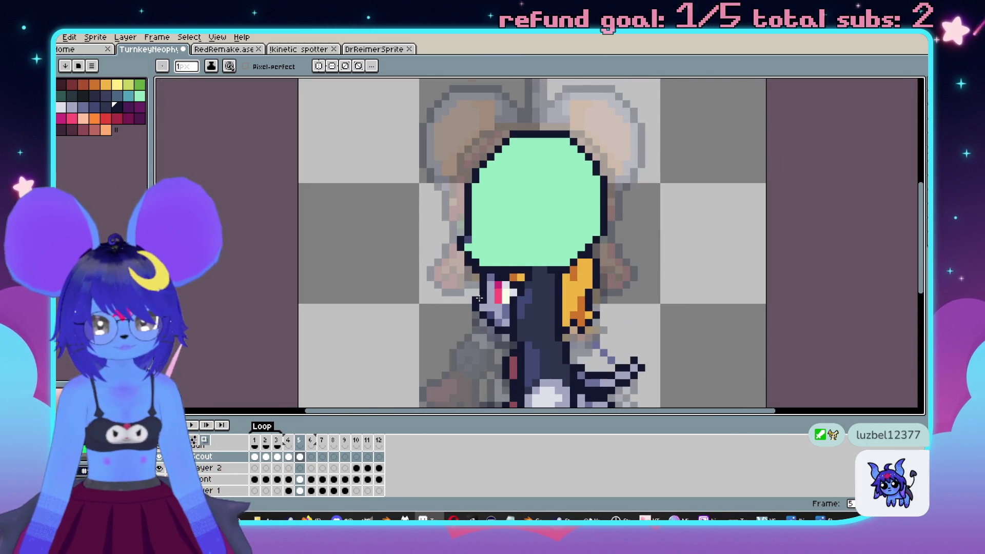
scroll(482, 298, up, 2)
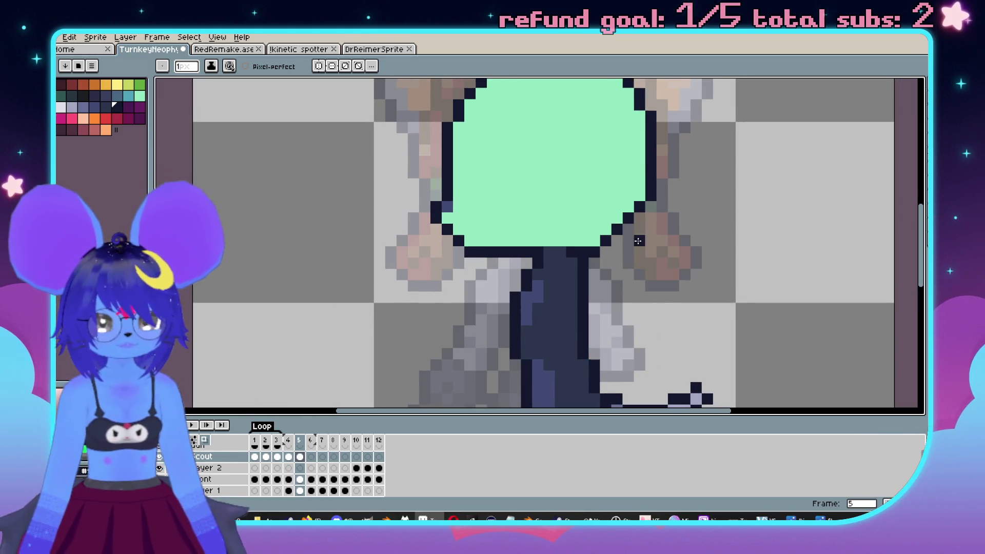
key(Left)
scroll(641, 242, down, 1)
key(Right)
key(Left)
key(Right)
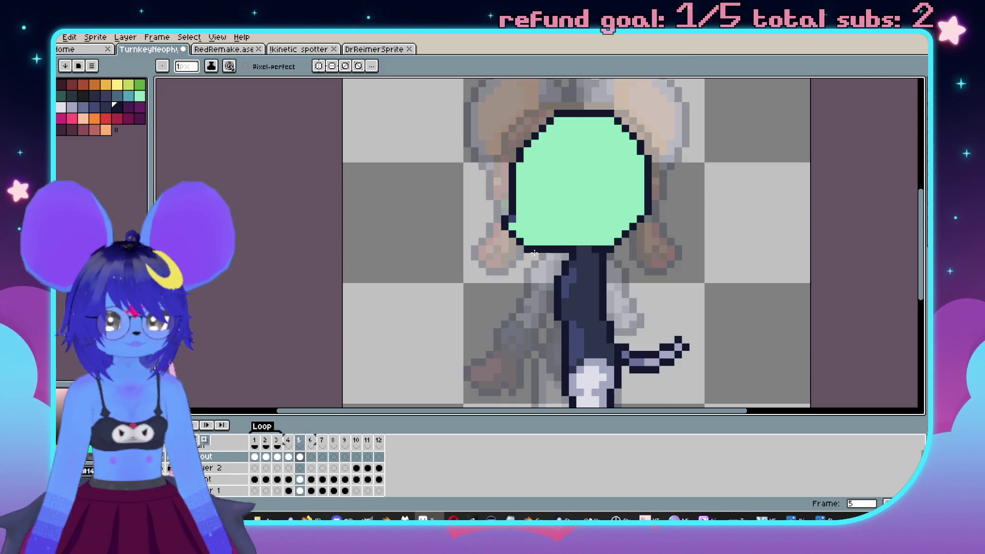
Paste the reworked hair and eye art below the green head, compare it, keep it, then step back toward frame 2.
key(ctrl+v)
key(ctrl+z)
key(ctrl+y)
key(ctrl+z)
click(159, 456)
click(159, 457)
key(ctrl+y)
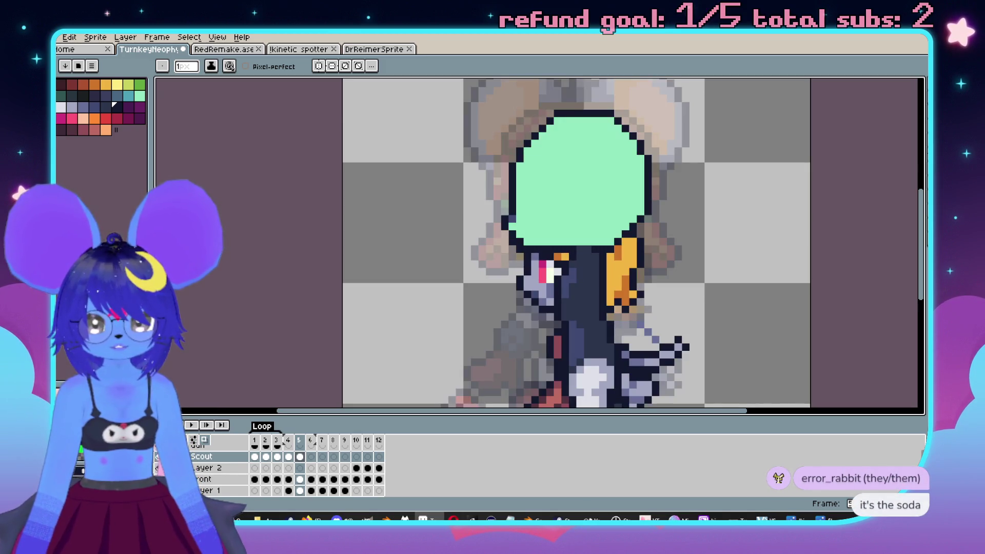
key(Left)
key(Left)
key(Left)
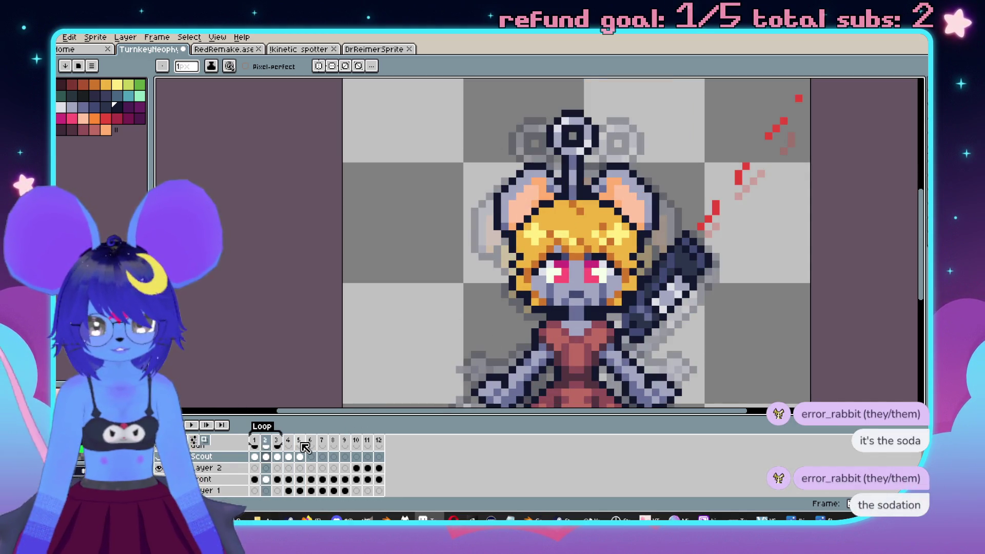
Switch through frames 5, 2 and 4, then back to 5, centred on the head profile.
click(301, 441)
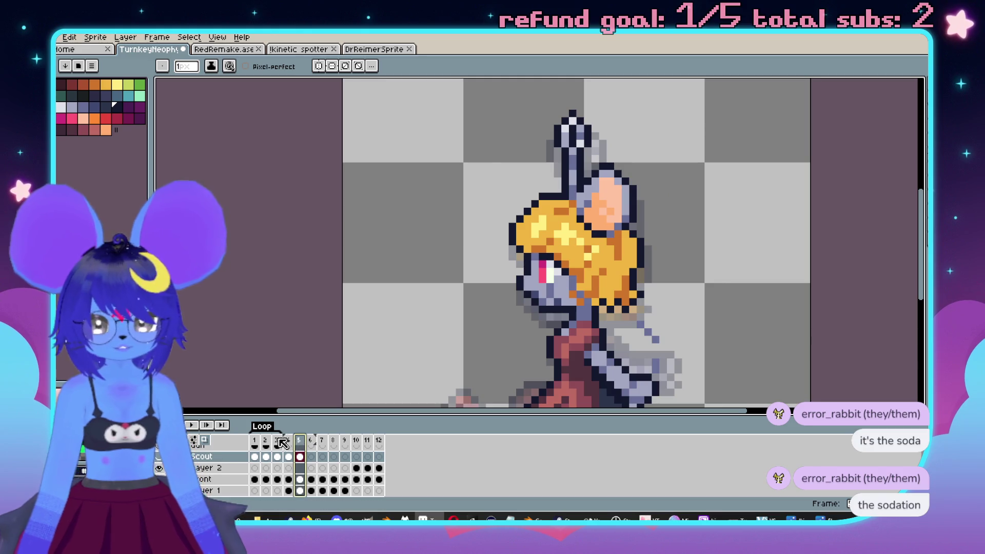
scroll(672, 305, up, 2)
drag(506, 315, 605, 272)
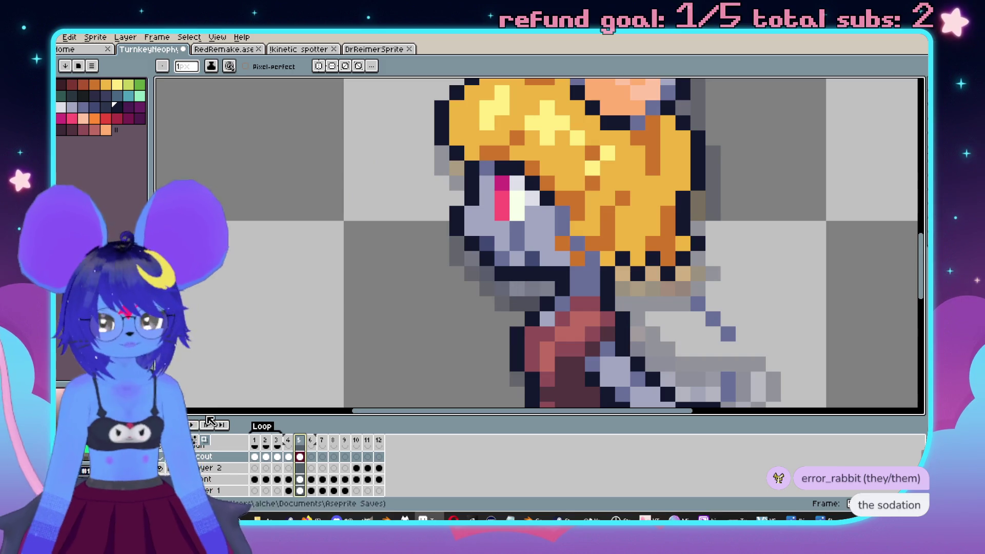
click(267, 441)
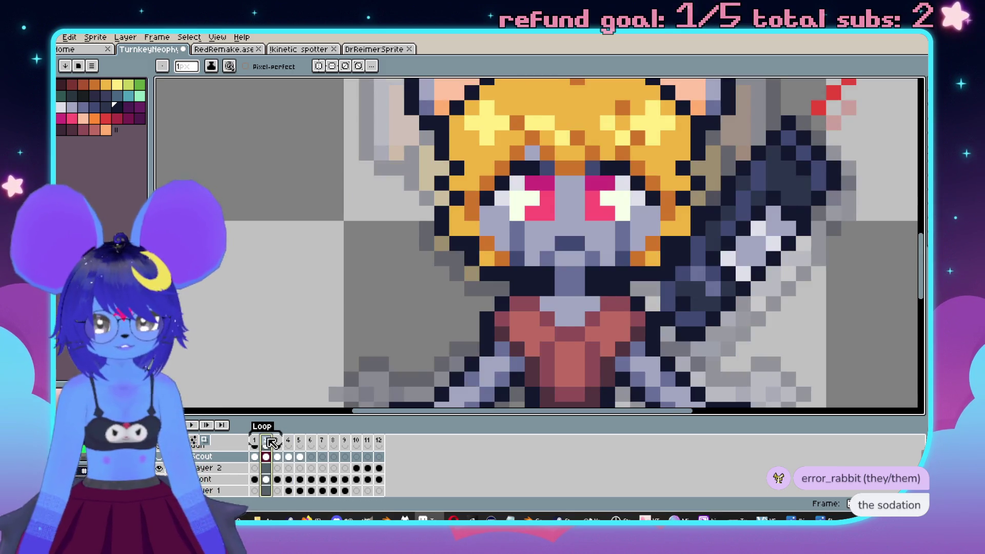
click(290, 441)
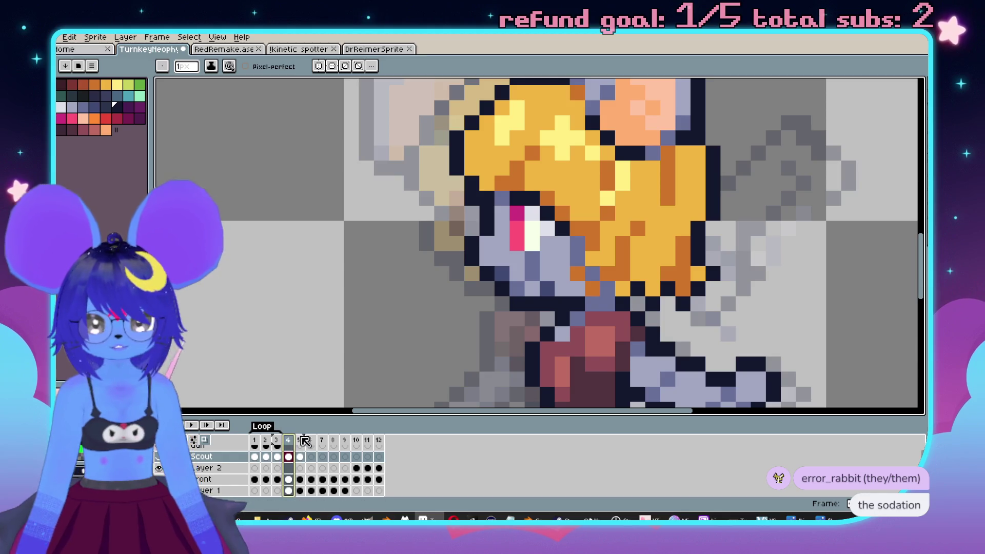
click(299, 441)
scroll(404, 256, down, 3)
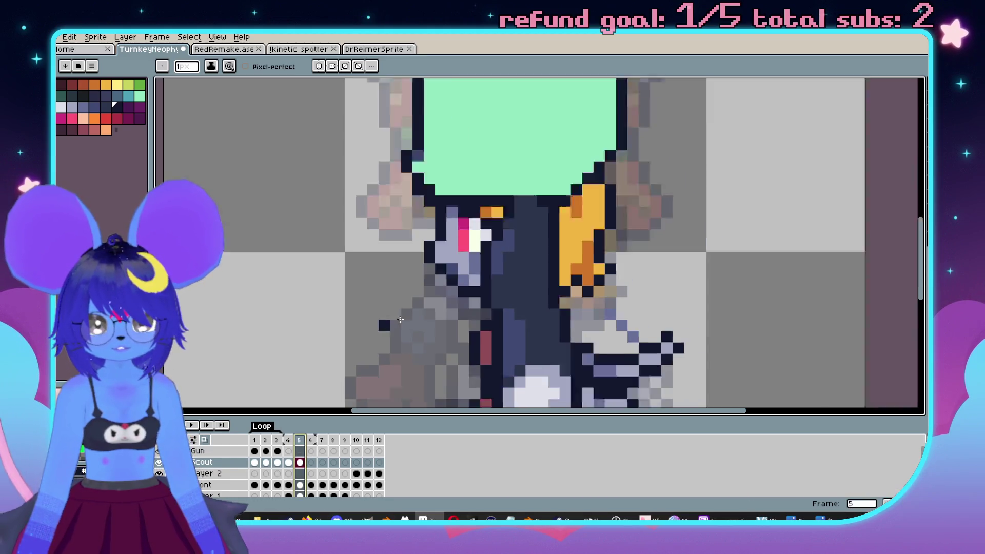
Undo the orange and pink details, then move the helmet's left edge one pixel right.
scroll(404, 257, up, 1)
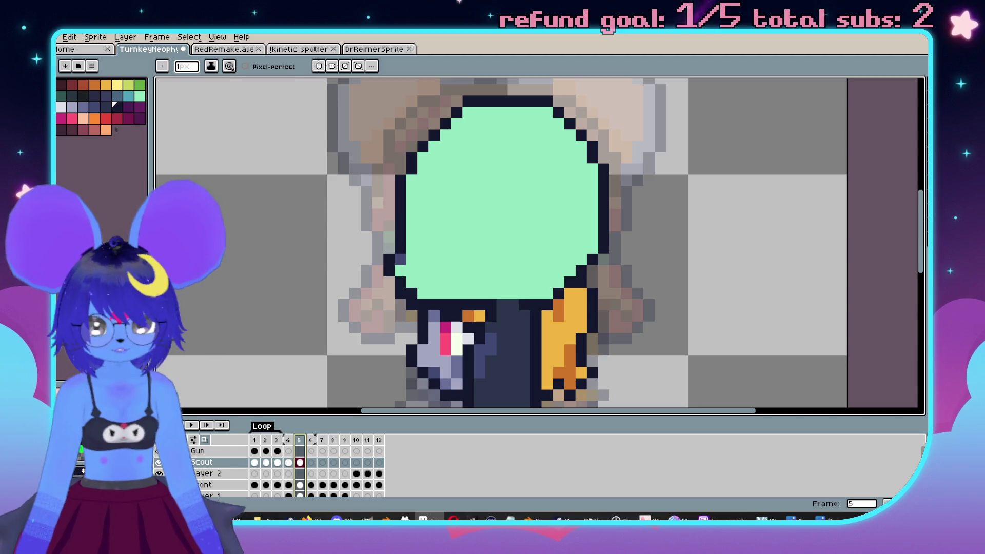
key(ctrl+z)
mouse_move(393, 134)
mouse_down()
mouse_move(352, 159)
mouse_move(416, 349)
mouse_up()
key(m)
key(Right)
key(ctrl+d)
Toggle the blonde mouse reference layer on and off to compare, leaving it hidden.
scroll(364, 235, down, 2)
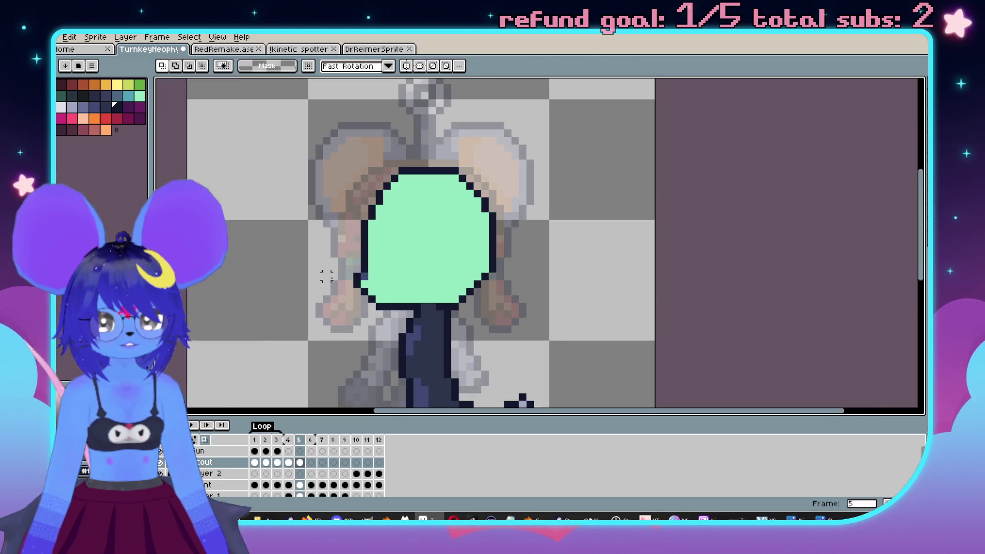
scroll(365, 235, up, 2)
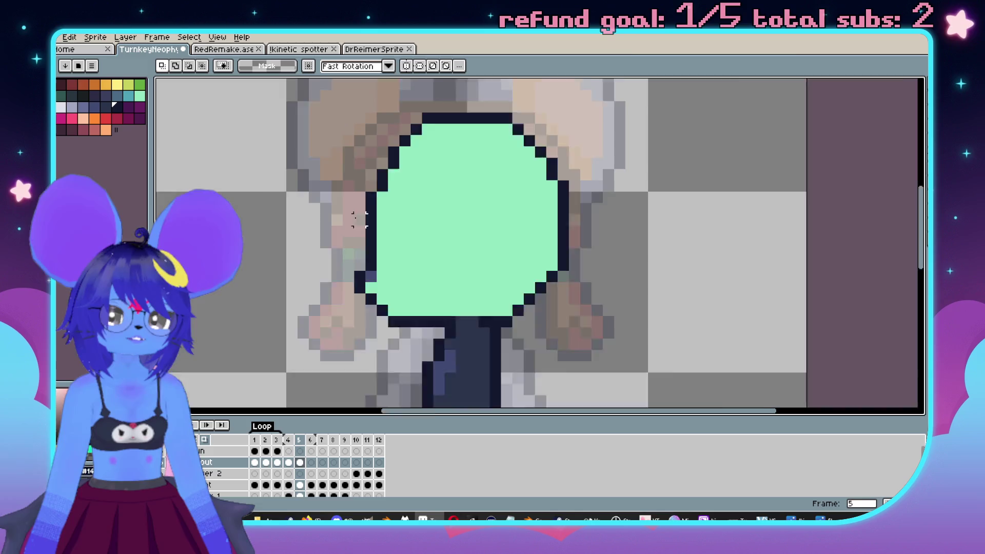
scroll(264, 354, down, 2)
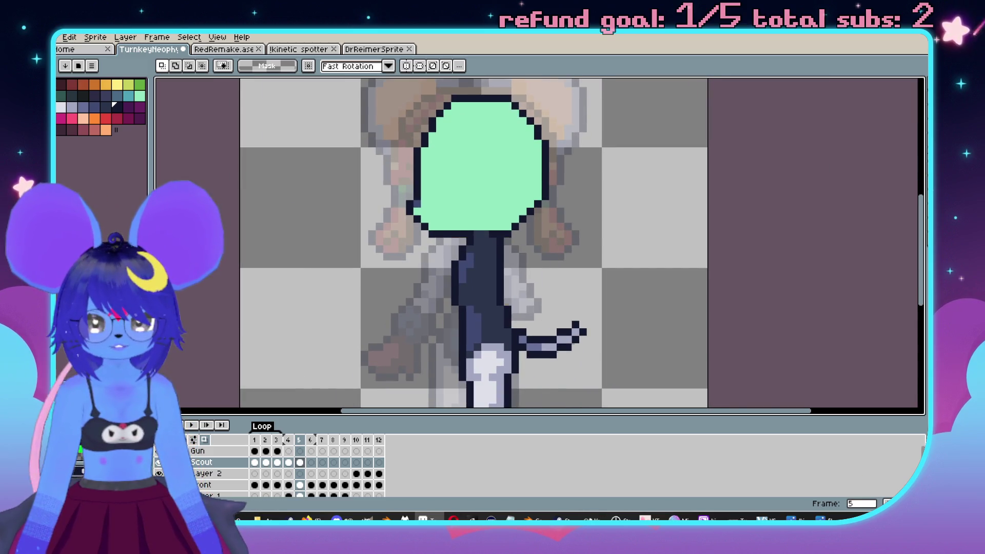
click(160, 469)
click(161, 469)
click(163, 470)
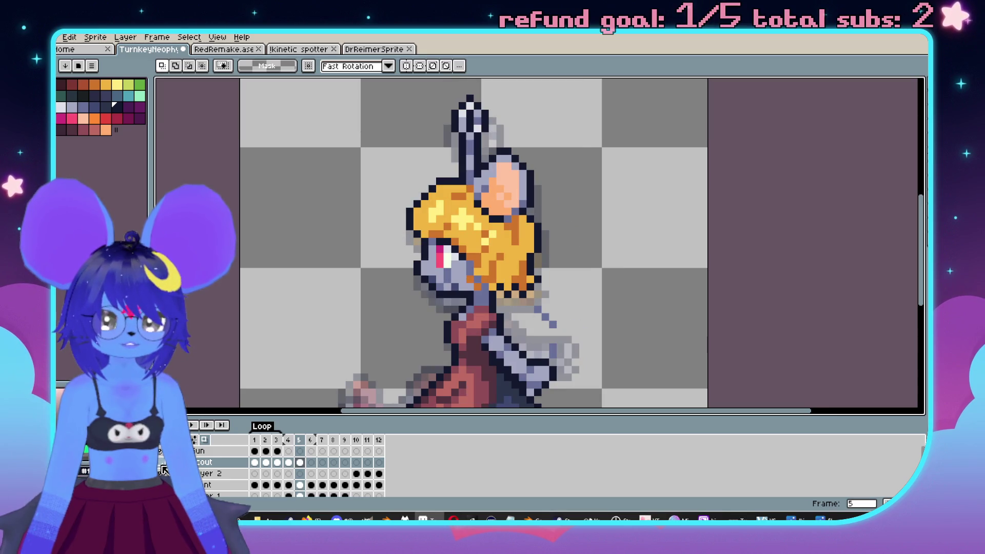
click(160, 469)
scroll(354, 353, up, 2)
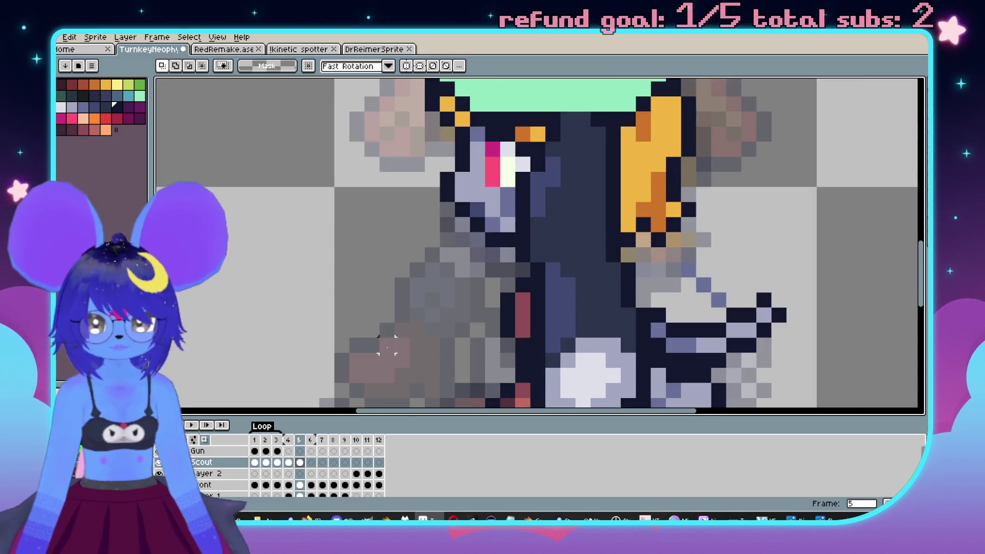
Pencil blue-grey pixels along the helmet's lower-left outline in a colour sampled from the sprite.
key(b)
scroll(461, 247, up, 2)
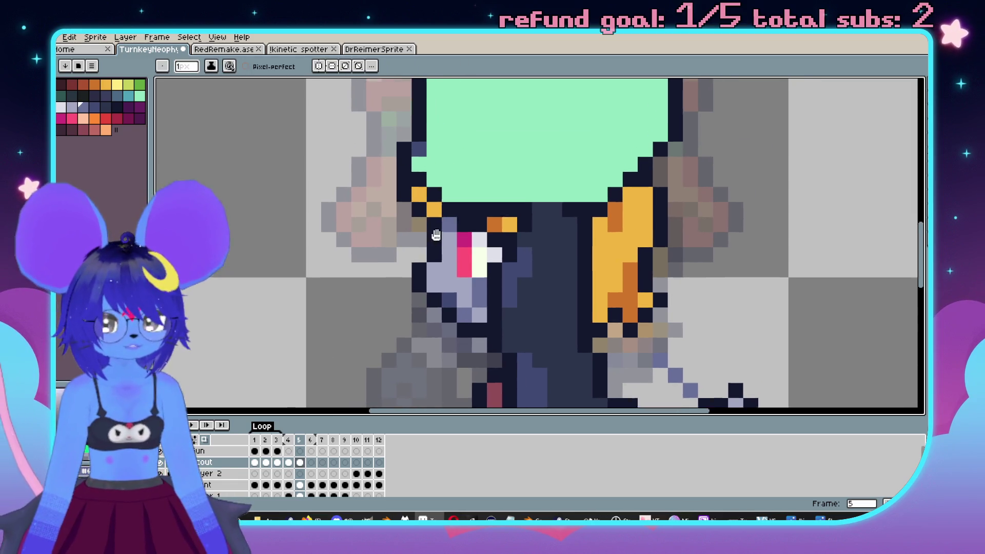
click(453, 289)
alt+click(438, 213)
click(423, 198)
click(454, 199)
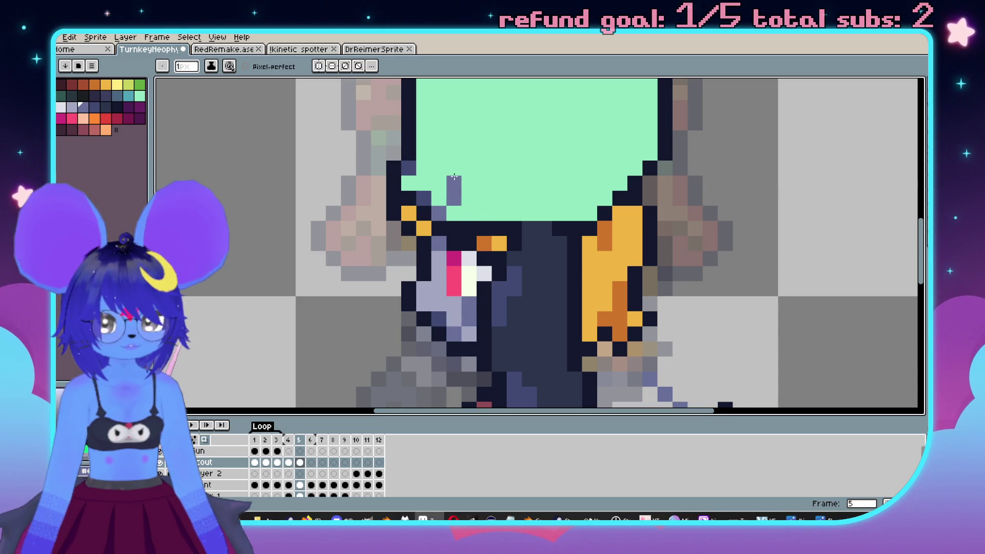
click(454, 184)
scroll(454, 183, down, 3)
scroll(454, 183, up, 2)
Check the neighbouring frame, then add another pixel in a newly sampled colour.
key(Right)
key(Left)
alt+click(456, 294)
click(457, 200)
scroll(502, 194, down, 2)
drag(502, 194, 481, 274)
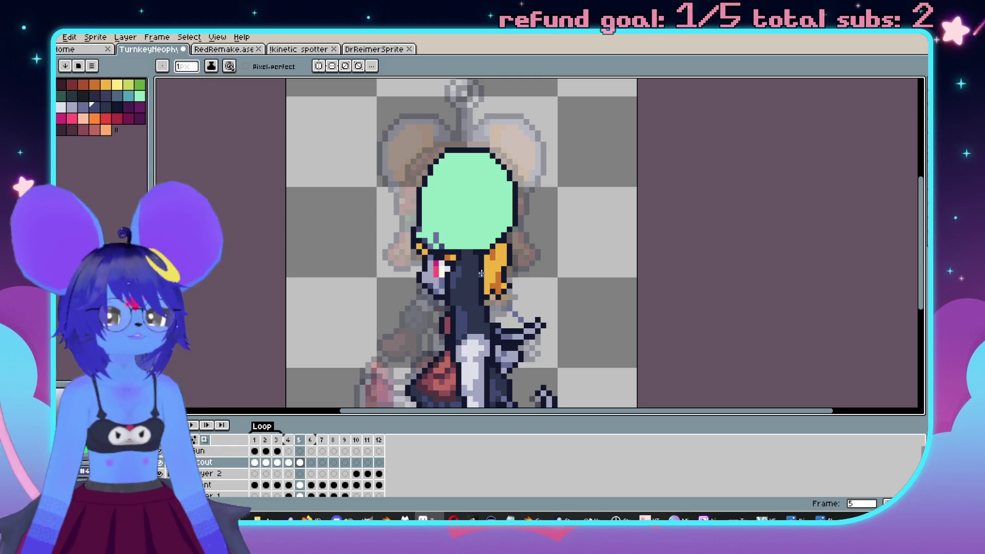
scroll(481, 273, up, 2)
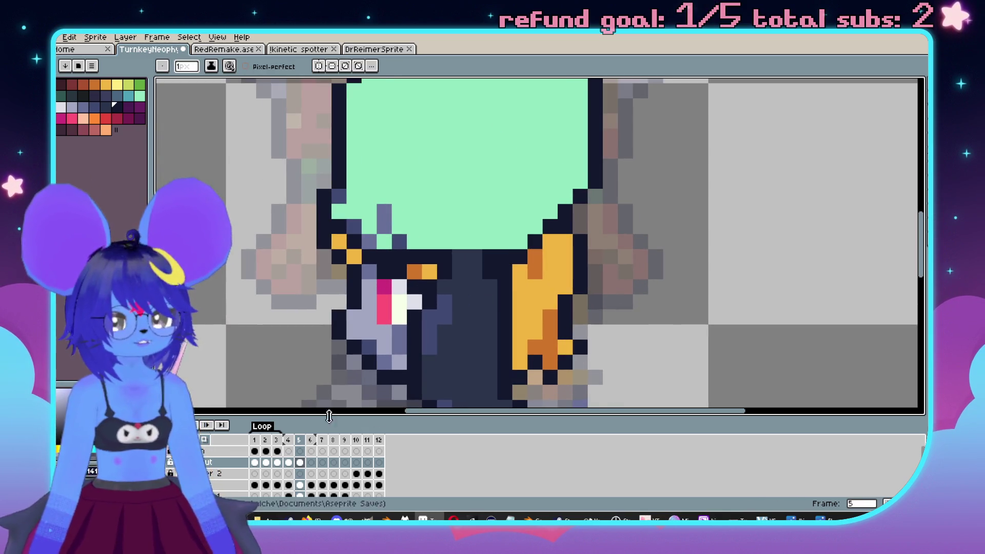
Hide the layer with the orange hair and eye, undo the stray navy pixel, and save with Ctrl+S.
click(592, 277)
key(ctrl+z)
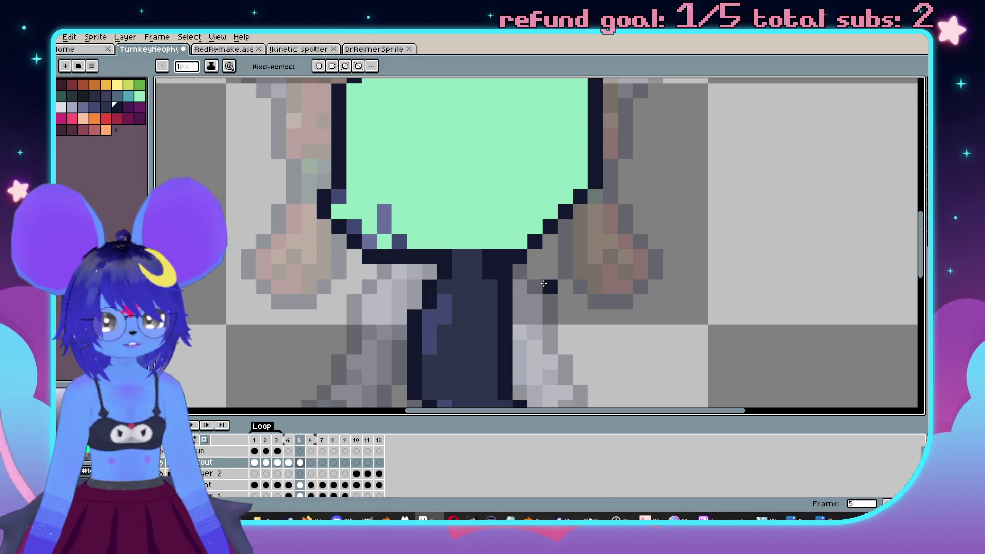
scroll(544, 287, down, 1)
scroll(513, 280, up, 1)
key(e)
scroll(504, 277, down, 3)
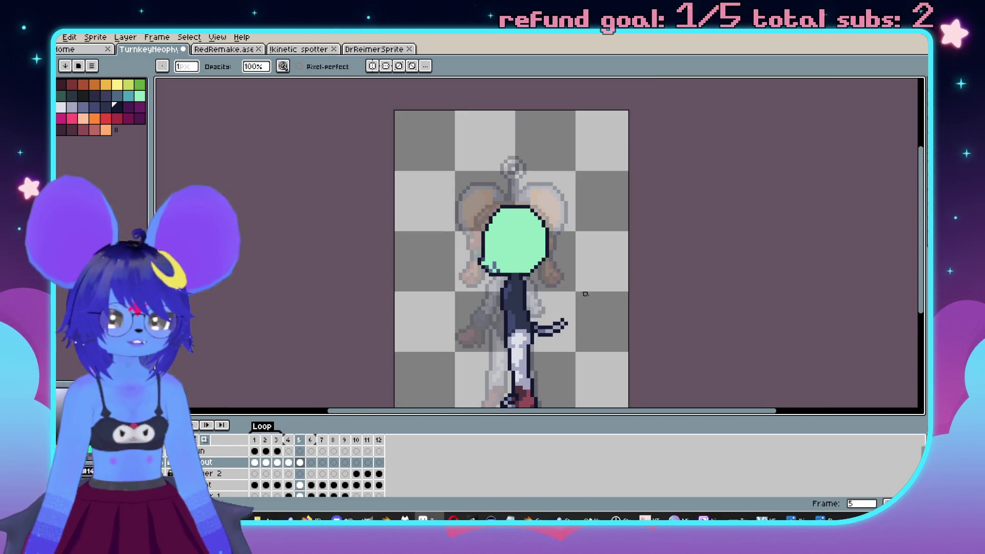
scroll(612, 281, up, 2)
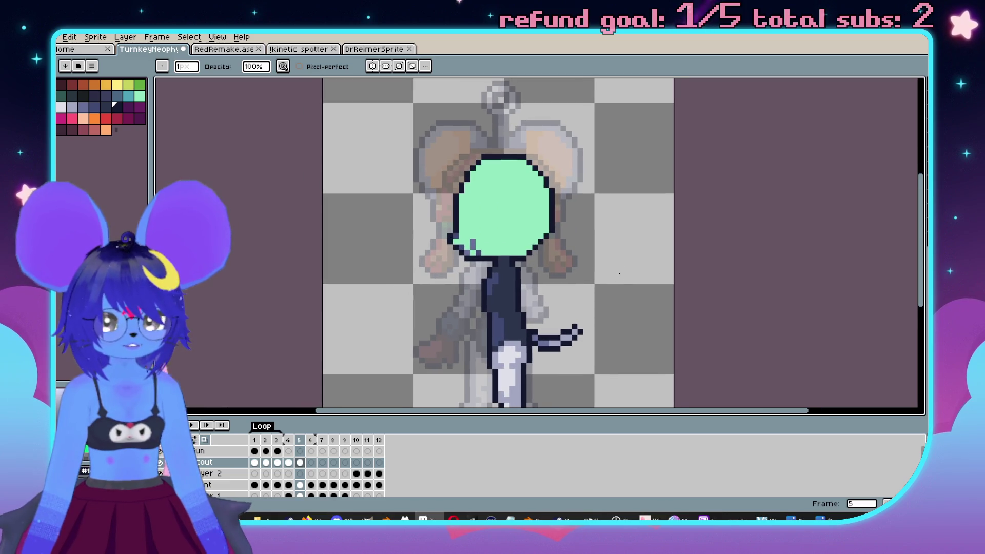
scroll(552, 274, up, 1)
drag(552, 275, 581, 266)
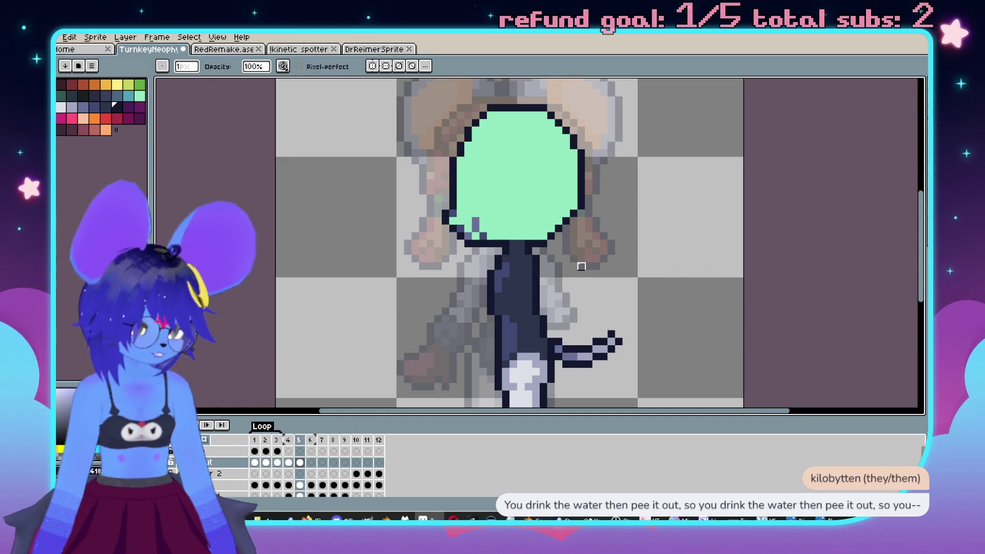
key(ctrl+s)
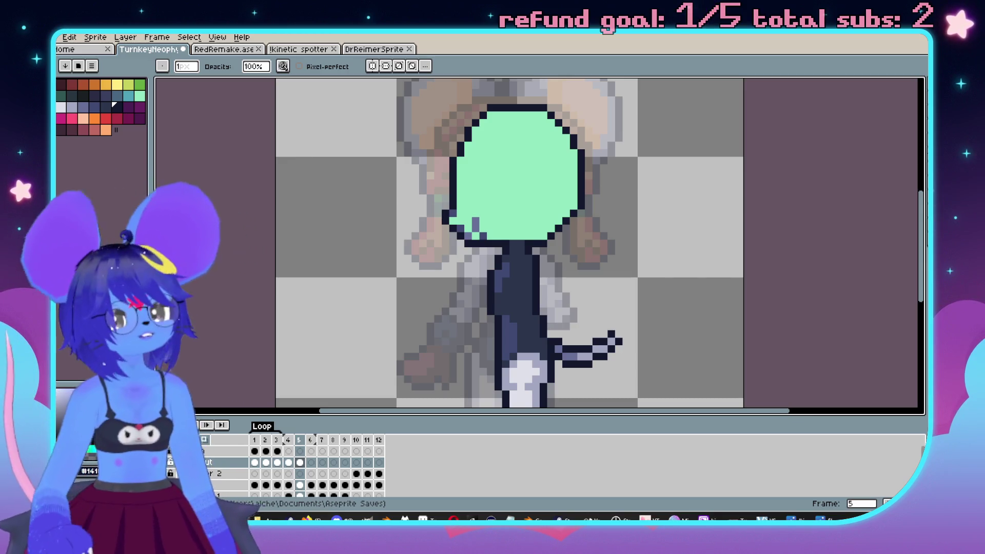
scroll(528, 192, down, 1)
Sample the grey-blue skin colour from frame 4 and fill frame 5's green head with it.
scroll(488, 156, up, 2)
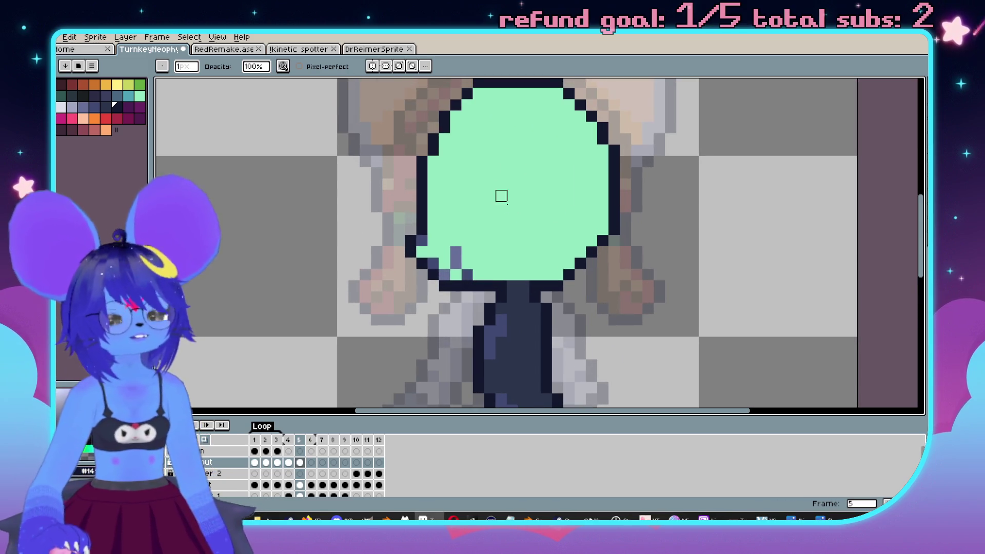
key(Left)
key(i)
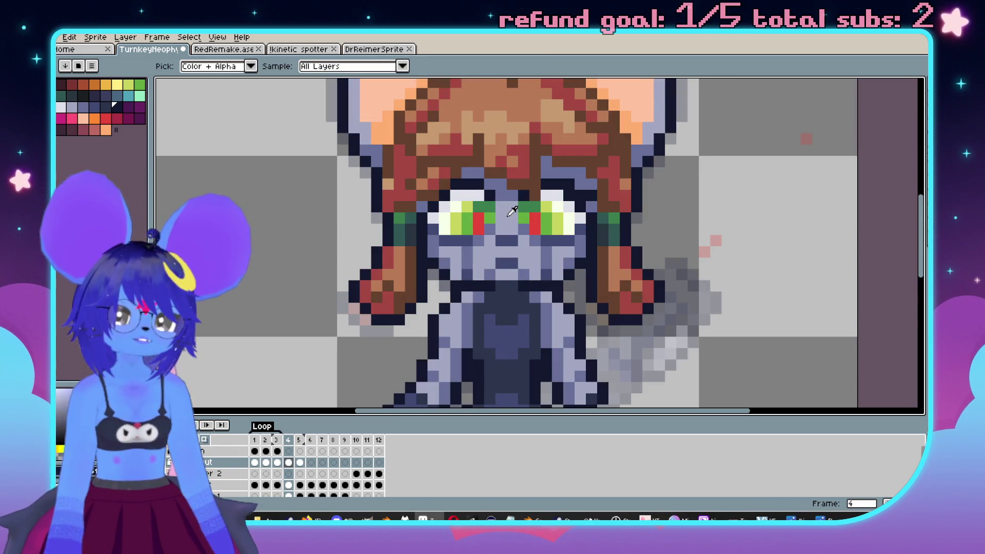
click(511, 213)
key(Right)
key(g)
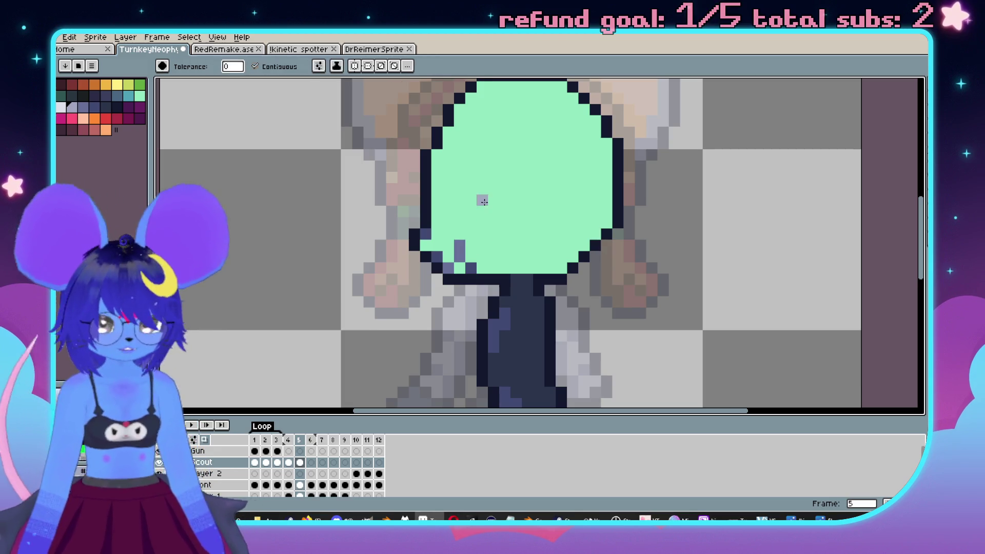
click(483, 202)
Copy the eye from frame 4 onto frame 5, shifted 7 pixels left.
key(Left)
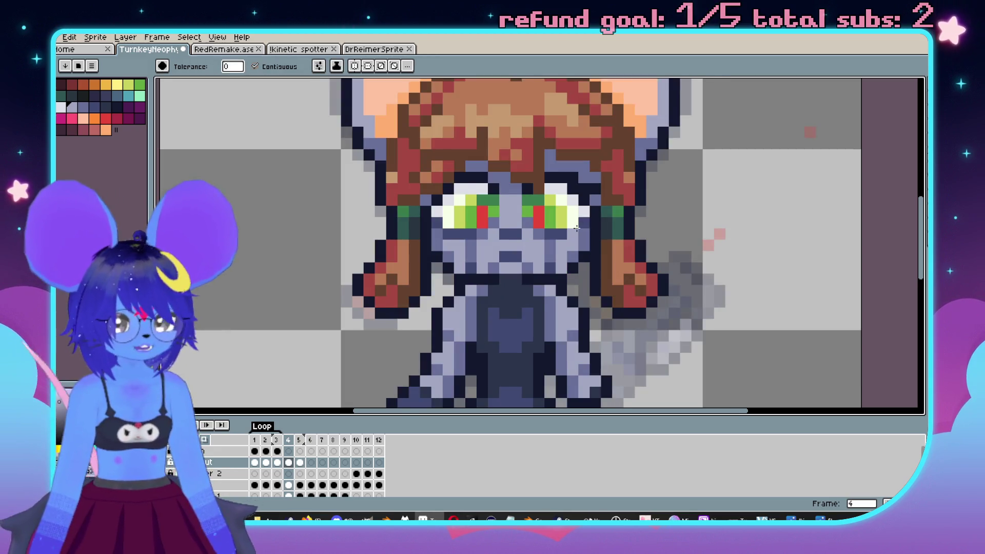
scroll(577, 228, up, 1)
key(m)
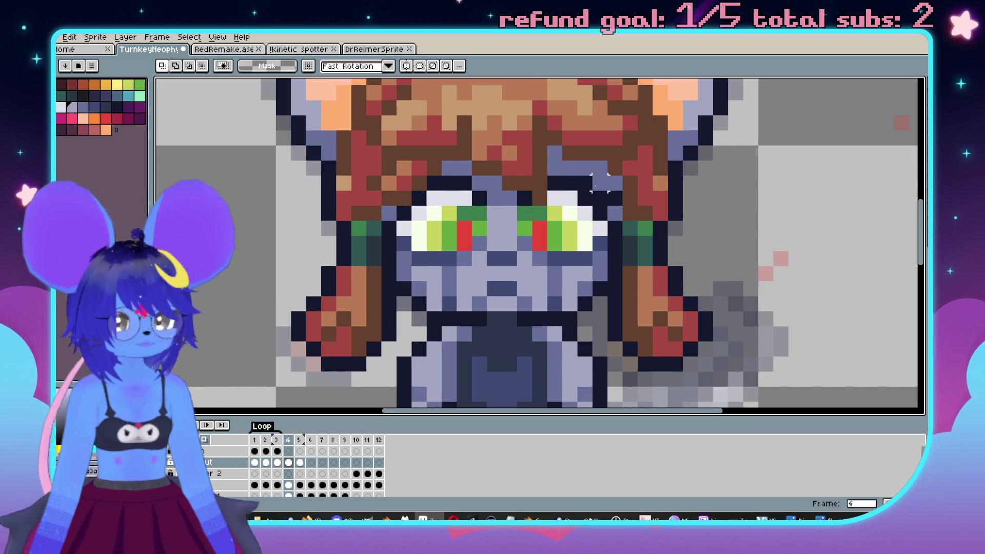
drag(615, 182, 529, 253)
drag(585, 259, 535, 218)
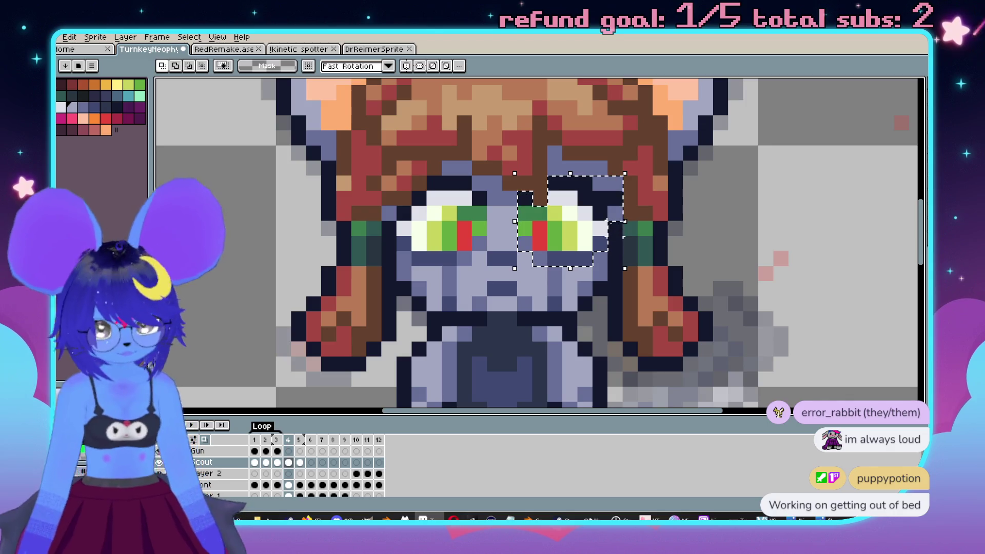
key(Right)
key(ctrl+v)
key(Left)
key(Left)
key(Left)
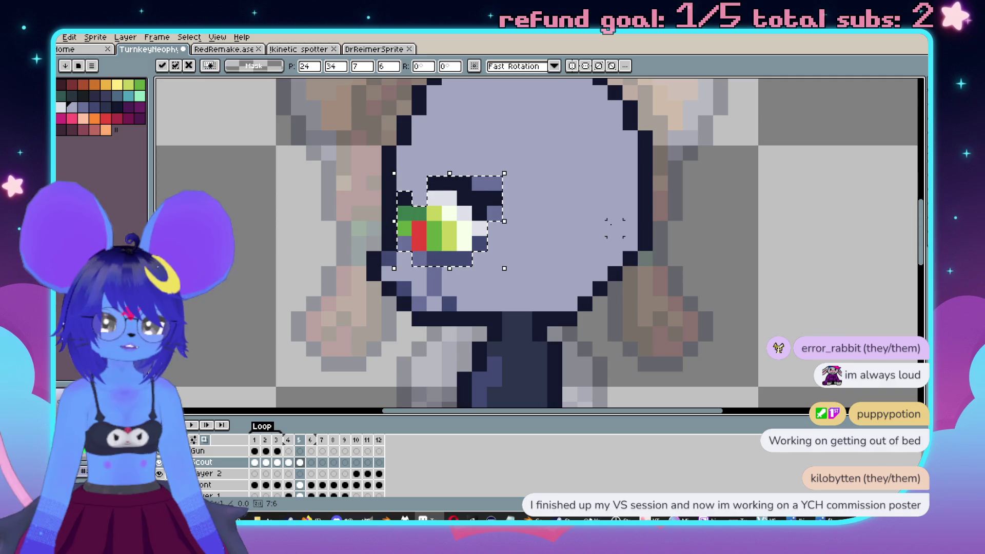
key(Return)
key(minus)
key(minus)
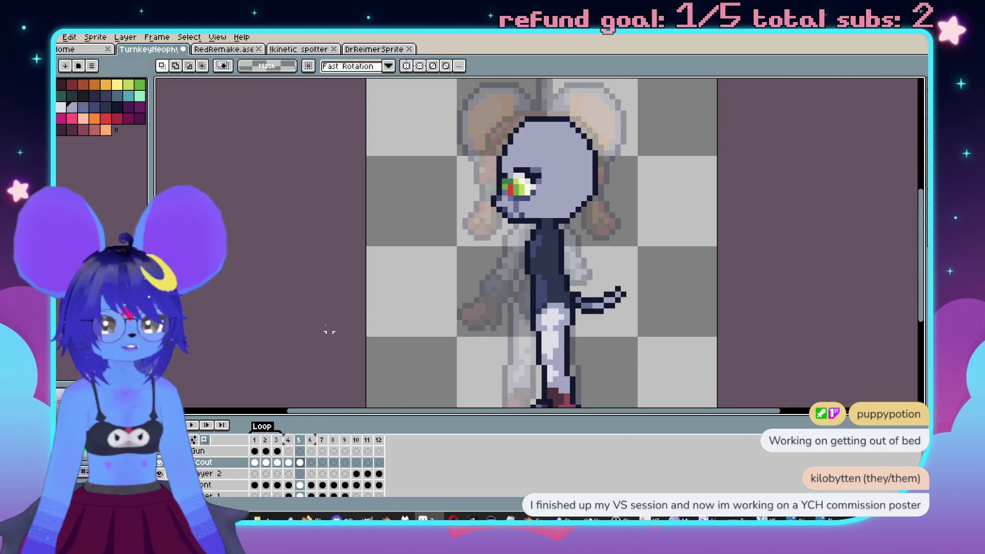
Paint over the pasted eye's leftmost column with the sampled lavender skin colour.
scroll(556, 153, up, 3)
key(b)
alt+click(461, 234)
drag(447, 237, 447, 308)
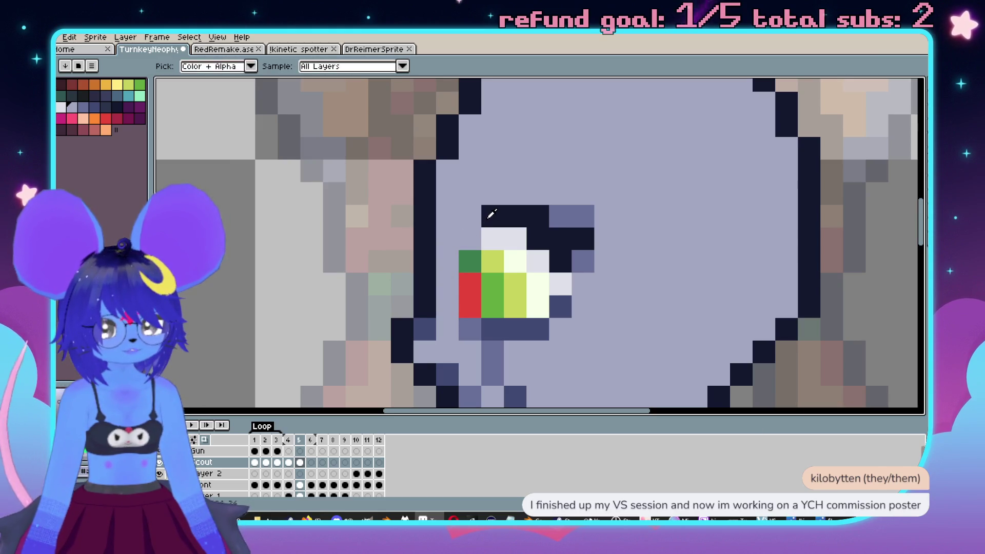
Flip repeatedly between frames 4 and 5 to compare the eye, ending on frame 5.
scroll(567, 205, down, 2)
key(comma)
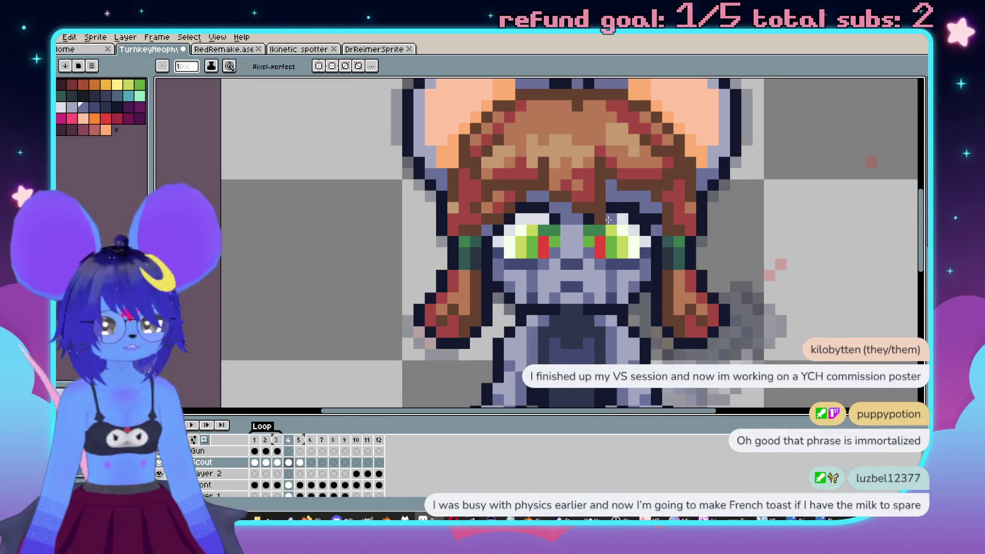
key(period)
scroll(594, 260, up, 1)
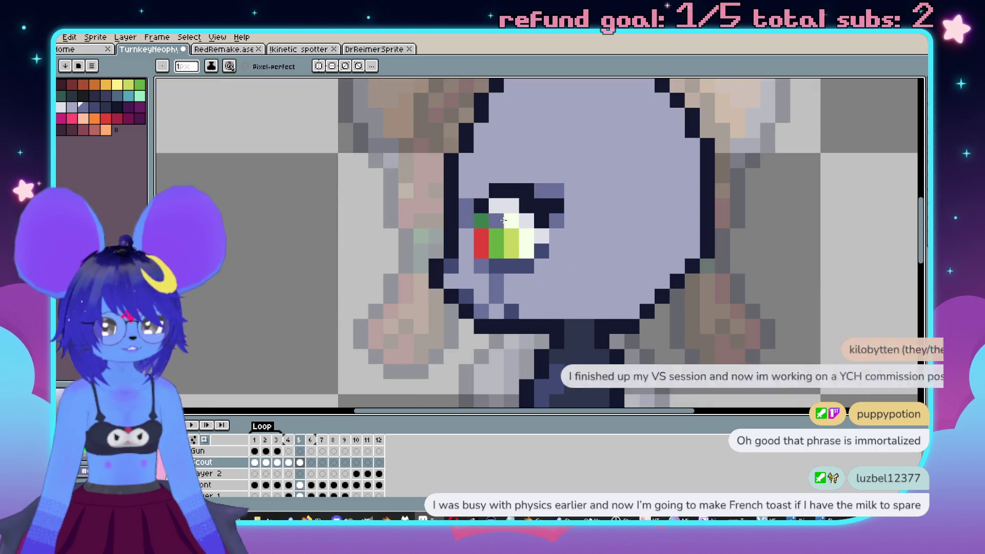
key(period)
key(comma)
key(comma)
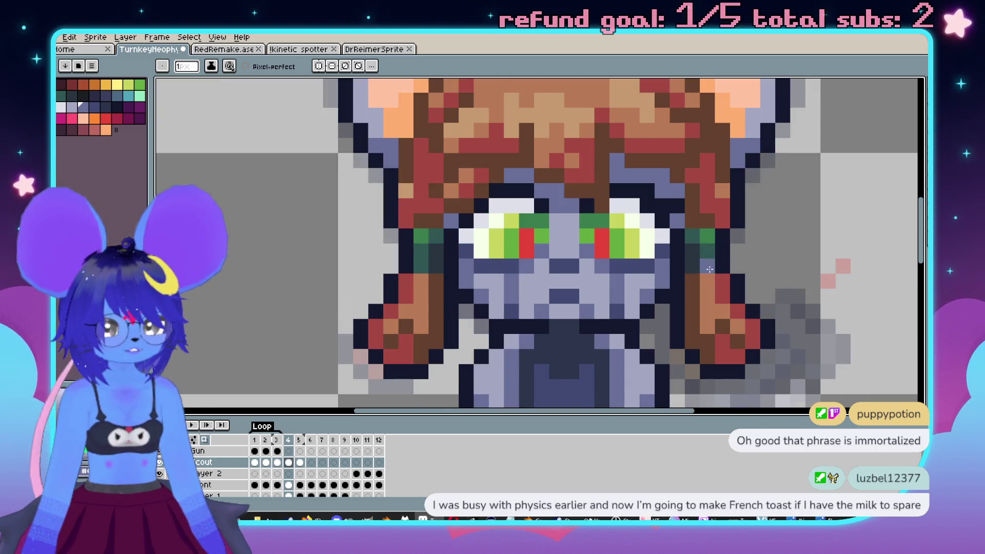
key(period)
key(comma)
key(period)
key(comma)
key(period)
key(comma)
key(period)
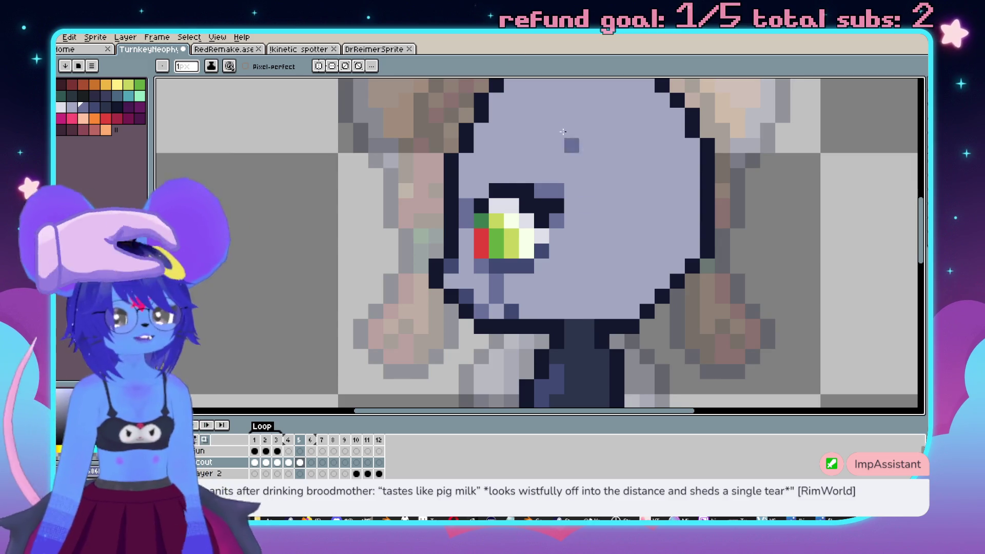
scroll(568, 138, down, 3)
scroll(603, 189, up, 1)
key(Left)
key(Right)
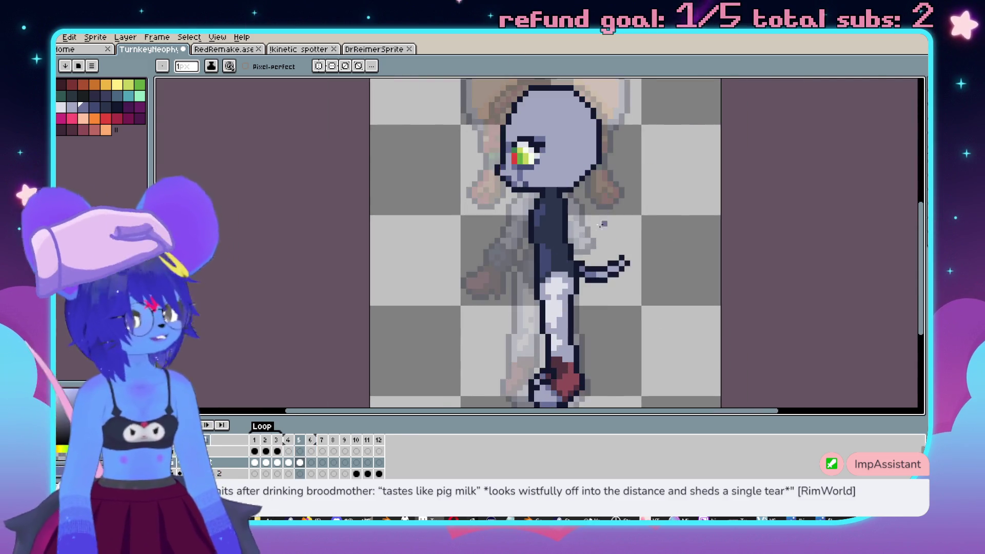
scroll(523, 228, up, 3)
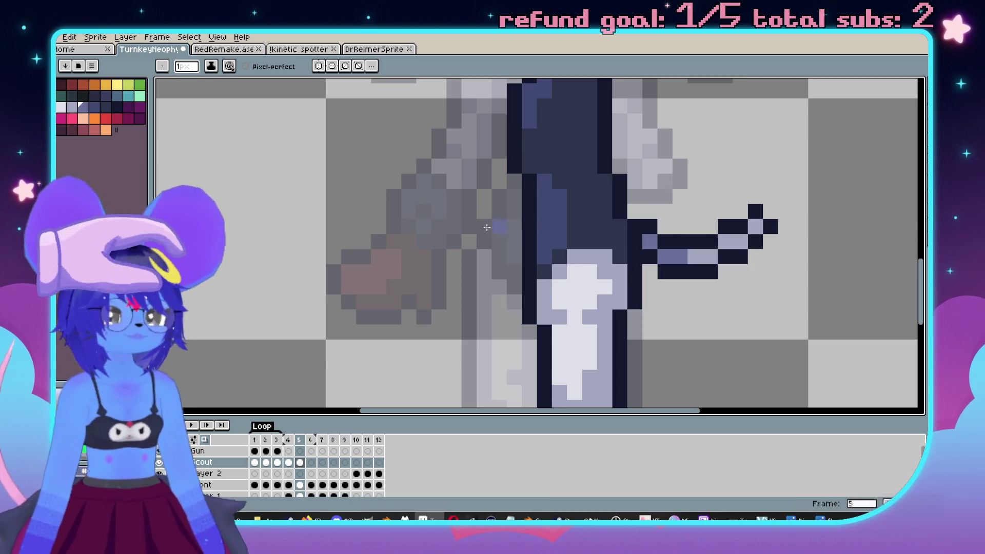
scroll(523, 230, down, 3)
scroll(522, 230, up, 3)
scroll(521, 230, down, 1)
scroll(522, 231, down, 1)
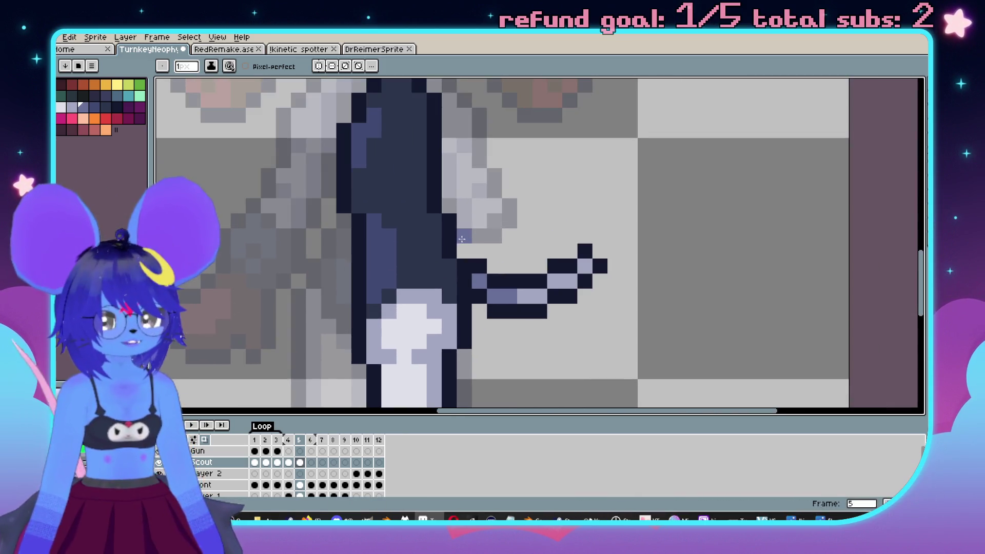
scroll(522, 230, down, 1)
scroll(493, 255, down, 1)
scroll(493, 255, up, 3)
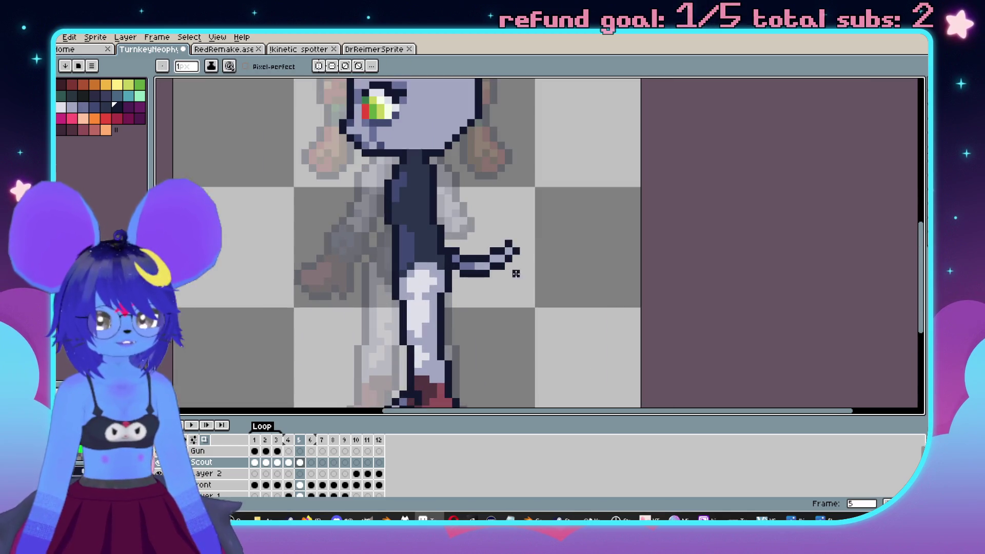
scroll(487, 227, down, 1)
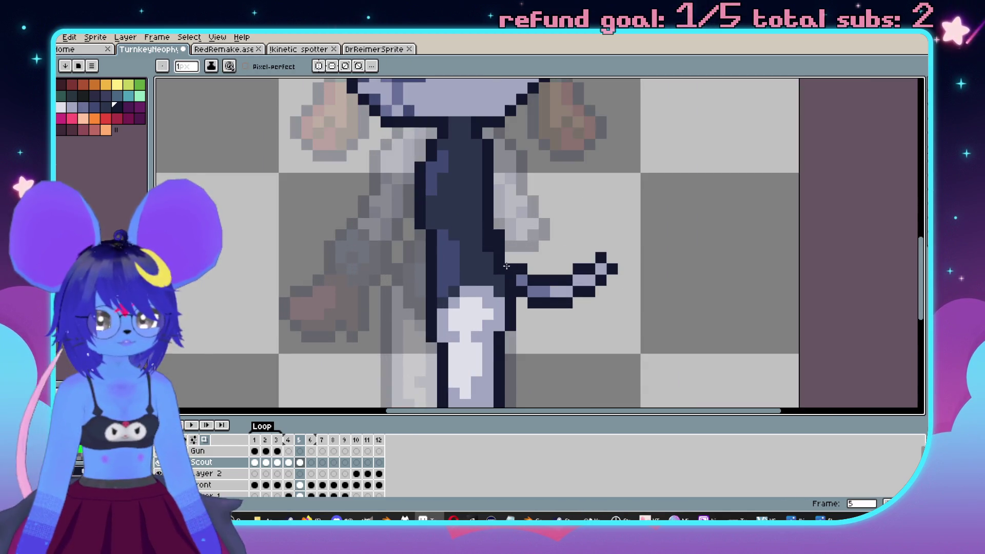
scroll(508, 211, down, 1)
scroll(508, 210, up, 2)
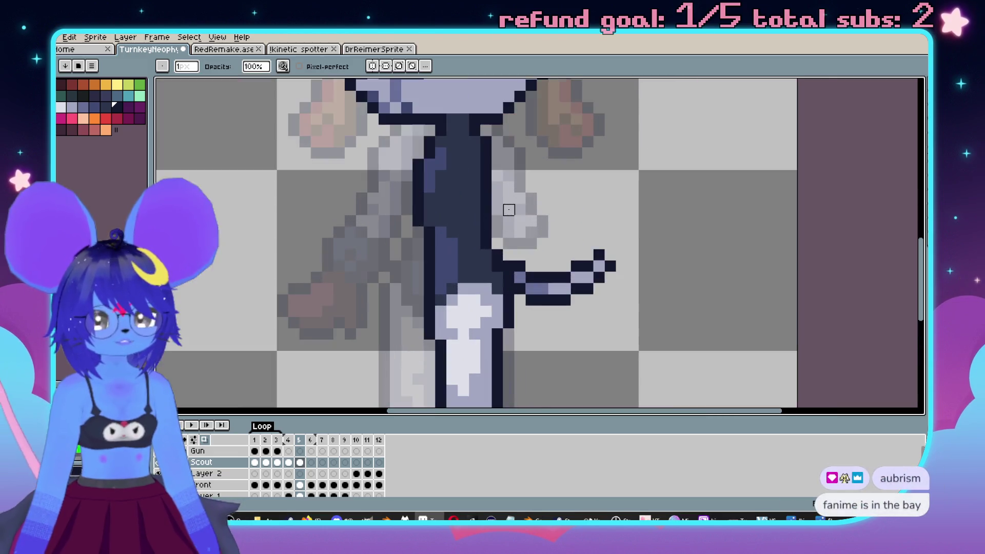
drag(611, 229, 556, 191)
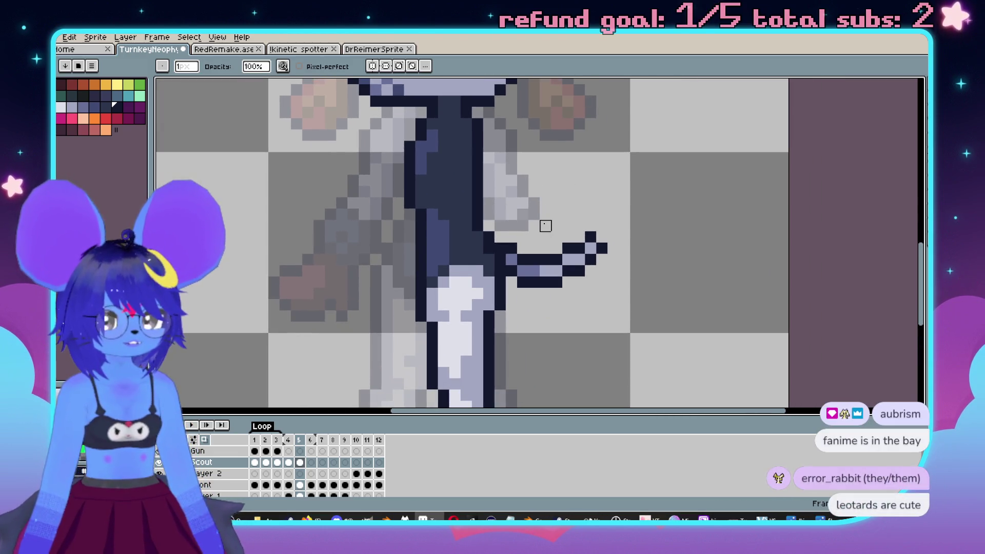
scroll(561, 185, down, 2)
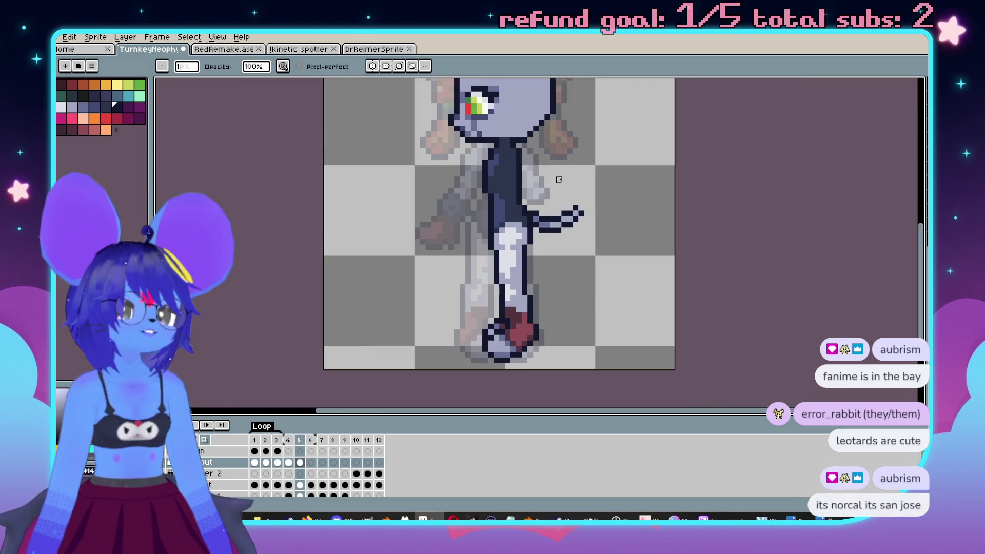
scroll(563, 180, up, 1)
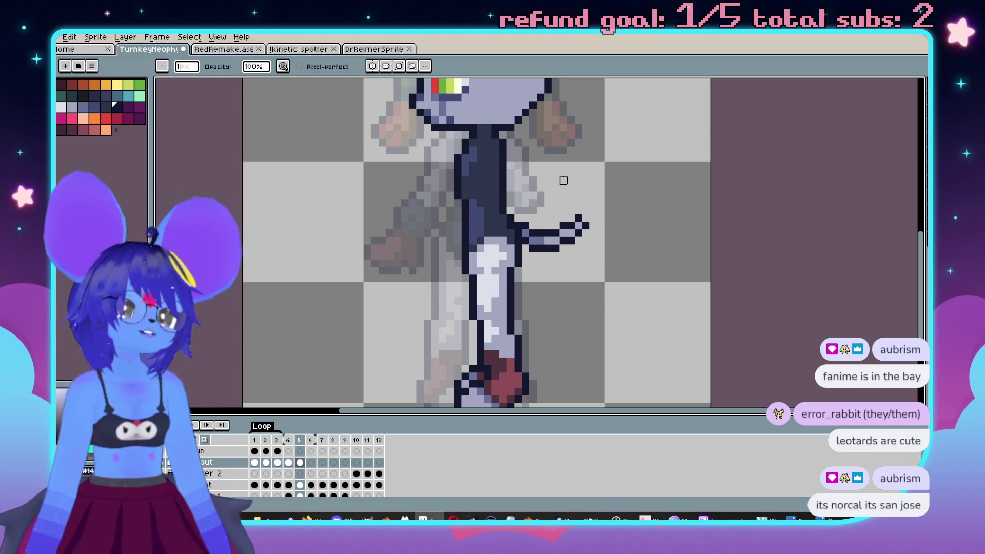
scroll(563, 180, down, 2)
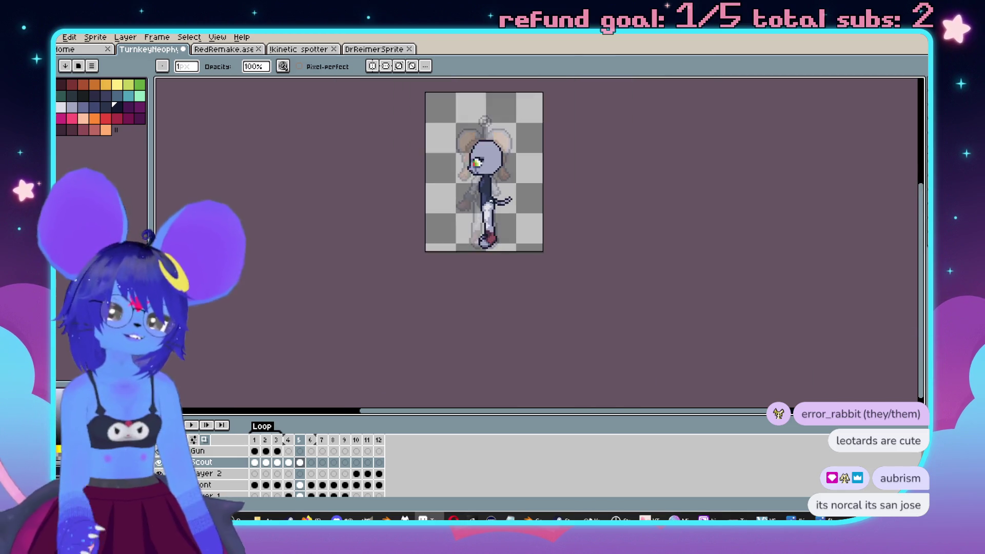
scroll(576, 192, up, 2)
scroll(620, 200, down, 1)
key(Return)
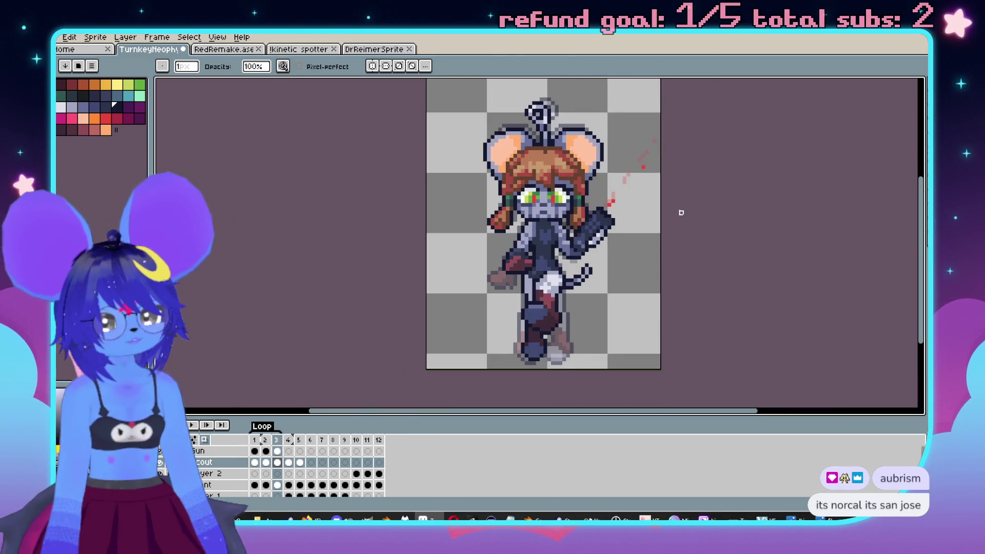
key(Return)
scroll(664, 237, up, 2)
scroll(634, 267, down, 3)
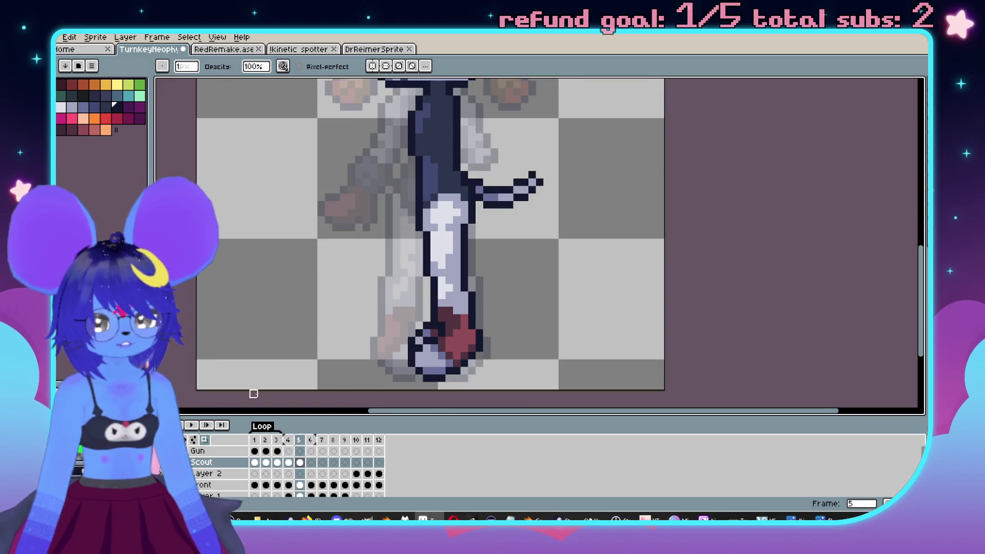
scroll(525, 273, up, 4)
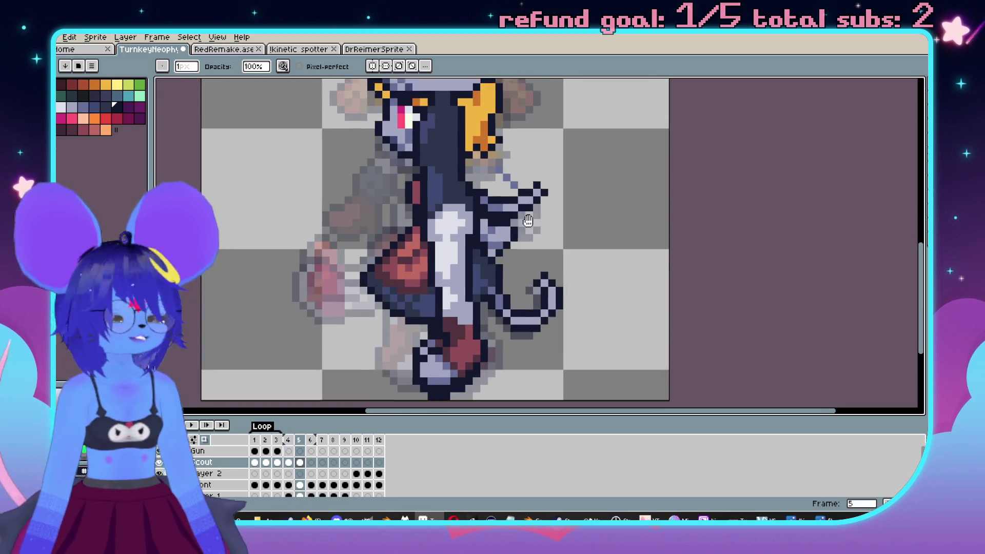
scroll(613, 172, up, 3)
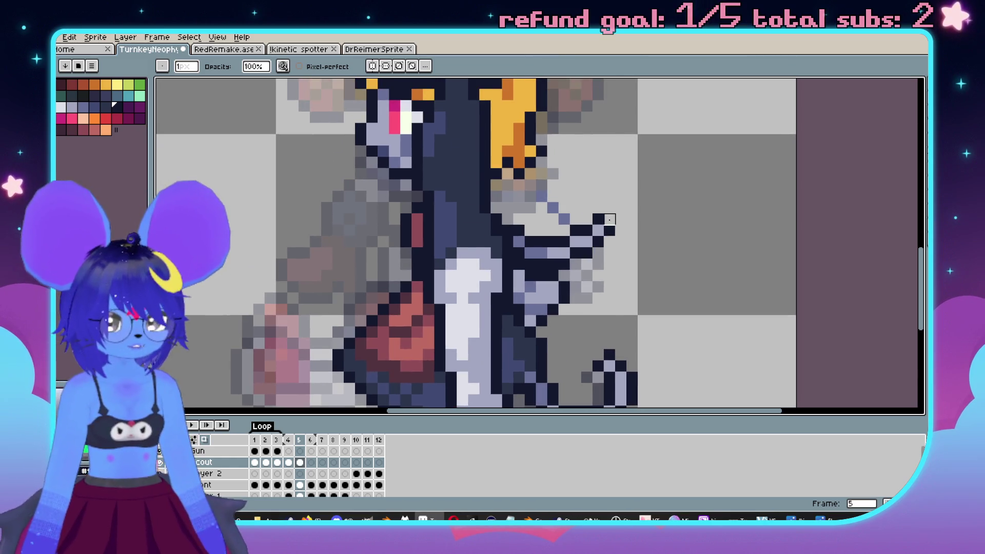
mouse_move(610, 221)
mouse_down()
mouse_move(594, 248)
mouse_move(587, 213)
mouse_move(563, 250)
mouse_up()
Erase the arm's dark pixels beside the torso and paint light lavender across the arm area.
key(i)
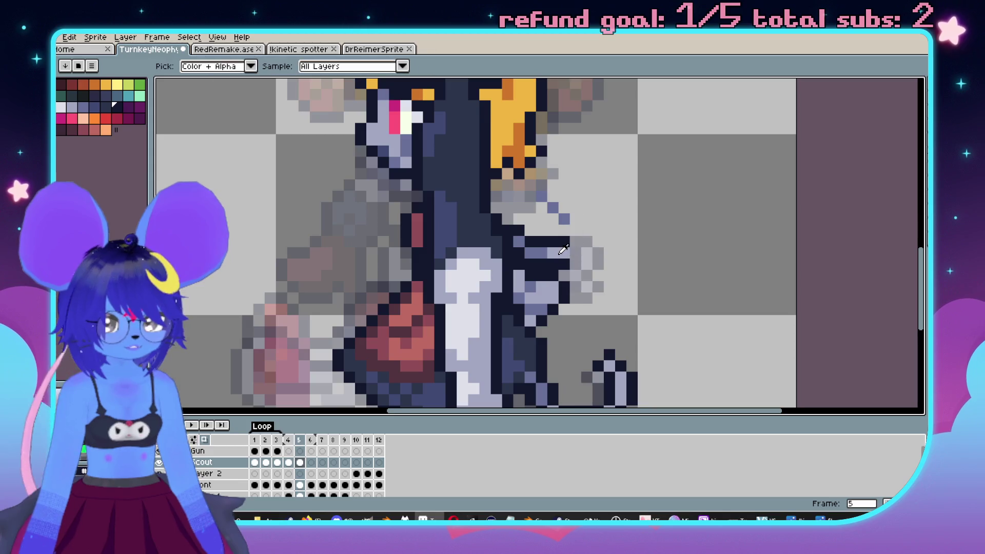
click(563, 250)
key(b)
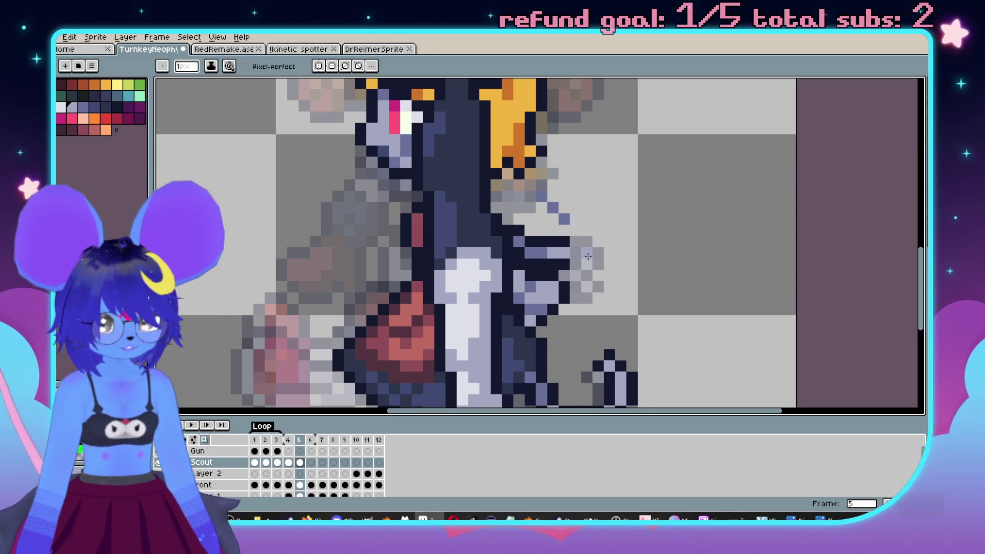
key(e)
drag(543, 245, 575, 231)
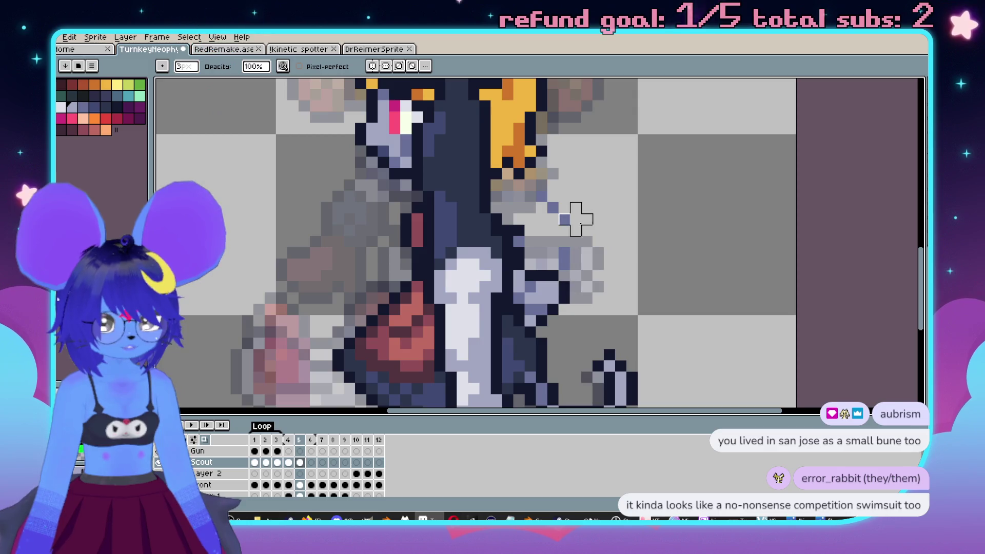
key(b)
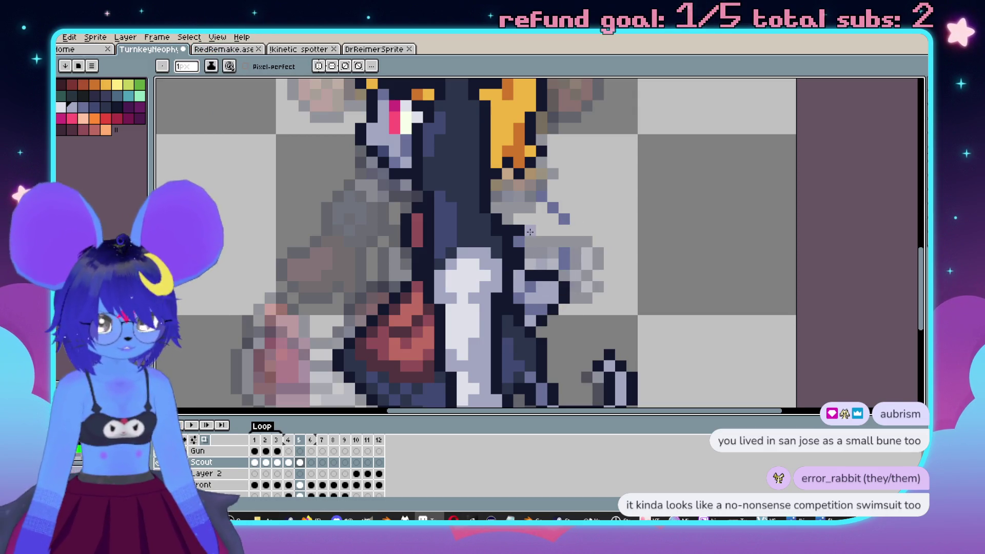
mouse_move(529, 251)
mouse_down()
mouse_move(608, 276)
mouse_move(640, 259)
mouse_up()
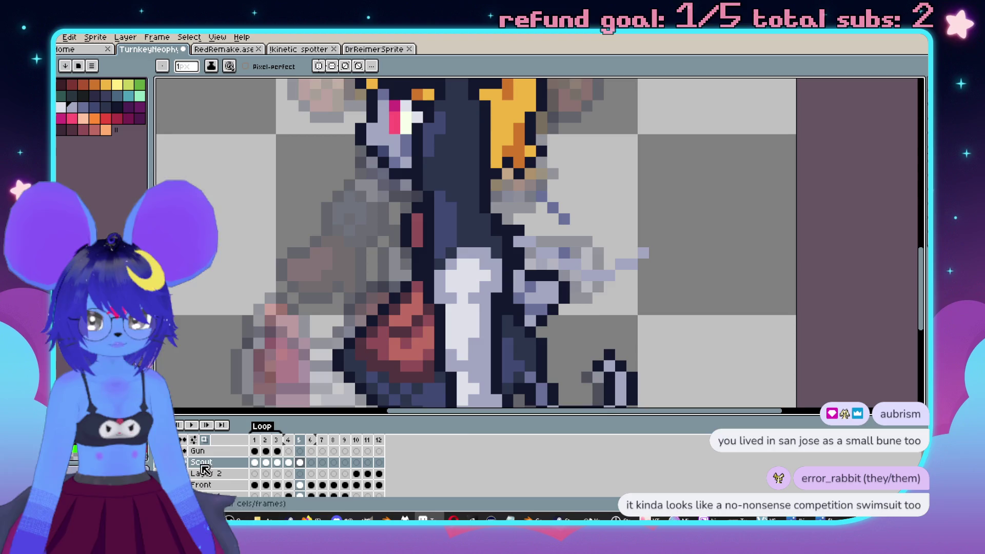
scroll(584, 316, down, 2)
Draw a dark slate-blue stepped pixel outline along the tail.
key(i)
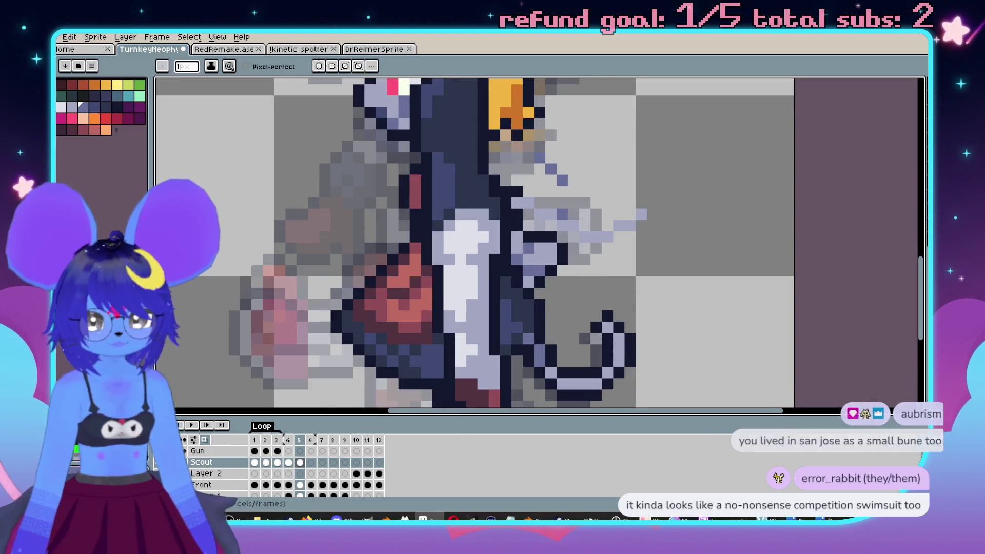
key(b)
drag(518, 199, 529, 201)
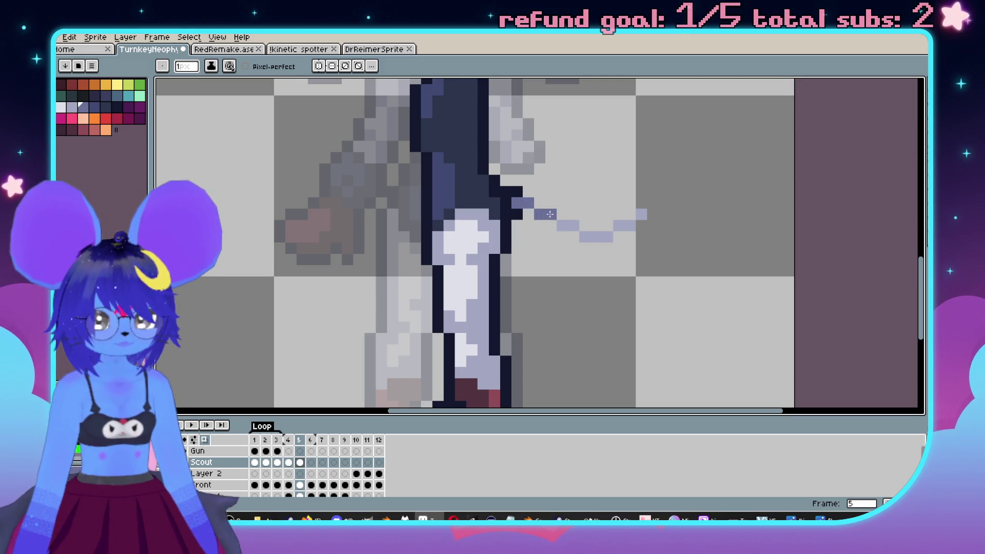
alt+click(517, 190)
shift+click(585, 223)
shift+click(645, 203)
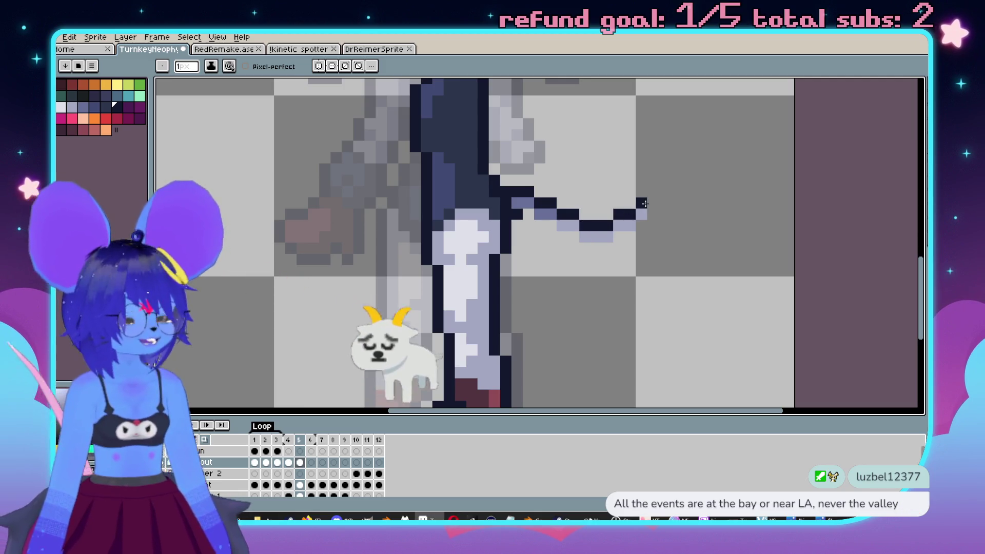
mouse_move(652, 214)
mouse_down()
mouse_move(617, 239)
mouse_move(536, 221)
mouse_up()
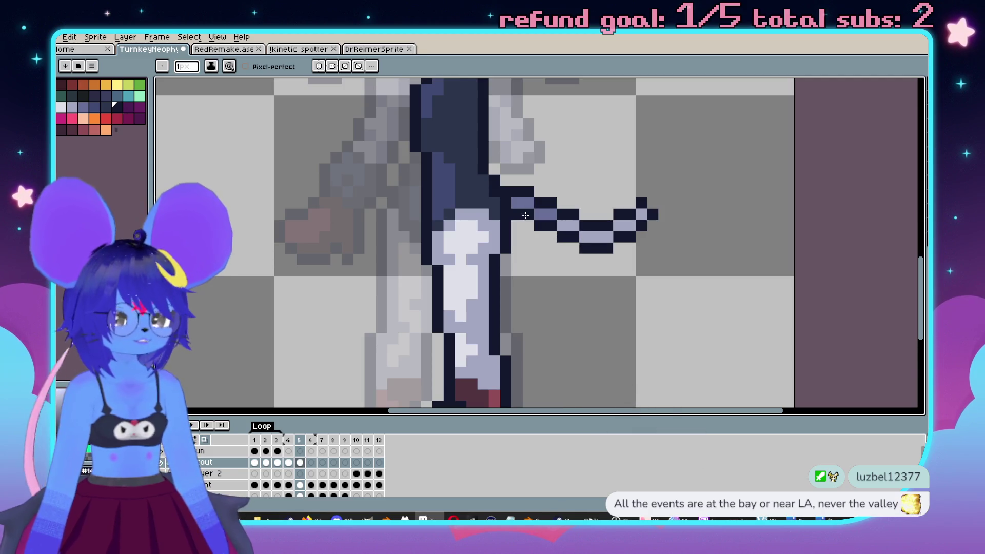
scroll(526, 215, down, 3)
scroll(576, 242, up, 3)
click(595, 186)
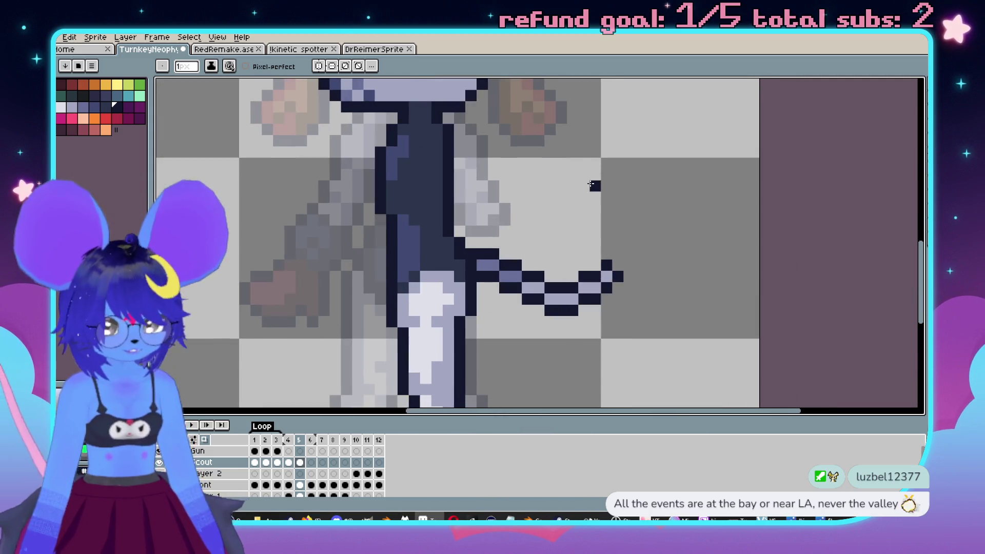
Marquee-select the tail area to inspect the outline, deselecting and reselecting it.
key(m)
drag(641, 219, 510, 322)
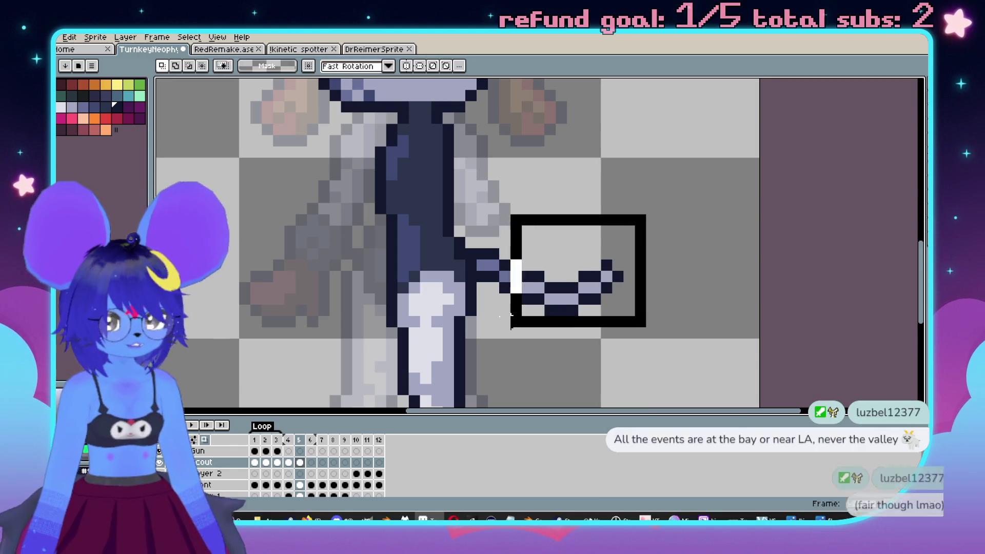
key(ctrl+d)
scroll(646, 282, down, 1)
scroll(631, 267, up, 1)
mouse_move(640, 251)
mouse_down()
mouse_move(495, 319)
mouse_move(500, 328)
mouse_up()
scroll(686, 277, down, 3)
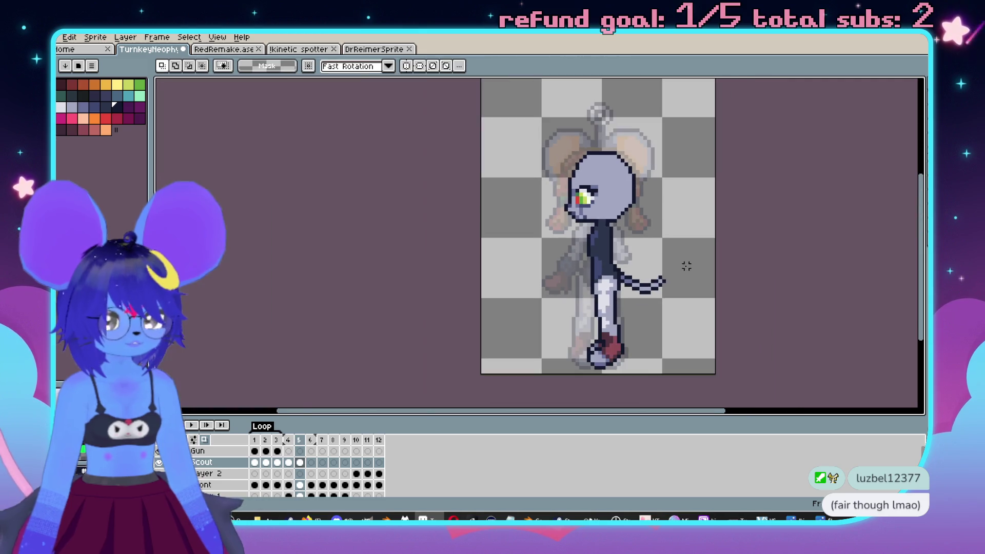
scroll(687, 268, up, 3)
scroll(590, 257, up, 2)
key(b)
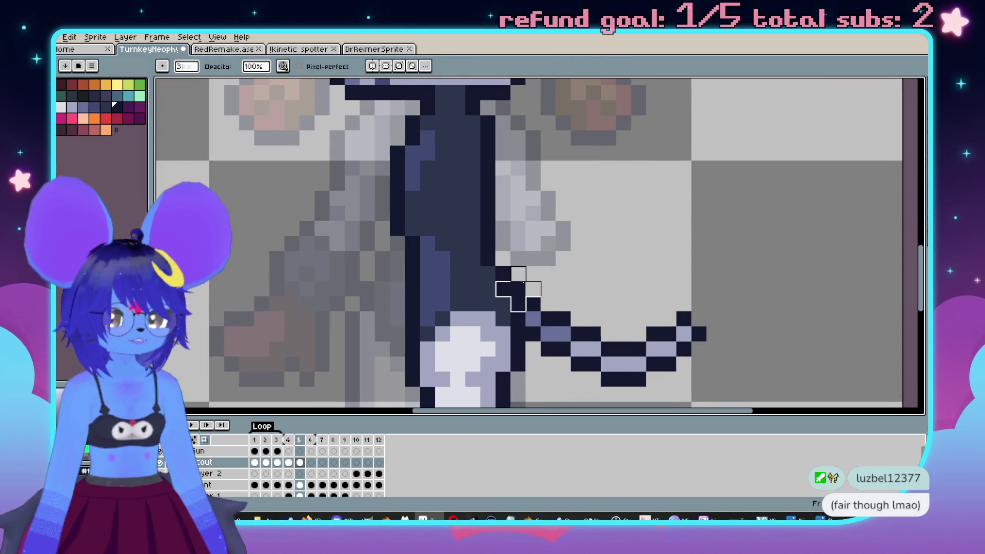
key(e)
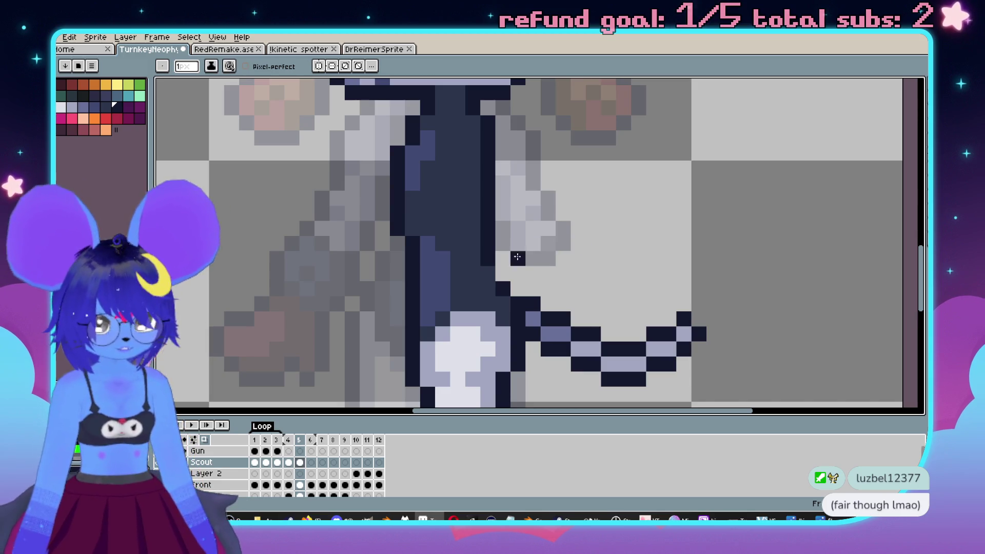
scroll(632, 235, down, 3)
scroll(632, 235, up, 2)
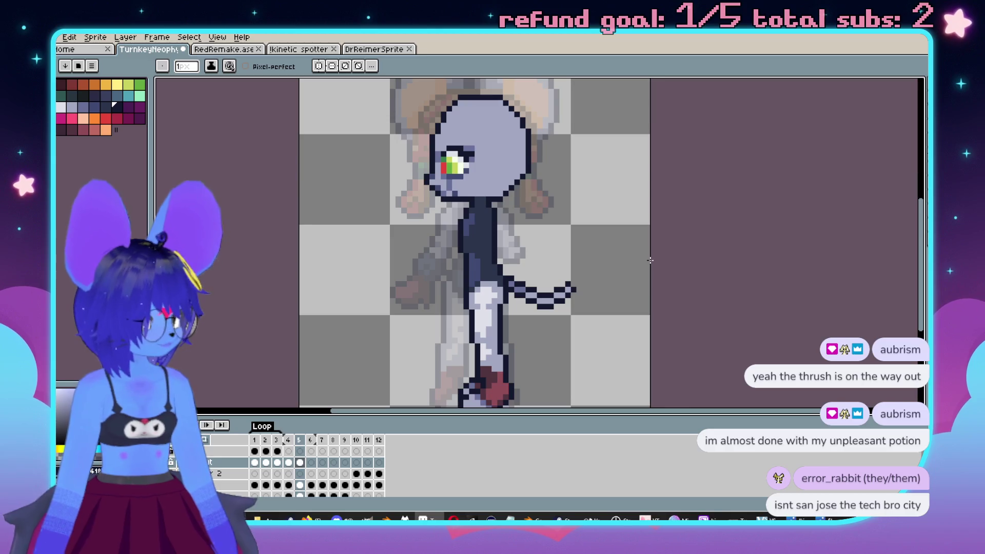
drag(534, 266, 568, 288)
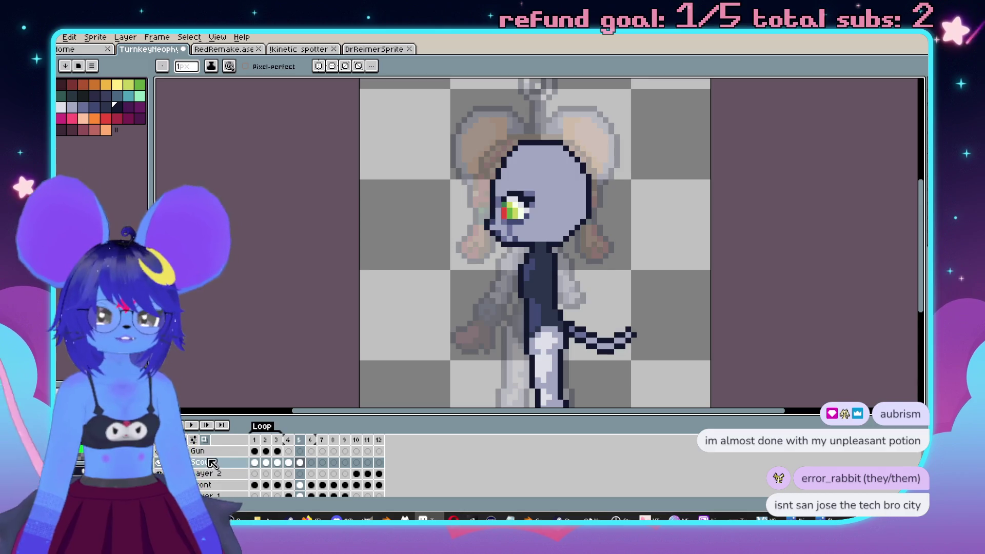
Add a new layer above Scout and rename it Hair.
right_click(212, 463)
mouse_move(248, 440)
click(314, 440)
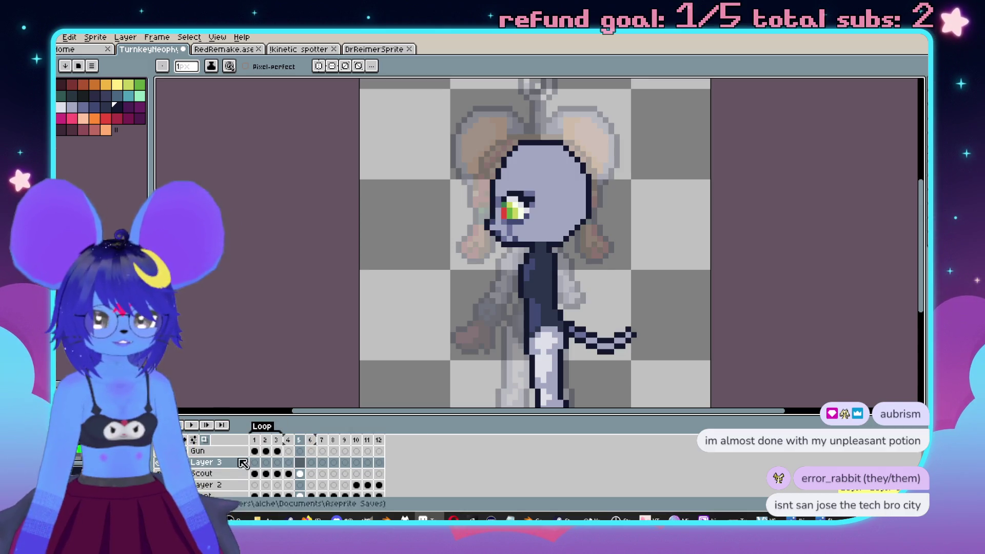
double_click(228, 463)
text(Hair)
key(Return)
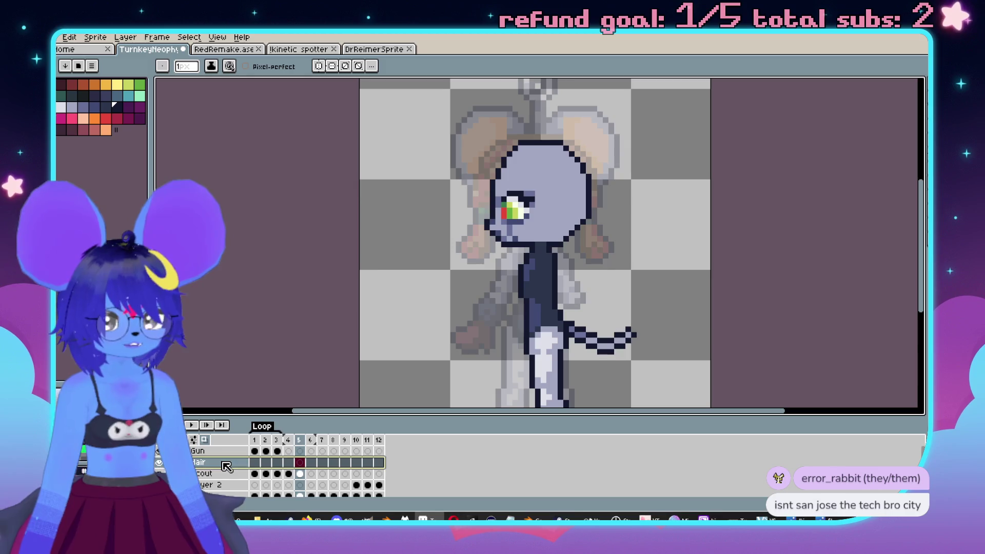
Bring the mouse's head into view and marquee-select the face and ear area.
scroll(380, 308, down, 1)
scroll(220, 467, down, 1)
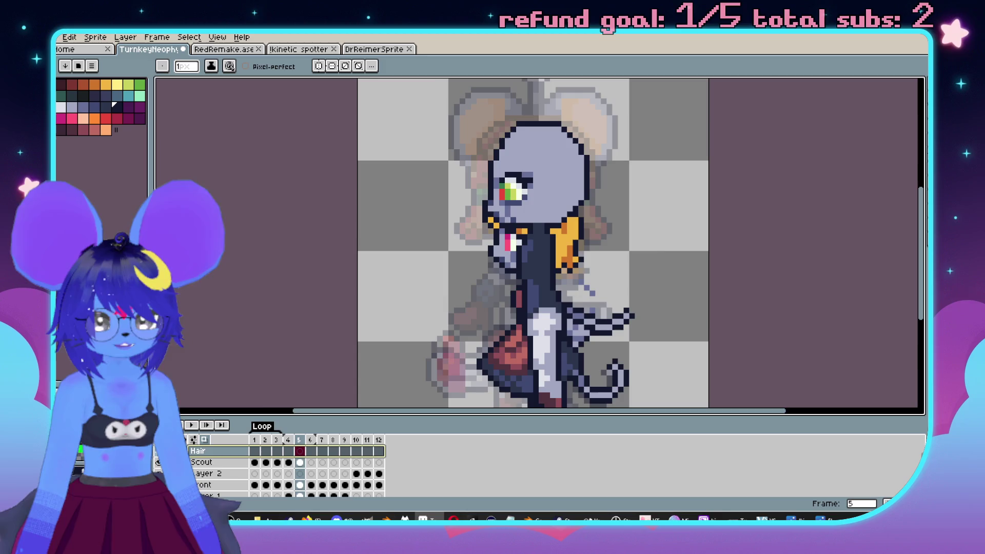
scroll(374, 318, down, 1)
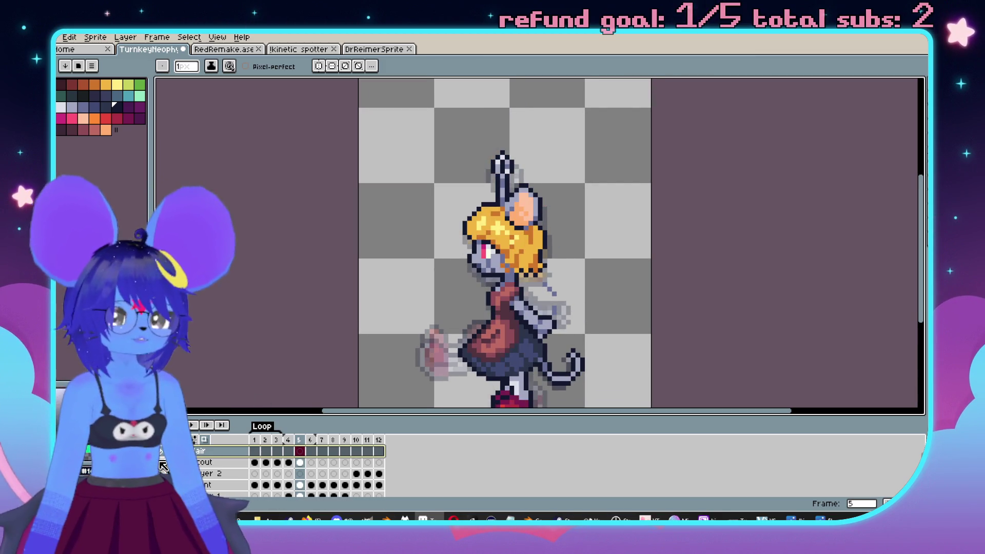
scroll(467, 247, up, 1)
drag(466, 248, 434, 279)
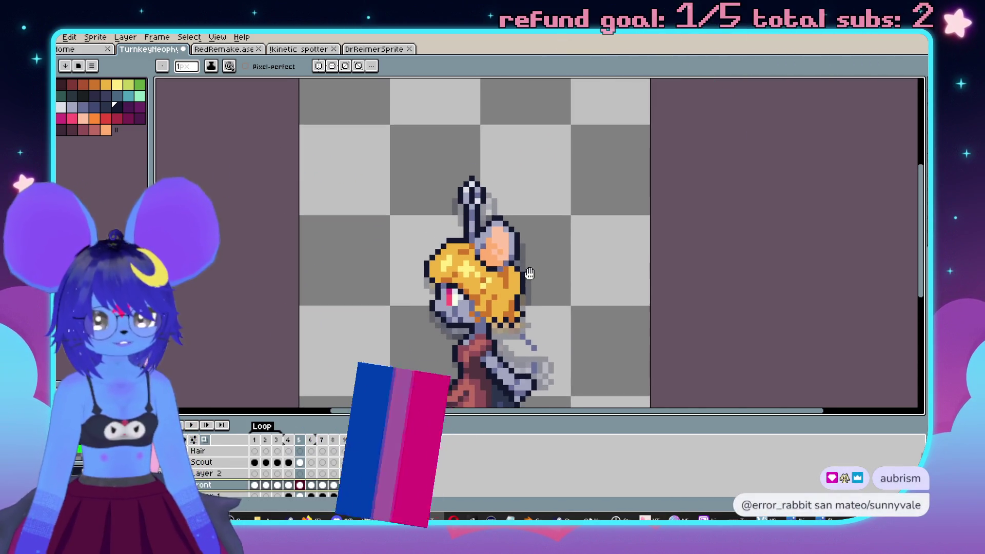
scroll(503, 241, up, 2)
key(m)
mouse_move(465, 167)
mouse_down()
mouse_move(523, 258)
mouse_move(536, 259)
mouse_move(495, 272)
mouse_move(495, 283)
mouse_up()
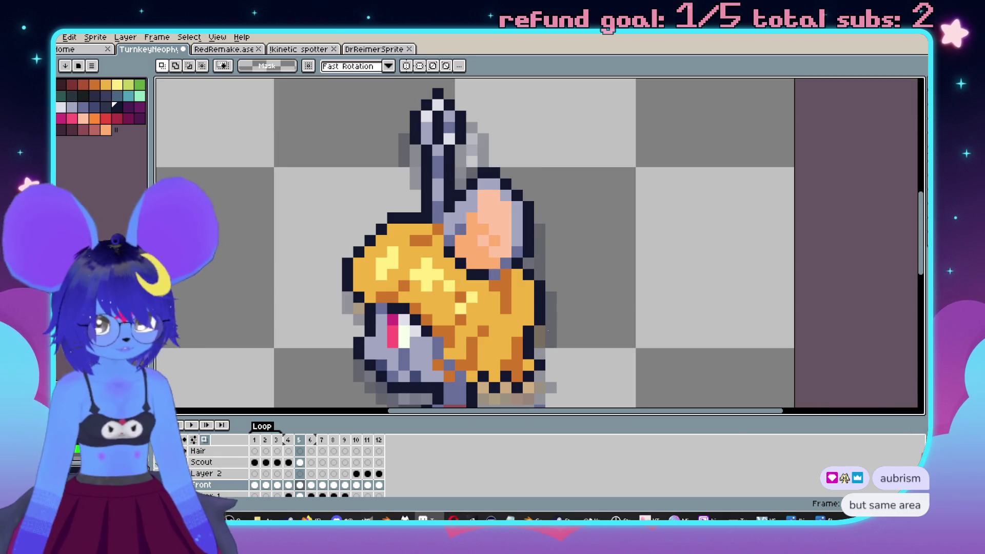
Paste the copied ear piece onto the Scout layer, nudged above the head.
key(Escape)
scroll(513, 253, down, 3)
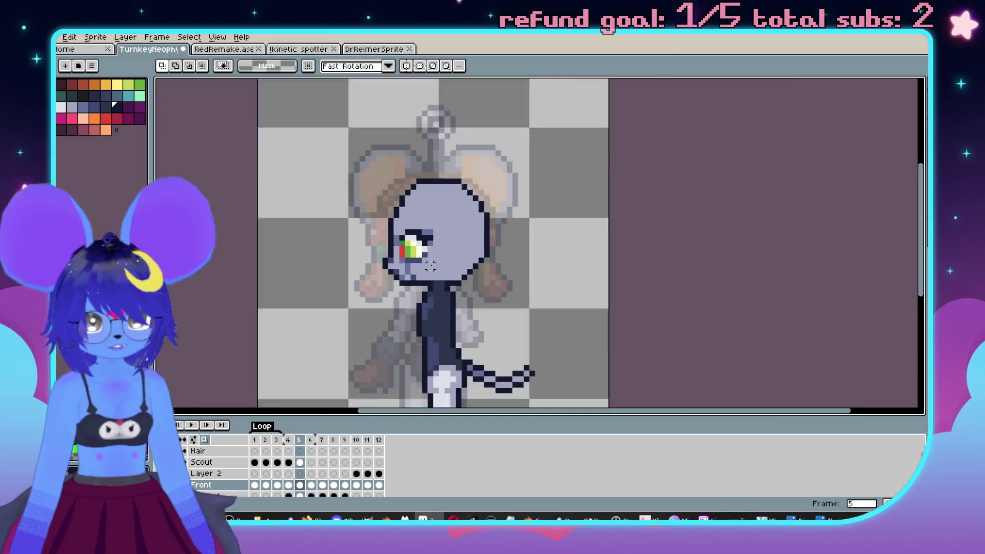
scroll(512, 253, up, 2)
drag(513, 253, 520, 250)
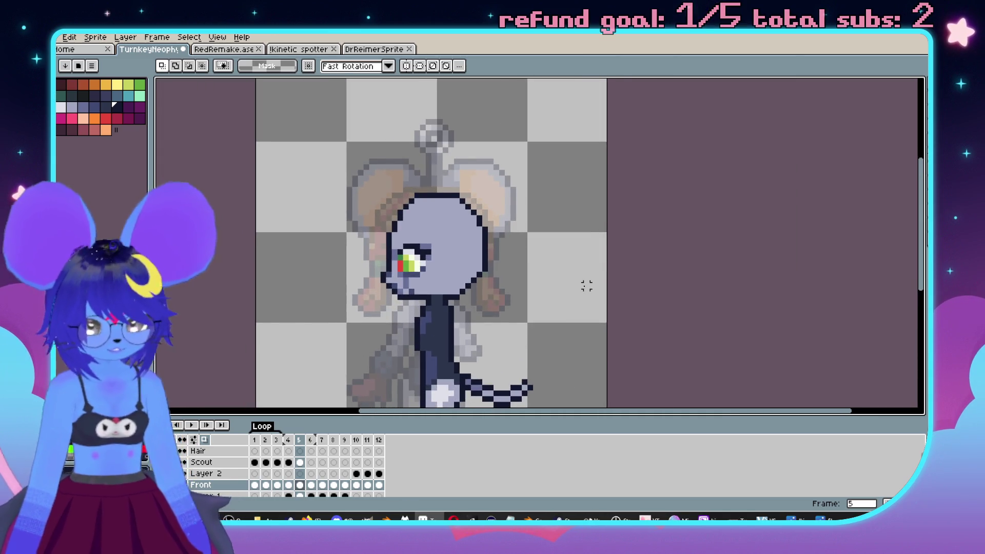
drag(587, 286, 605, 275)
click(228, 463)
key(ctrl+v)
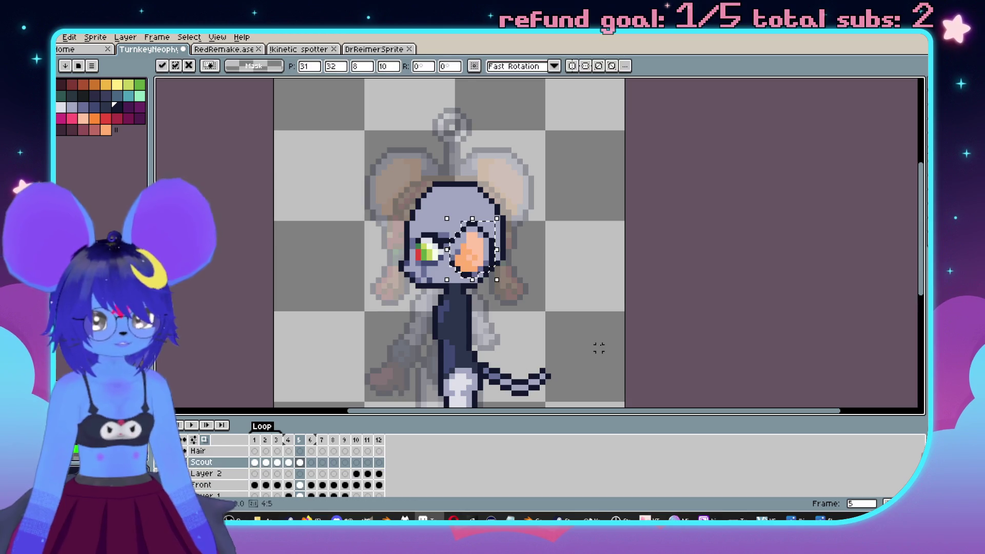
key(Up)
key(Up)
key(Up)
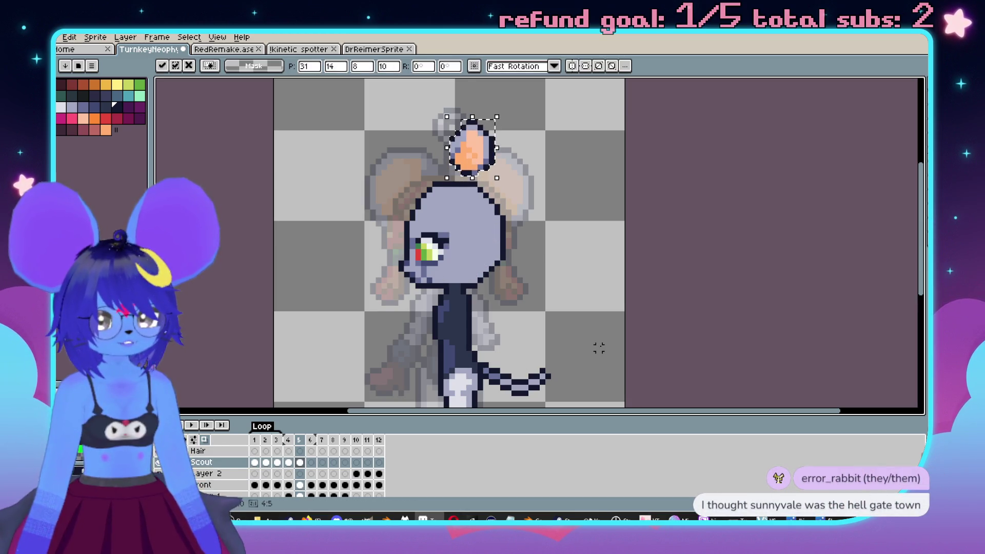
key(Return)
Move the pasted ear piece up and to the right of the head.
scroll(461, 149, up, 1)
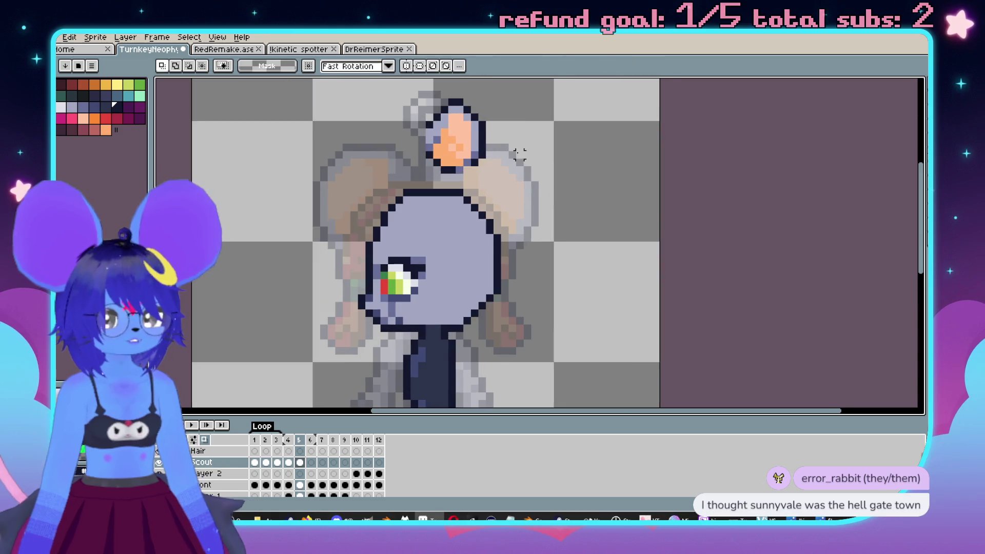
drag(425, 137, 507, 219)
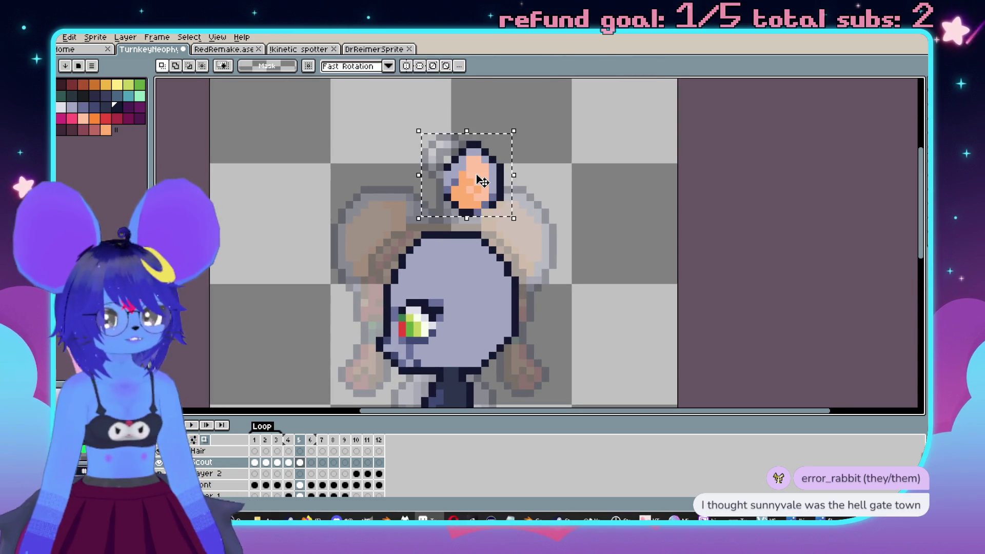
key(Right)
key(Right)
key(Right)
key(Up)
key(Up)
key(Up)
key(Return)
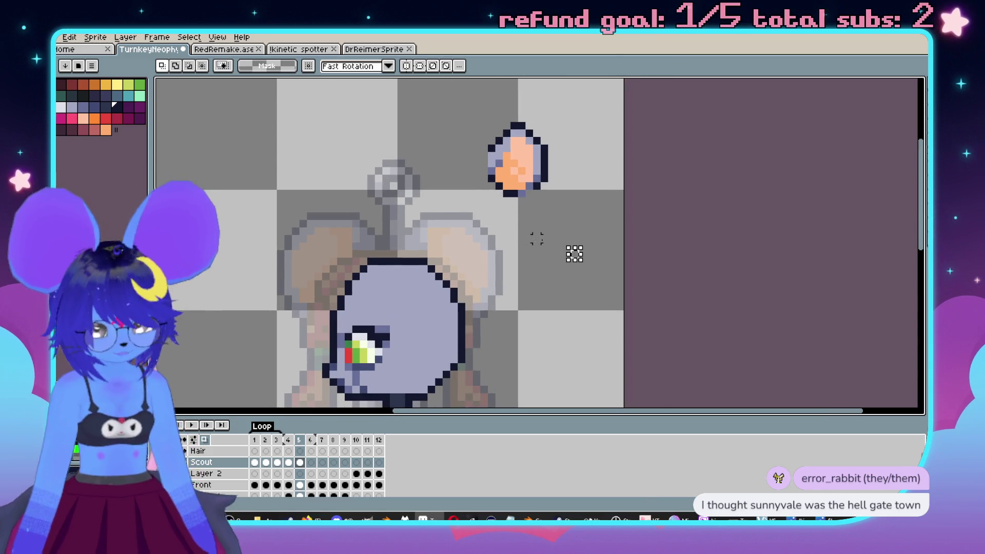
Paint a blue-grey hooked stroke beside the ear.
key(v)
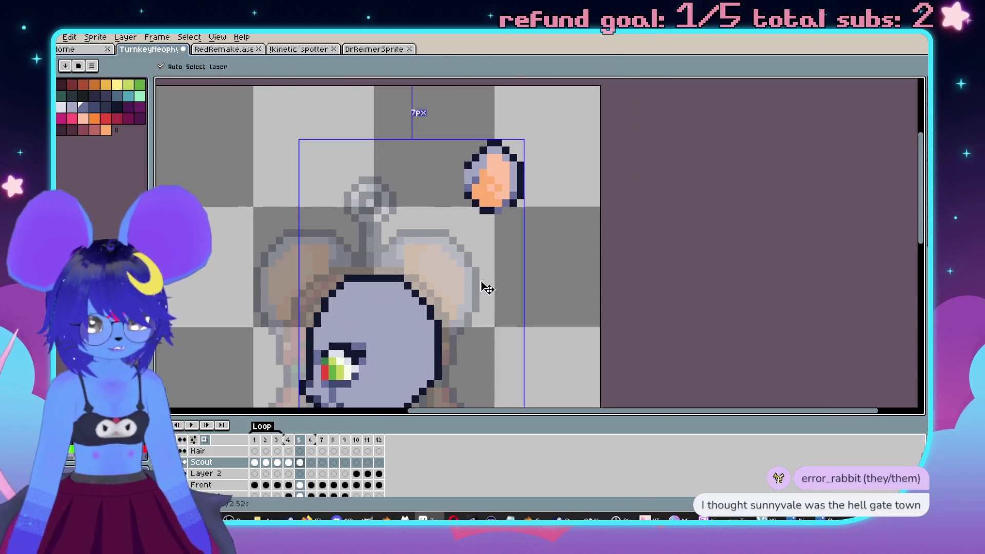
key(b)
scroll(503, 277, up, 2)
drag(542, 221, 504, 299)
Reshape the blue-grey shape: add a right branch, fill its notch, trim its lower-right edge.
mouse_move(553, 220)
mouse_down()
mouse_move(582, 254)
mouse_move(599, 300)
mouse_move(564, 328)
mouse_move(536, 307)
mouse_move(561, 247)
mouse_up()
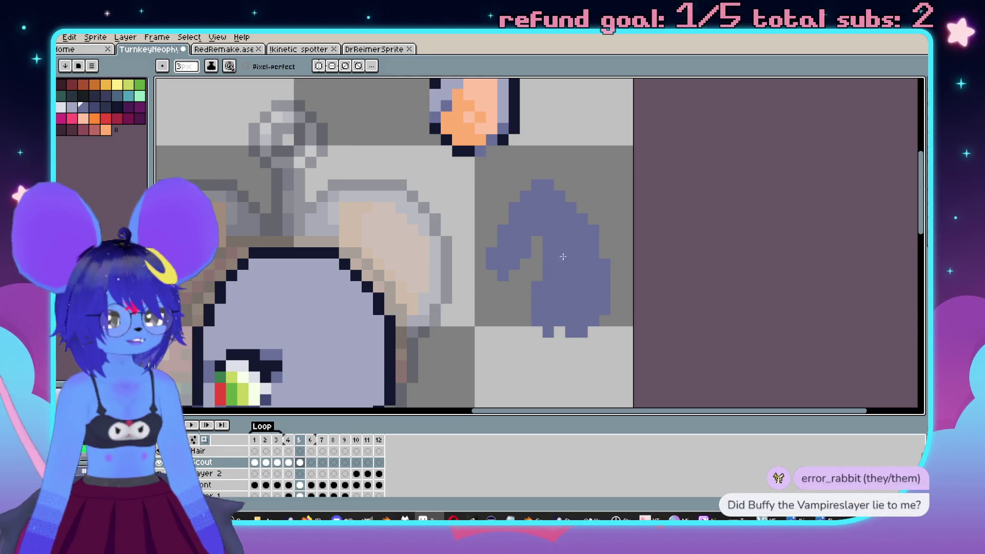
drag(542, 296, 537, 241)
scroll(515, 239, down, 1)
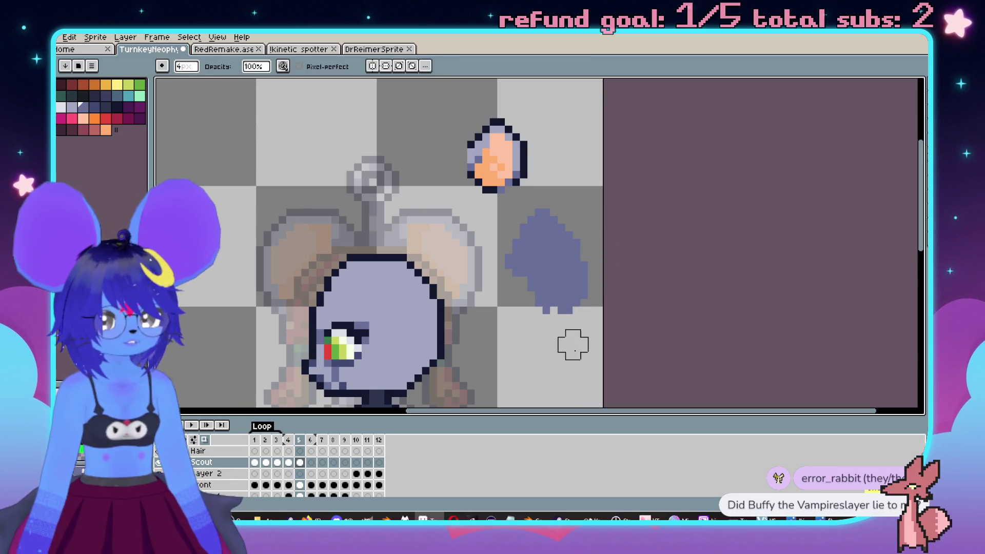
mouse_move(542, 330)
mouse_down()
mouse_move(600, 292)
mouse_move(587, 310)
mouse_move(601, 255)
mouse_up()
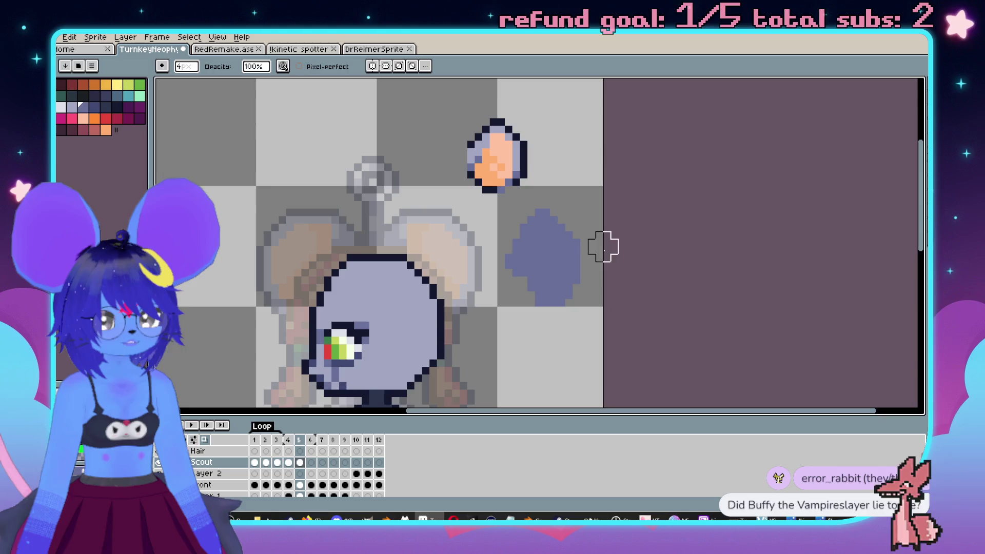
scroll(595, 215, up, 3)
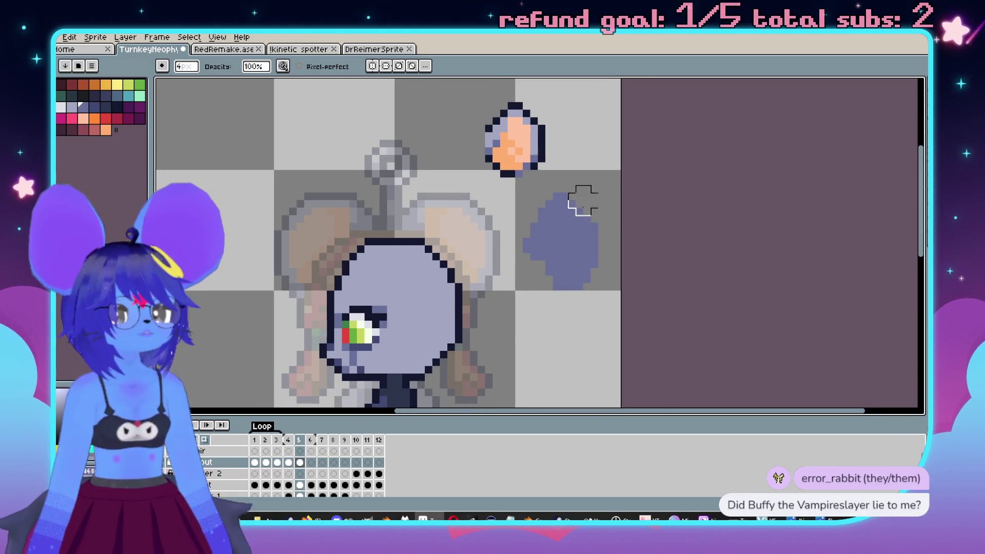
scroll(560, 193, down, 3)
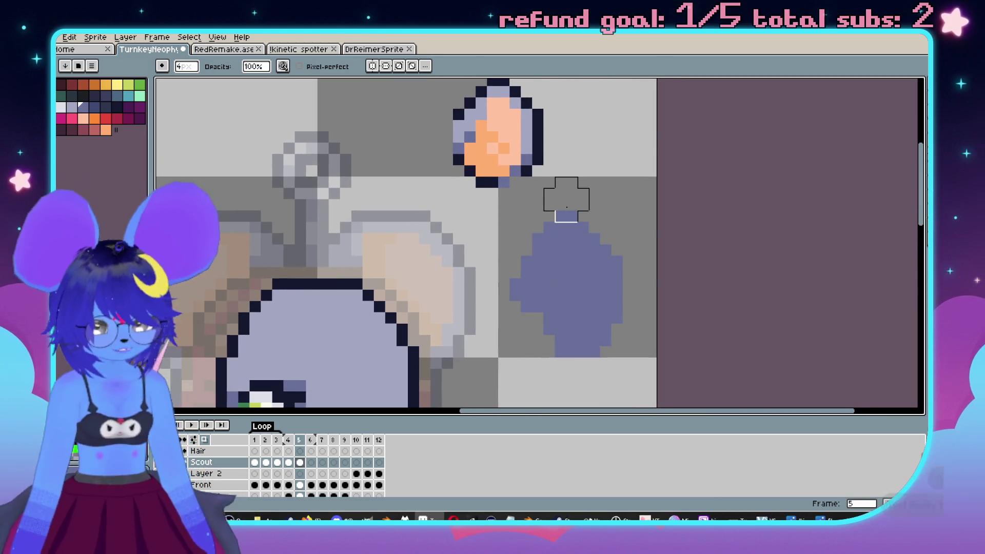
Draw a dark stepped outline along the shape's lower-left edge and fix stray pixels.
key(i)
key(b)
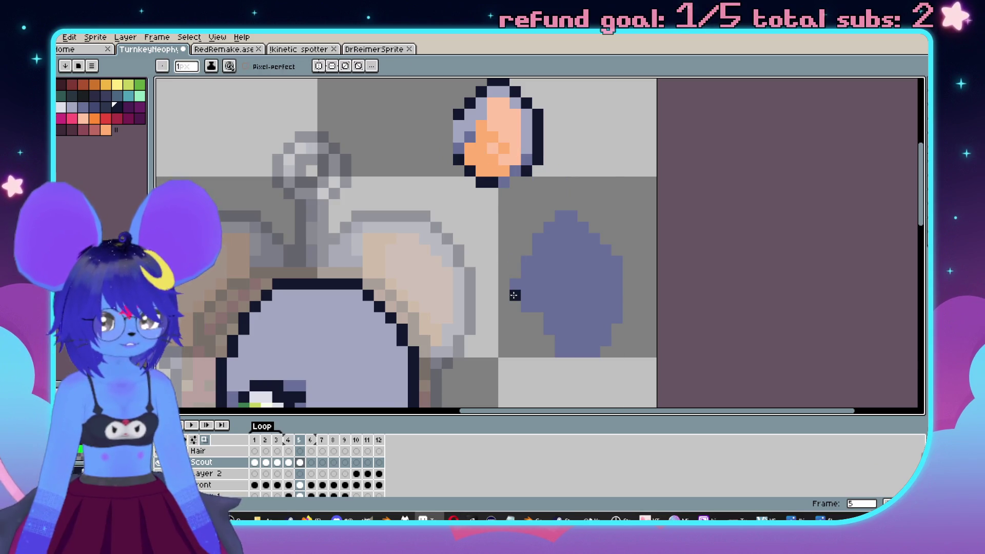
key(ctrl+z)
drag(515, 305, 568, 349)
alt+click(581, 310)
click(583, 317)
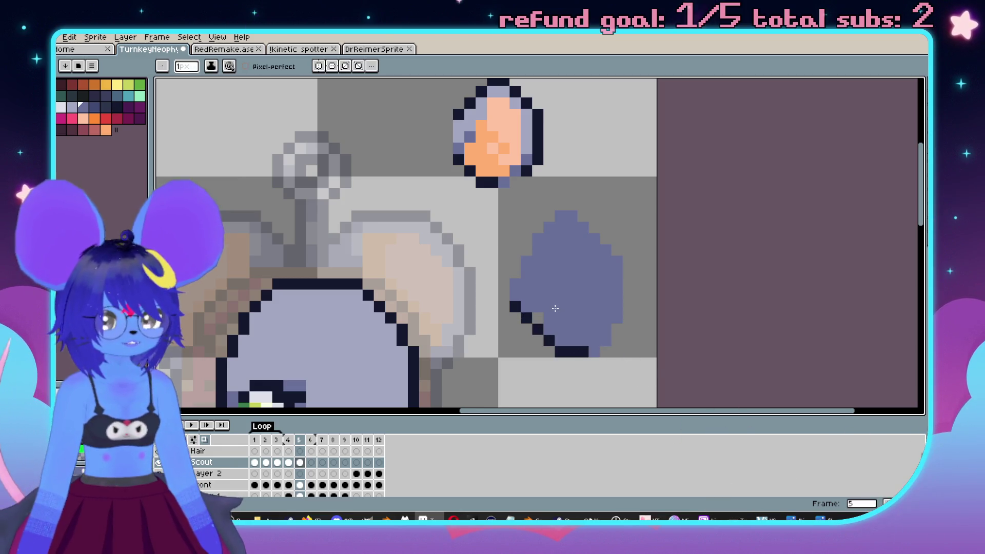
scroll(630, 321, right, 2)
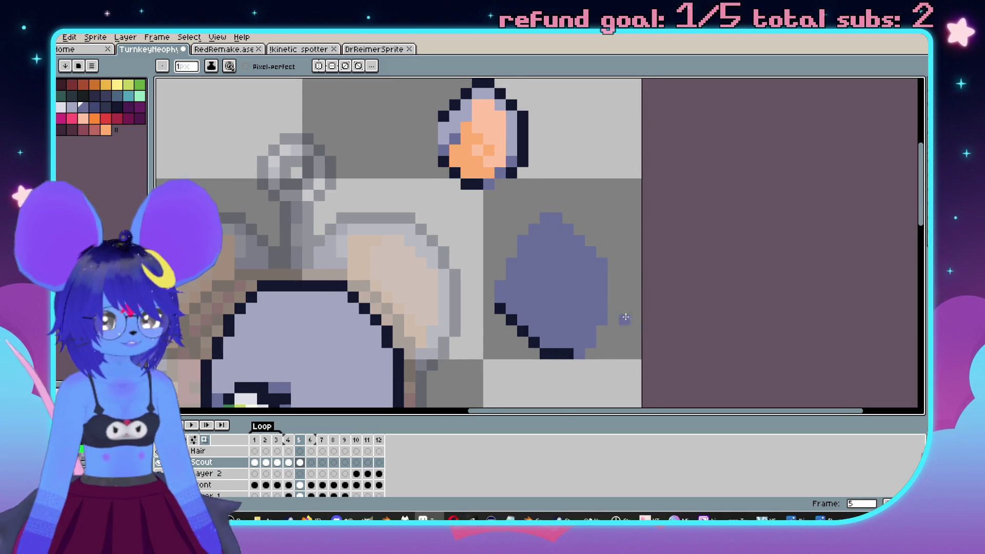
Magic-wand select the blue-grey pixels of the hair locks.
key(w)
click(567, 275)
scroll(567, 275, right, 1)
Paint an orange fill inside the lower lock with a 3px brush.
key(b)
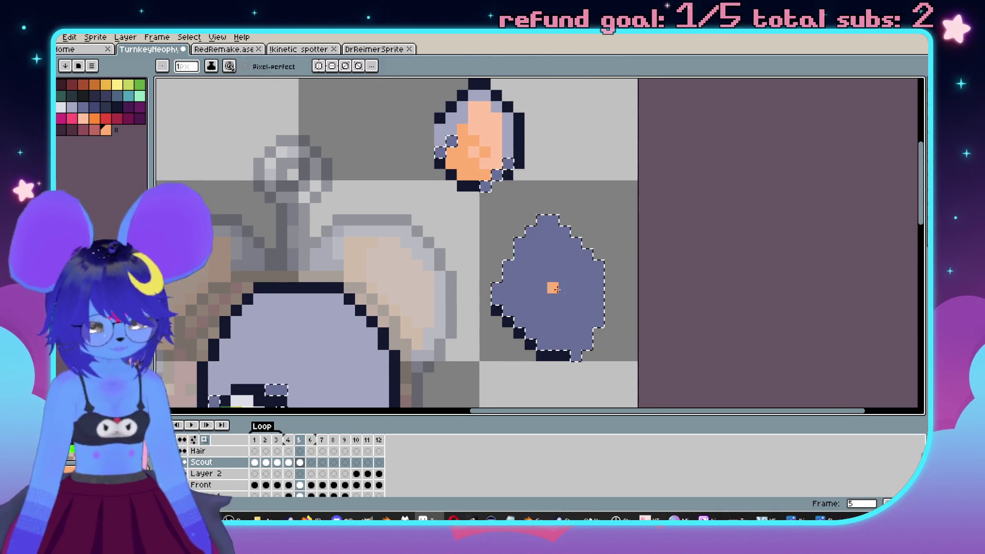
key(plus)
key(plus)
mouse_move(525, 310)
mouse_down()
mouse_move(543, 251)
mouse_move(565, 254)
mouse_move(585, 277)
mouse_move(544, 329)
mouse_move(575, 322)
mouse_up()
scroll(520, 209, left, 1)
scroll(520, 209, up, 1)
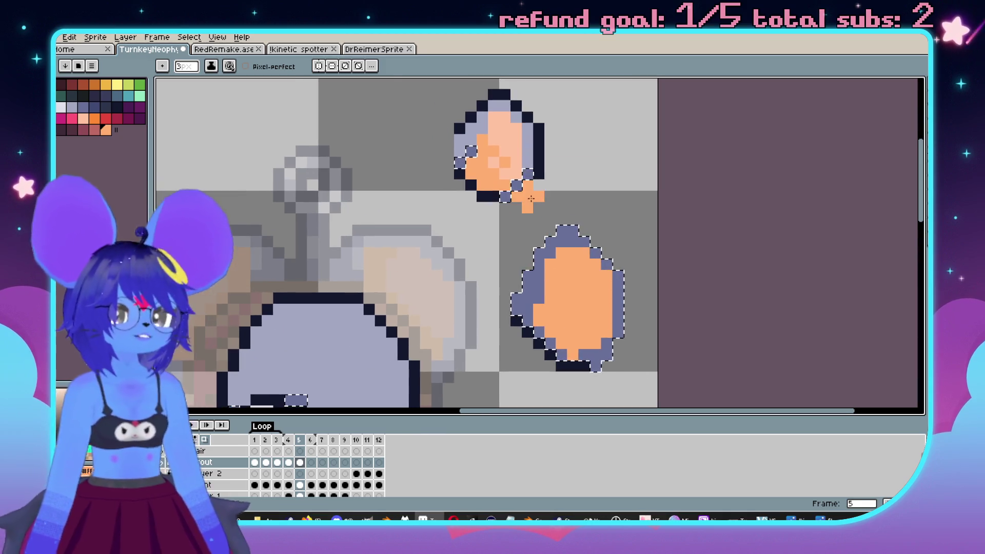
Shade the lower lock's rim: light blue-grey on the right, darker on left and top.
key(i)
click(530, 136)
key(b)
drag(595, 274, 608, 268)
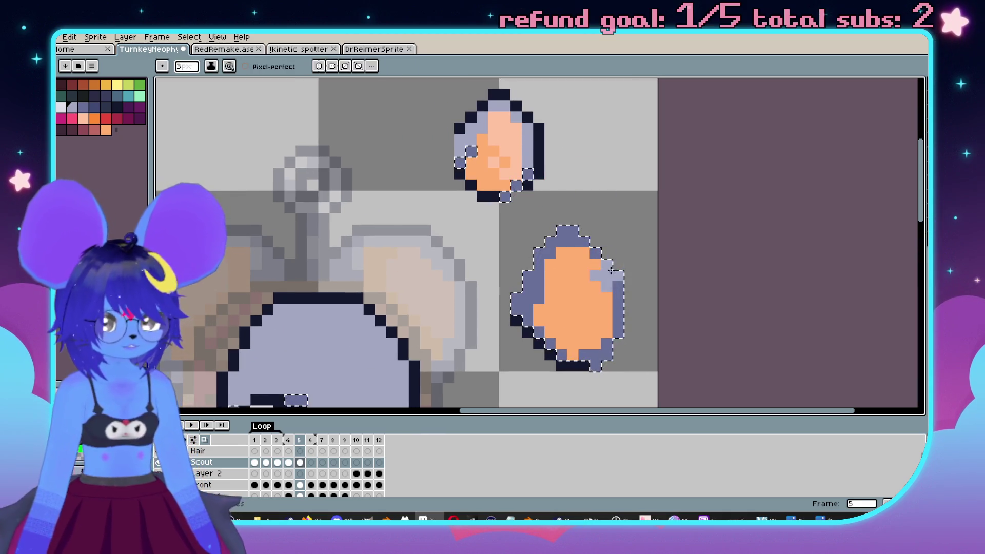
key(w)
click(627, 307)
key(ctrl+z)
click(618, 298)
key(b)
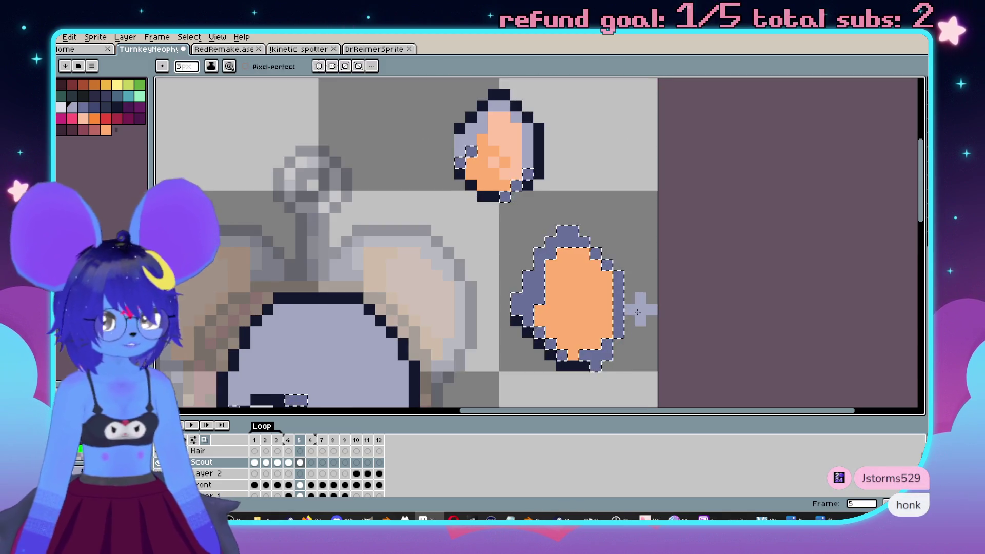
mouse_move(474, 319)
mouse_down()
mouse_move(554, 241)
mouse_move(518, 266)
mouse_up()
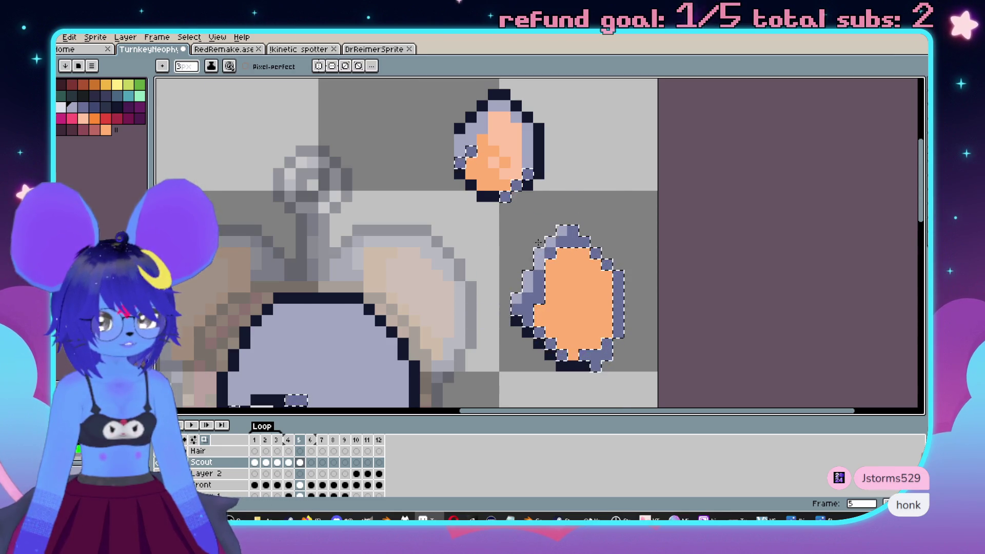
Select the orange pixels and add light peach highlight pixels inside the locks.
key(w)
click(574, 296)
key(i)
click(511, 163)
key(b)
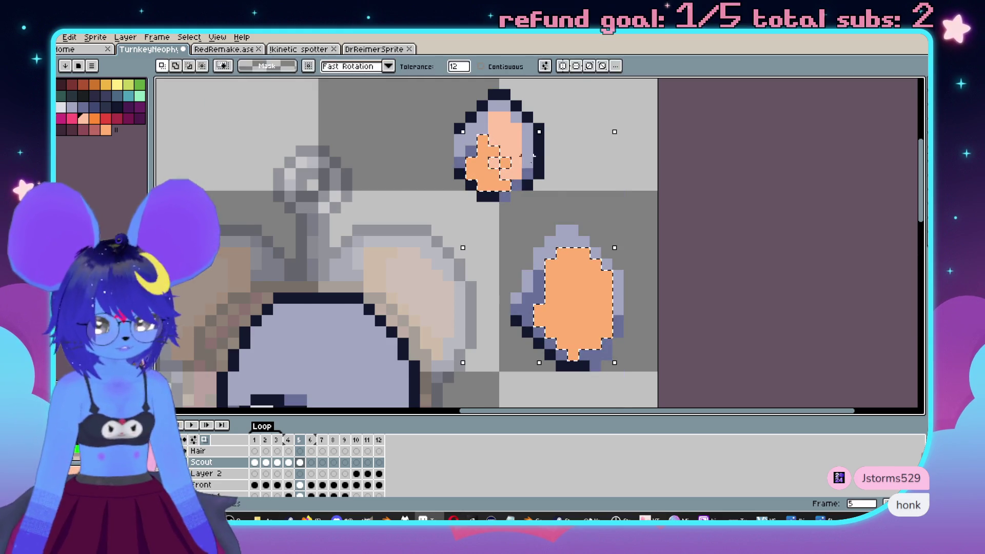
click(570, 252)
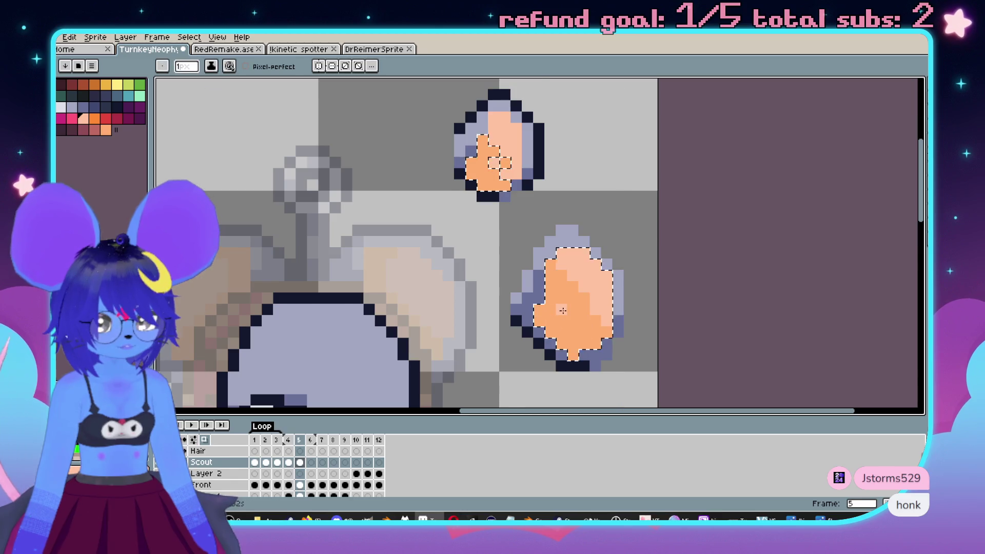
scroll(595, 302, up, 2)
click(621, 338)
click(643, 360)
click(605, 379)
key(ctrl+z)
Paint a light peach diagonal up-left across the orange.
click(598, 360)
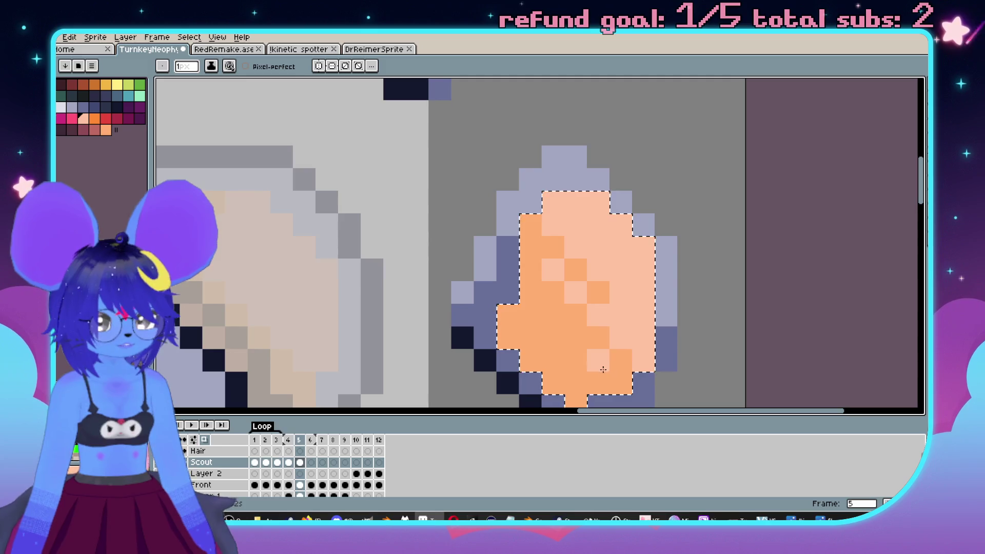
click(576, 336)
click(550, 315)
click(532, 298)
scroll(532, 298, down, 4)
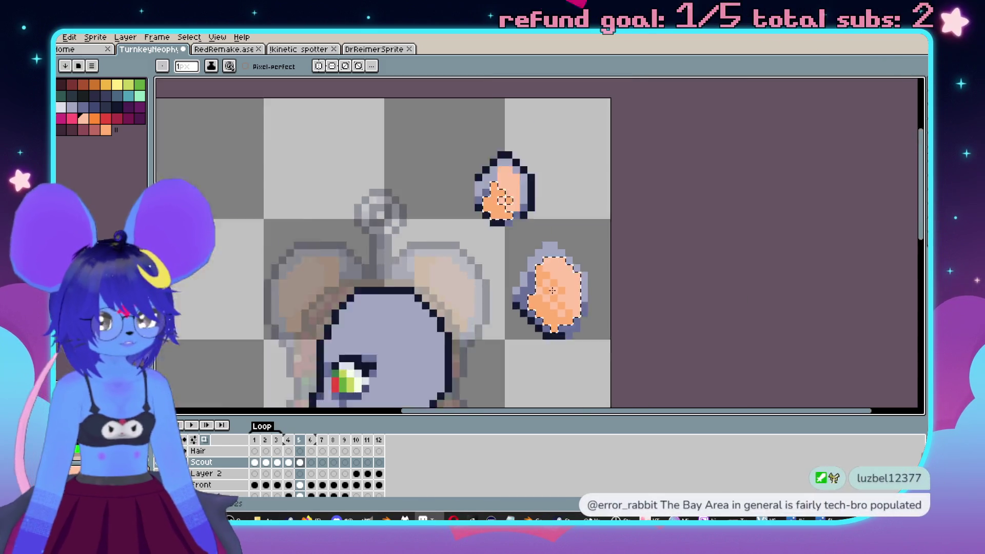
scroll(536, 303, up, 4)
Refine the checkered peach-and-orange blend pixel by pixel, then clear the selection.
click(591, 283)
click(569, 261)
alt+click(580, 214)
click(546, 238)
click(523, 216)
click(501, 194)
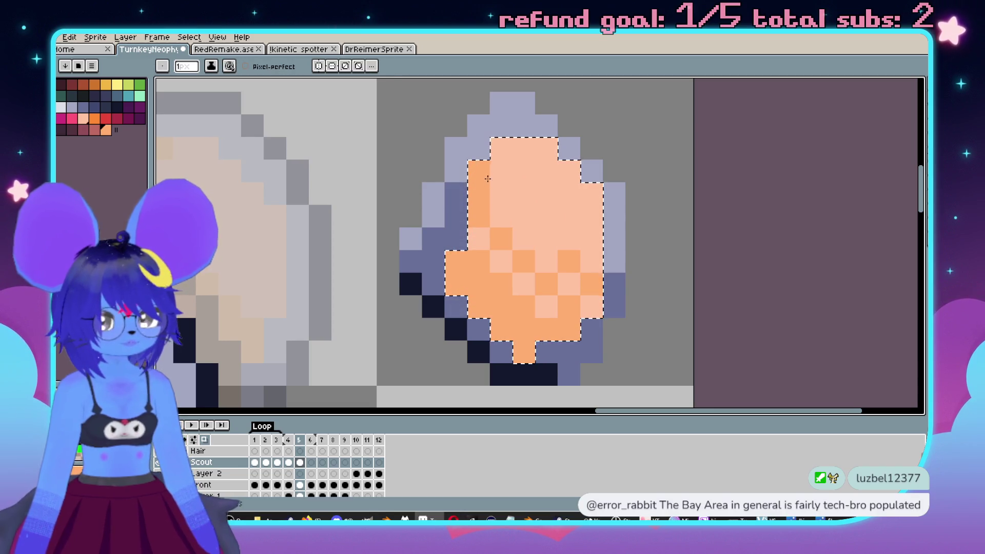
click(479, 238)
scroll(481, 203, down, 1)
click(494, 214)
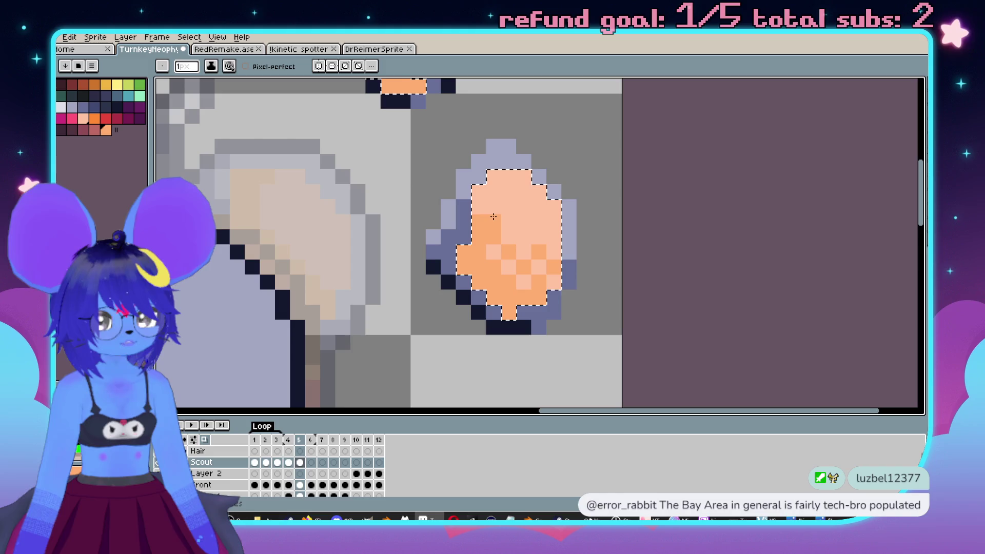
scroll(516, 230, down, 1)
key(ctrl+d)
scroll(585, 246, down, 2)
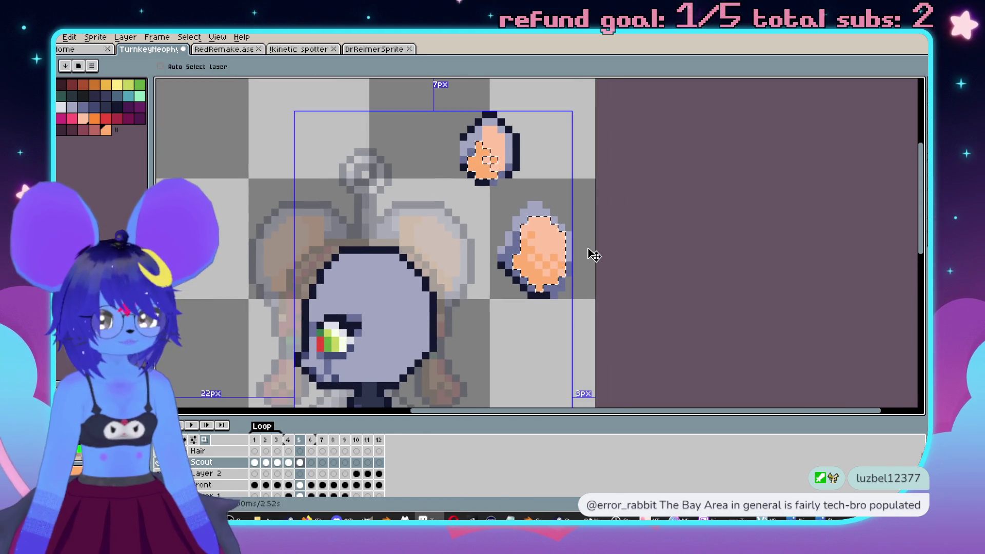
Outline the lock's left side in dark navy, with one lavender edge pixel.
scroll(585, 267, up, 2)
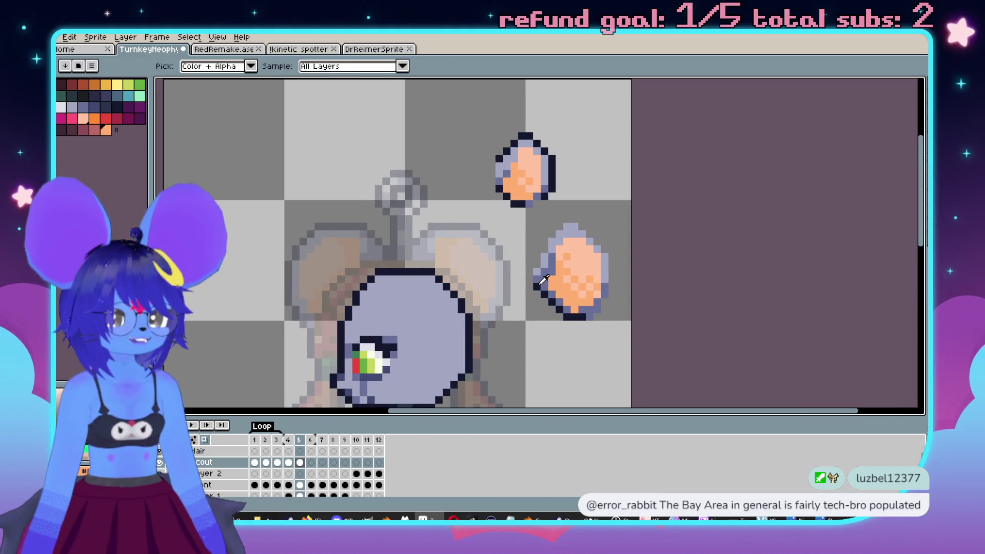
alt+click(544, 279)
scroll(559, 257, up, 1)
click(546, 214)
alt+click(536, 259)
click(526, 262)
alt+click(527, 291)
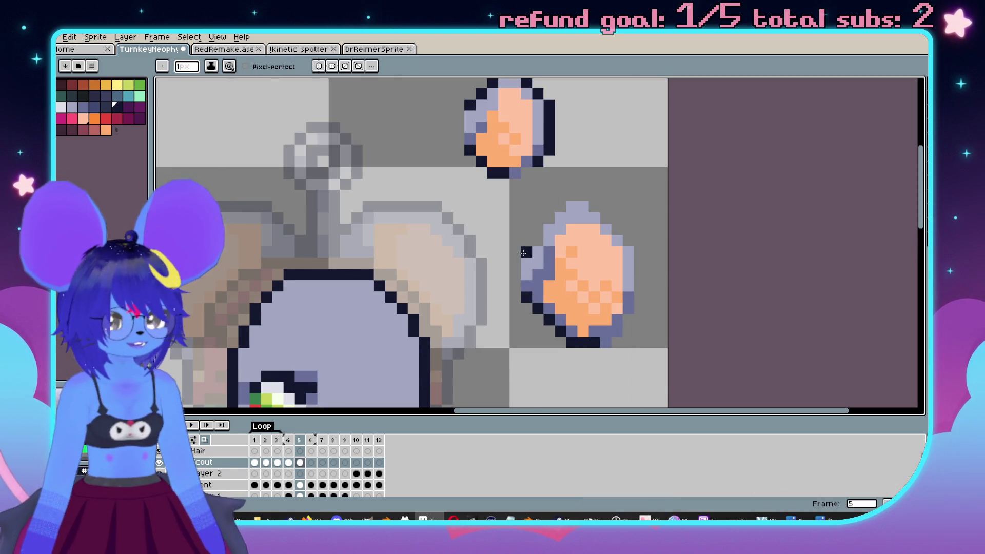
mouse_move(542, 227)
mouse_down()
mouse_move(573, 196)
mouse_move(622, 225)
mouse_move(639, 246)
mouse_move(641, 299)
mouse_up()
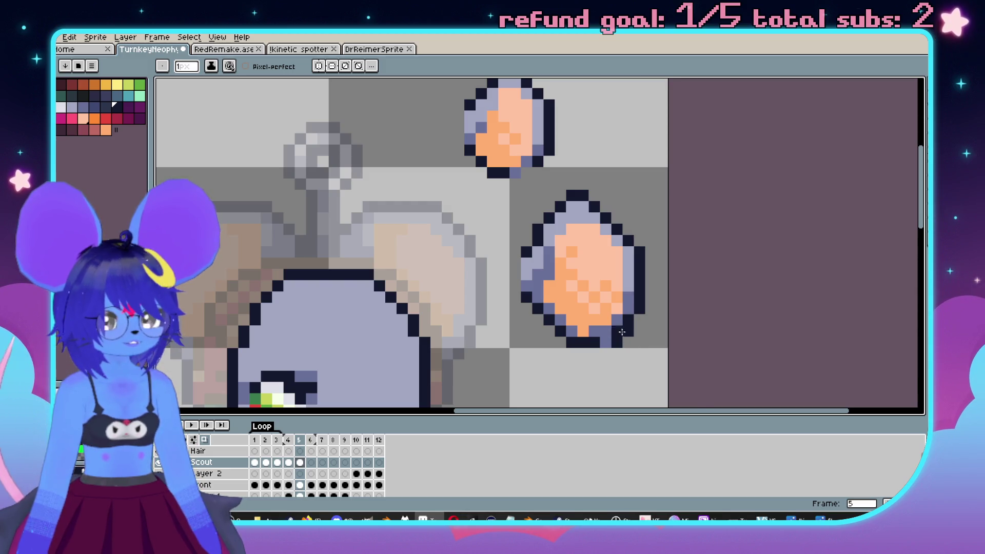
Erase the small upper hair lock with a 6px eraser.
scroll(620, 334, down, 2)
scroll(573, 185, up, 1)
key(e)
mouse_move(573, 185)
mouse_down()
mouse_move(595, 211)
mouse_move(518, 180)
mouse_up()
scroll(573, 223, down, 1)
scroll(585, 257, up, 1)
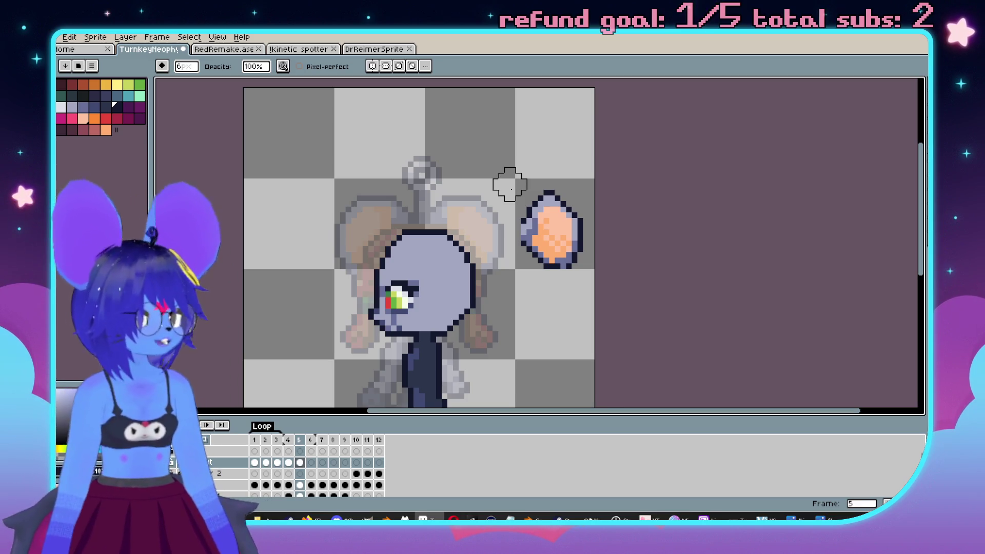
Box-select the remaining lock and nudge it one pixel down and one right.
scroll(520, 202, down, 1)
scroll(575, 200, up, 1)
mouse_move(579, 198)
mouse_down()
mouse_move(569, 220)
mouse_move(594, 221)
mouse_up()
scroll(568, 219, up, 1)
key(m)
drag(534, 149, 647, 302)
key(Down)
key(Right)
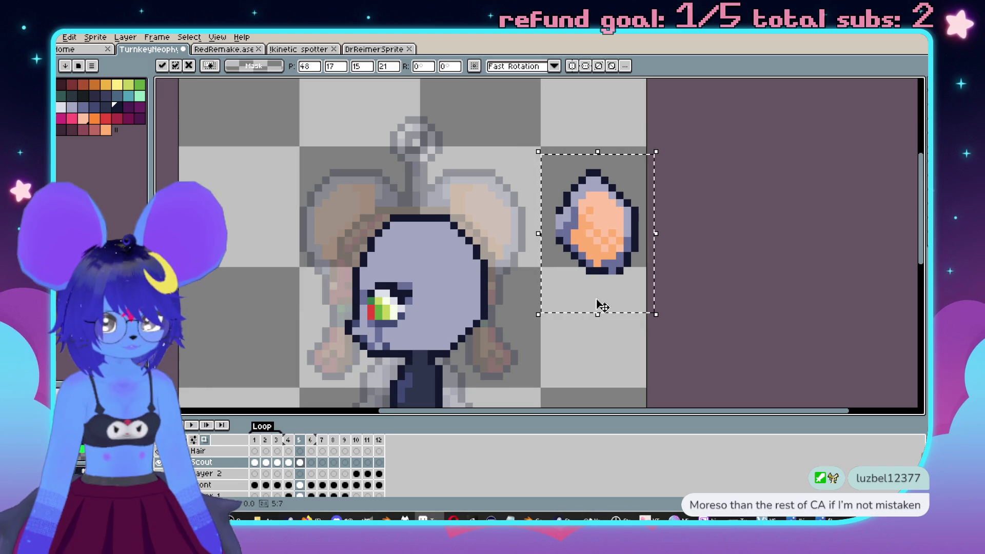
Fix the lock's top-right outline pixels using navy and light lavender.
scroll(513, 149, up, 2)
key(i)
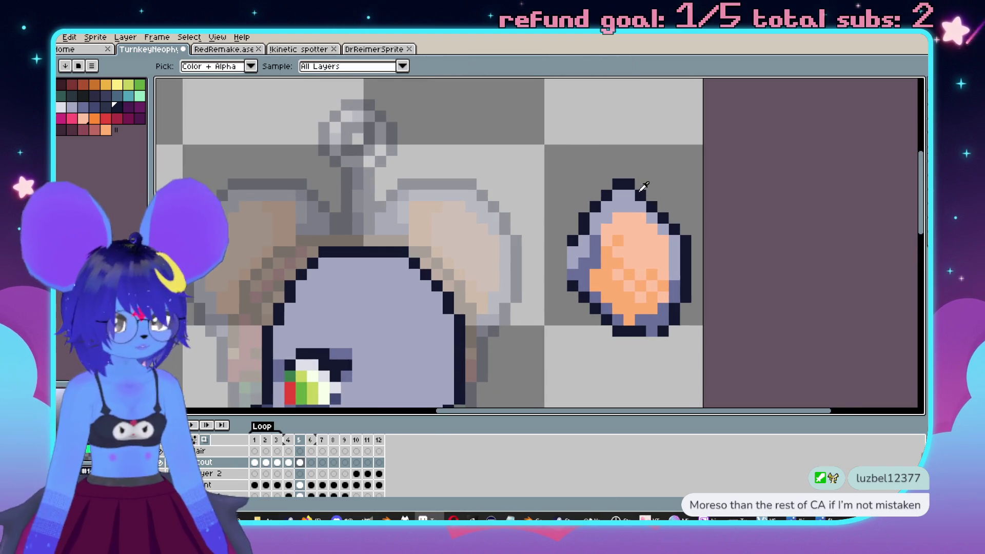
key(b)
click(652, 185)
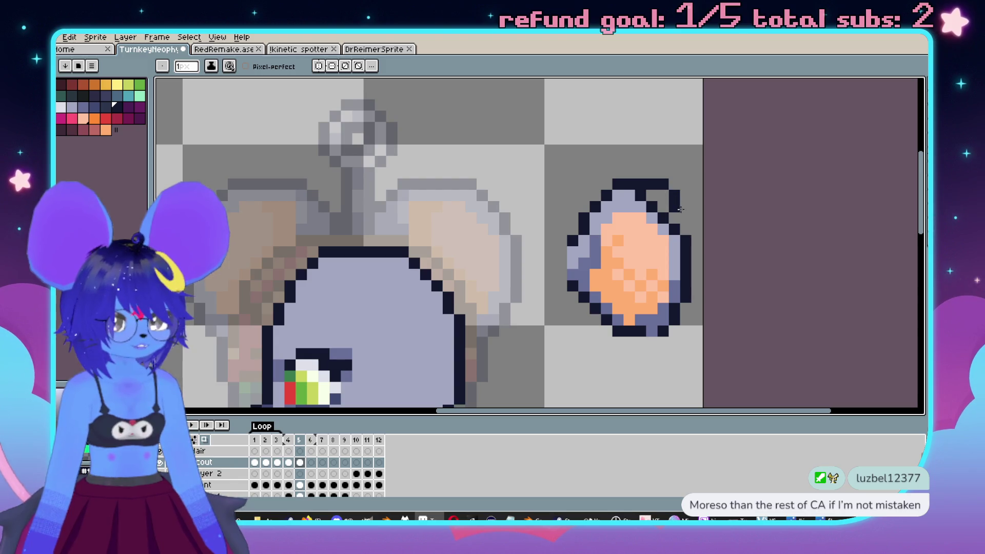
key(ctrl+z)
key(ctrl+z)
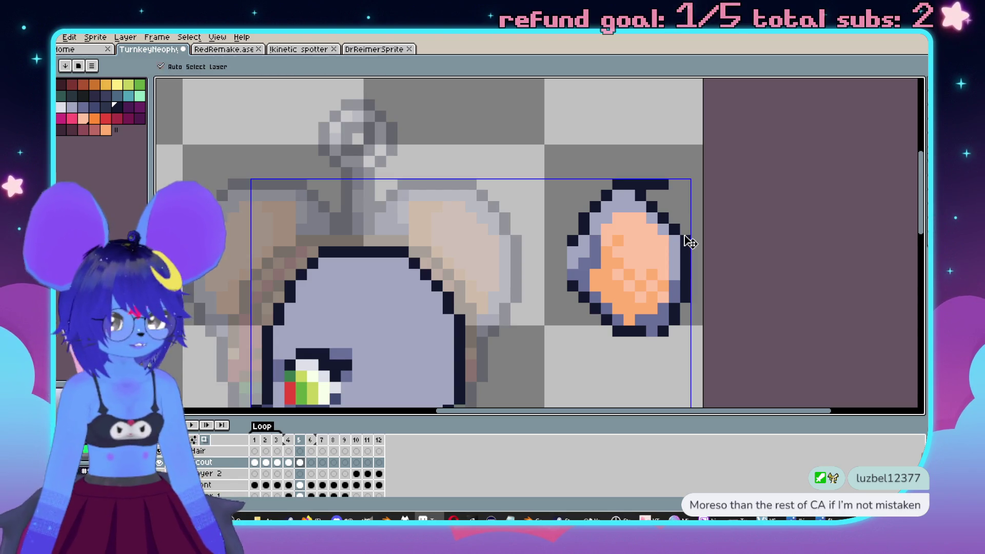
alt+click(652, 198)
click(641, 195)
click(672, 226)
click(672, 206)
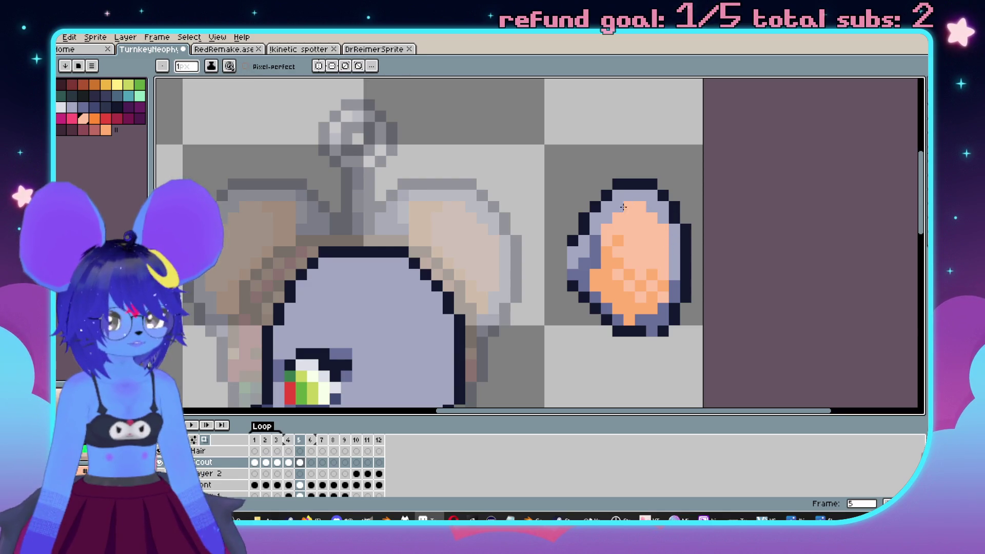
Shade the lock's left rim with a darker lavender.
scroll(636, 247, down, 1)
scroll(663, 270, up, 2)
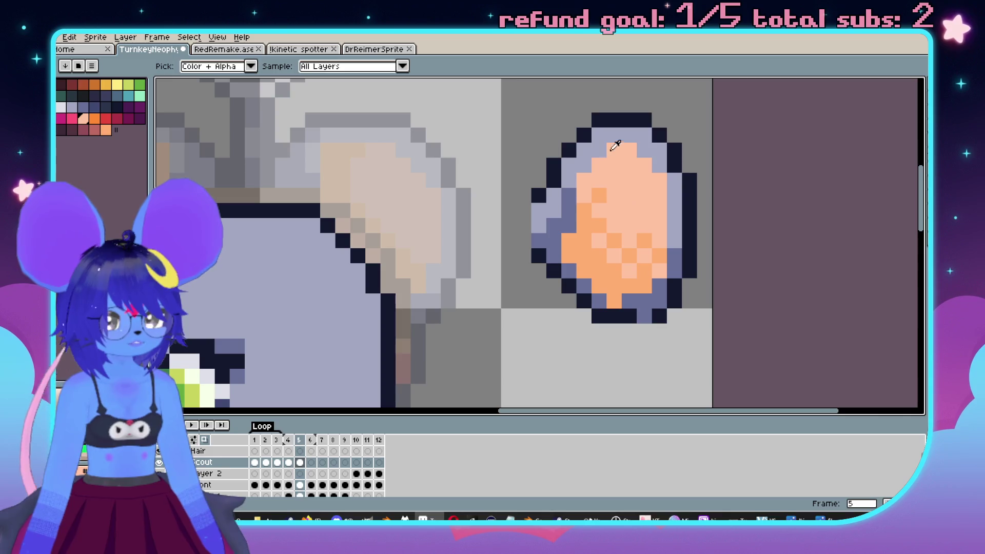
alt+click(570, 208)
drag(583, 181, 573, 214)
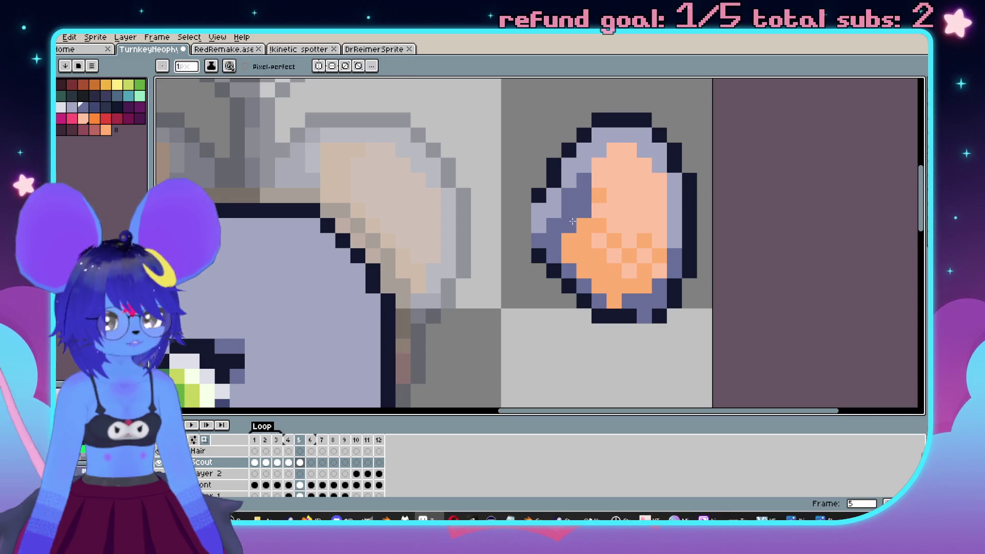
scroll(559, 247, down, 3)
scroll(560, 241, up, 3)
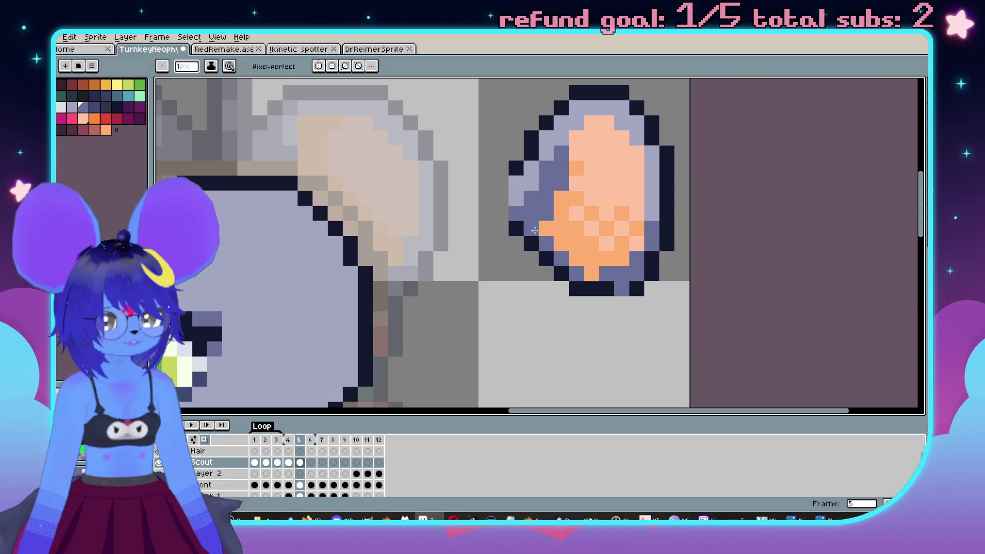
scroll(561, 215, down, 3)
scroll(563, 194, up, 2)
drag(563, 194, 579, 192)
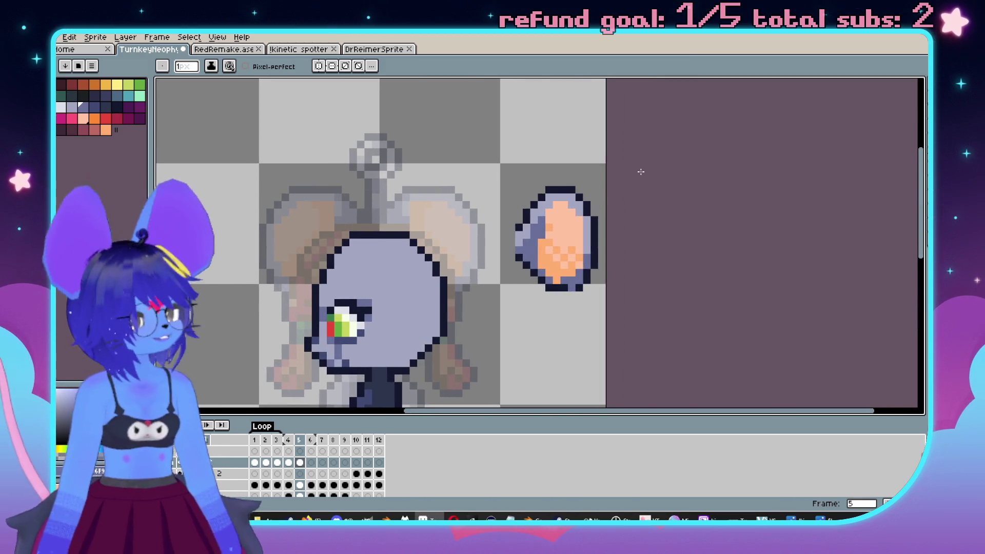
scroll(590, 174, down, 3)
scroll(579, 195, up, 2)
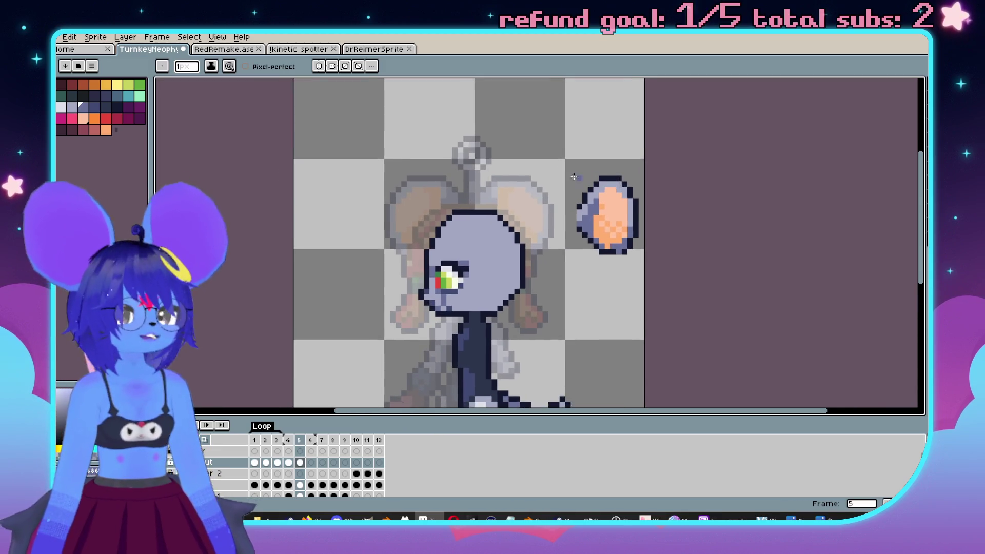
scroll(587, 196, up, 3)
Pick orange, then lavender, as the drawing colour.
key(alt)
alt+click(640, 277)
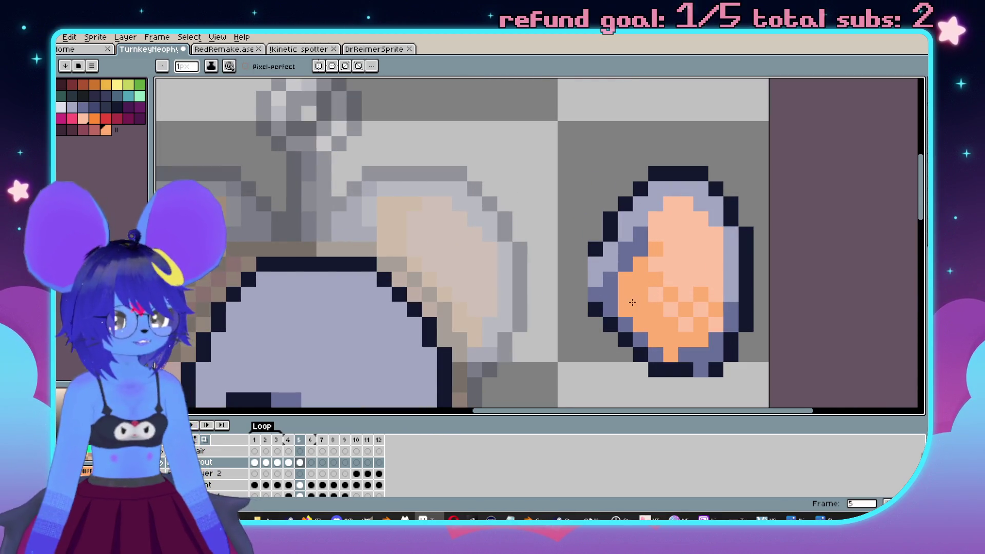
scroll(640, 273, down, 4)
scroll(651, 287, up, 3)
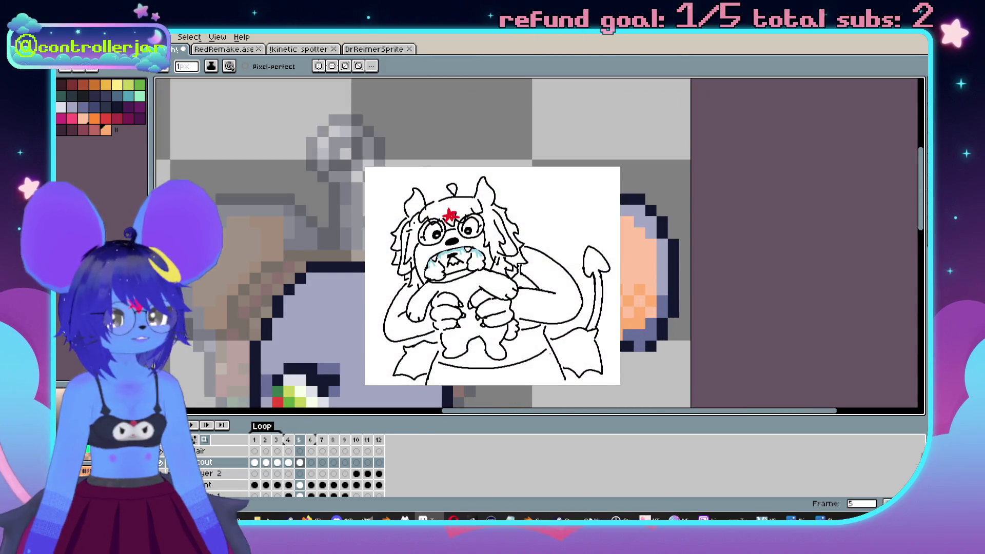
click(84, 107)
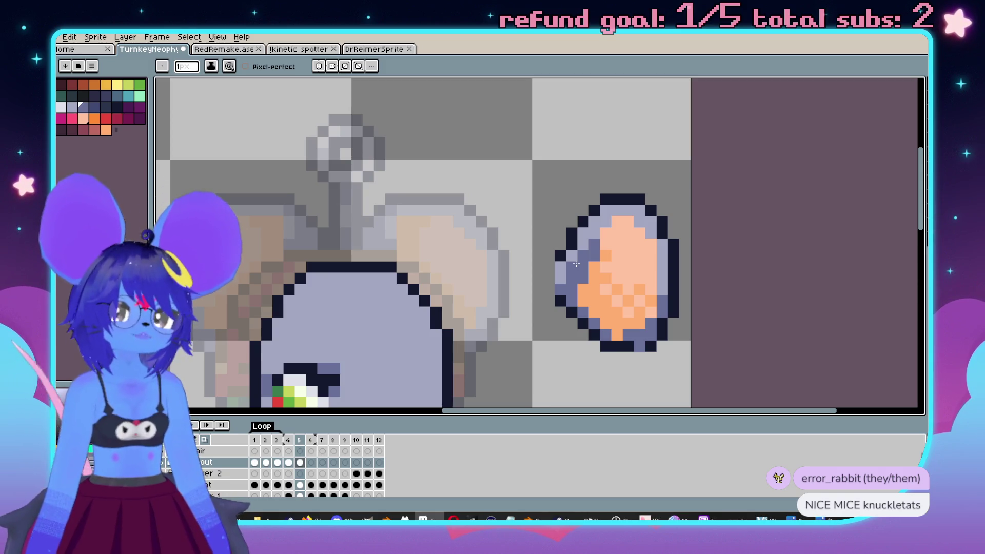
scroll(576, 263, down, 2)
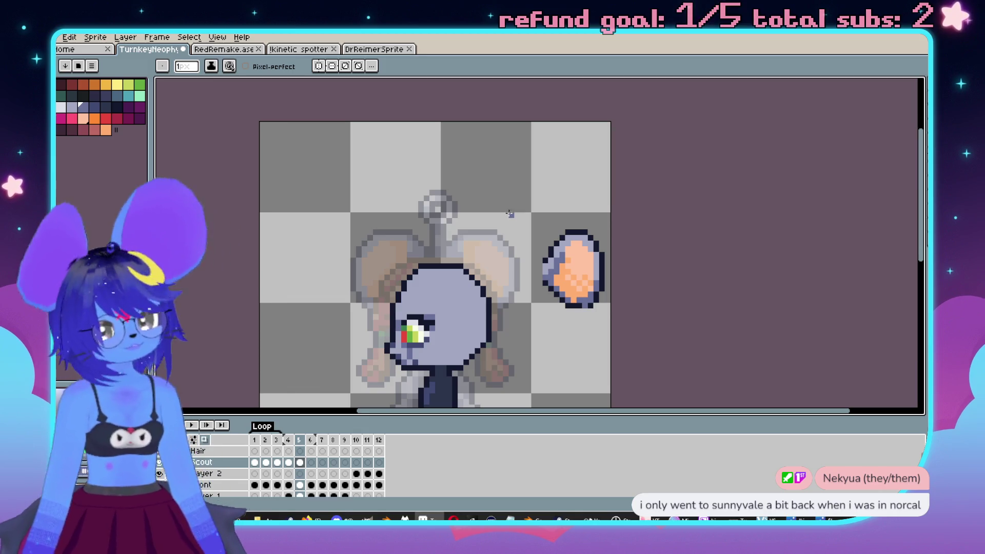
On the Hair layer, sample frame 4's red hair colour and return to frame 5 with the pencil.
scroll(512, 215, down, 1)
scroll(252, 385, up, 3)
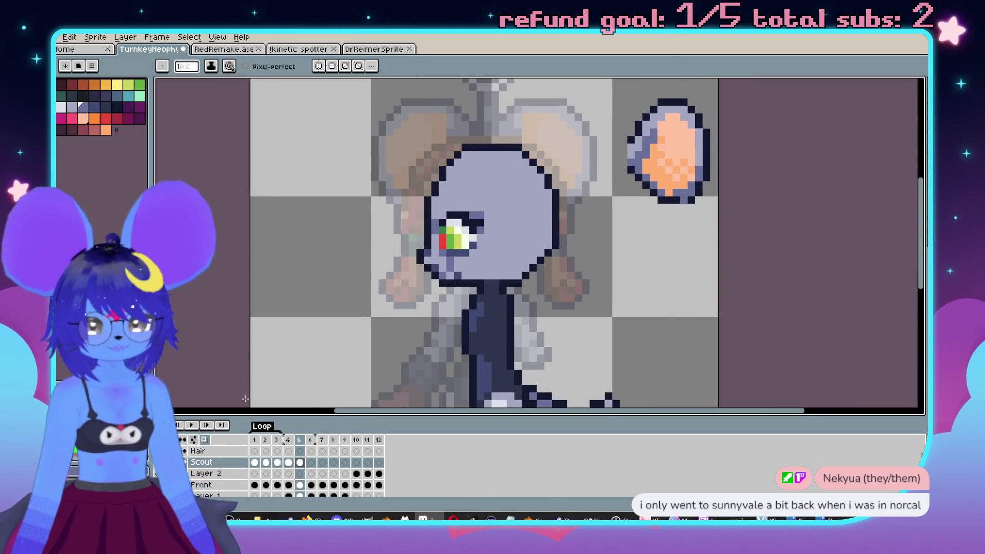
click(205, 450)
key(comma)
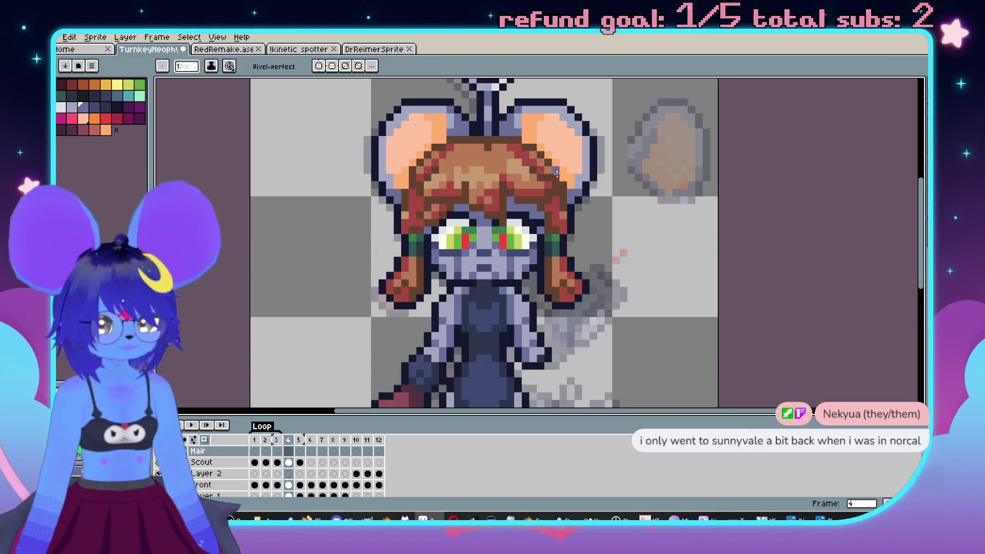
key(i)
click(542, 221)
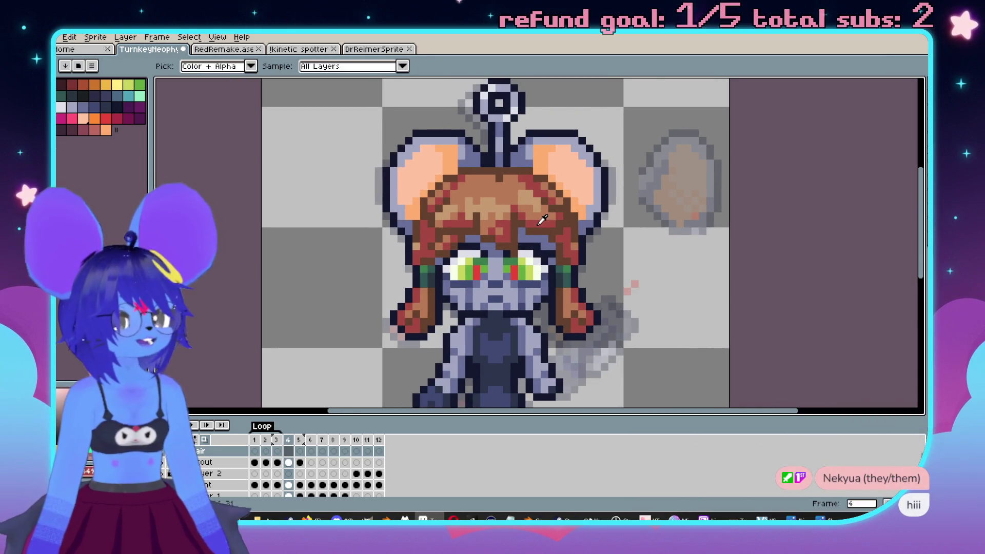
key(b)
key(period)
Paint a red hair mass over the top of frame 5's head, checking it against frame 4.
scroll(528, 240, up, 2)
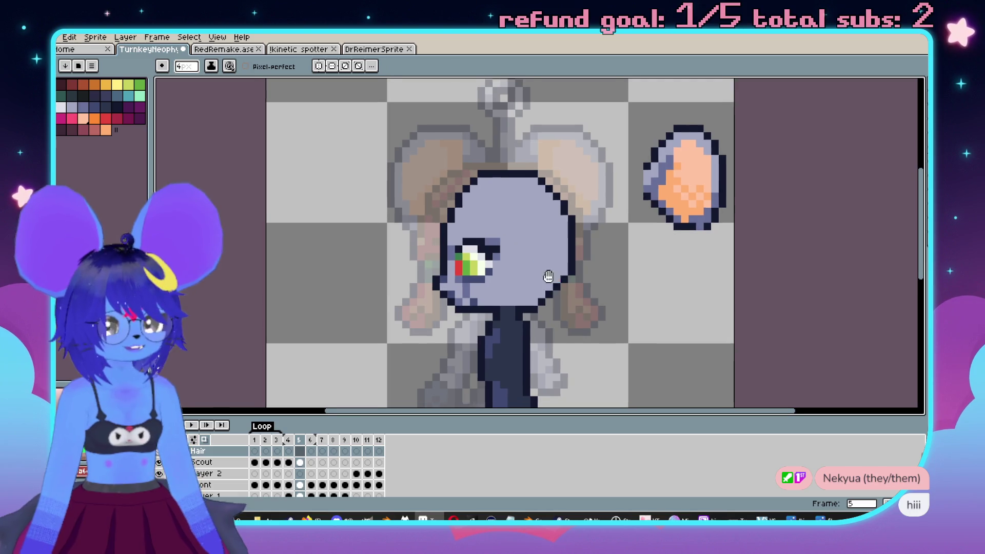
drag(550, 256, 488, 180)
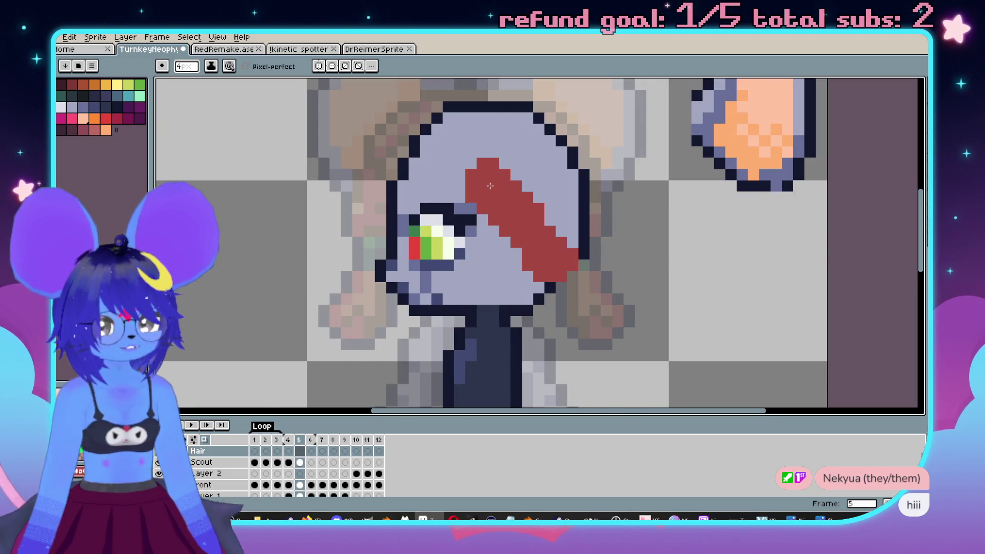
scroll(446, 195, up, 1)
mouse_move(466, 178)
mouse_down()
mouse_move(544, 175)
mouse_move(564, 256)
mouse_move(515, 209)
mouse_up()
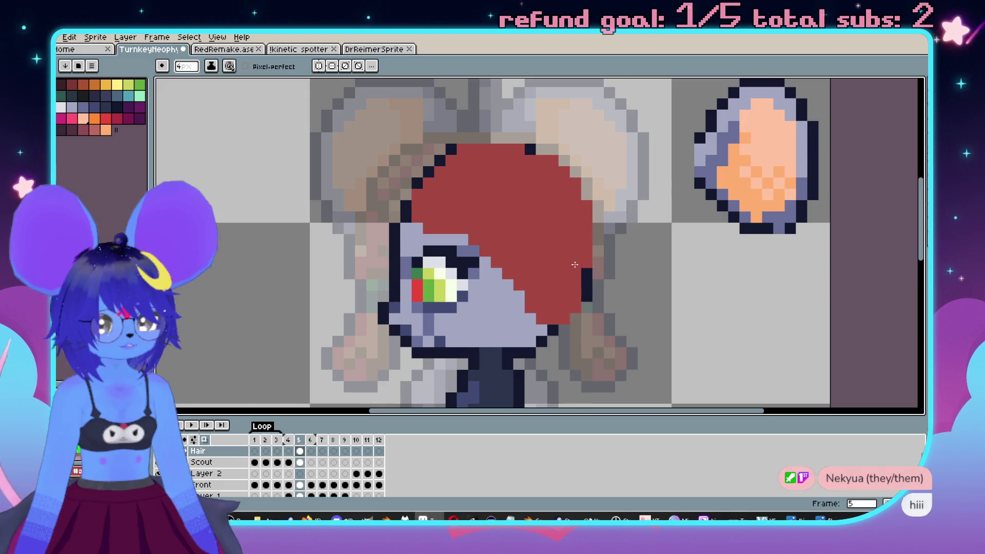
scroll(563, 282, down, 2)
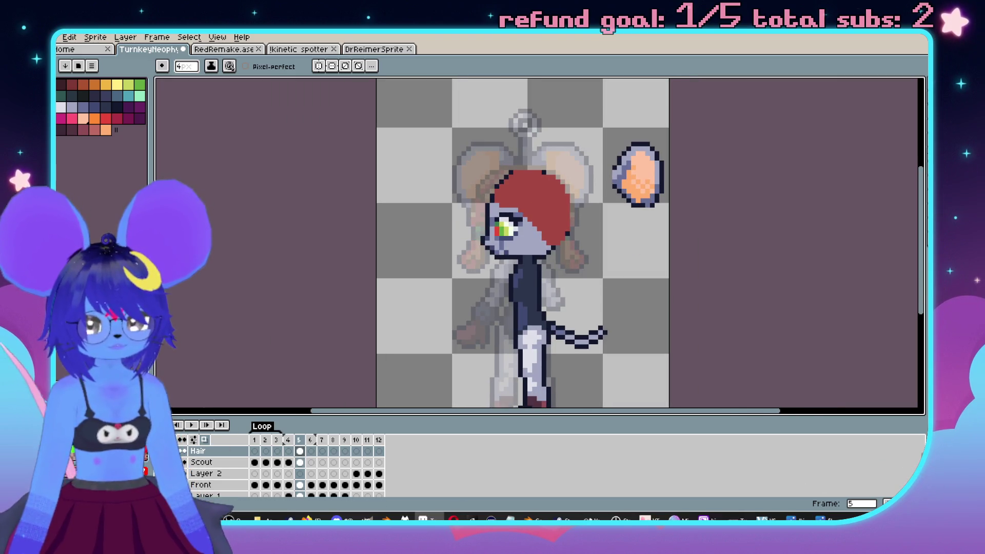
click(183, 473)
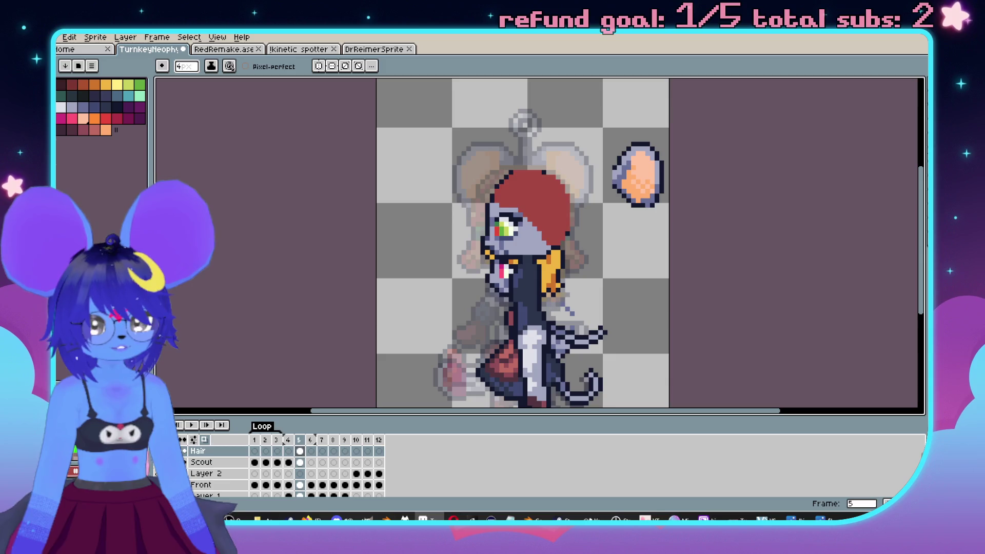
key(Left)
key(Right)
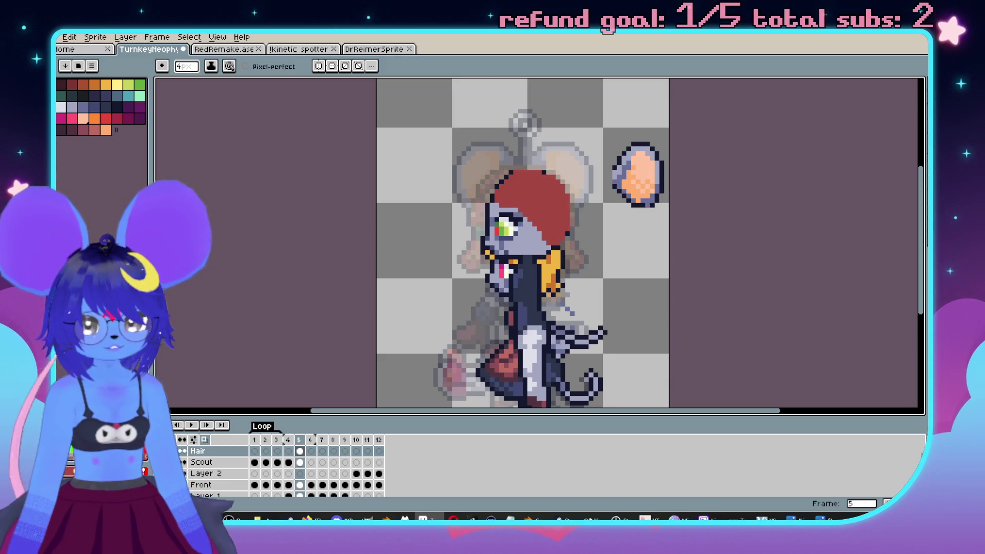
Pick dark purple, start shading the hair's back and left of the eye, and set a 1-pixel brush.
scroll(400, 256, up, 3)
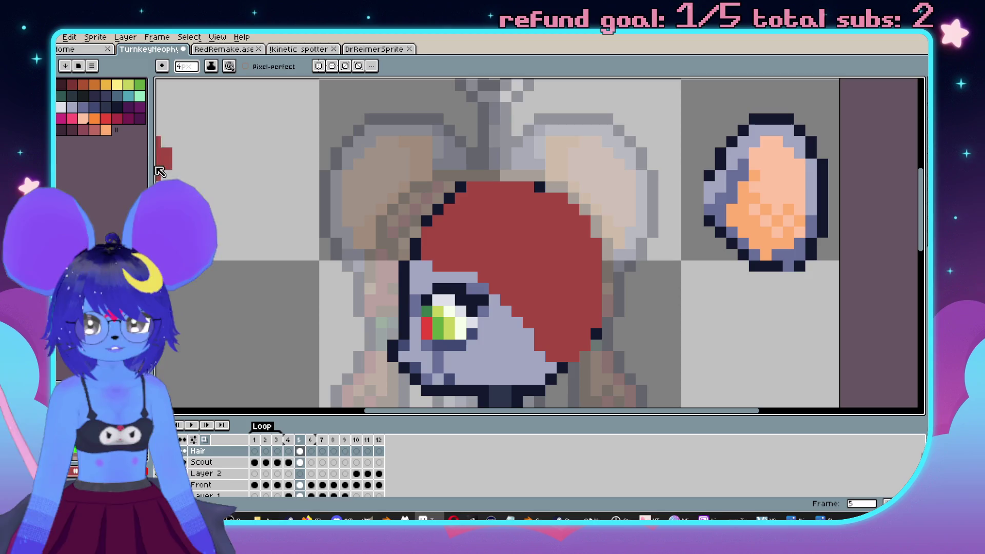
click(135, 118)
scroll(411, 223, up, 1)
mouse_move(411, 223)
mouse_down()
mouse_move(410, 241)
mouse_move(524, 233)
mouse_up()
key(ctrl+z)
scroll(462, 287, down, 2)
drag(449, 303, 467, 297)
scroll(487, 359, down, 2)
scroll(487, 359, up, 2)
key(minus)
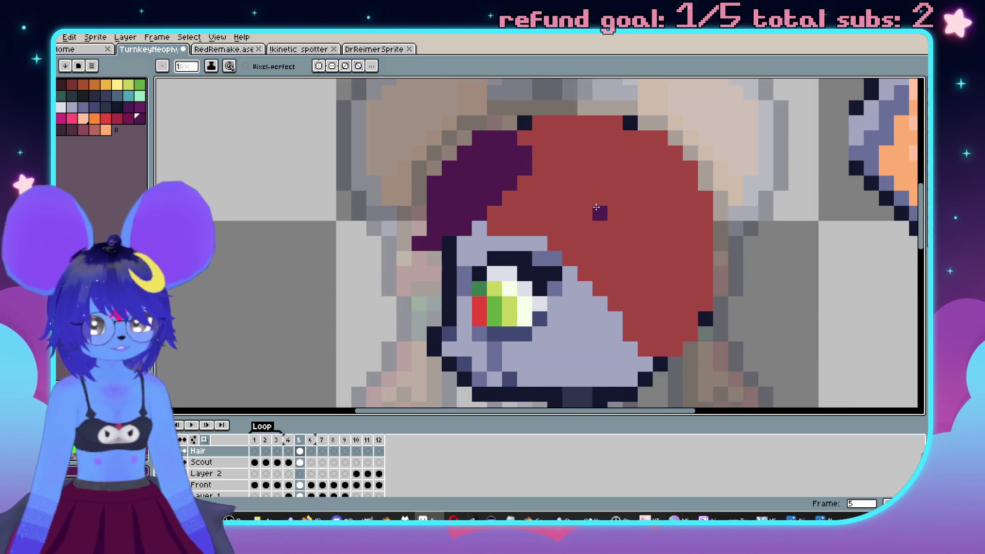
Paint a 2-pixel purple strand down to the eye and recolour red edge pixels purple at 1 pixel.
scroll(596, 207, down, 2)
scroll(605, 192, up, 2)
key(plus)
drag(508, 167, 523, 241)
key(minus)
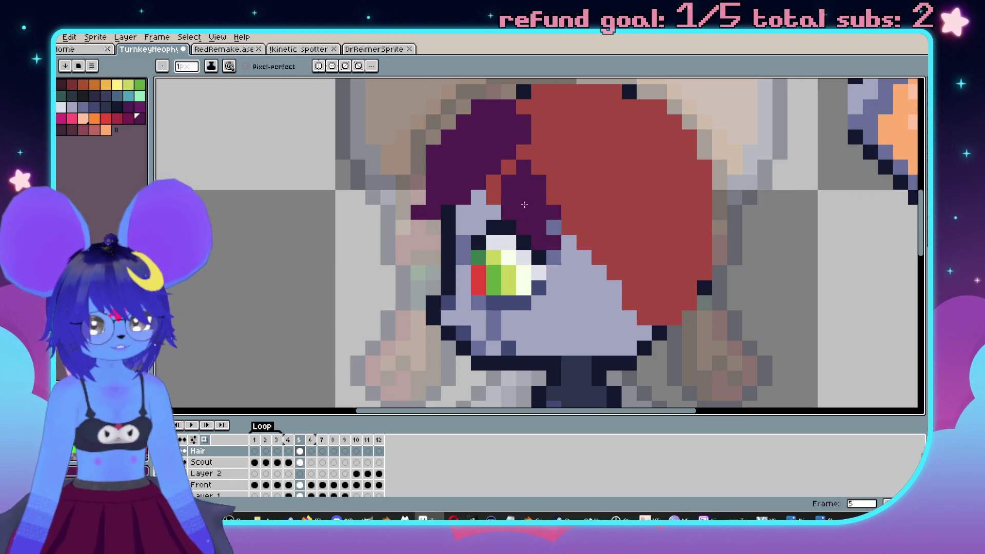
click(494, 179)
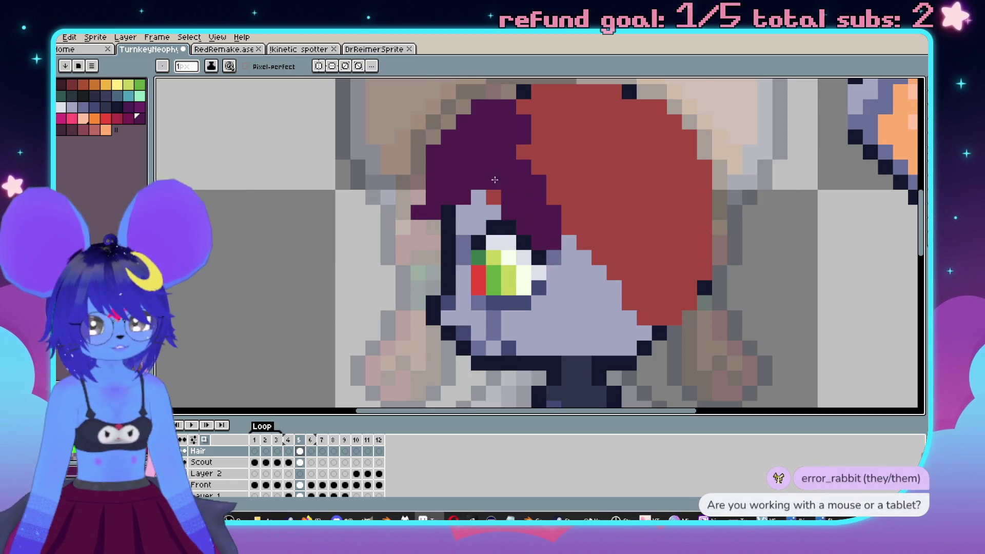
drag(545, 223, 554, 165)
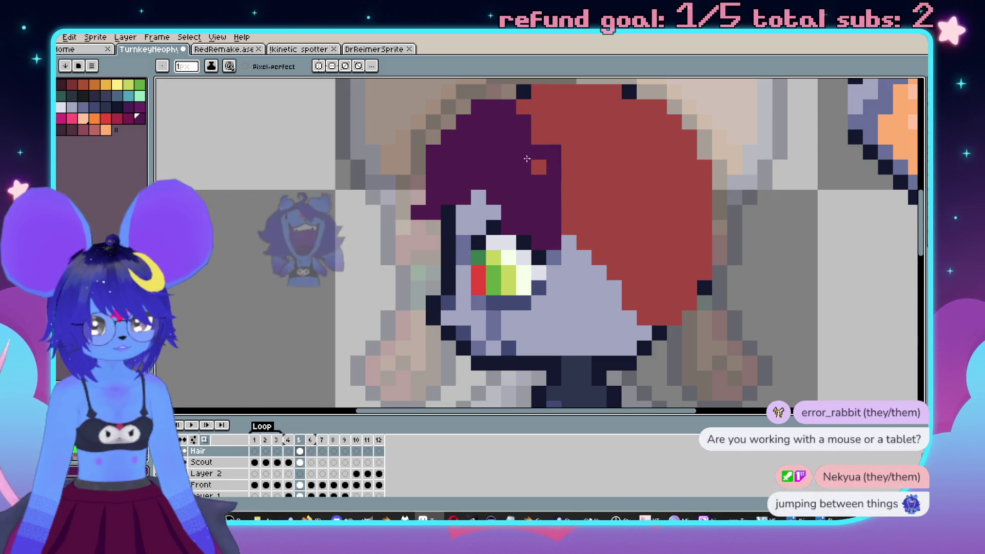
Push the purple shading further into the red hair, comparing frames 4 and 5.
scroll(553, 186, down, 1)
scroll(521, 288, down, 1)
scroll(622, 257, up, 2)
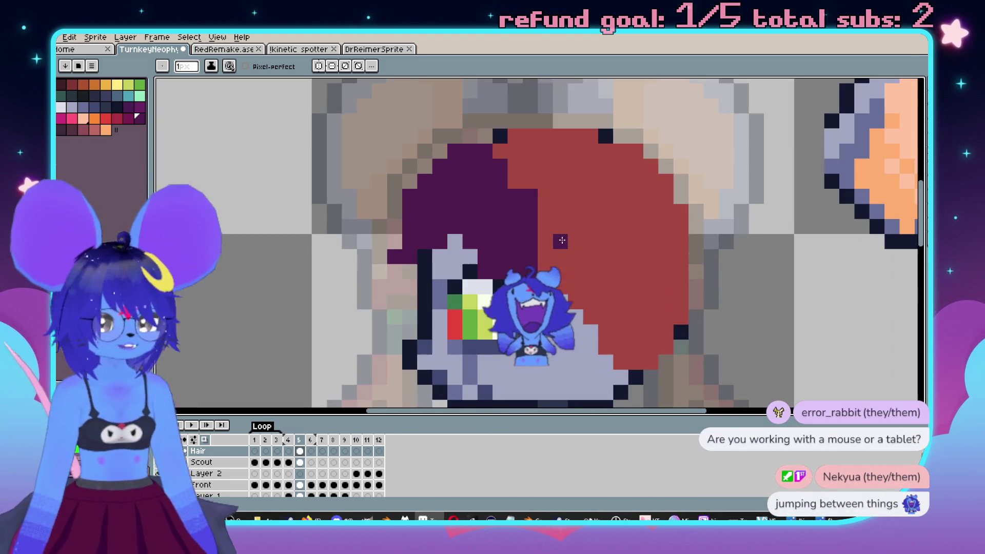
key(comma)
key(period)
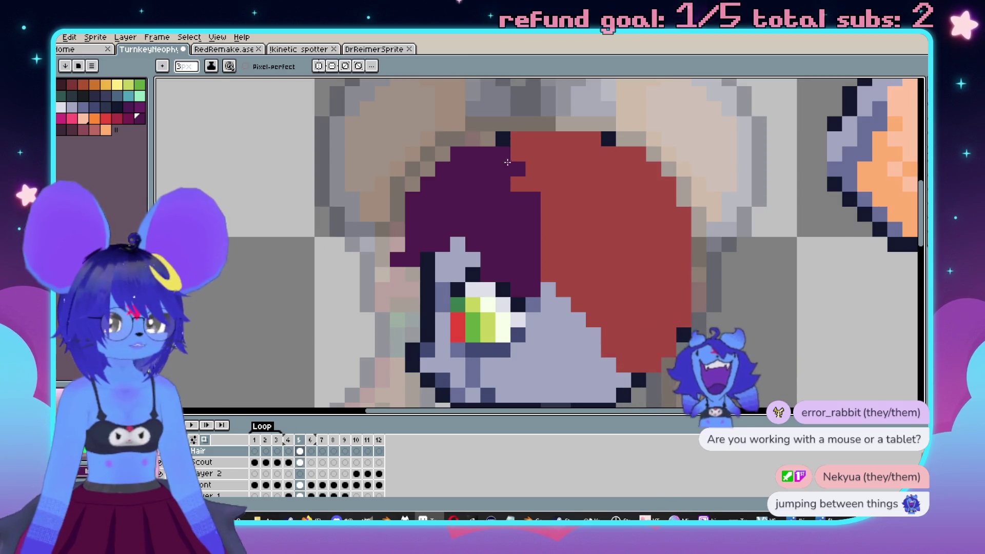
mouse_move(518, 170)
mouse_down()
mouse_move(545, 193)
mouse_move(538, 260)
mouse_up()
scroll(538, 261, down, 2)
scroll(599, 229, up, 1)
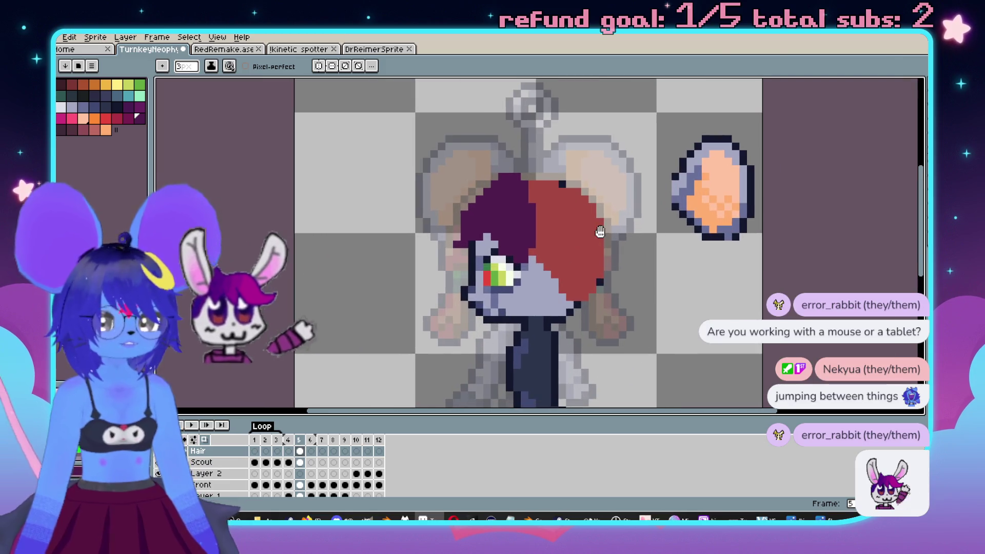
key(comma)
key(period)
key(comma)
key(period)
Bring the lower hair into view and paint a new red strand below it.
scroll(541, 222, up, 2)
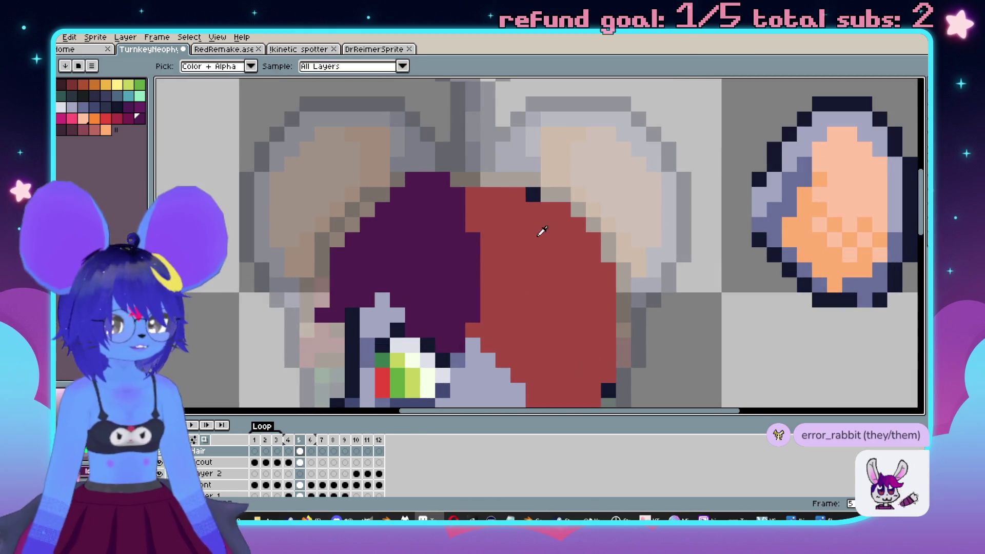
key(comma)
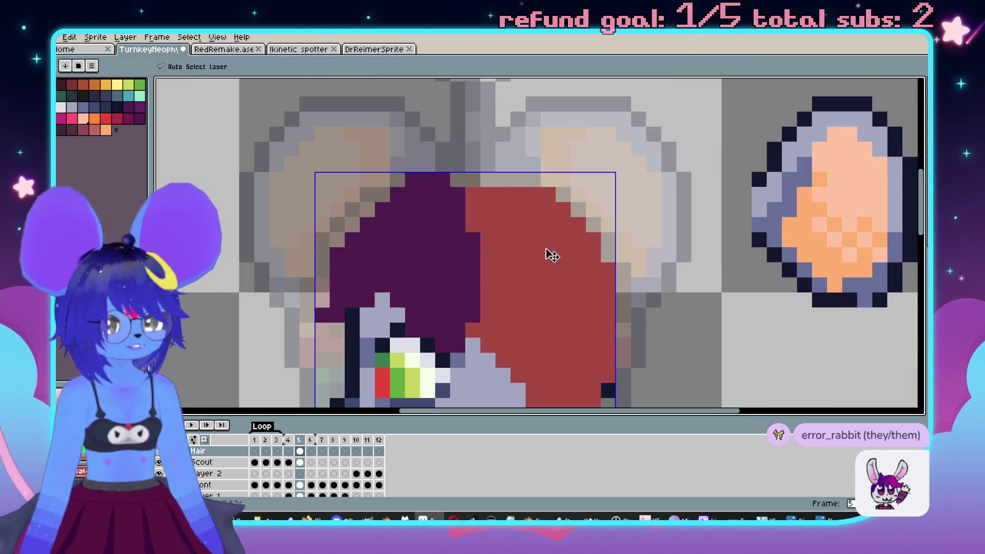
key(period)
scroll(550, 261, down, 2)
scroll(558, 238, up, 2)
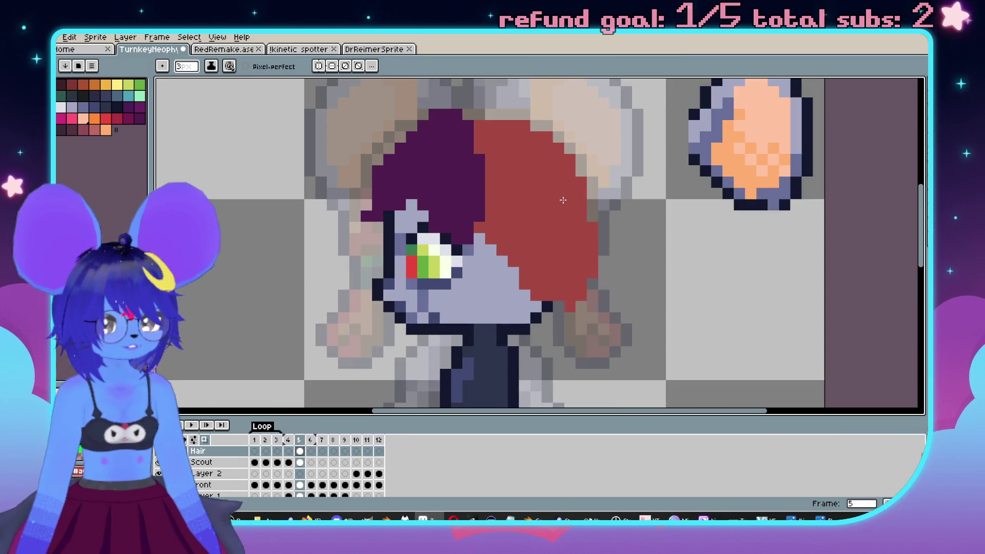
drag(548, 244, 530, 204)
drag(559, 249, 587, 318)
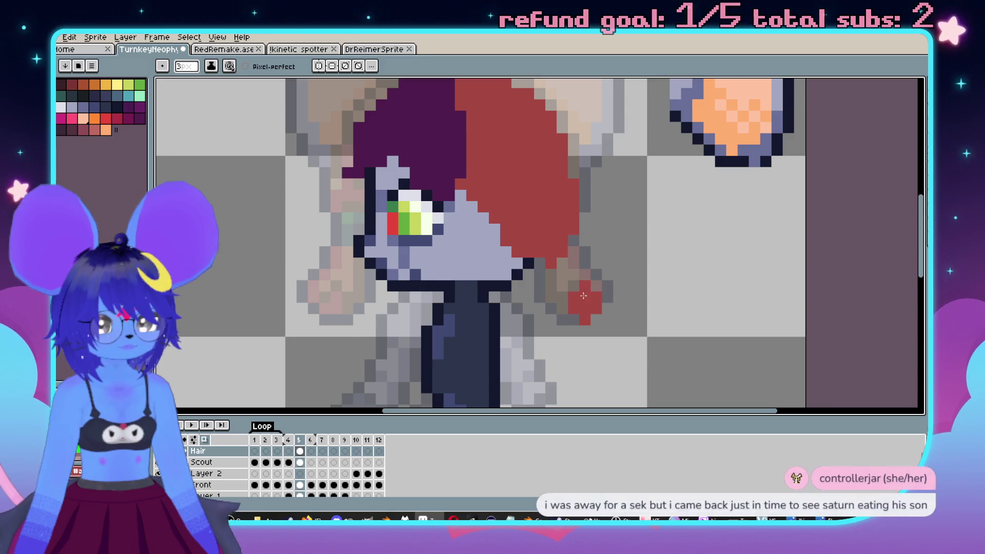
Extend the lower red strand left and add two dark green pixels to the hair tie.
drag(566, 308, 549, 276)
key(Left)
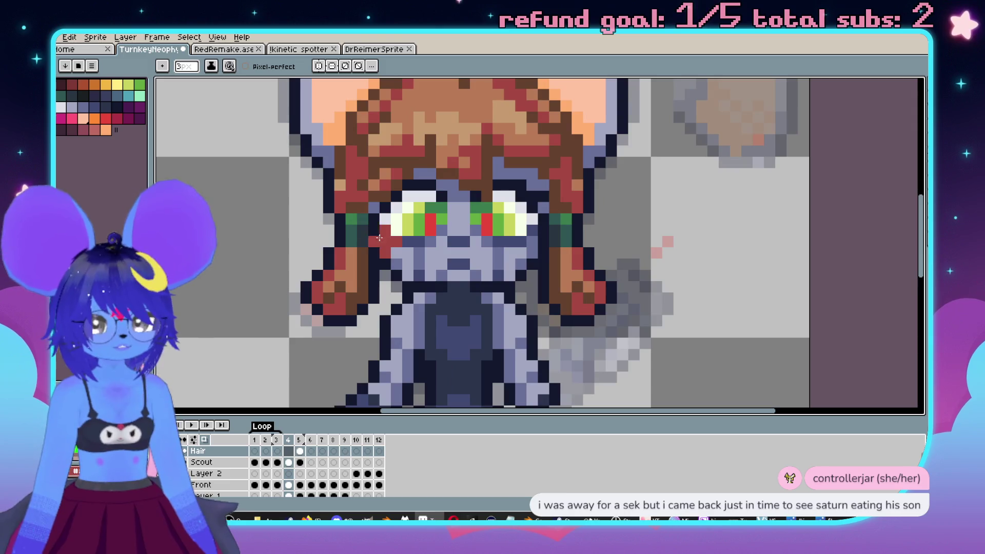
key(Right)
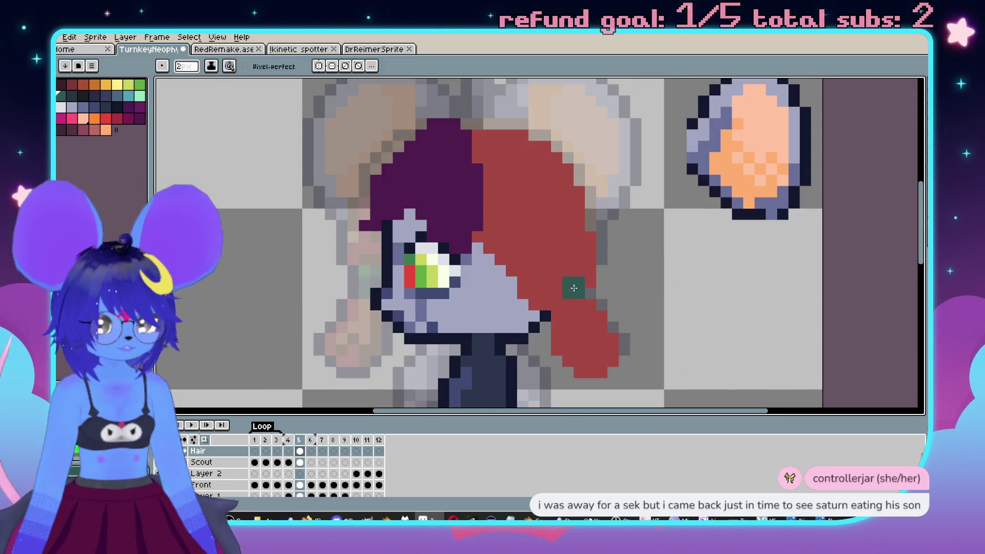
scroll(571, 307, up, 1)
click(562, 289)
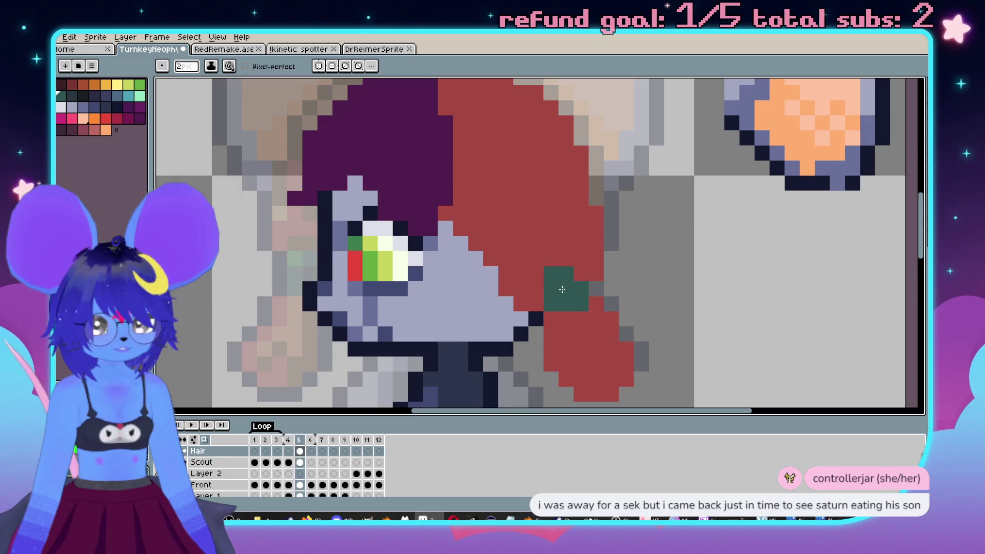
scroll(555, 294, down, 2)
scroll(555, 294, up, 3)
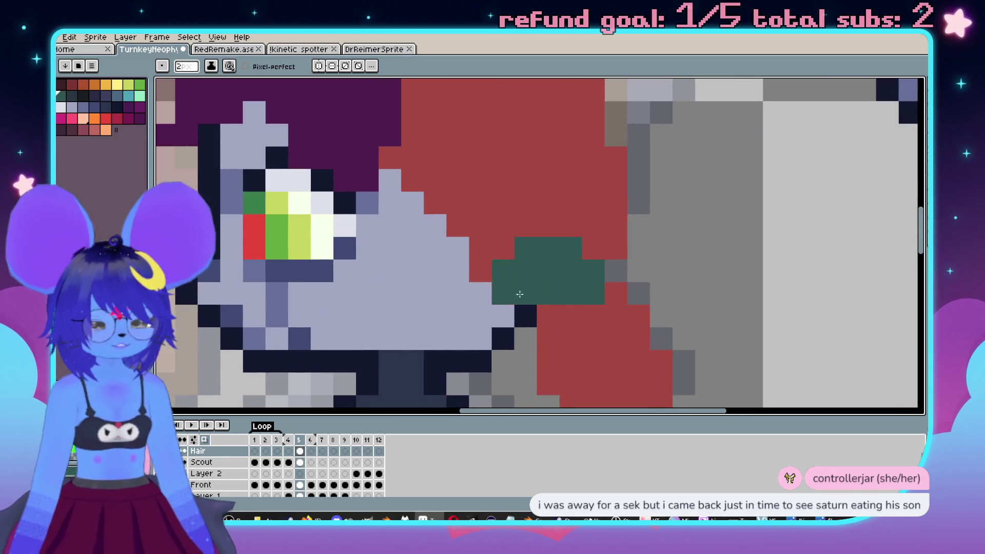
Erase the stray red pixels beside the hair.
key(e)
drag(515, 319, 480, 293)
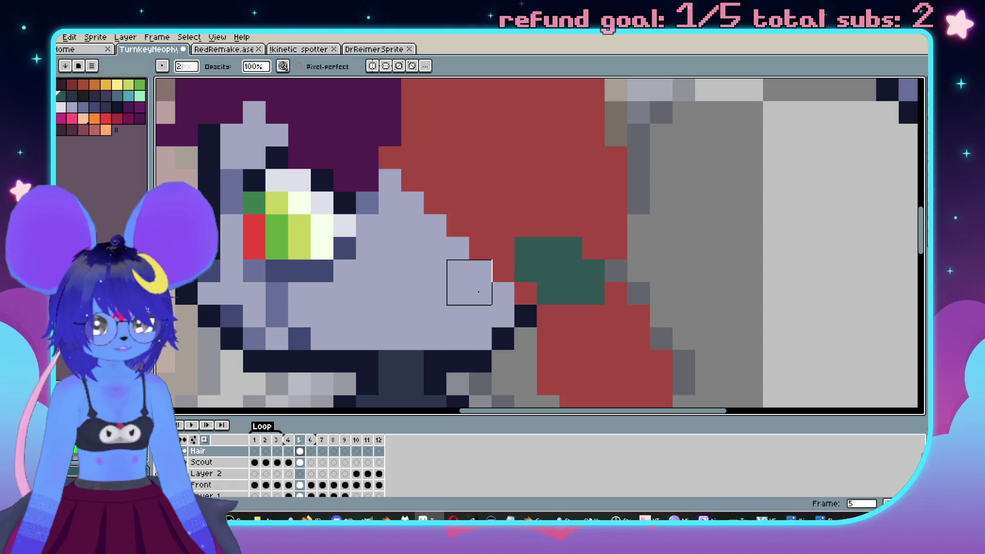
scroll(450, 286, down, 2)
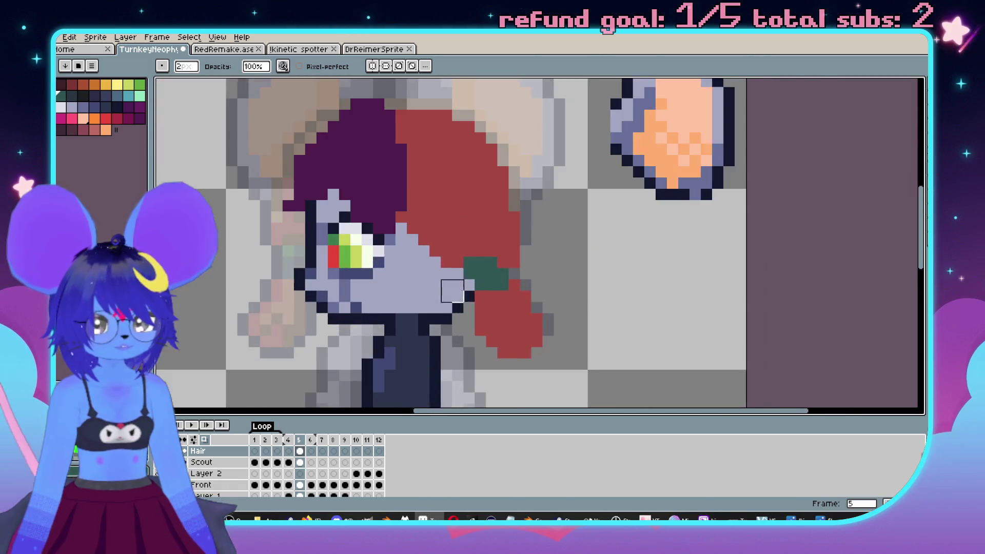
scroll(660, 215, up, 2)
key(b)
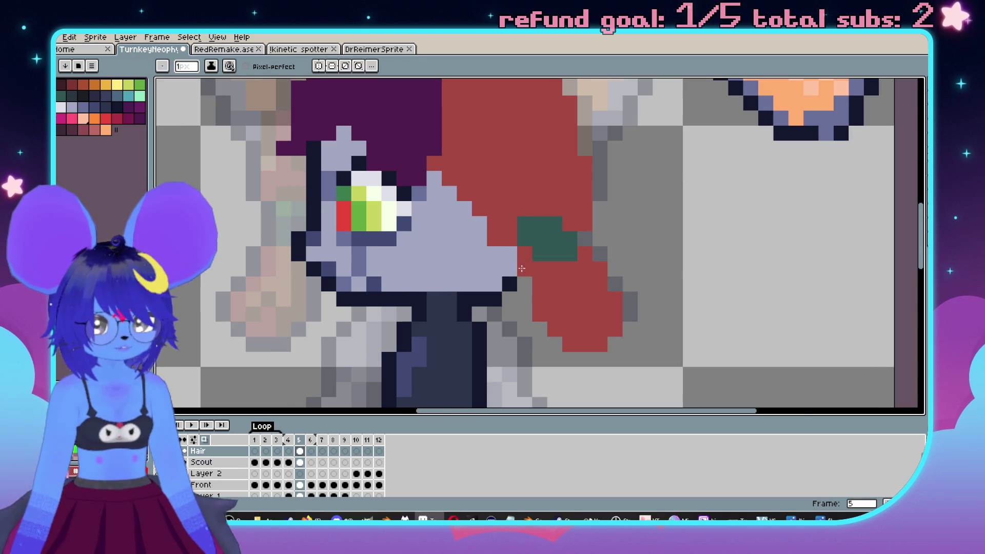
scroll(522, 268, down, 2)
scroll(538, 231, up, 2)
Flip repeatedly between frames 4 and 5 to compare the hair.
key(e)
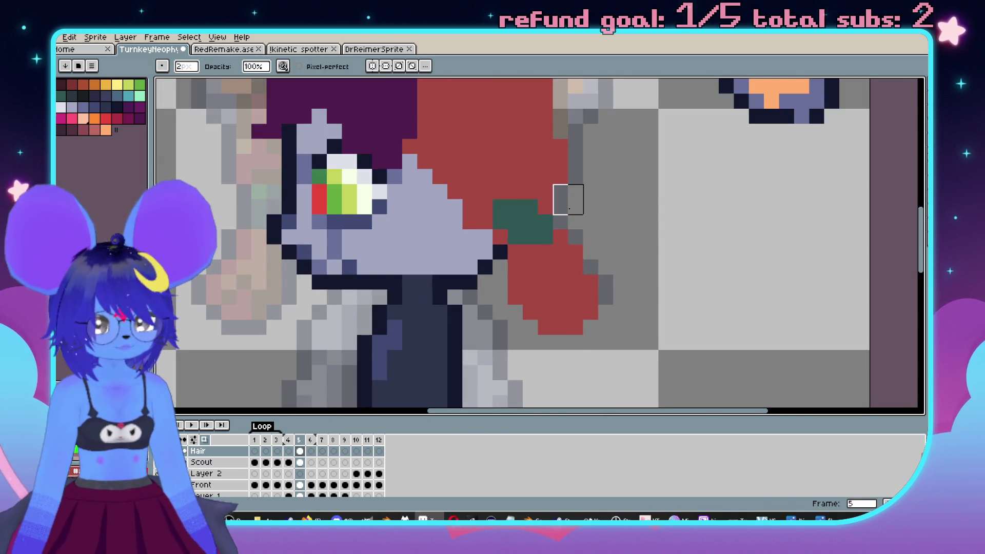
scroll(616, 210, down, 2)
scroll(656, 241, up, 1)
key(Left)
key(Right)
key(Left)
key(Right)
key(Left)
key(Right)
scroll(610, 238, up, 3)
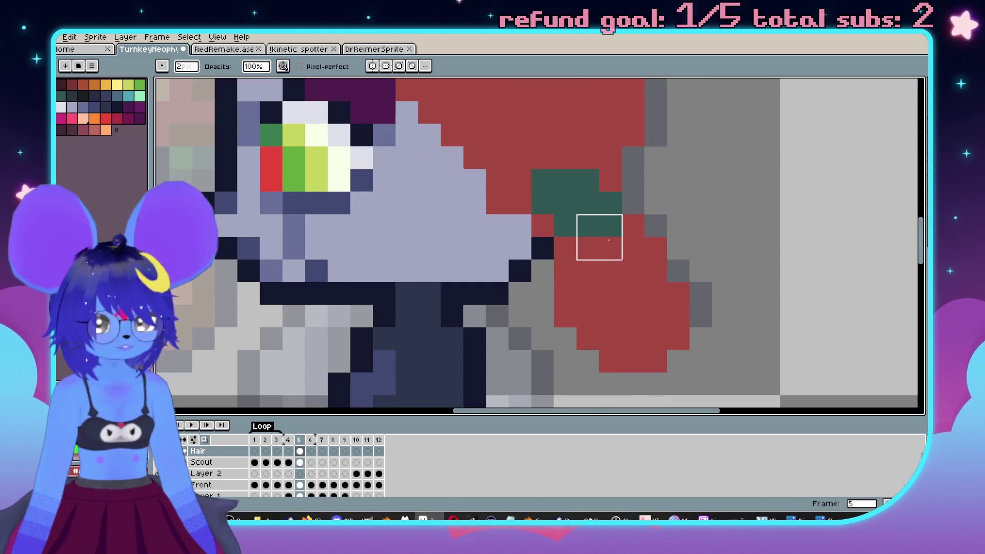
Add a green pixel to the hair tie, revert the stray green pixel to red, and view frame 4.
key(b)
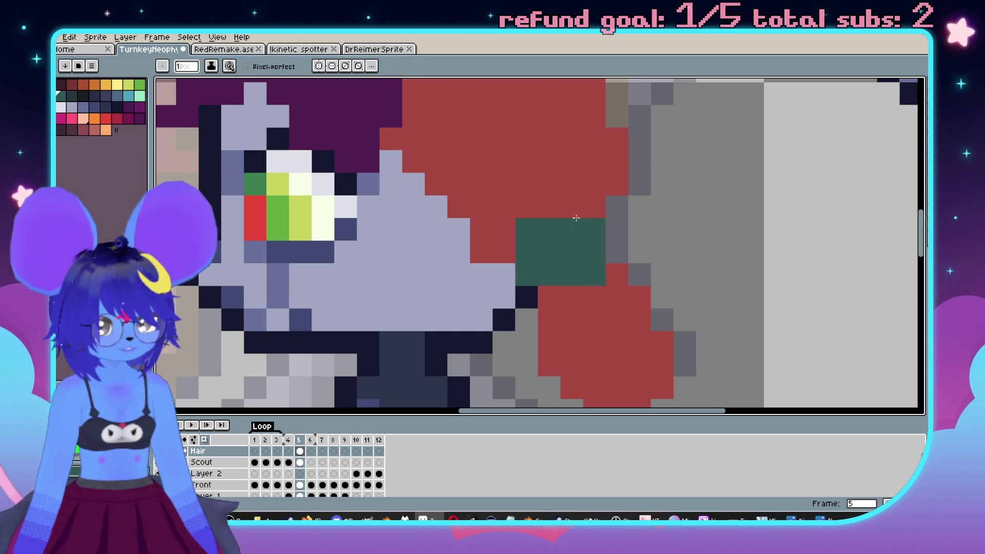
scroll(556, 231, down, 2)
click(511, 228)
scroll(492, 258, down, 4)
scroll(564, 228, up, 4)
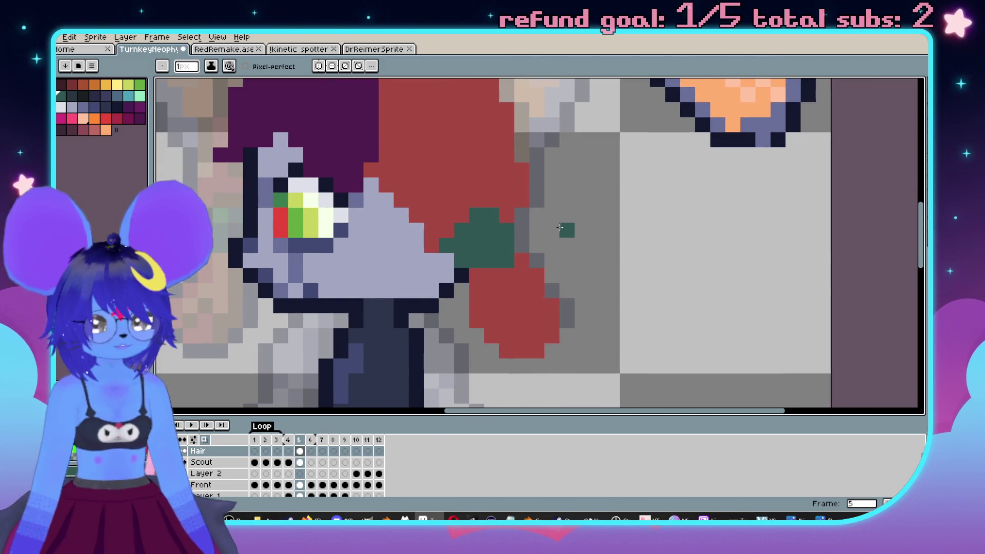
right_click(441, 248)
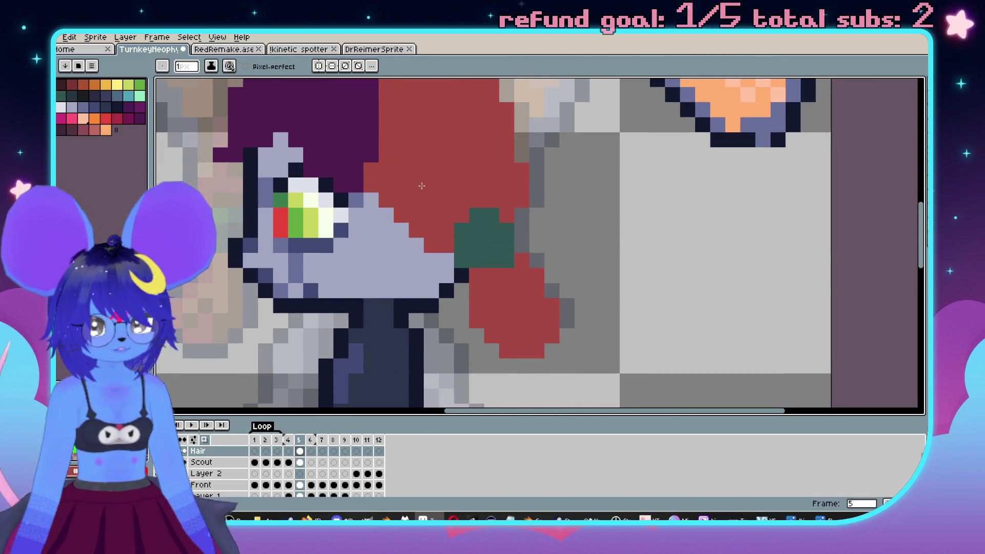
key(comma)
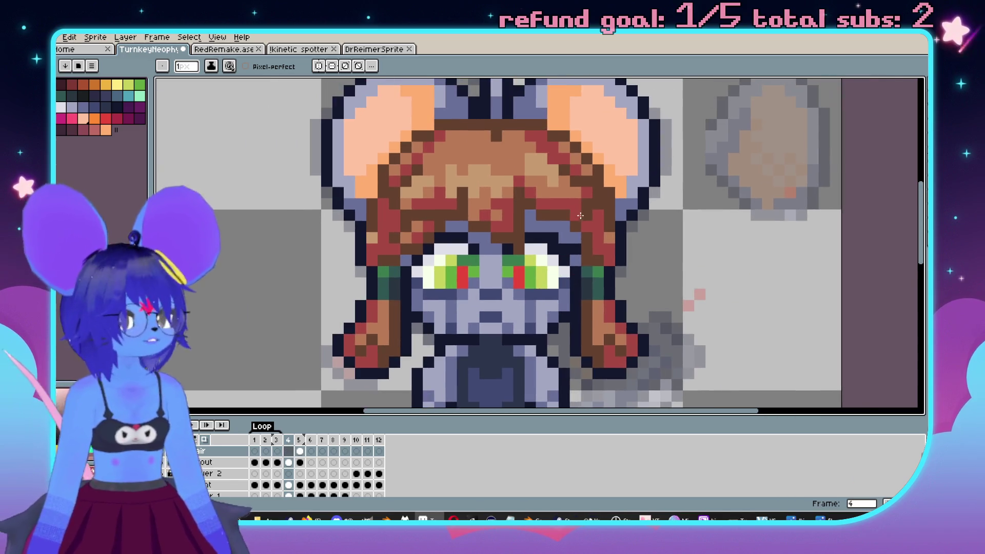
Back on frame 5, undo the brown stroke and magic-wand select the dark purple hair.
scroll(581, 218, up, 2)
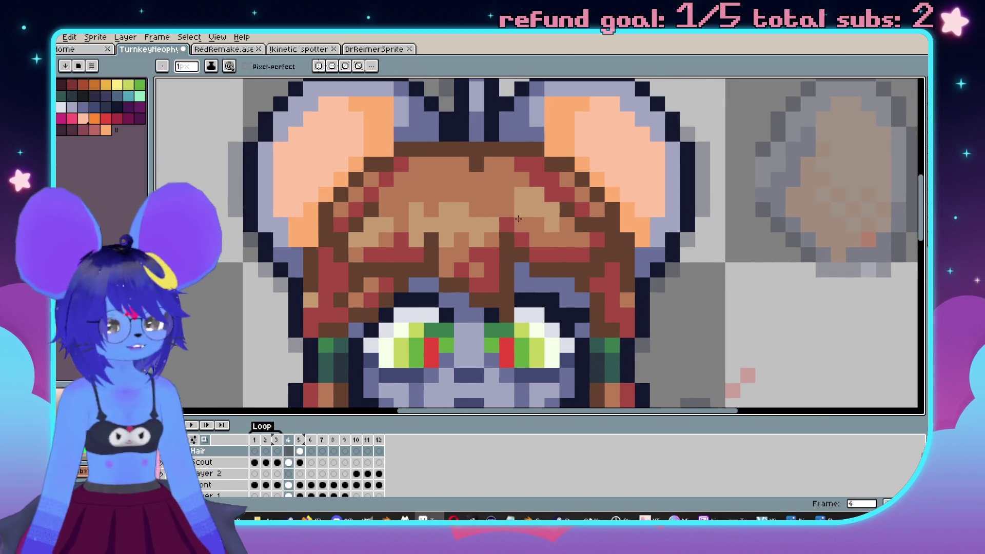
key(period)
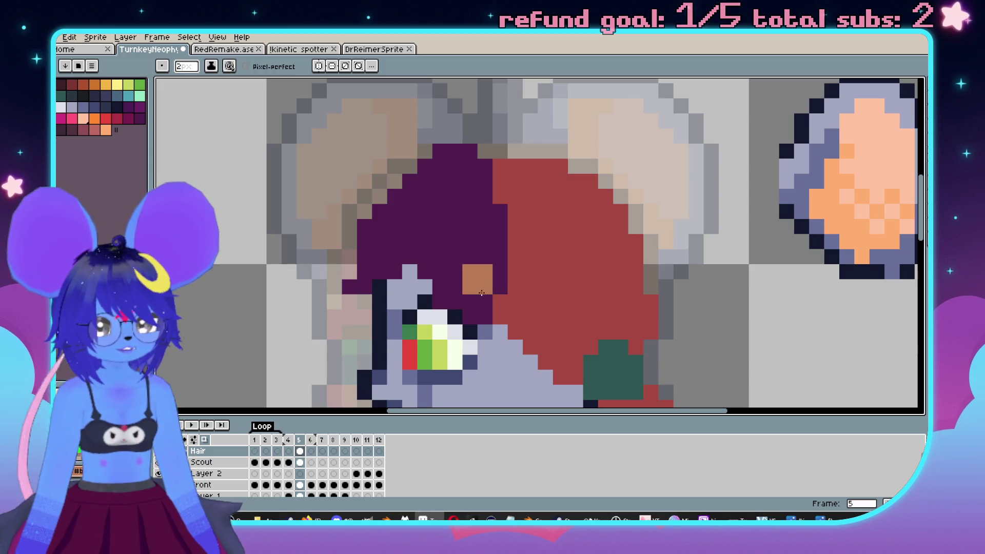
key(ctrl+z)
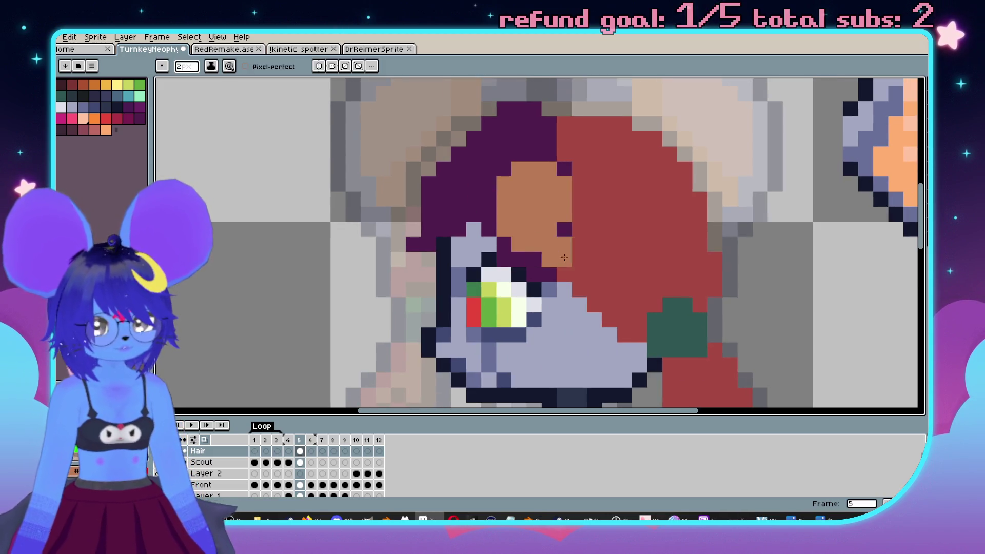
key(w)
click(406, 251)
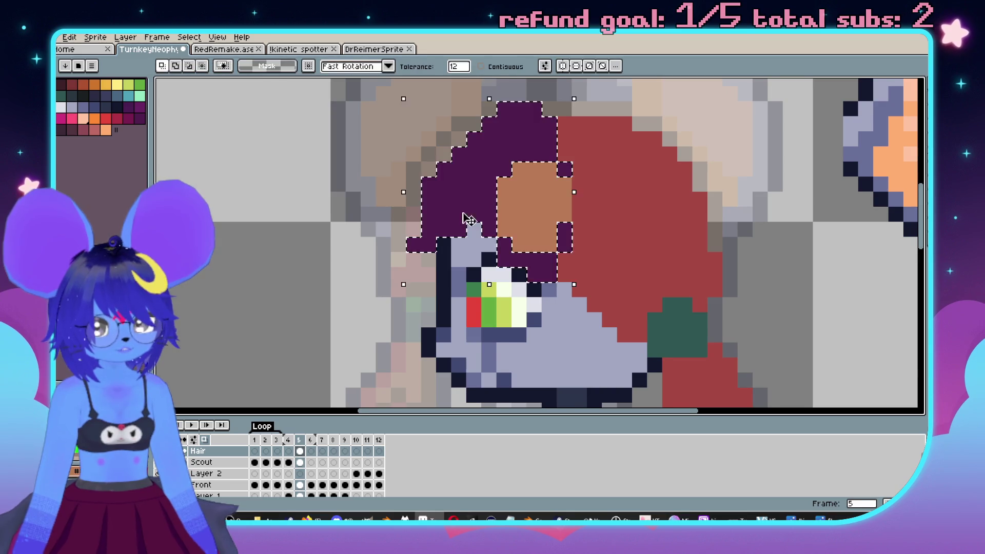
drag(406, 250, 476, 221)
key(b)
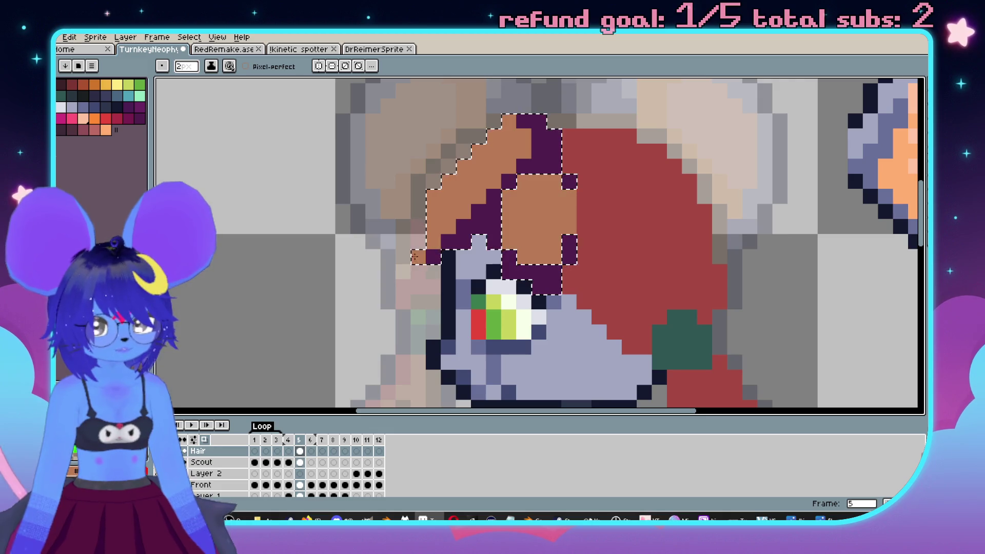
Add a diagonal dark shading line and an orange-brown top pixel to the selected hair.
scroll(414, 257, down, 2)
scroll(468, 226, up, 3)
key(ctrl+z)
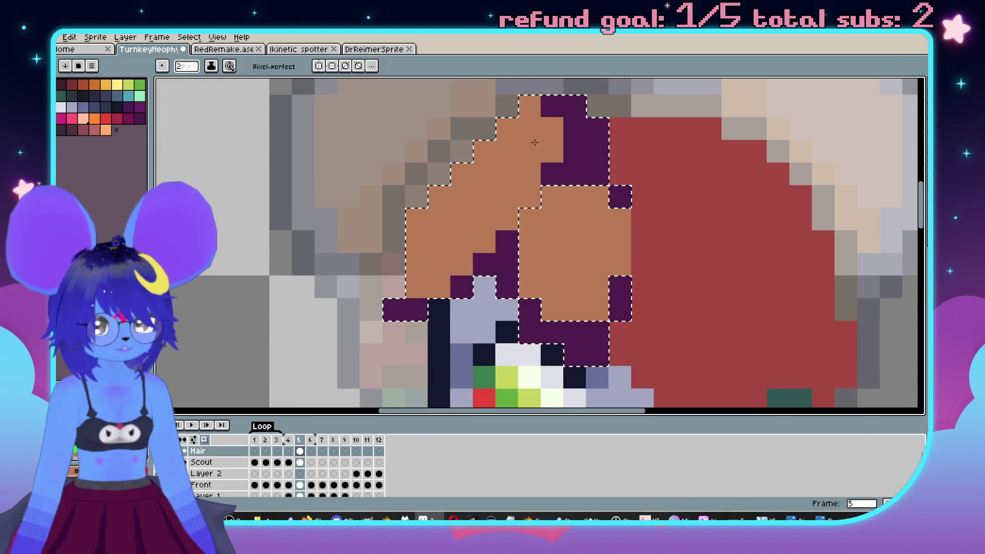
drag(530, 197, 417, 287)
right_click(552, 106)
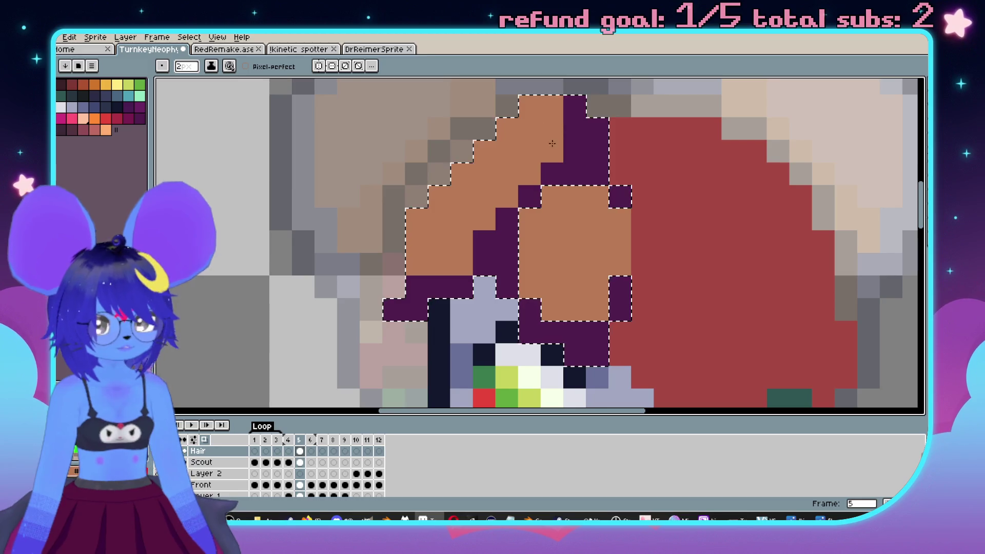
scroll(552, 141, down, 5)
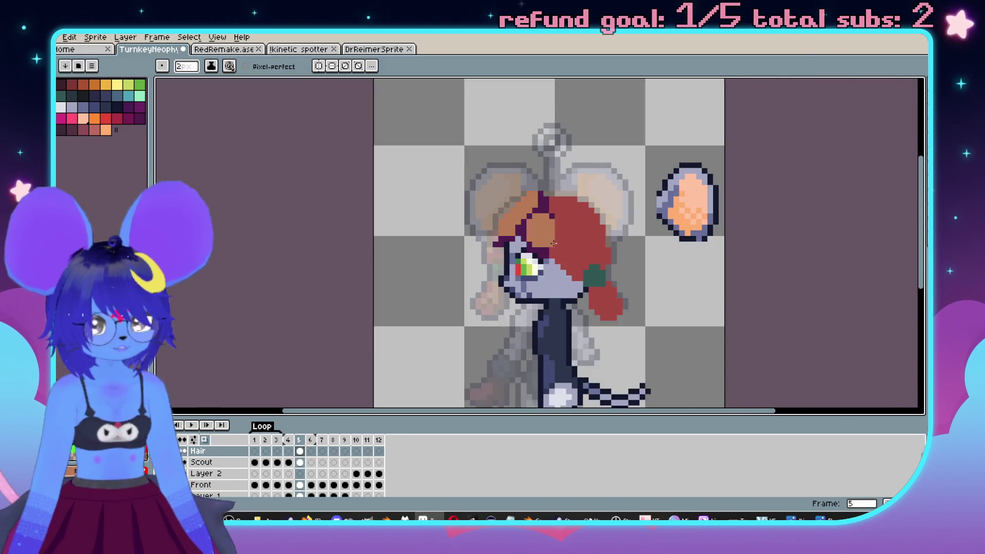
key(Left)
scroll(552, 243, up, 2)
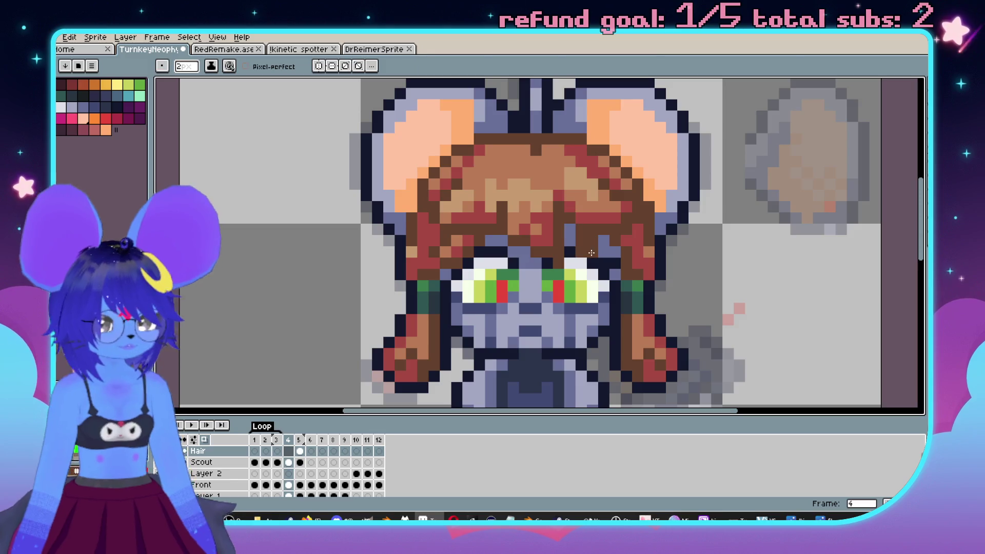
key(Right)
Recolour the back hair orange-brown with the fill tool and undo stray left-edge pixels.
key(g)
scroll(540, 210, down, 2)
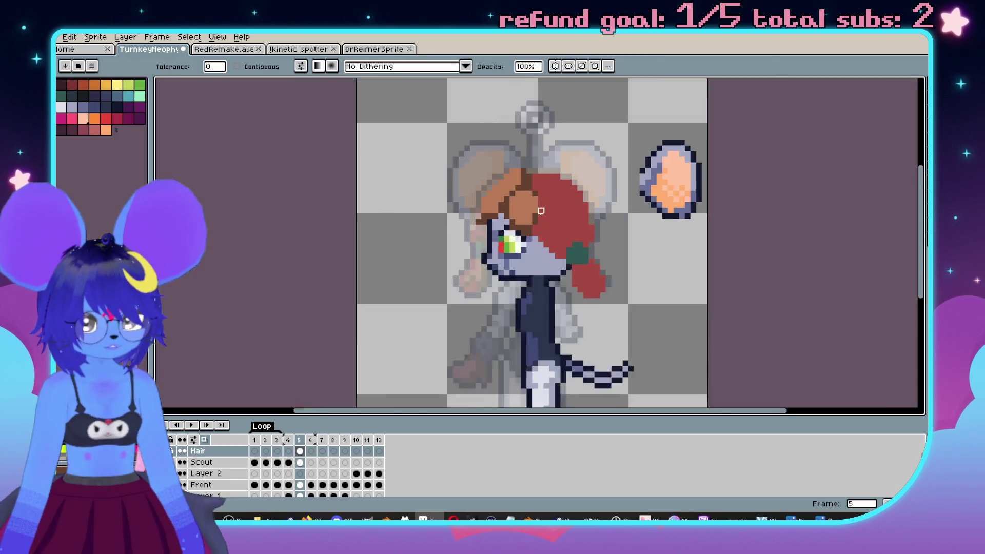
scroll(541, 211, up, 3)
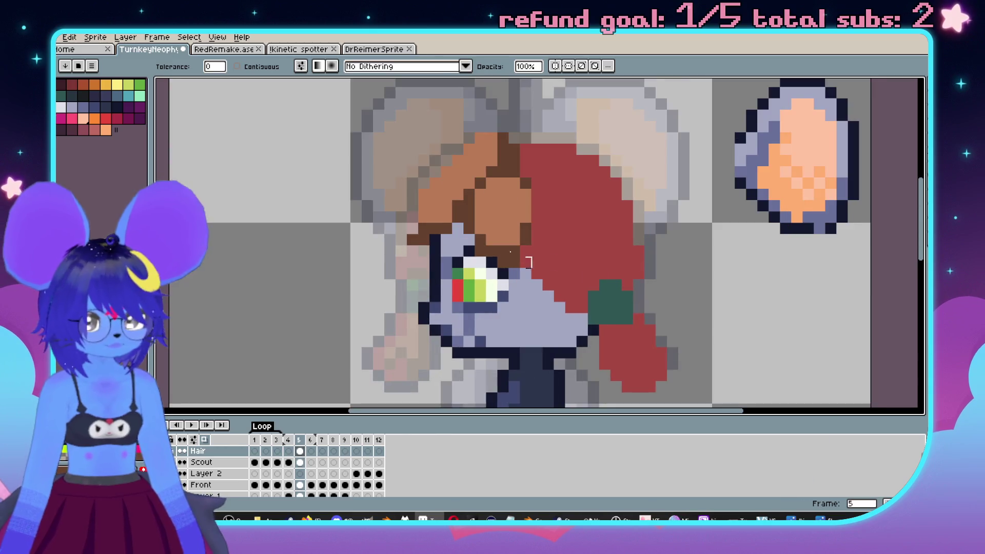
drag(647, 263, 685, 282)
key(b)
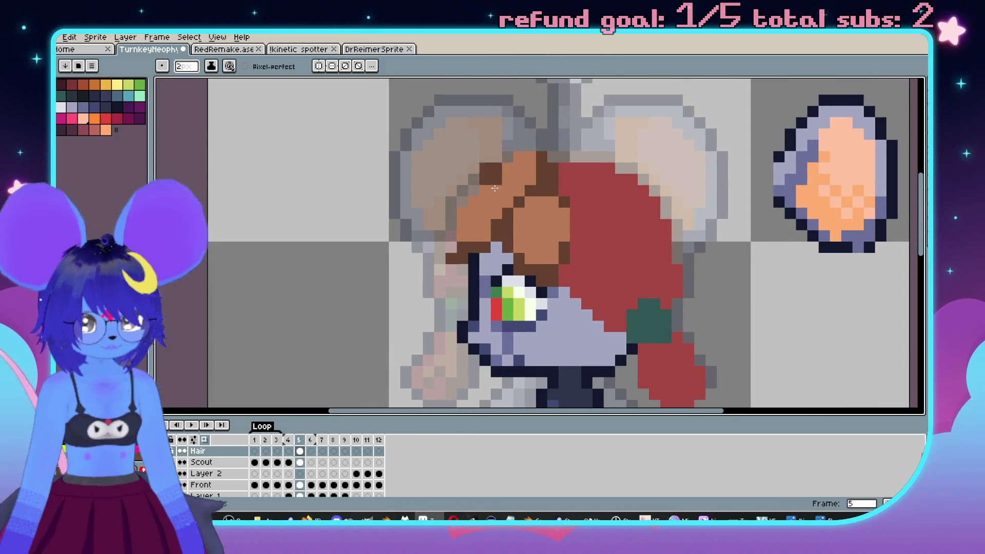
key(ctrl+z)
scroll(529, 225, down, 2)
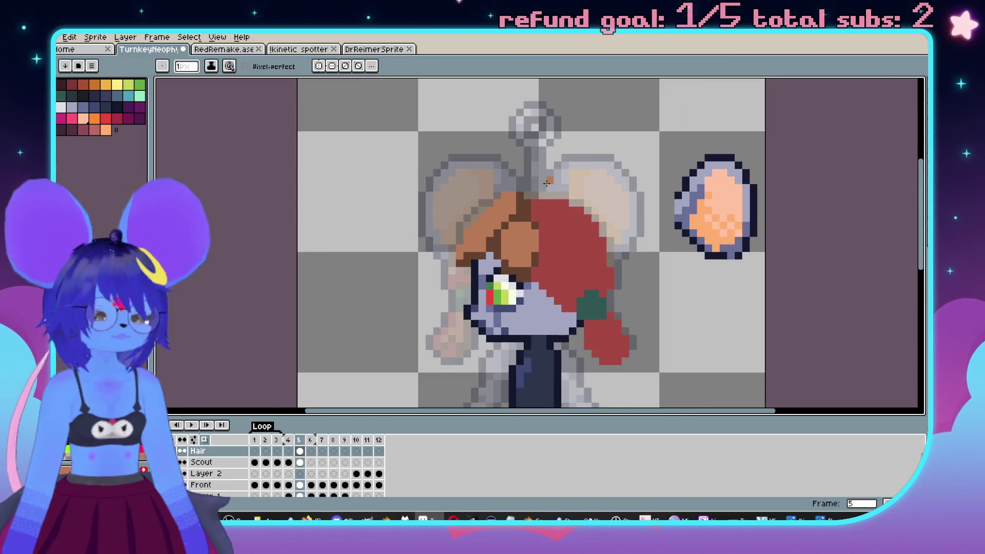
scroll(464, 272, up, 2)
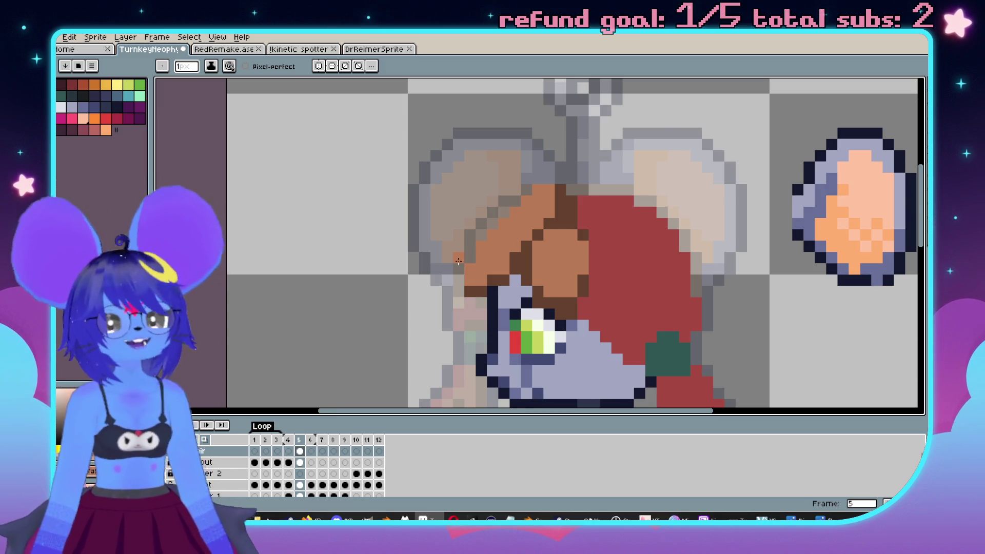
scroll(617, 304, down, 1)
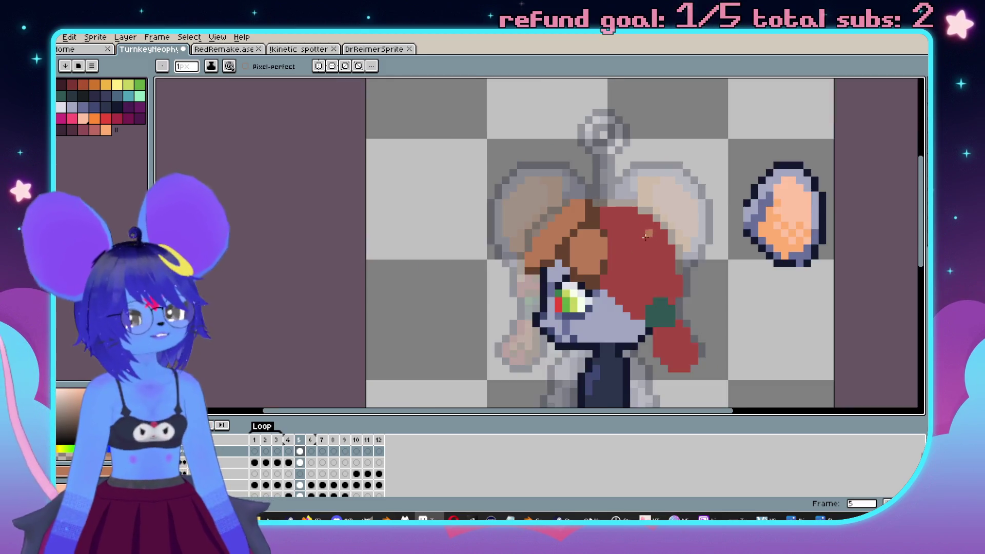
Magic-wand select frame 5's red front hair, then return to the pencil.
scroll(641, 256, up, 1)
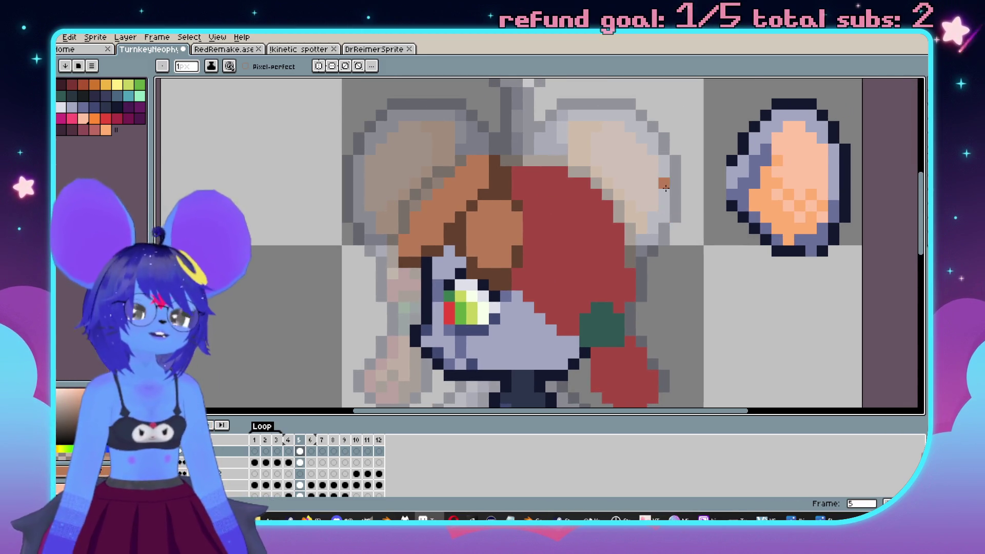
scroll(635, 198, right, 1)
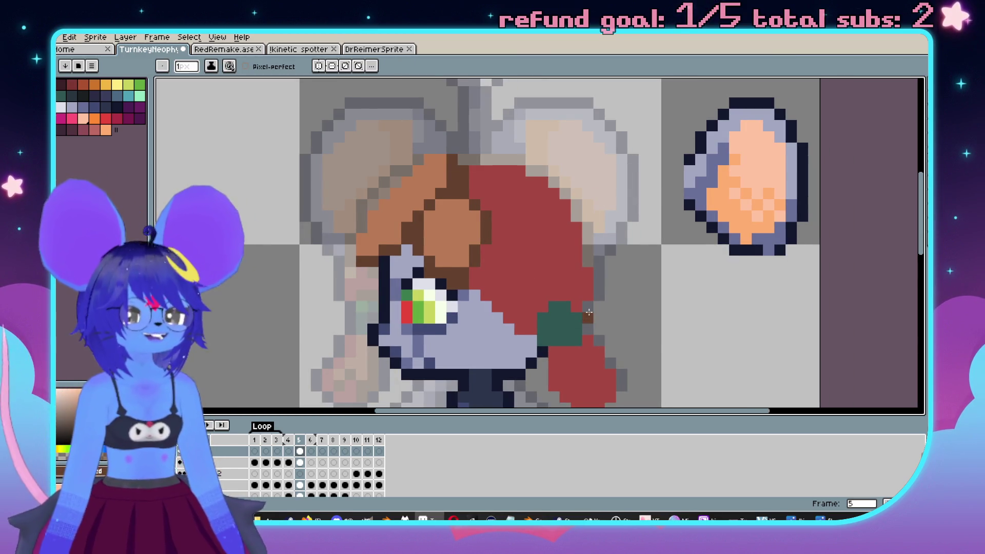
scroll(588, 312, down, 2)
scroll(497, 196, up, 2)
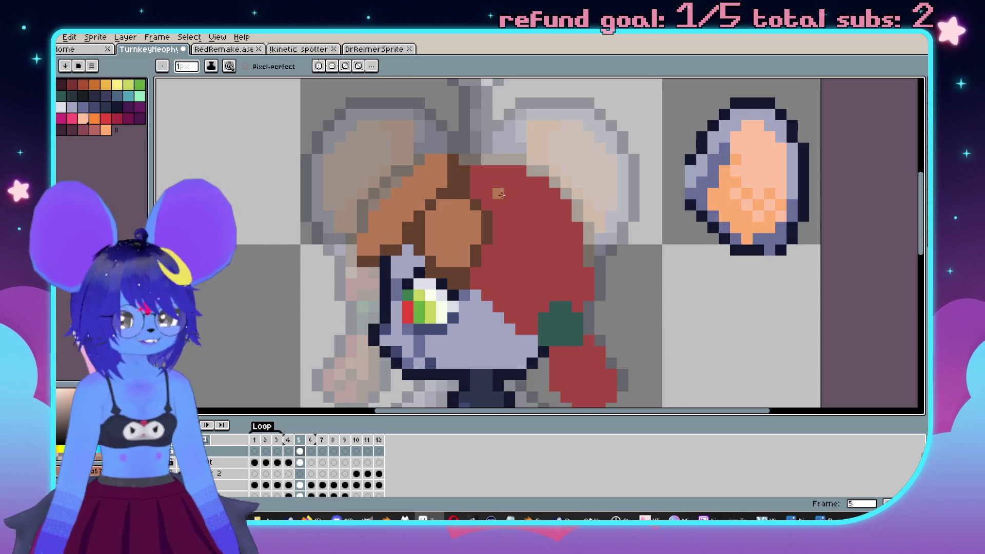
key(w)
click(549, 252)
key(b)
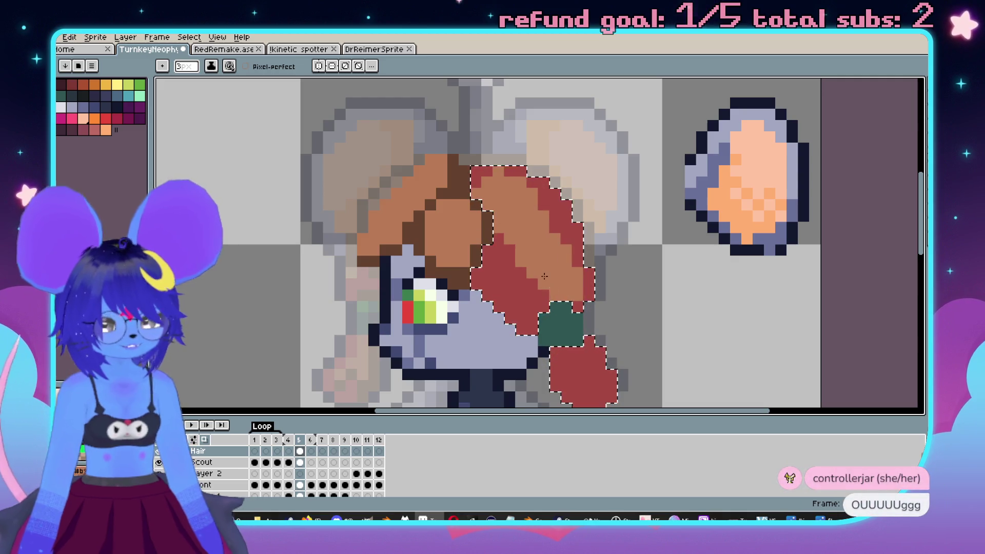
Paint brown strands through the selected red hair, revise the strokes, and set a 1-pixel brush.
key(Delete)
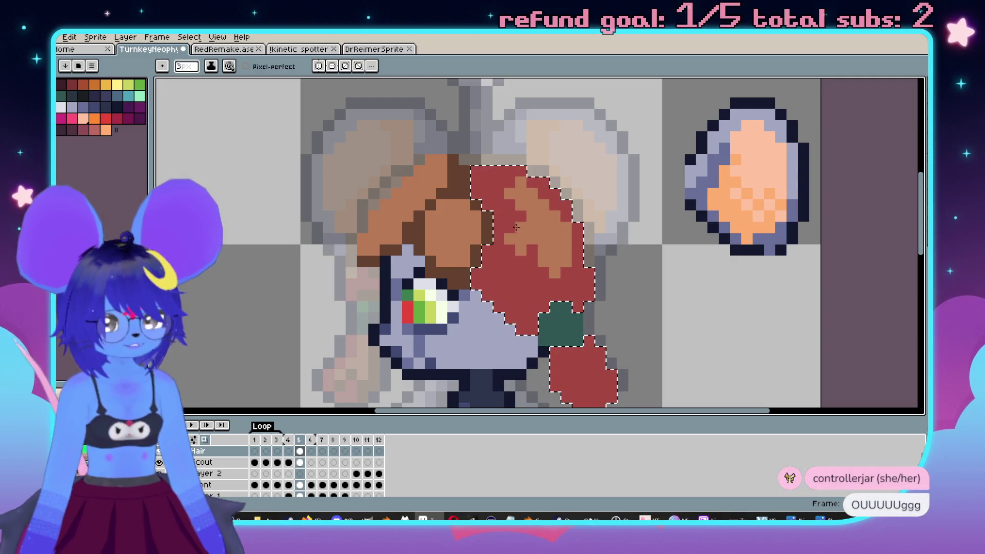
drag(517, 232, 548, 246)
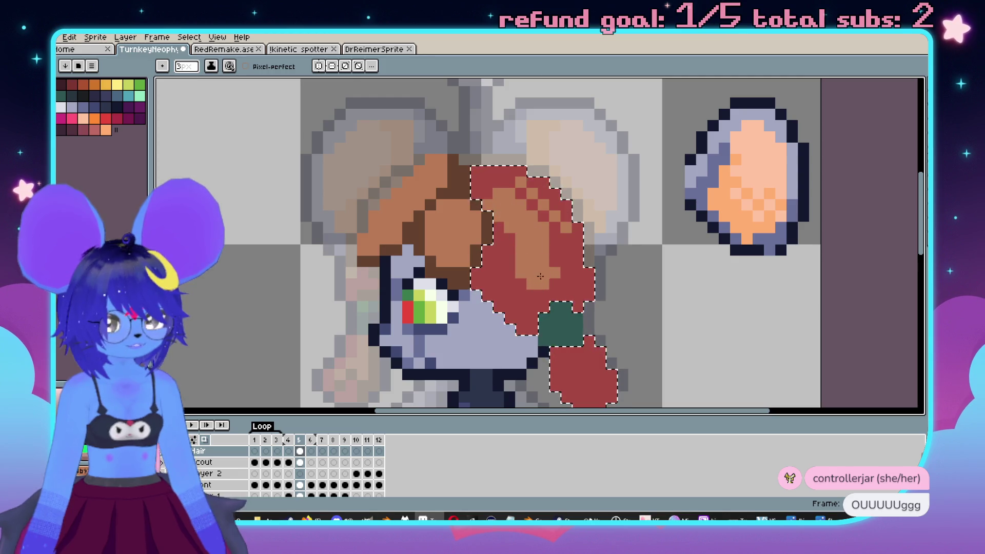
key(ctrl+y)
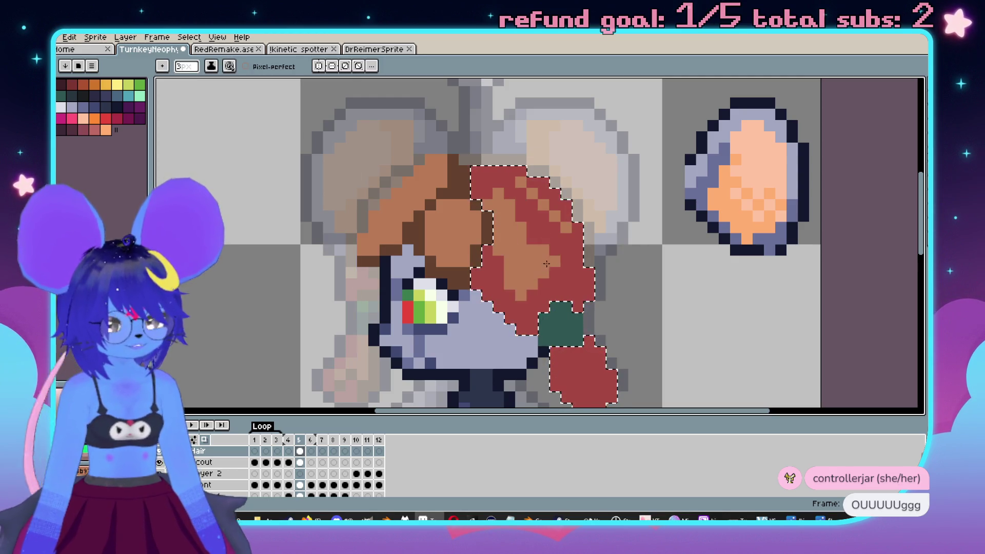
key(ctrl+y)
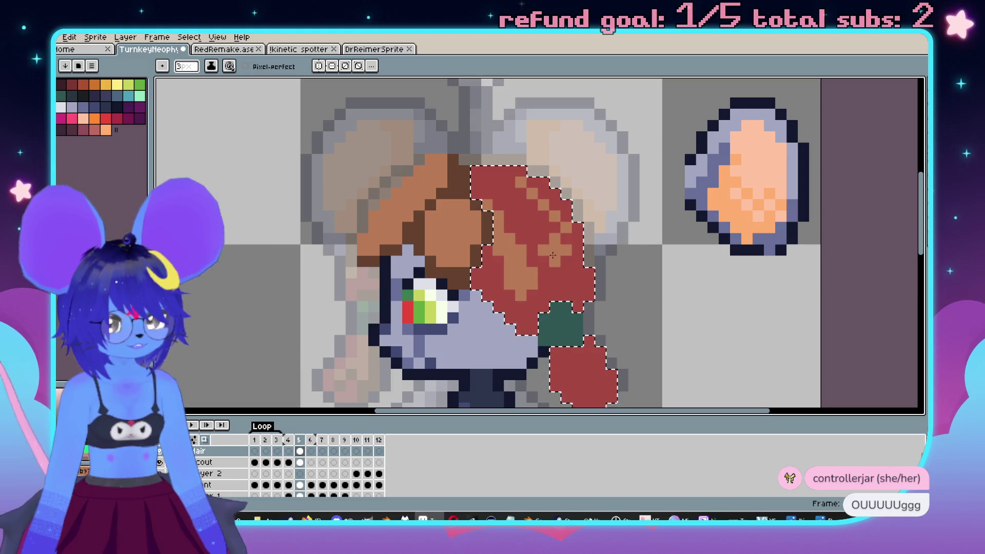
key(minus)
key(minus)
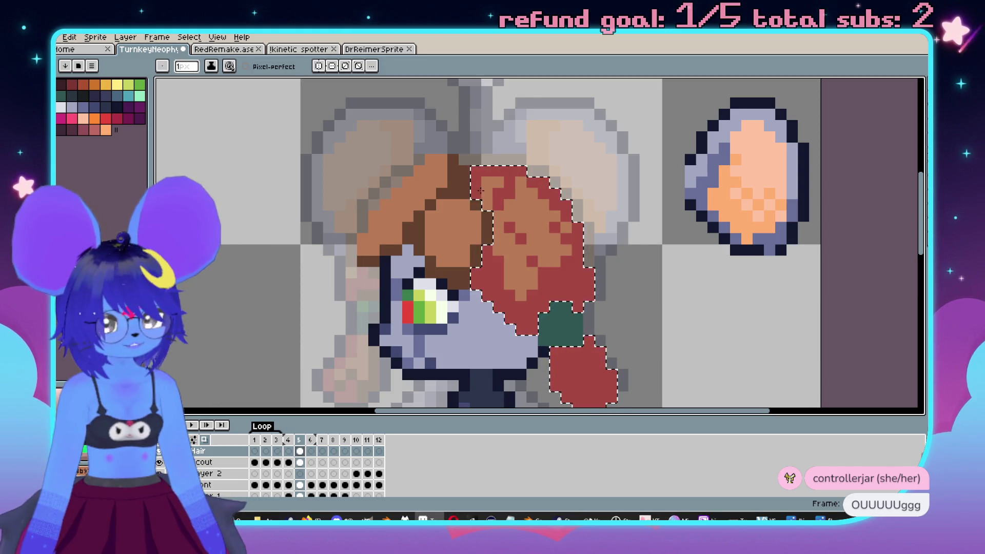
Go to frame 4's front view and sample a colour from its hair.
scroll(548, 229, down, 1)
scroll(592, 270, up, 1)
scroll(546, 236, up, 1)
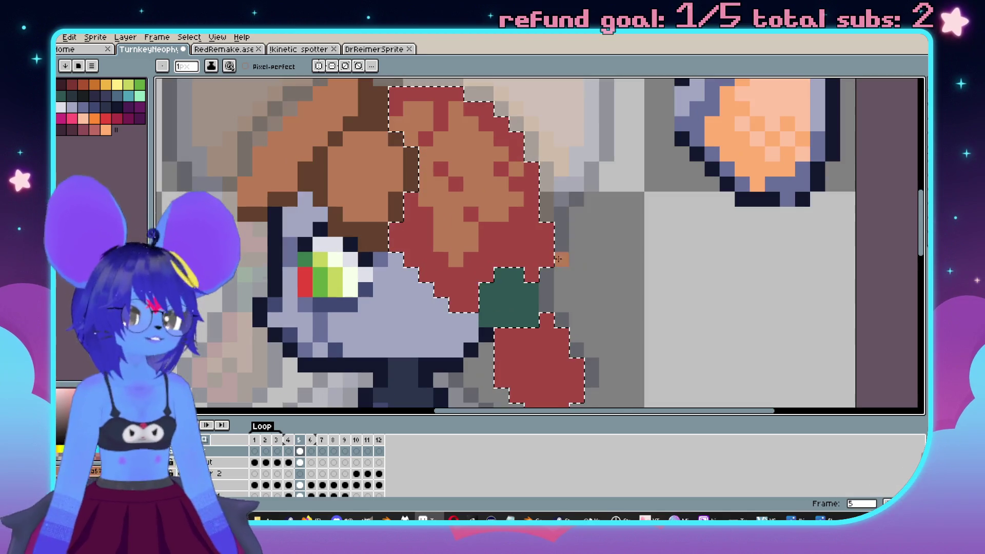
scroll(521, 203, down, 1)
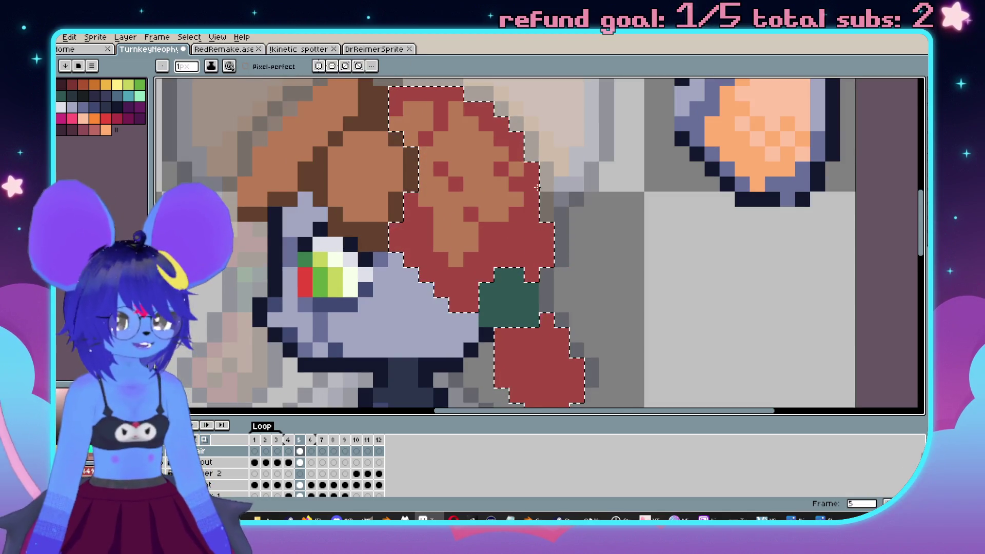
scroll(540, 224, down, 2)
scroll(540, 224, up, 3)
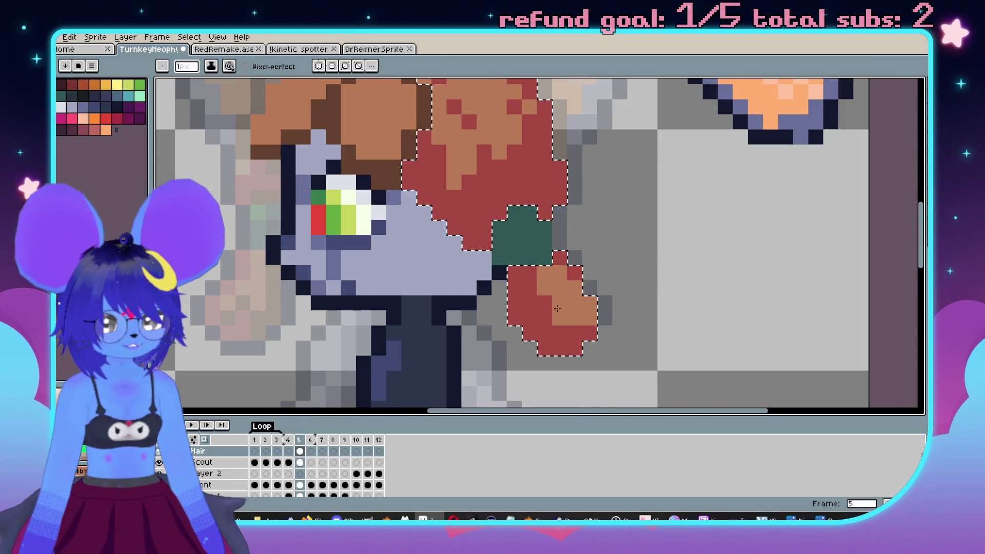
scroll(562, 311, down, 3)
key(Left)
scroll(551, 322, up, 3)
key(alt)
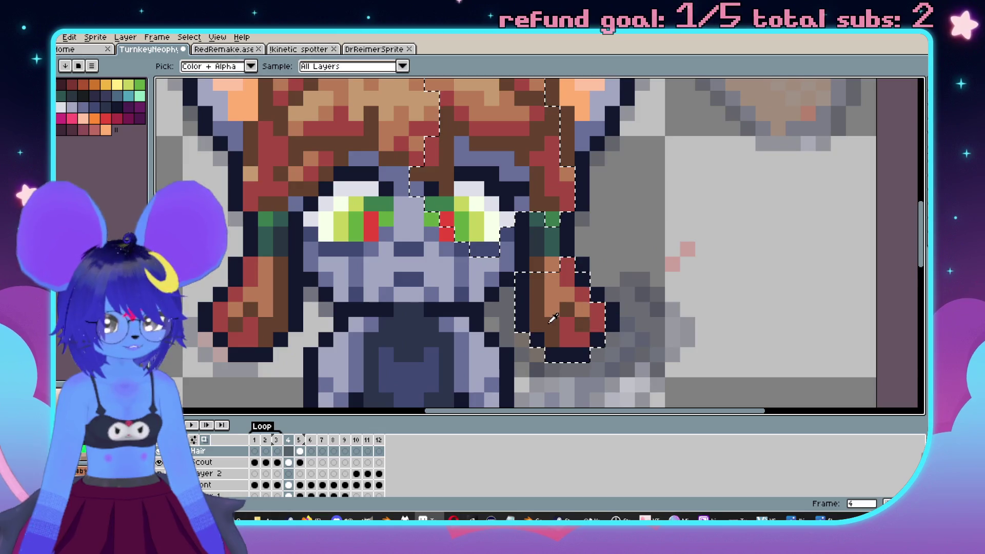
On frame 5, line the red hair's edge by the face dark brown, deselect, and restore two pixels to red.
key(Right)
scroll(590, 308, up, 2)
drag(559, 333, 529, 238)
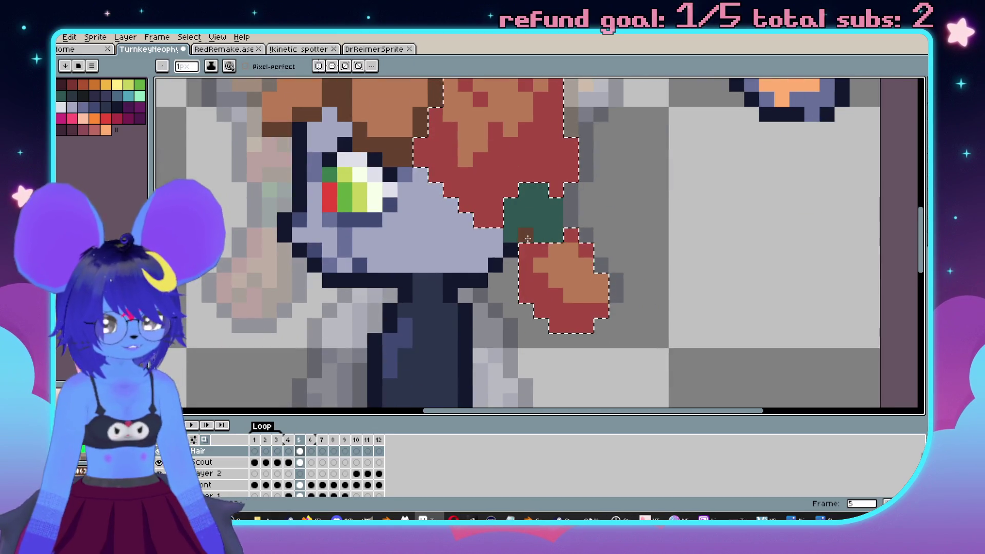
click(441, 233)
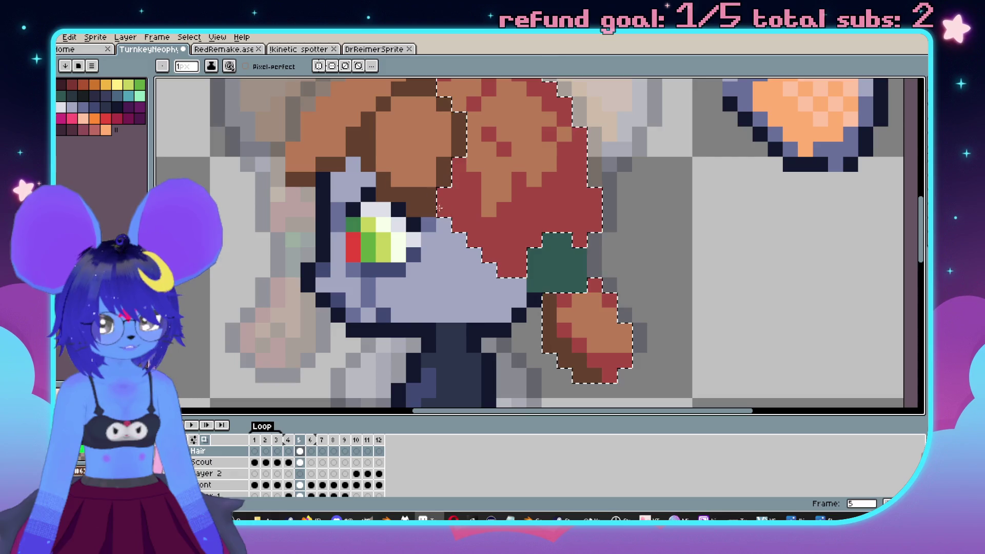
drag(497, 261, 528, 245)
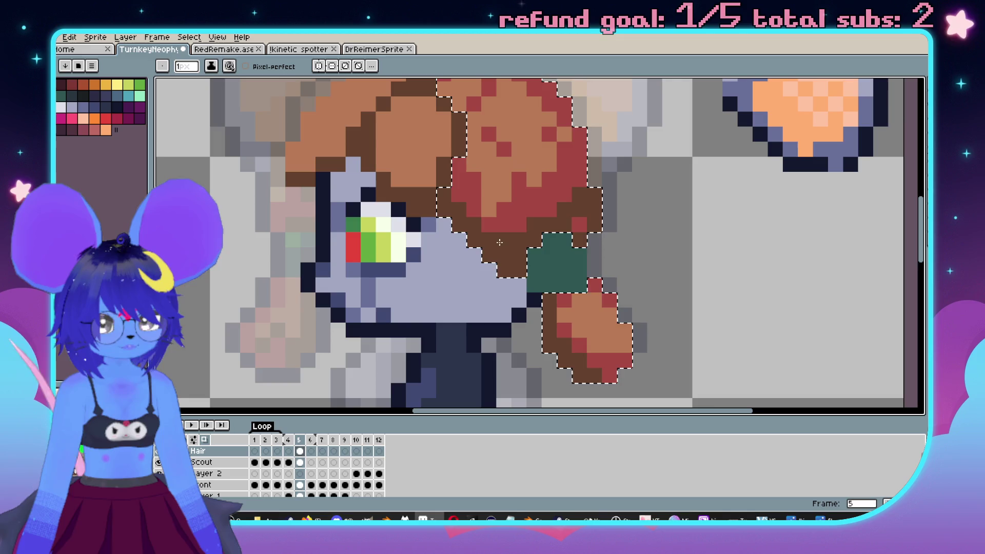
key(ctrl+d)
scroll(597, 220, down, 3)
scroll(585, 236, up, 4)
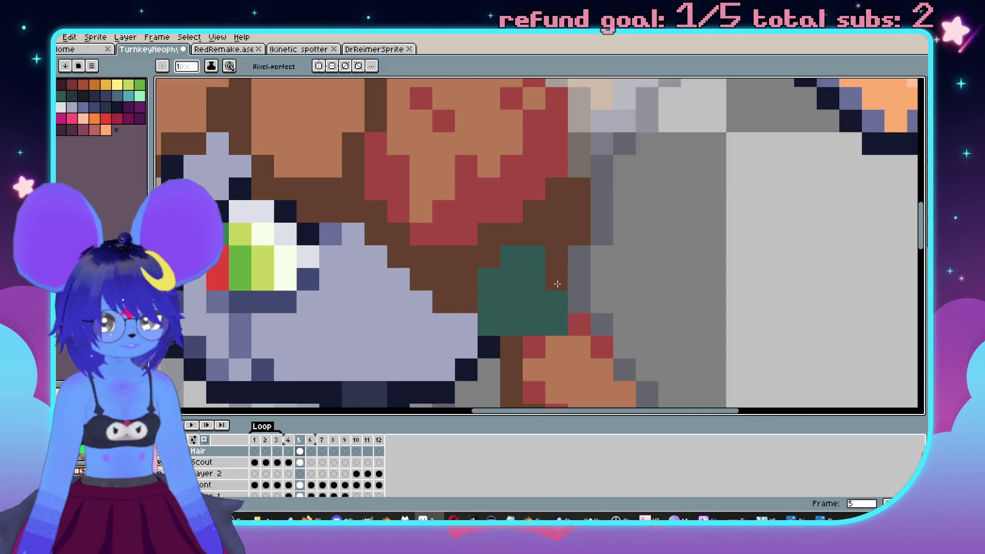
click(573, 228)
scroll(579, 215, down, 3)
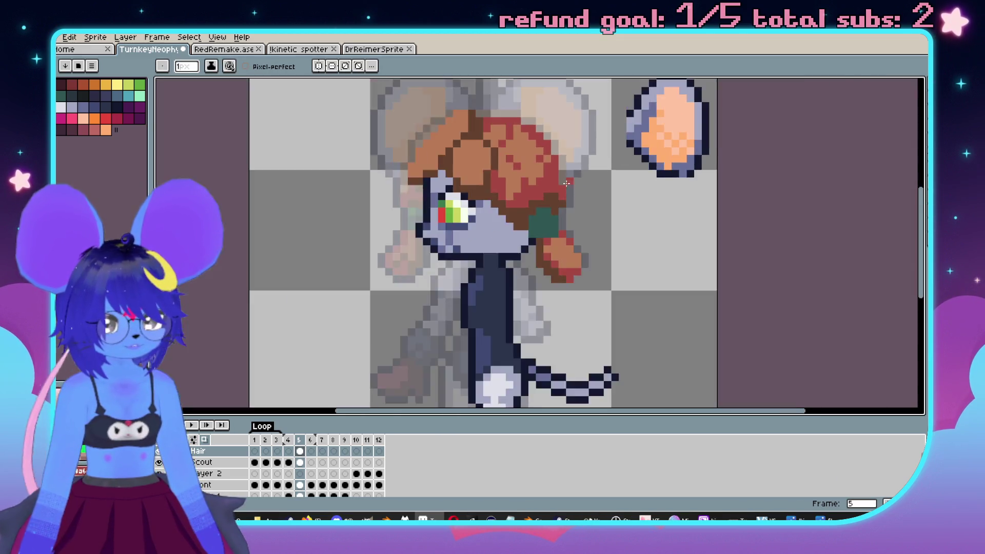
Select the block of front hair with a rectangle and nudge it down one pixel.
scroll(572, 175, up, 3)
key(b)
scroll(572, 174, down, 3)
scroll(610, 267, up, 3)
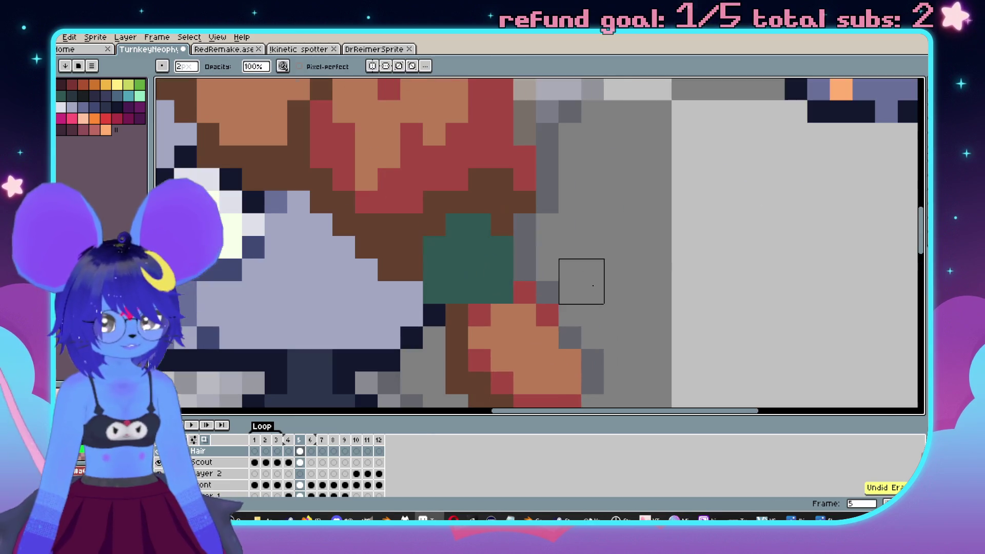
scroll(595, 259, down, 3)
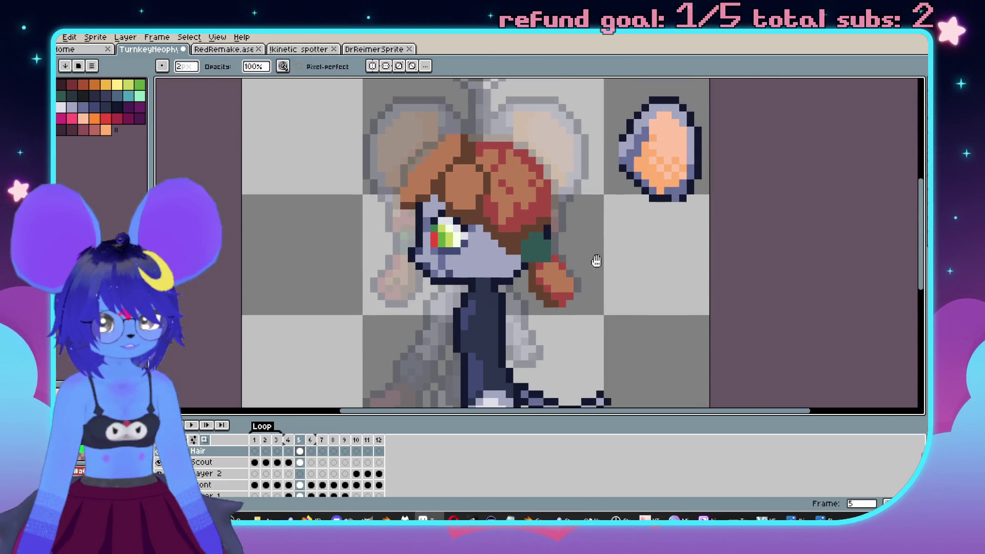
scroll(613, 257, up, 2)
key(m)
mouse_move(564, 352)
mouse_down()
mouse_move(430, 229)
mouse_move(417, 208)
mouse_move(440, 194)
mouse_move(429, 193)
mouse_move(430, 241)
mouse_up()
key(Down)
key(Return)
Flip between frames 4 and 5 to compare the shifted hair.
scroll(619, 328, down, 3)
key(Left)
key(Right)
key(Left)
scroll(544, 249, up, 3)
key(Right)
Fill the gap left in the hair with sampled red, and turn two hair pixels orange.
key(b)
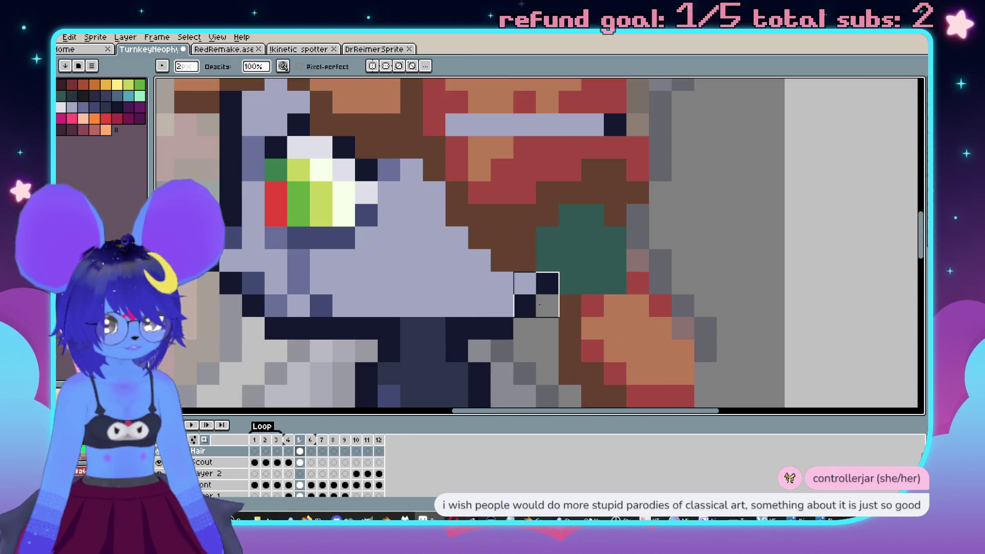
scroll(615, 272, up, 3)
key(i)
alt+click(585, 202)
mouse_move(590, 185)
mouse_down()
mouse_move(434, 184)
mouse_move(480, 188)
mouse_up()
key(alt)
alt+click(468, 149)
scroll(481, 188, down, 1)
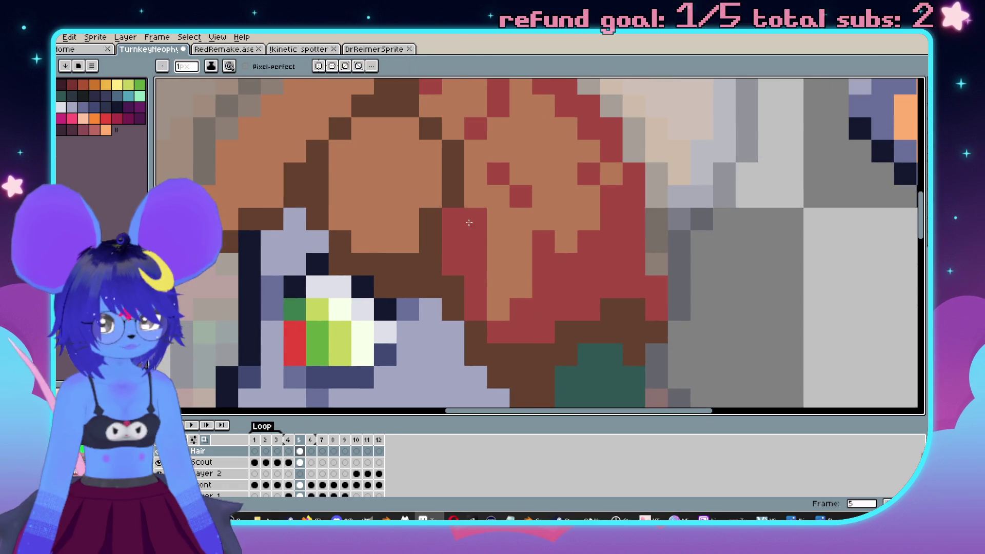
Compare frame 5's hair against frame 4.
scroll(543, 245, down, 3)
scroll(543, 245, up, 2)
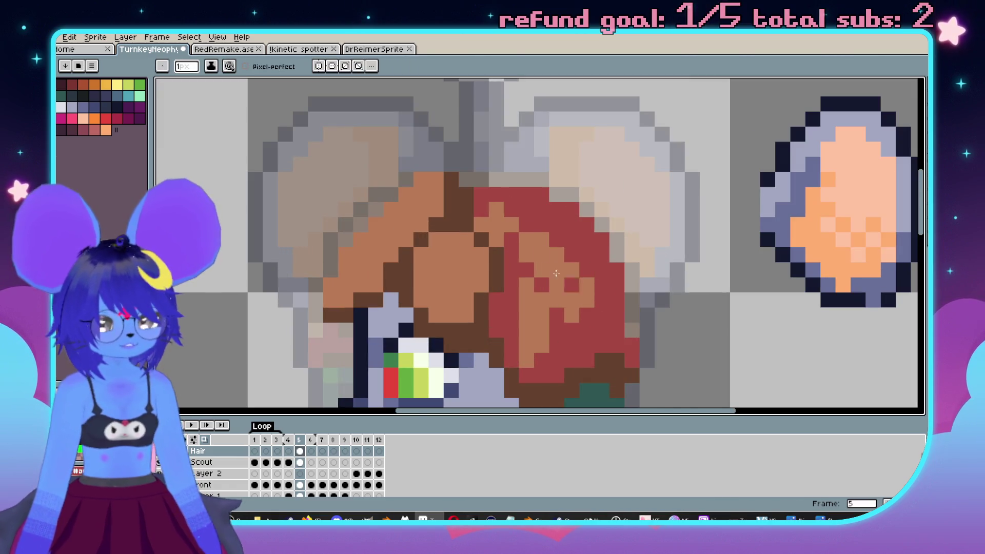
scroll(585, 342, down, 1)
scroll(585, 343, up, 2)
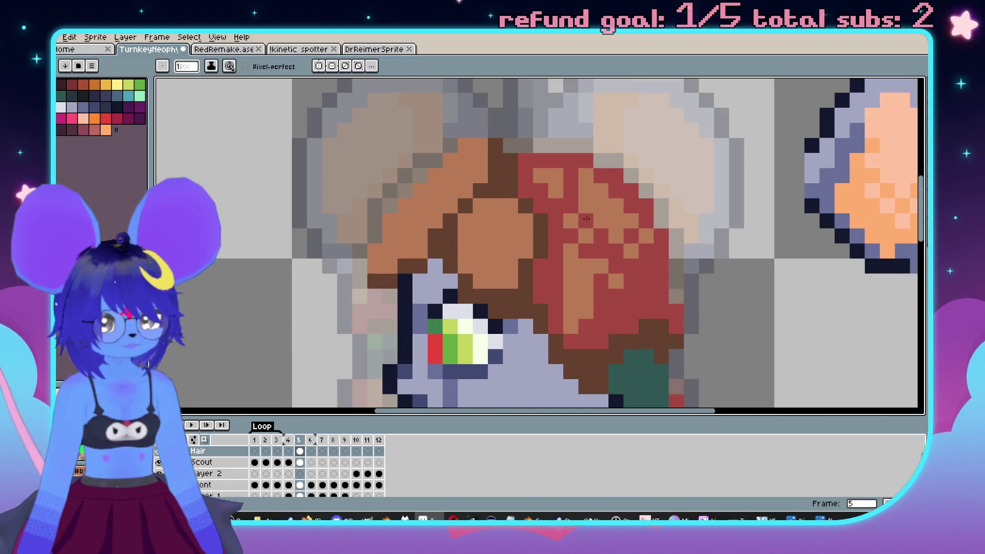
scroll(582, 212, down, 2)
key(comma)
scroll(585, 242, up, 2)
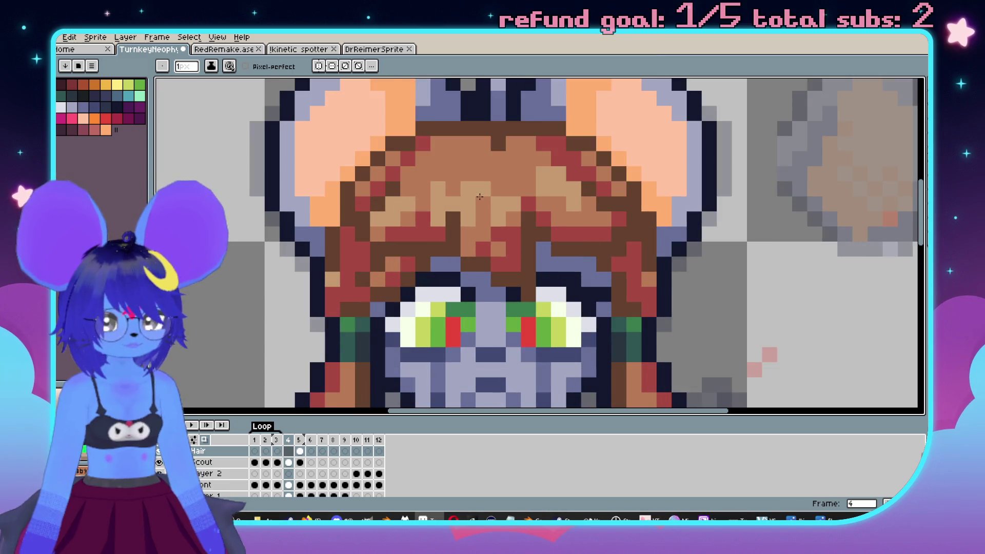
key(period)
scroll(462, 190, up, 2)
Dot several light tan highlight pixels into the hair.
drag(435, 182, 462, 198)
drag(525, 220, 503, 260)
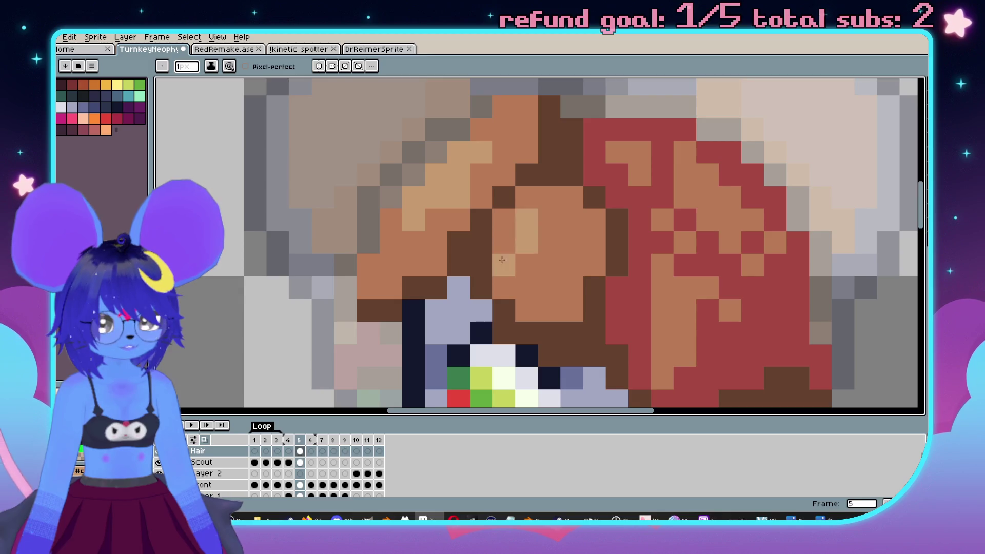
click(571, 220)
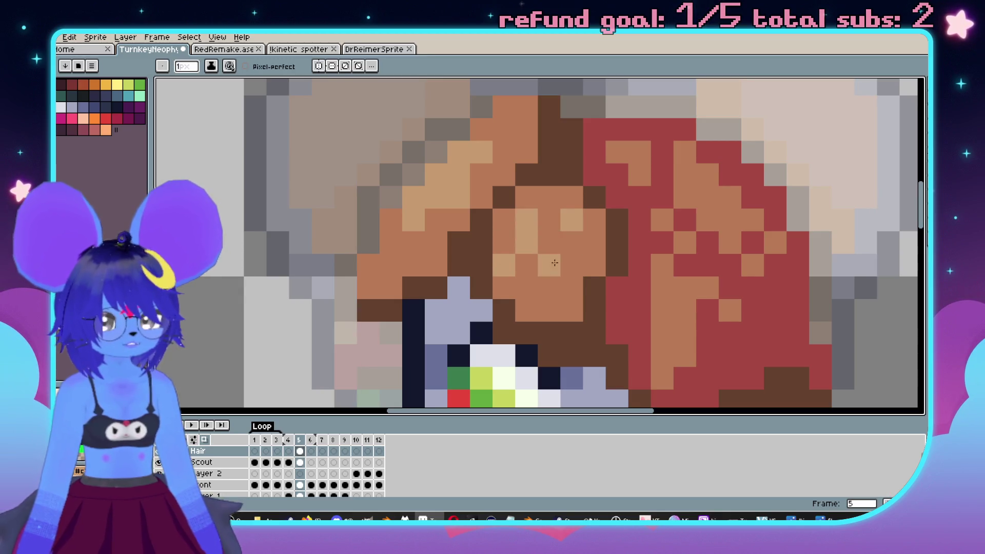
click(571, 242)
scroll(550, 220, down, 3)
scroll(550, 220, up, 3)
Check against frame 4, then paint a broader tan highlight over the red hair.
key(i)
key(b)
scroll(550, 220, down, 4)
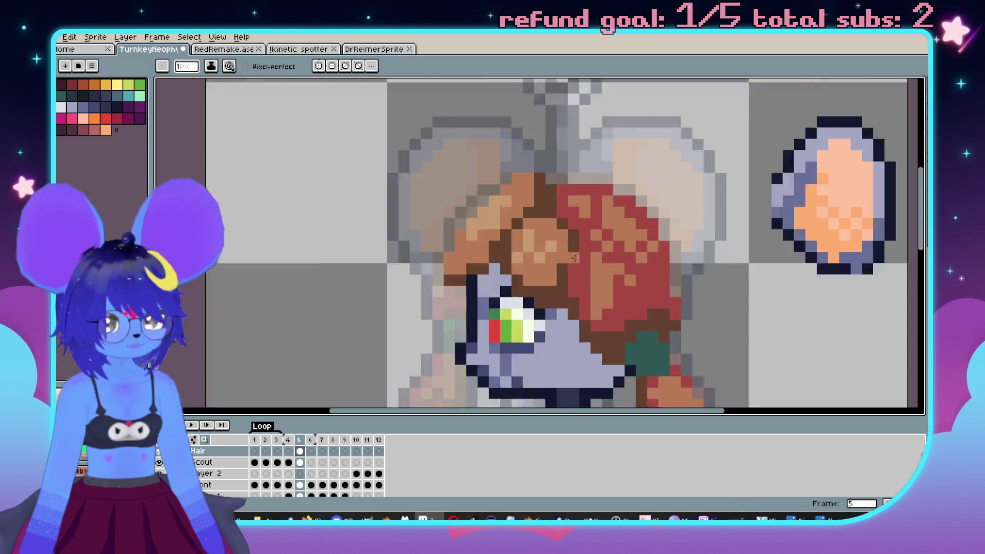
key(Left)
key(Right)
scroll(607, 287, up, 4)
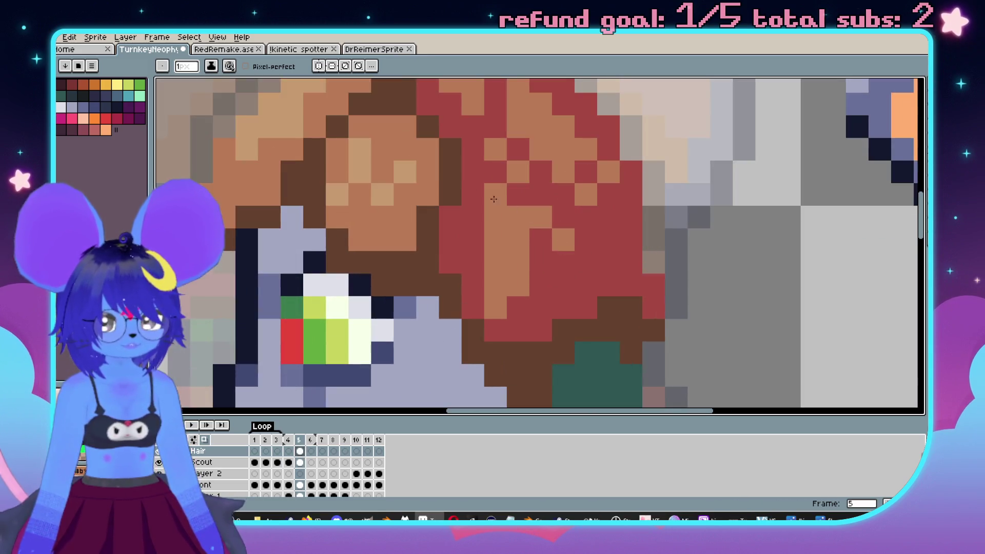
mouse_move(546, 234)
mouse_down()
mouse_move(514, 318)
mouse_move(582, 318)
mouse_move(582, 341)
mouse_up()
Sample the tan and paint more into the red hair, then undo the last two strokes.
key(i)
alt+click(456, 249)
mouse_move(513, 246)
mouse_down()
mouse_move(533, 226)
mouse_move(562, 288)
mouse_move(585, 215)
mouse_move(631, 257)
mouse_up()
scroll(667, 284, down, 3)
key(Left)
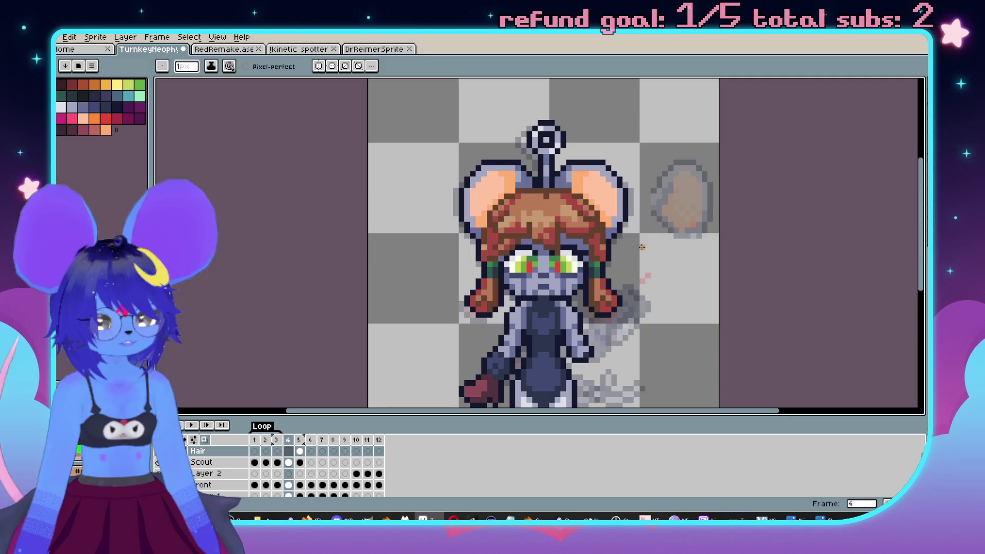
key(Right)
scroll(560, 212, up, 3)
key(v)
key(ctrl+z)
key(ctrl+z)
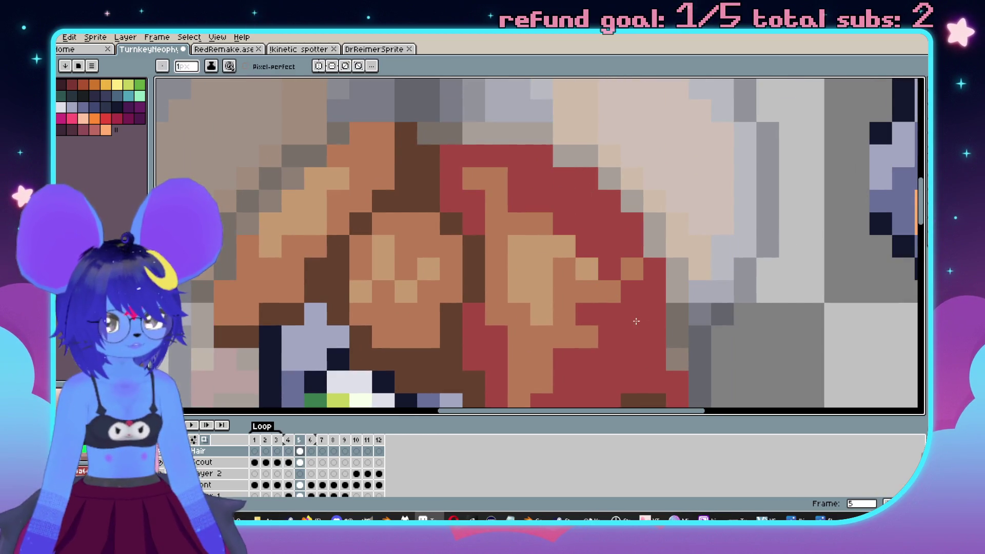
Redo the hair stroke, add a diagonal tan highlight, and lighten the red hair's top row.
key(ctrl+y)
click(572, 176)
drag(573, 176, 632, 224)
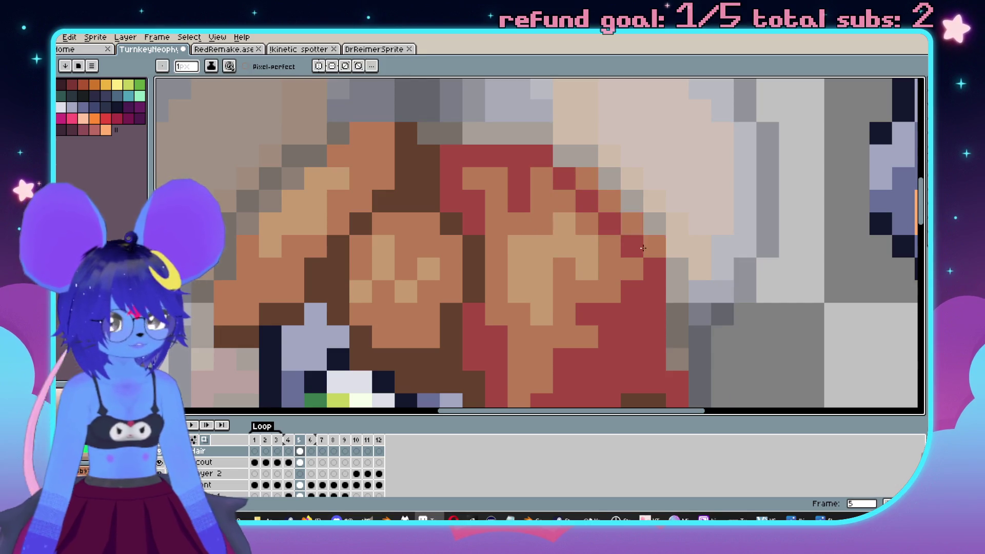
click(553, 157)
drag(553, 157, 490, 157)
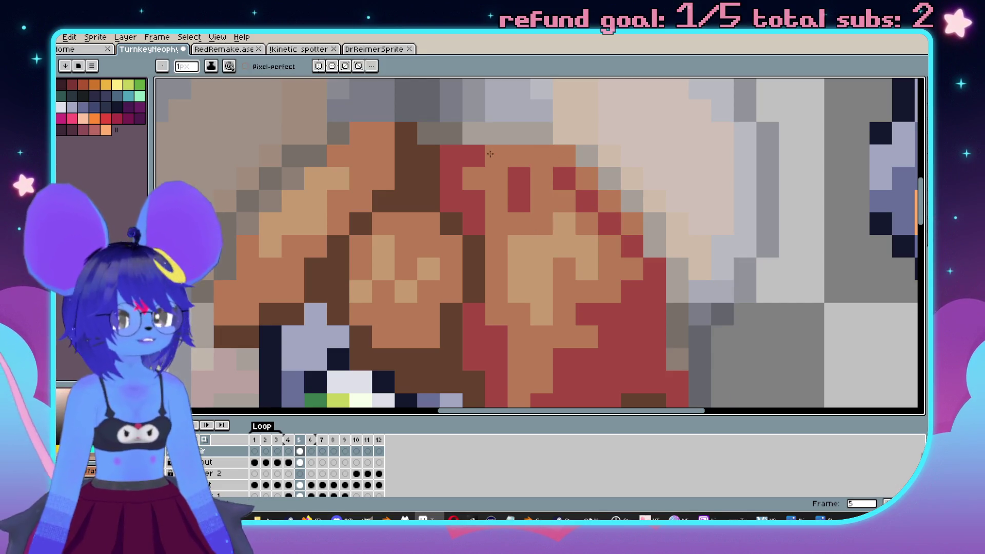
scroll(490, 170, down, 2)
scroll(431, 182, up, 1)
scroll(458, 201, down, 1)
scroll(458, 202, down, 1)
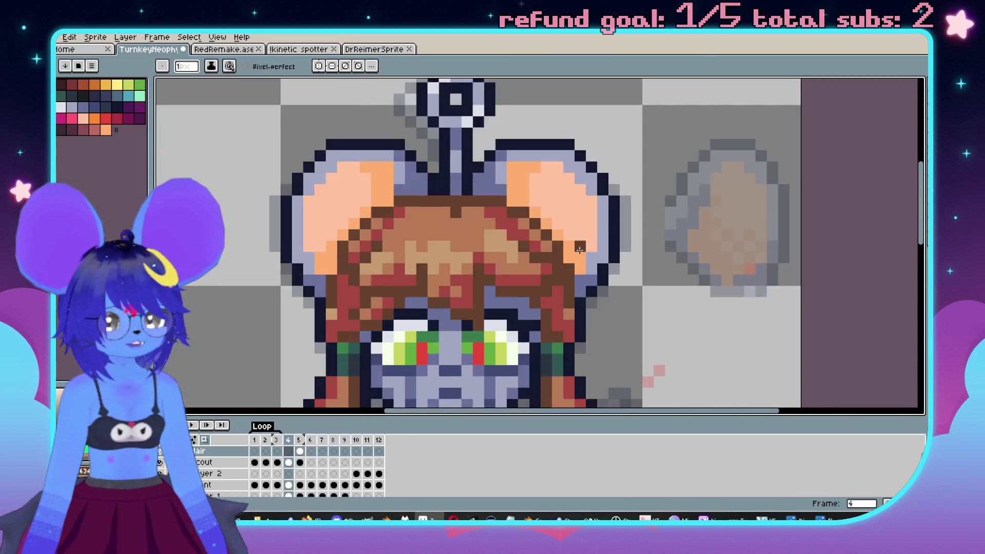
scroll(493, 170, up, 2)
scroll(532, 130, down, 1)
scroll(512, 134, up, 2)
Darken a run along the hair top, undoing a stray outline down the right edge.
mouse_move(433, 144)
mouse_down()
mouse_move(518, 146)
mouse_move(602, 254)
mouse_move(590, 300)
mouse_up()
scroll(592, 297, down, 2)
drag(597, 225, 600, 249)
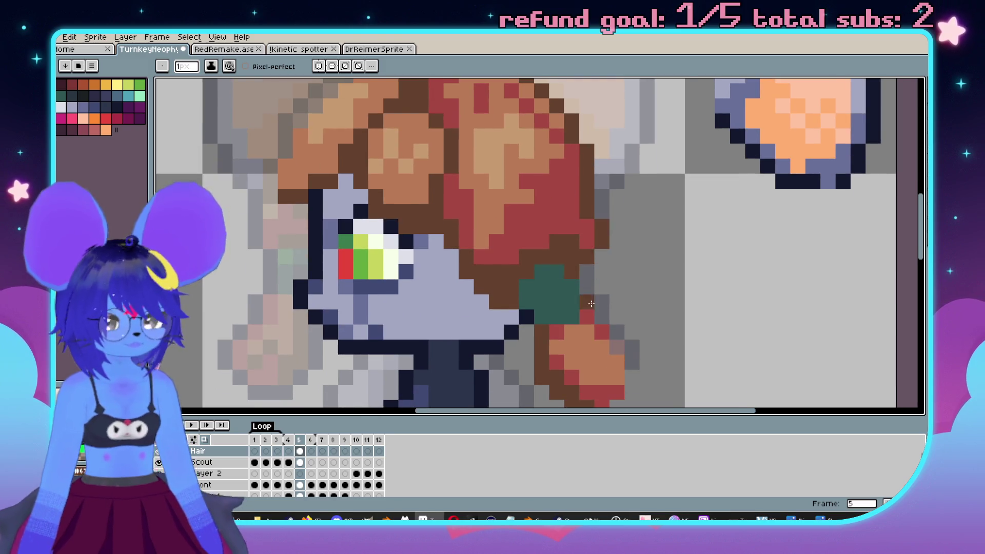
scroll(587, 301, down, 2)
key(ctrl+z)
scroll(632, 301, down, 3)
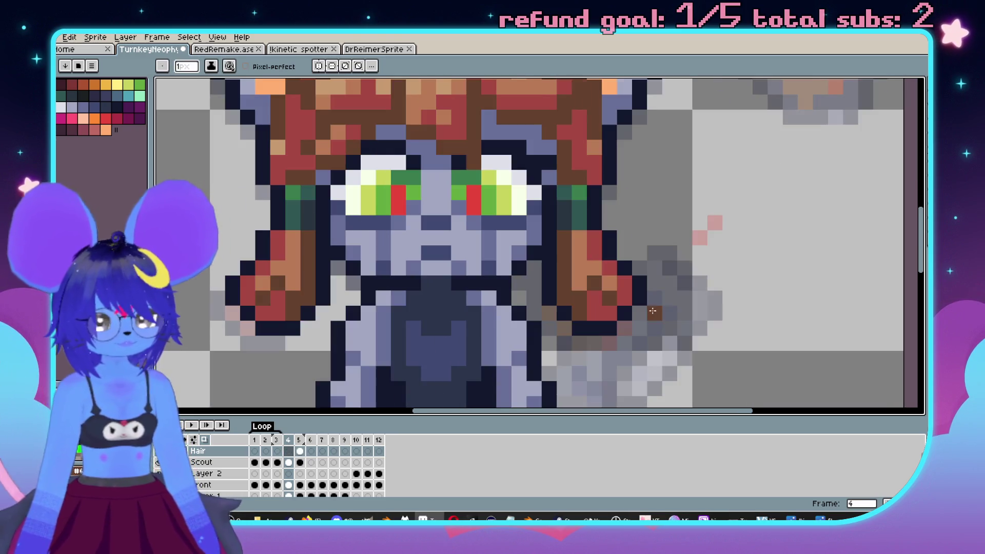
scroll(643, 318, up, 3)
scroll(596, 321, down, 1)
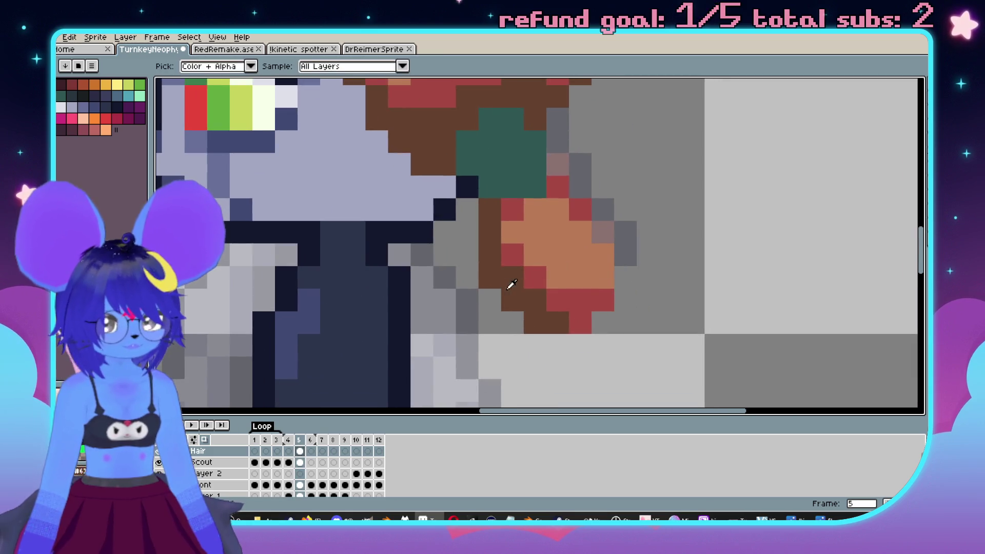
Shade the hanging lock with dark brown pixels and one red pixel.
drag(580, 322, 603, 300)
click(580, 278)
click(557, 277)
click(535, 255)
scroll(544, 267, down, 2)
scroll(570, 289, up, 2)
click(570, 288)
Outline the lock in dark navy, undoing a stray pixel at its tip.
alt+click(508, 197)
mouse_move(506, 216)
mouse_down()
mouse_move(506, 256)
mouse_move(528, 298)
mouse_move(600, 357)
mouse_move(620, 339)
mouse_move(663, 328)
mouse_move(661, 313)
mouse_move(688, 287)
mouse_move(598, 199)
mouse_move(612, 196)
mouse_up()
key(ctrl+z)
click(596, 176)
click(664, 289)
key(ctrl+z)
Make the lock's tip pixel tan and add red shading pixels along the lock.
key(alt)
alt+click(619, 289)
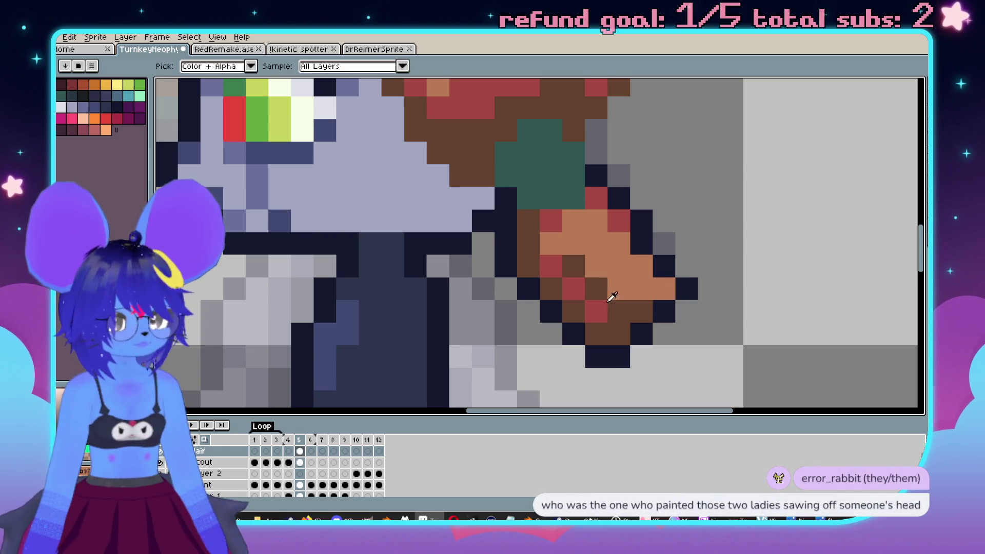
click(664, 288)
alt+click(596, 311)
drag(619, 289, 641, 288)
click(596, 265)
click(641, 311)
scroll(628, 287, down, 2)
key(ctrl)
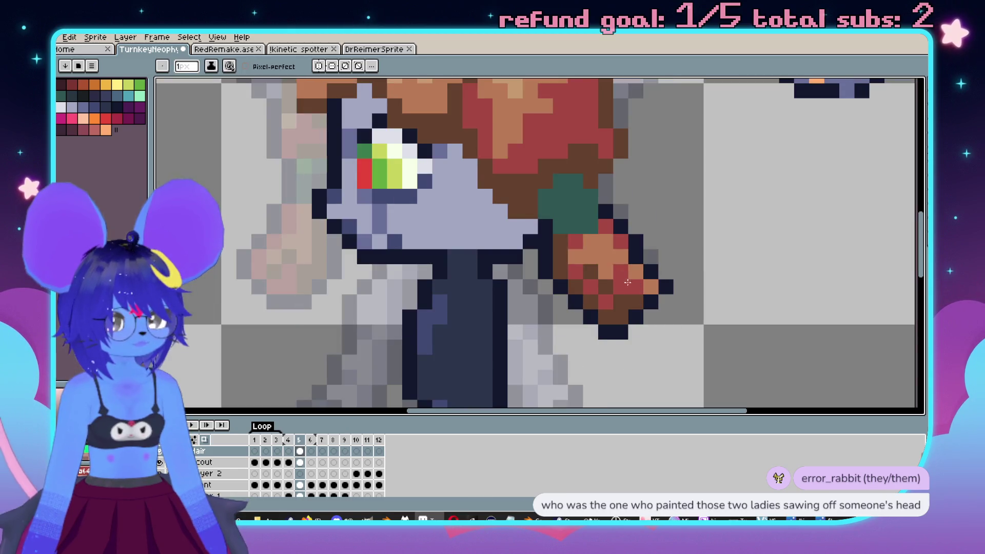
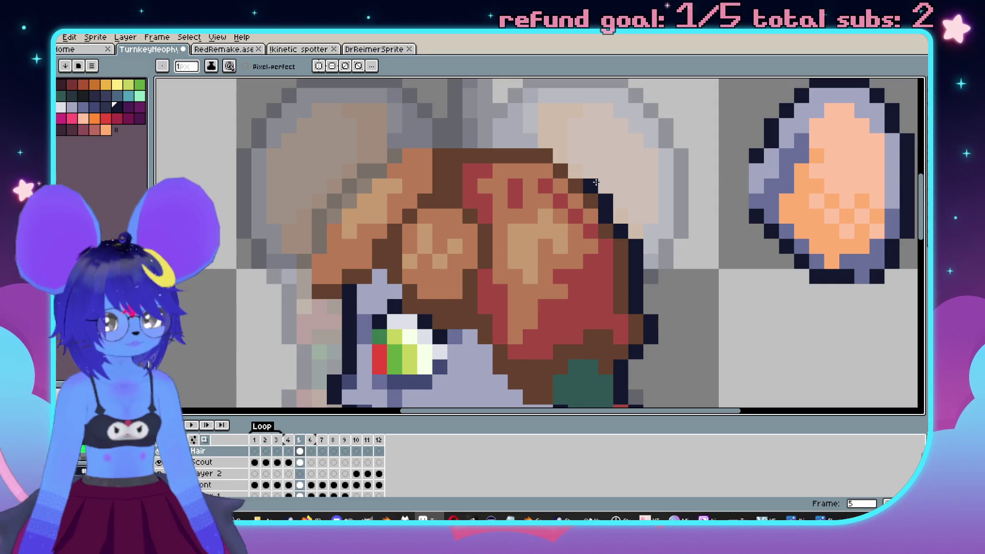
Undo the partial right-edge outline on frame 5's hair and redraw the dark outline higher up.
key(ctrl+z)
mouse_move(621, 215)
mouse_down()
mouse_move(555, 137)
mouse_move(438, 141)
mouse_move(451, 152)
mouse_move(454, 143)
mouse_move(454, 155)
mouse_move(440, 143)
mouse_move(390, 149)
mouse_move(316, 220)
mouse_move(291, 279)
mouse_move(342, 304)
mouse_move(394, 301)
mouse_up()
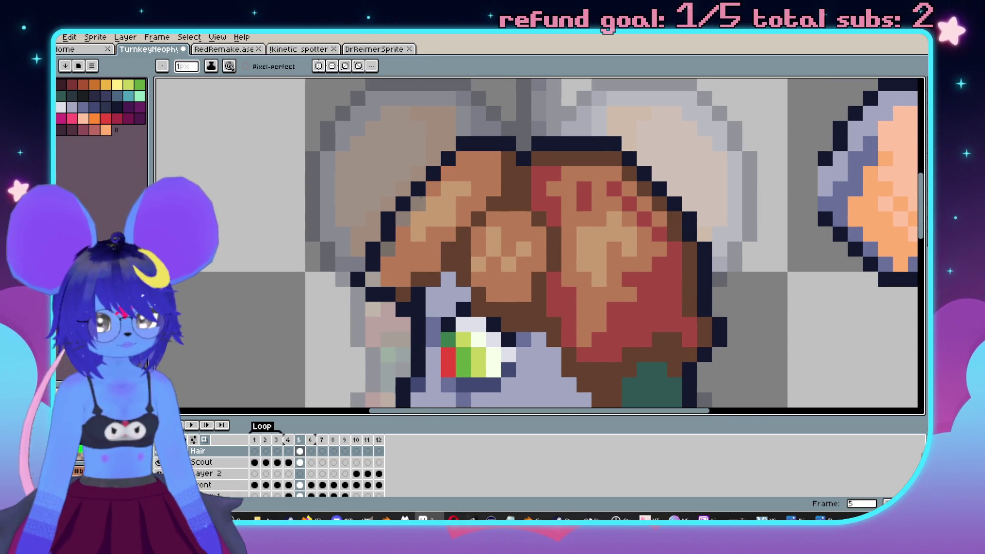
scroll(367, 274, down, 1)
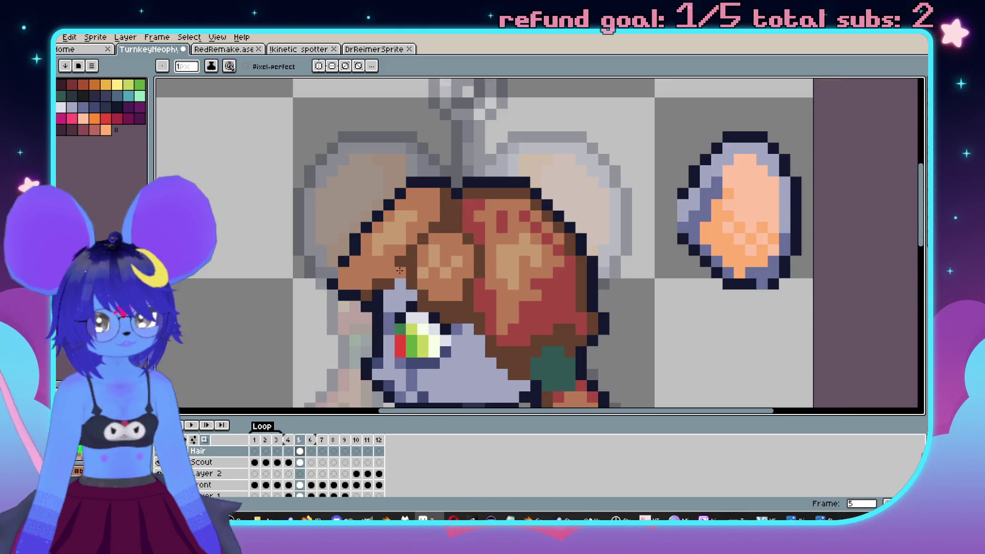
scroll(354, 281, down, 2)
scroll(513, 256, up, 2)
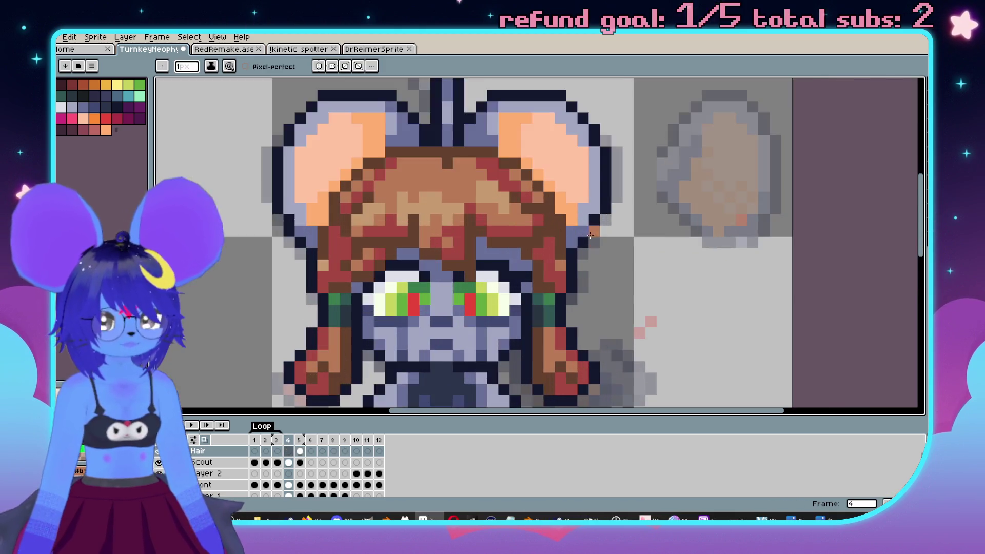
key(alt)
scroll(521, 256, up, 2)
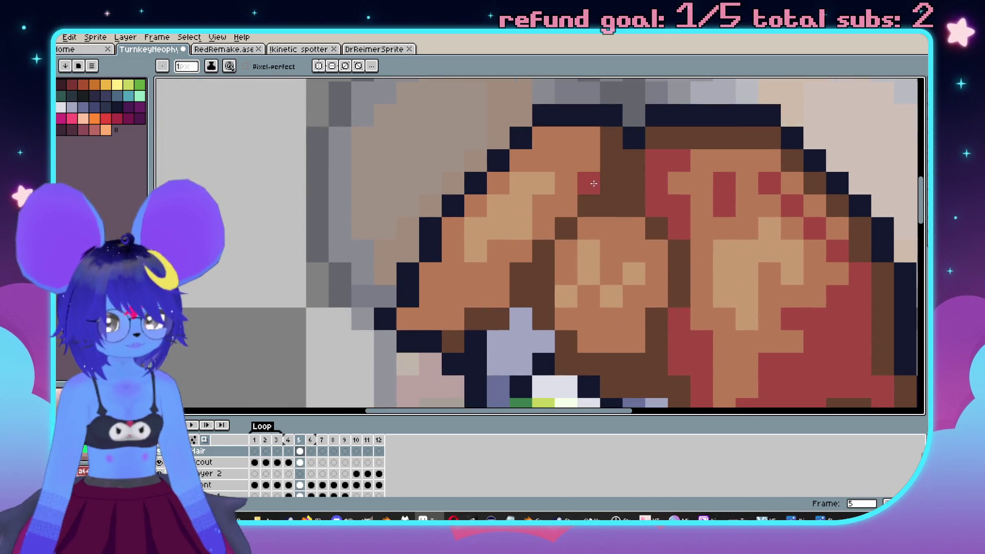
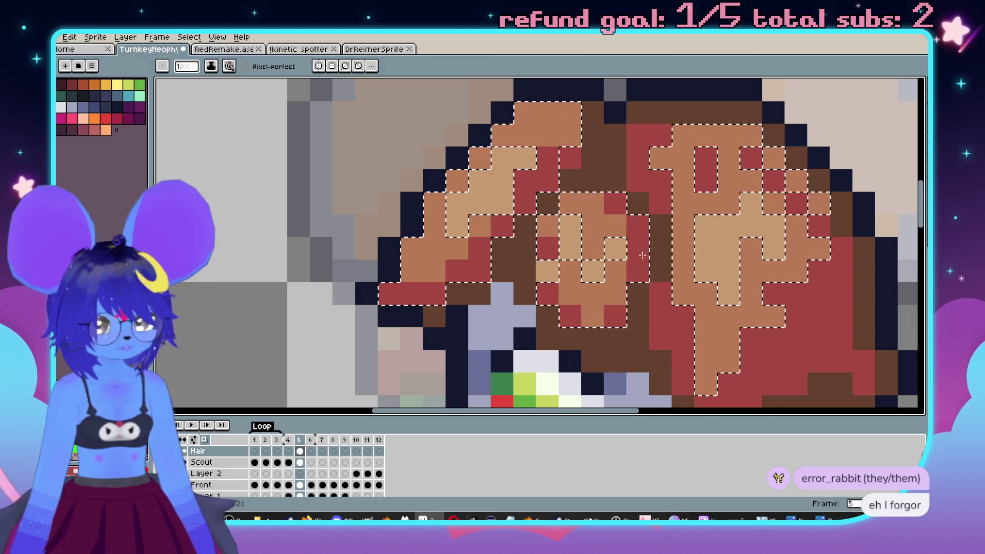
Clear the hair selection, sample a colour from the sprite and return to the Pencil.
key(ctrl+d)
scroll(577, 250, down, 5)
scroll(577, 250, up, 4)
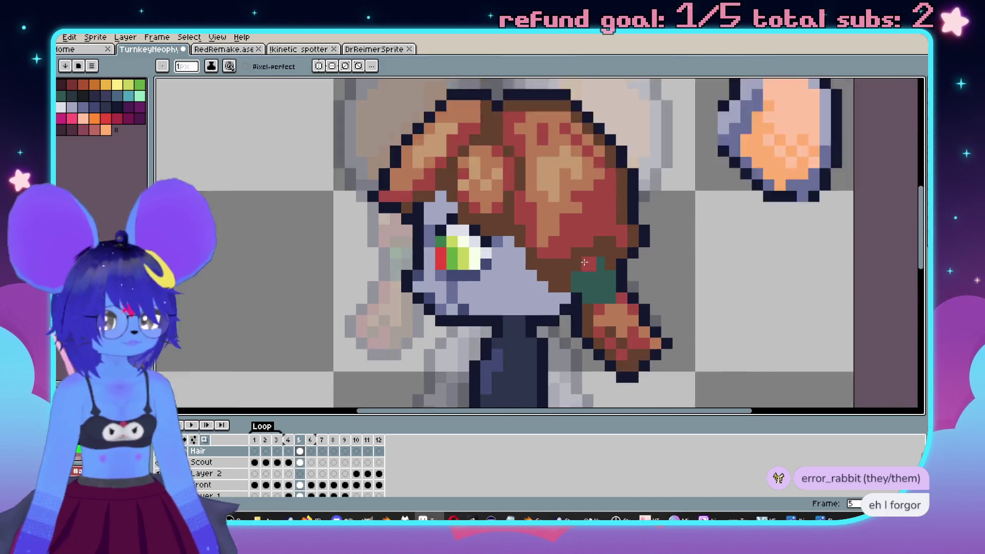
key(i)
key(b)
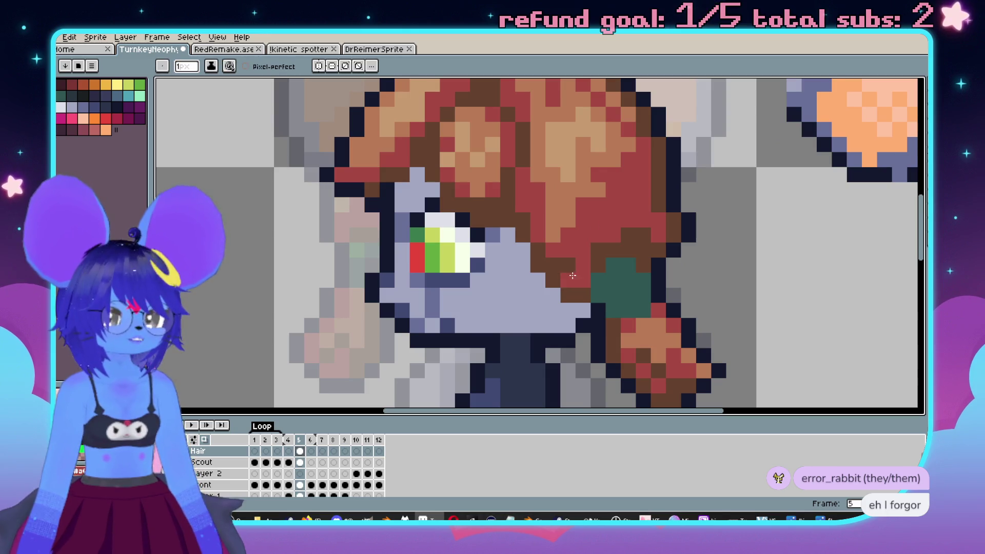
scroll(573, 275, down, 3)
scroll(556, 247, up, 3)
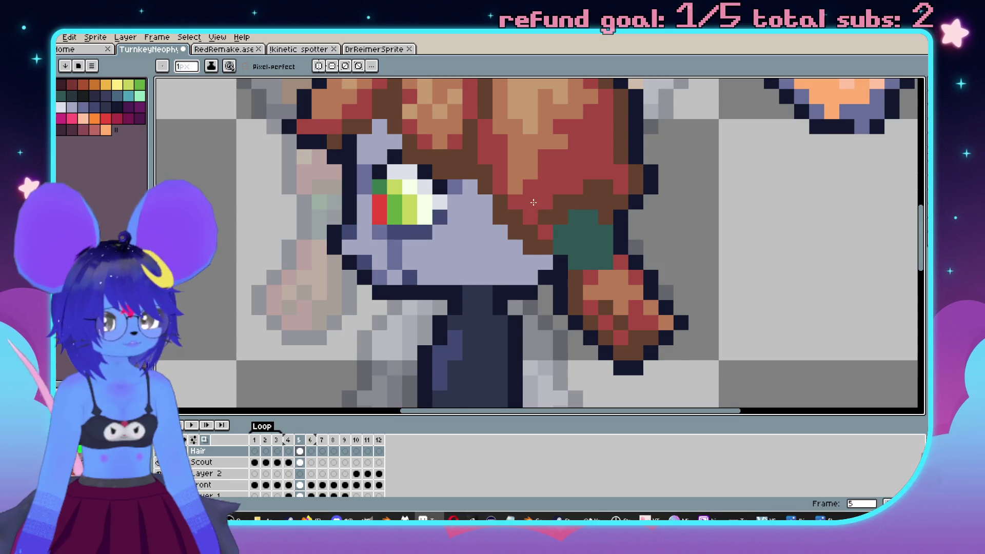
scroll(590, 208, down, 3)
scroll(590, 208, up, 3)
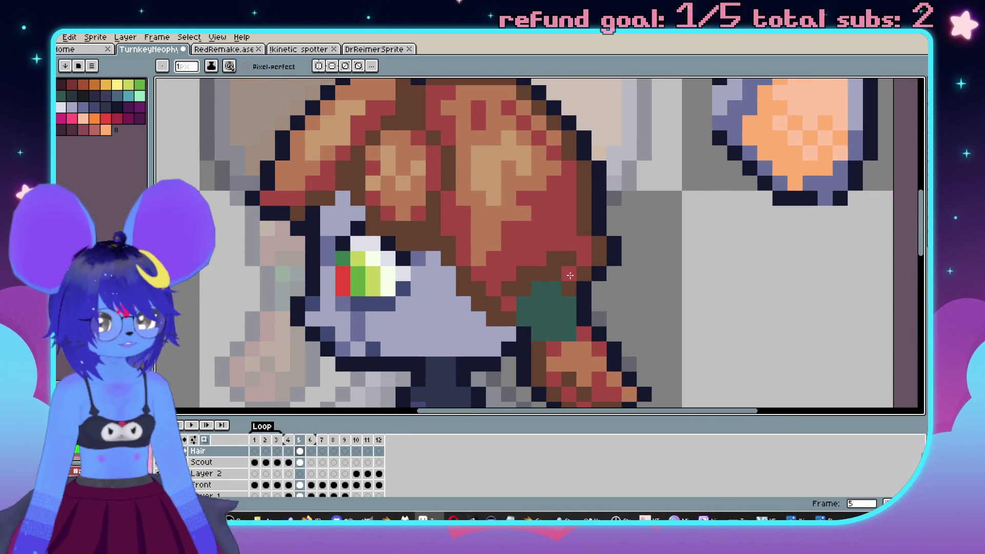
scroll(570, 276, down, 3)
Compare the front view, eyedrop the dark brown, and try one hair-outline stroke before undoing it.
key(Left)
scroll(616, 255, up, 3)
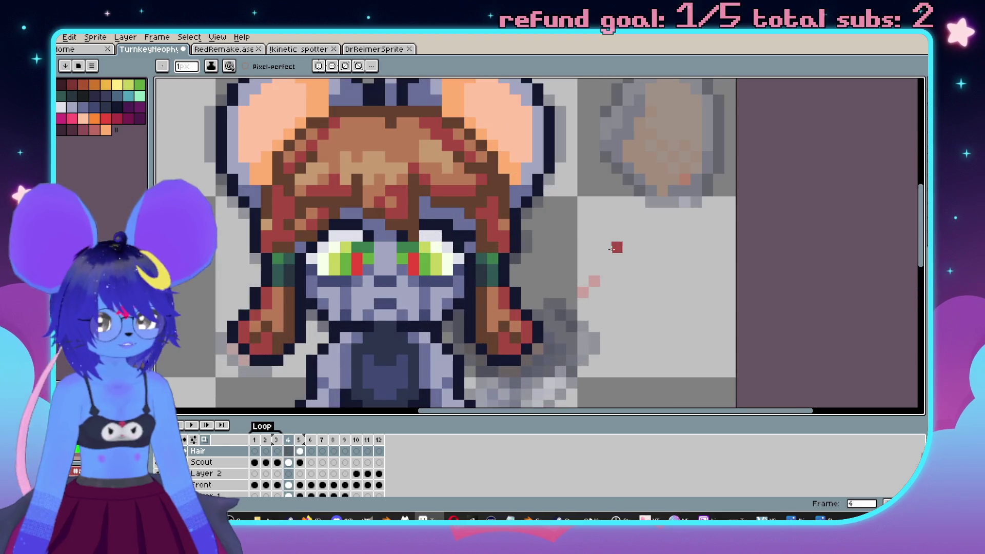
key(Right)
scroll(616, 252, up, 1)
key(i)
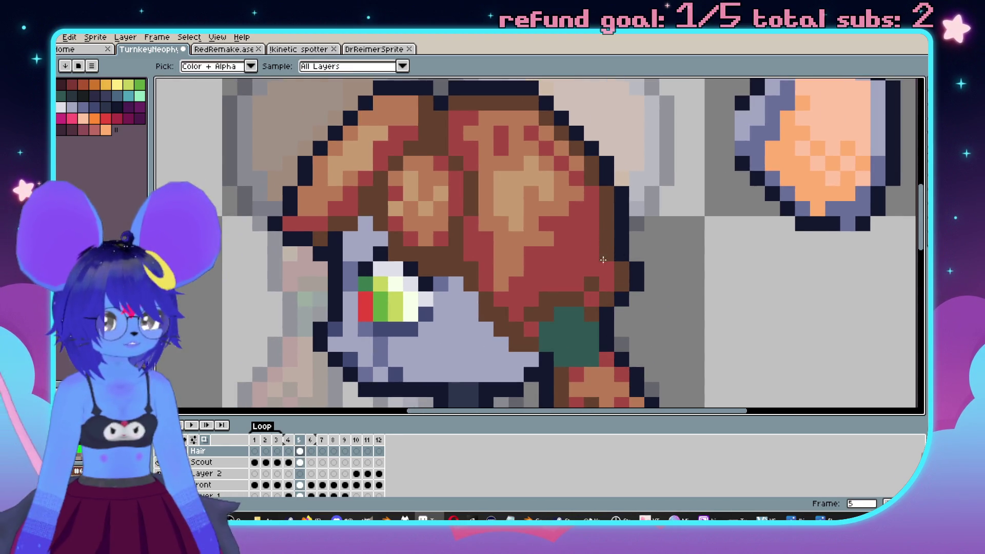
alt+click(603, 254)
mouse_move(591, 298)
mouse_down()
mouse_move(594, 273)
mouse_move(524, 308)
mouse_up()
key(ctrl+z)
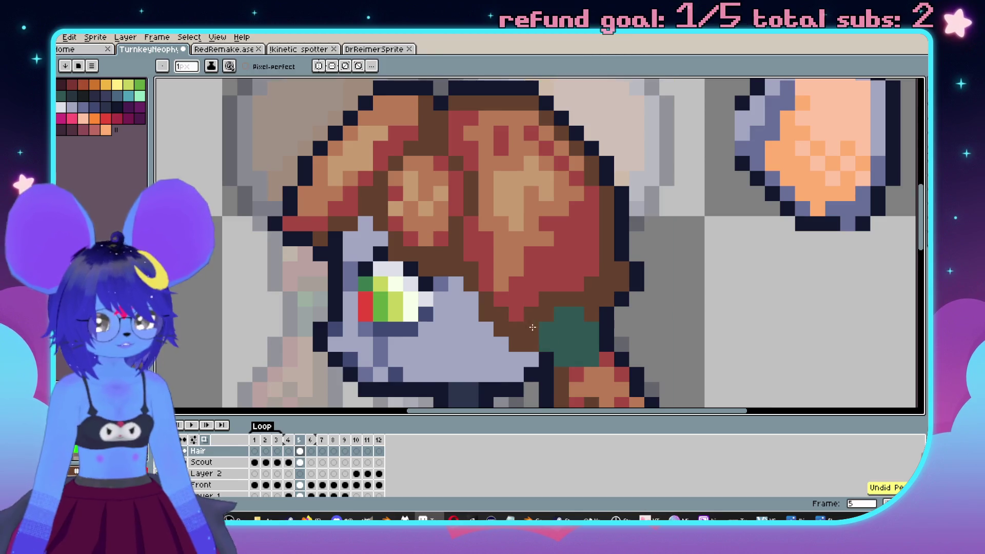
Magic-wand select the dark brown hair and try a red bucket fill, then undo it.
key(m)
key(w)
click(583, 300)
key(g)
click(592, 272)
key(ctrl+z)
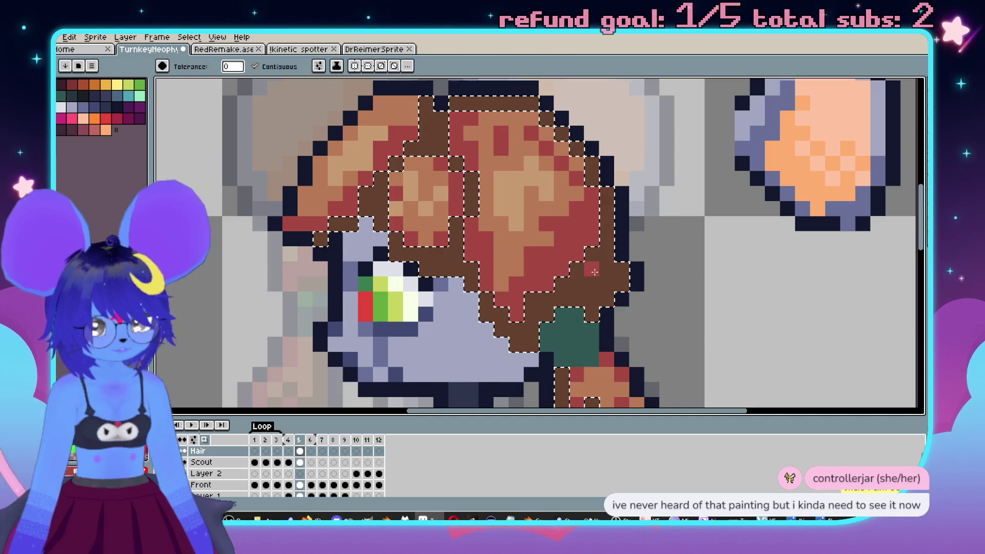
key(b)
scroll(675, 300, down, 5)
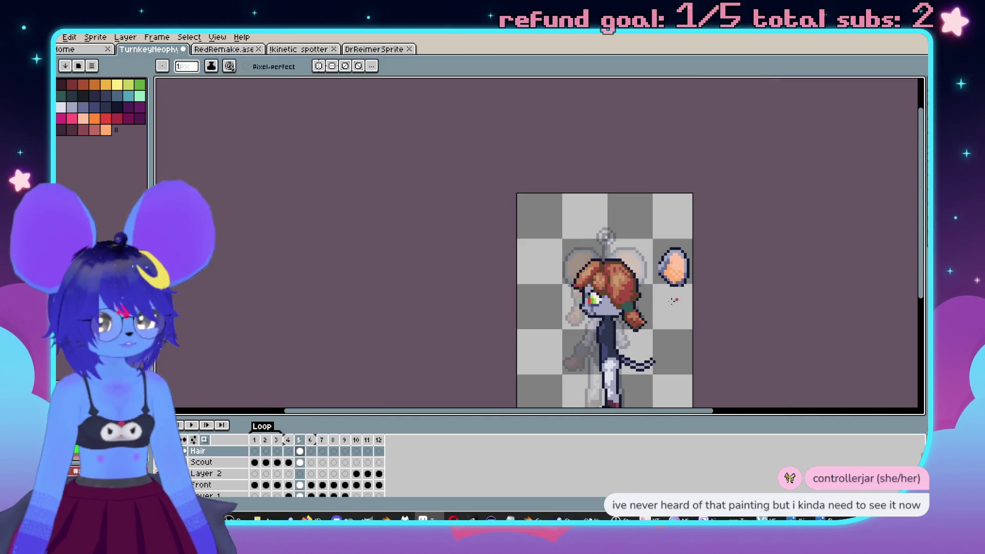
scroll(675, 299, up, 3)
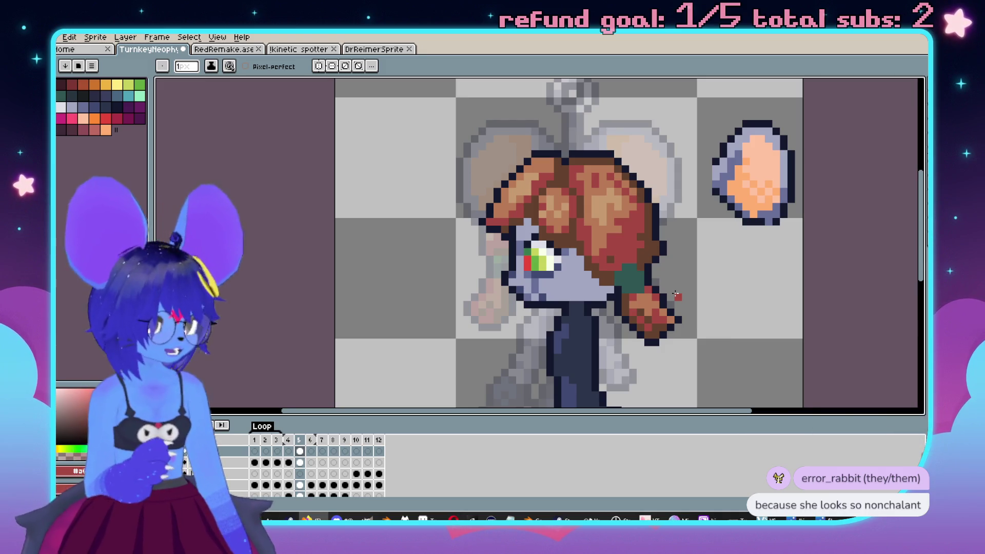
scroll(676, 295, down, 1)
Compare front and side frames and toggle layer visibility to check the hair layer.
scroll(643, 269, down, 1)
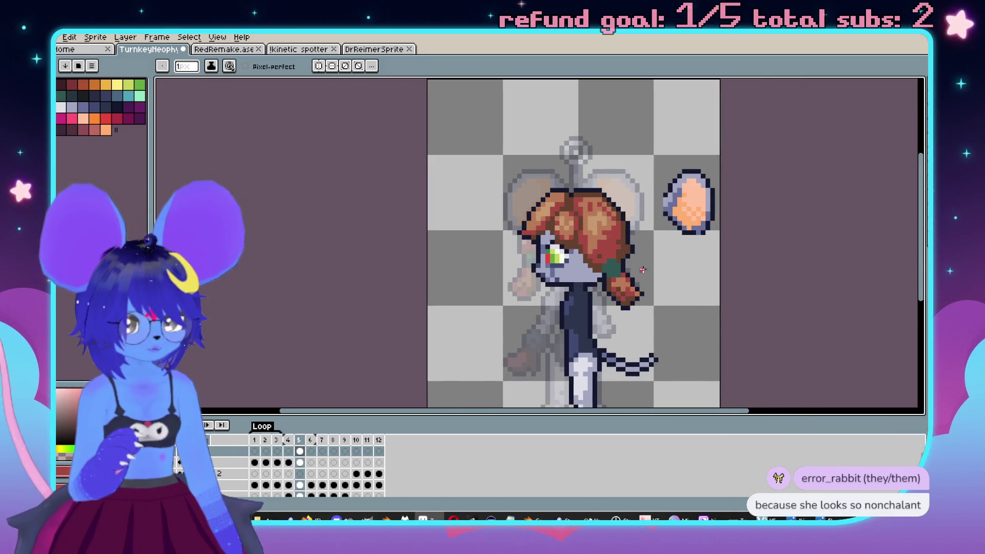
scroll(644, 269, up, 1)
key(Left)
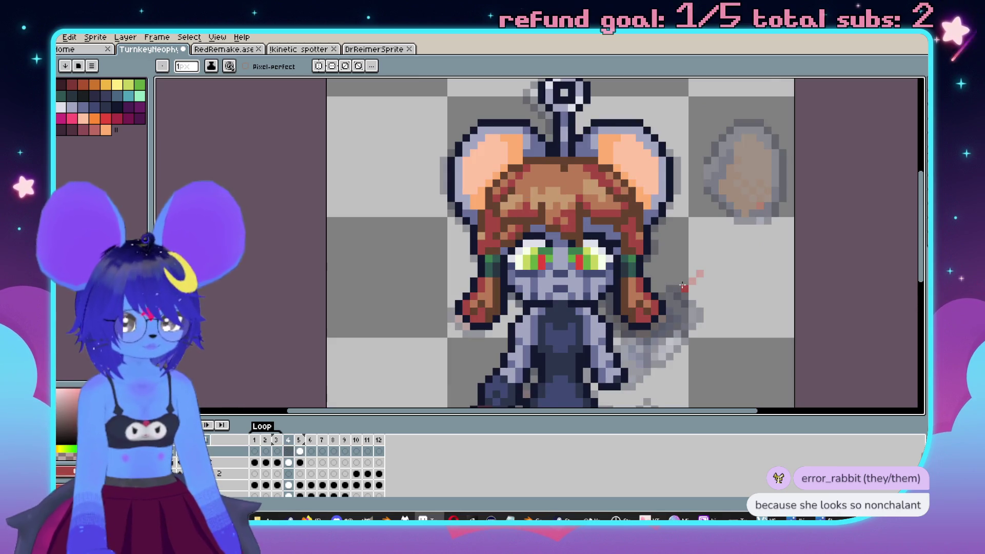
key(Right)
scroll(676, 286, up, 2)
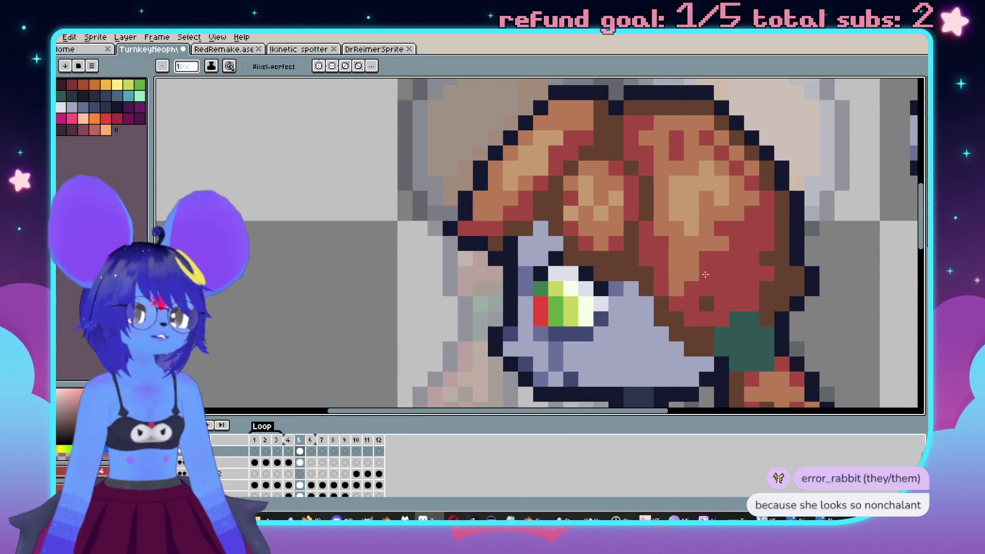
scroll(645, 265, down, 3)
key(Left)
key(Right)
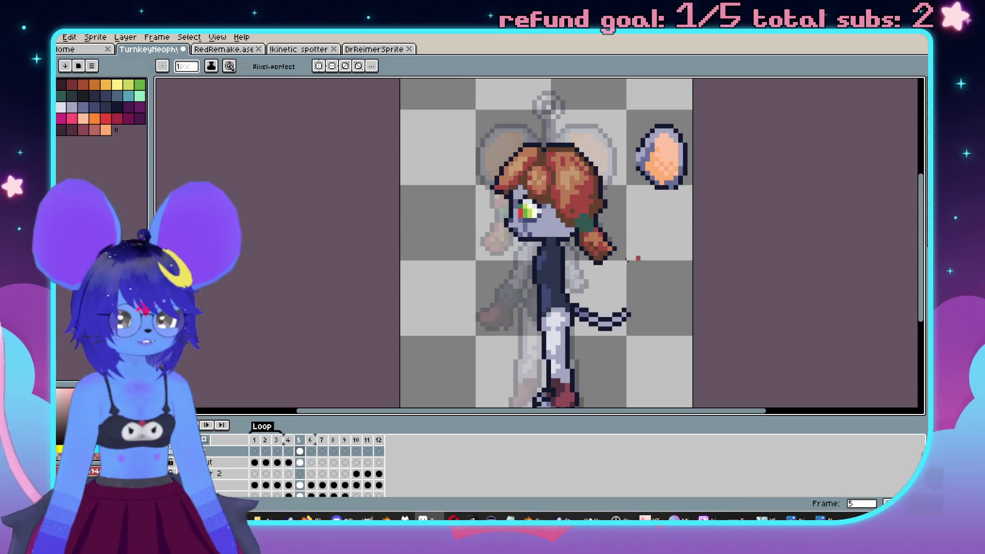
click(164, 484)
click(164, 452)
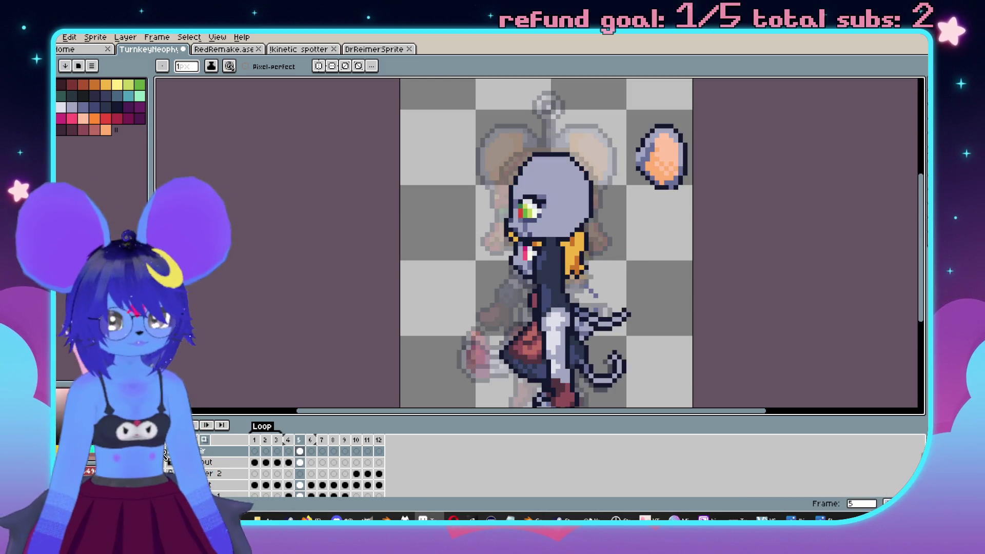
click(165, 452)
click(166, 462)
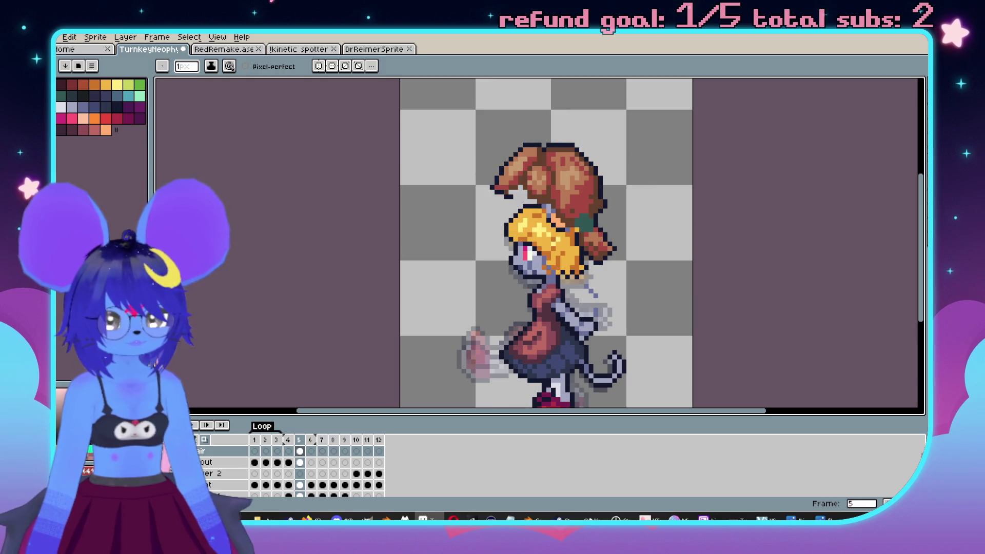
click(165, 462)
Sample red from the sprite and paint red pixels into the hair near the eye.
key(Left)
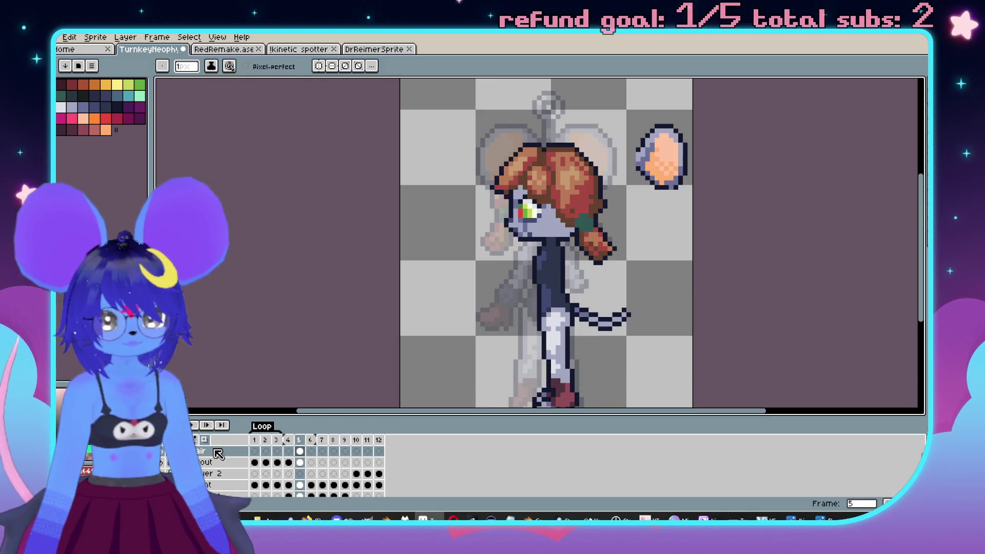
scroll(669, 231, up, 3)
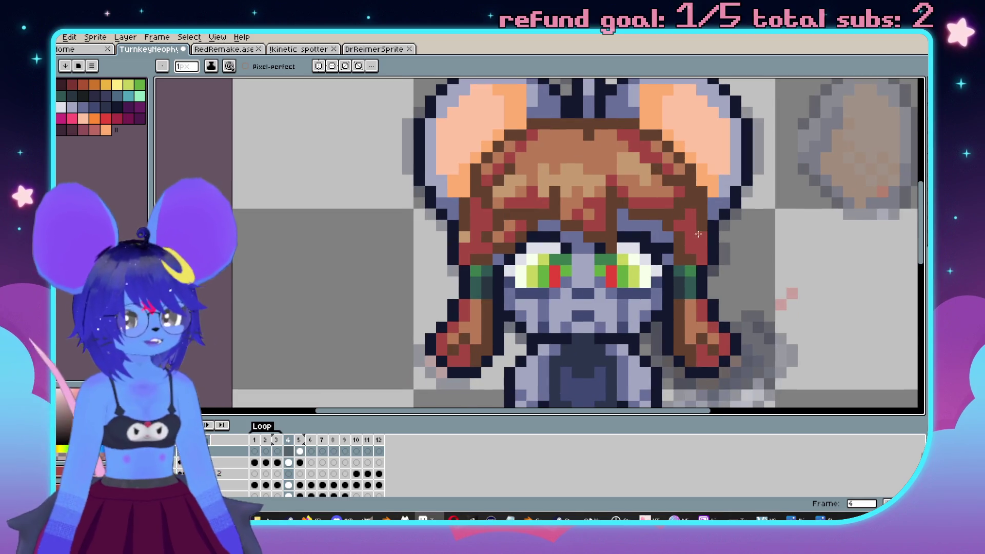
scroll(641, 220, up, 1)
key(Right)
scroll(593, 207, up, 1)
scroll(593, 206, left, 3)
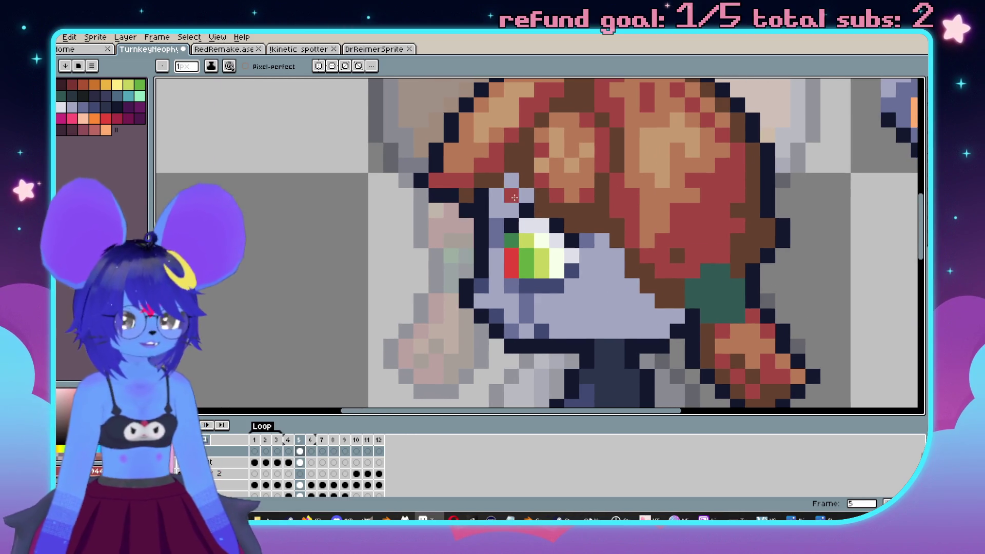
key(alt)
mouse_move(600, 180)
mouse_down()
mouse_move(611, 169)
mouse_move(590, 247)
mouse_move(540, 182)
mouse_up()
alt+click(540, 183)
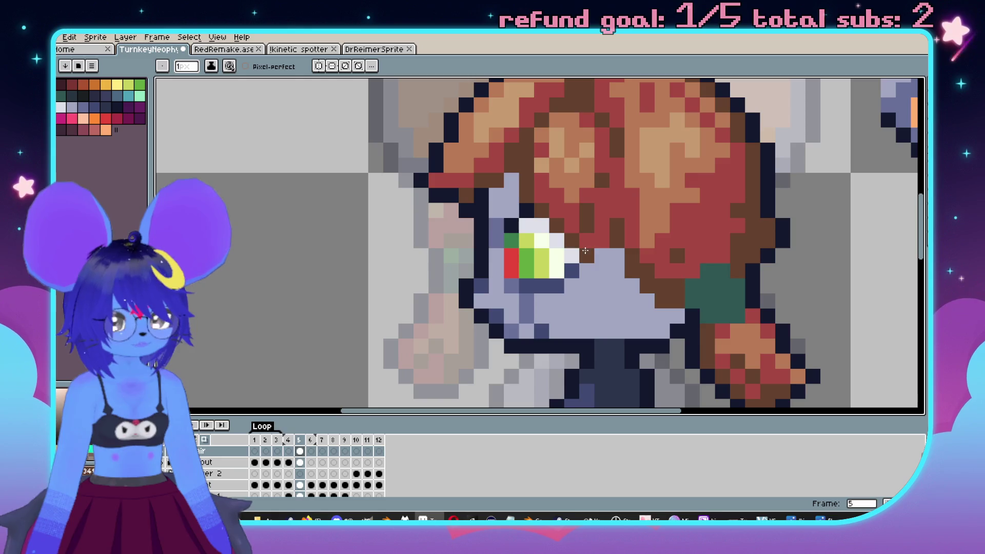
scroll(603, 257, down, 4)
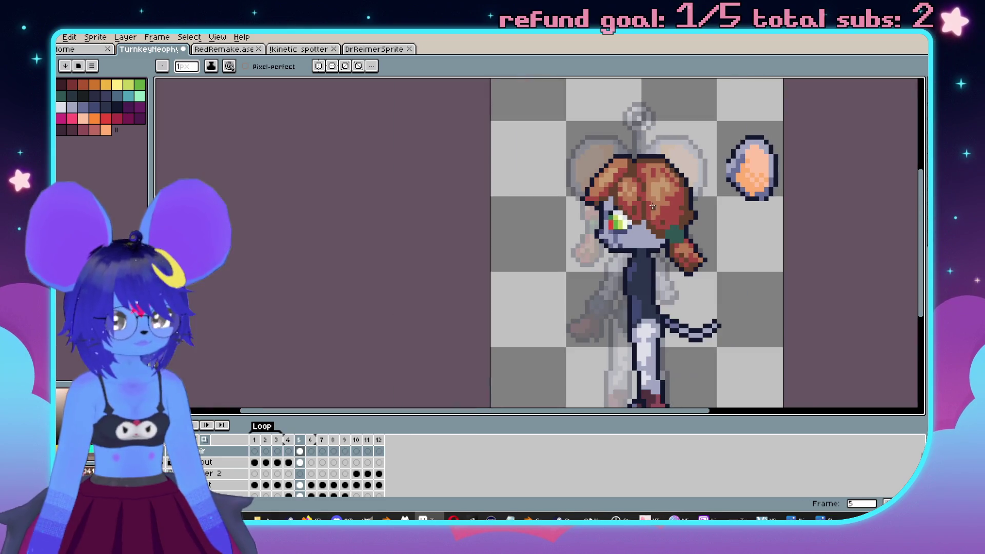
scroll(660, 217, up, 2)
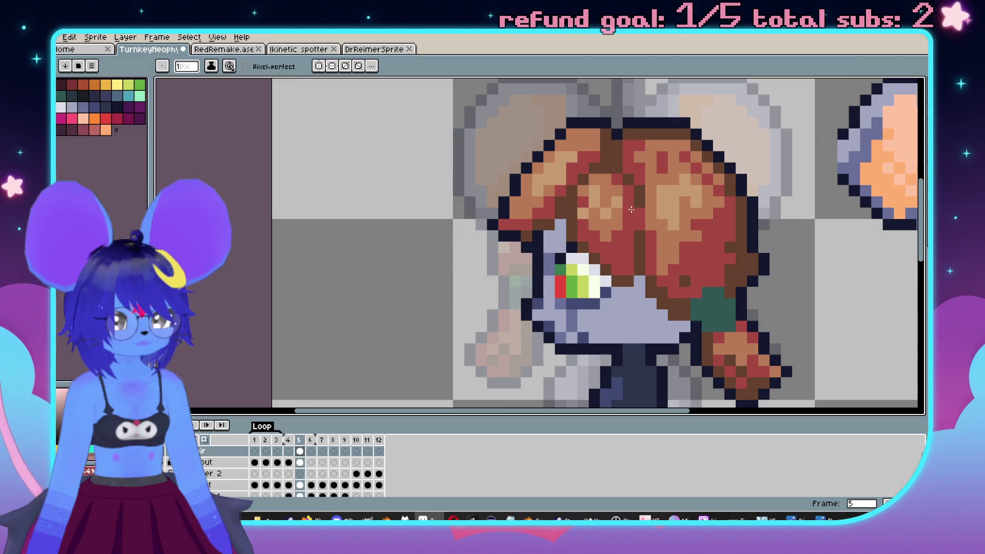
scroll(658, 197, down, 3)
scroll(658, 196, up, 4)
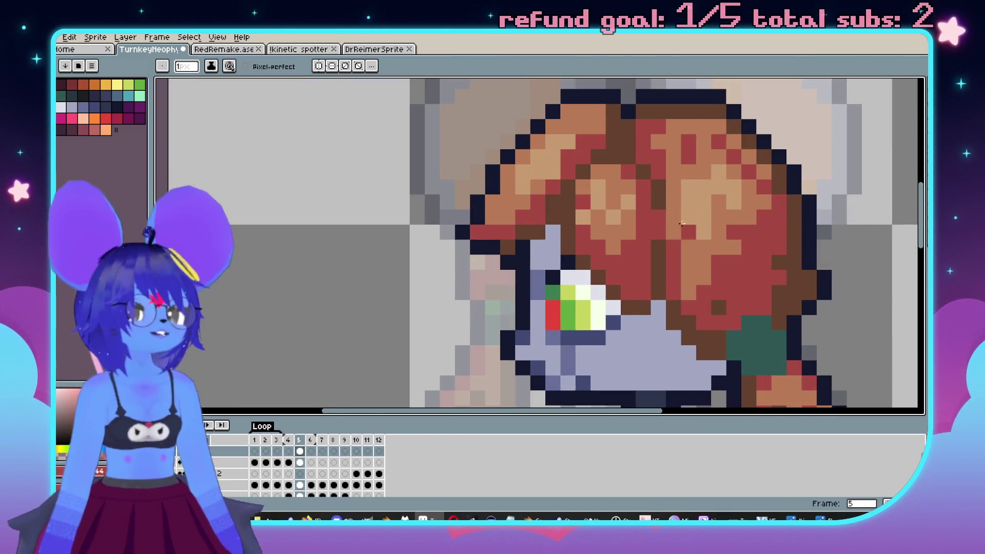
scroll(580, 253, down, 3)
scroll(602, 267, up, 3)
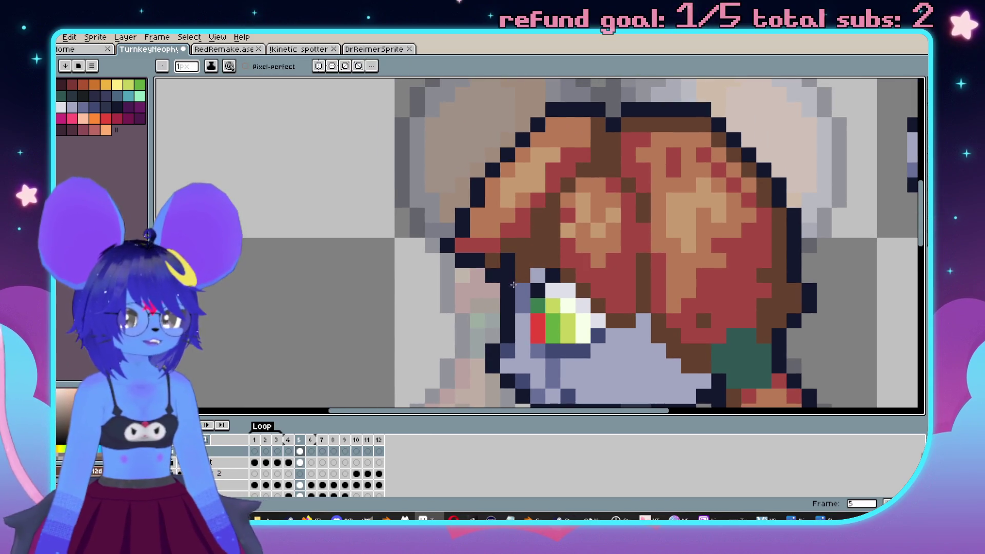
Extend the dark brown hair over the face beside the eye.
drag(522, 261, 535, 242)
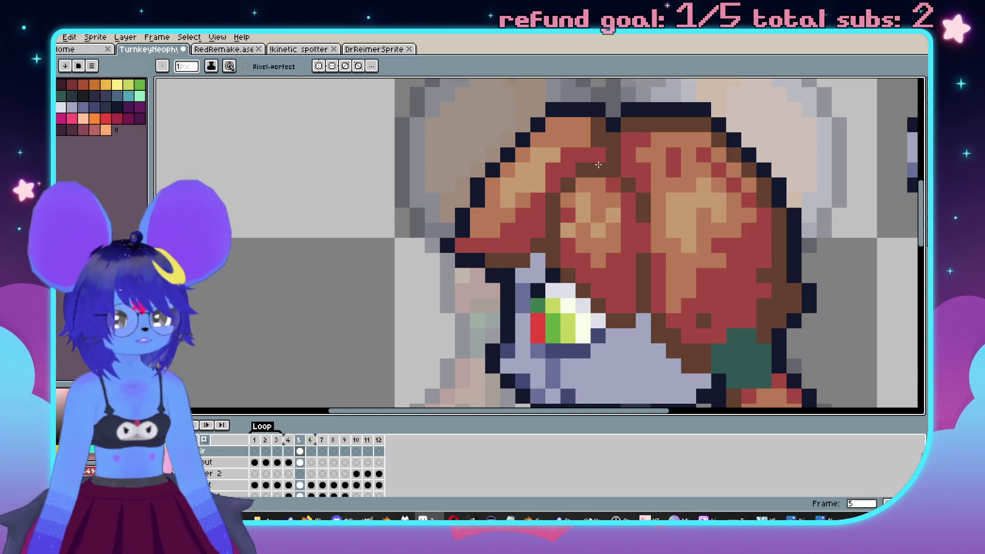
scroll(599, 160, down, 3)
scroll(574, 192, up, 3)
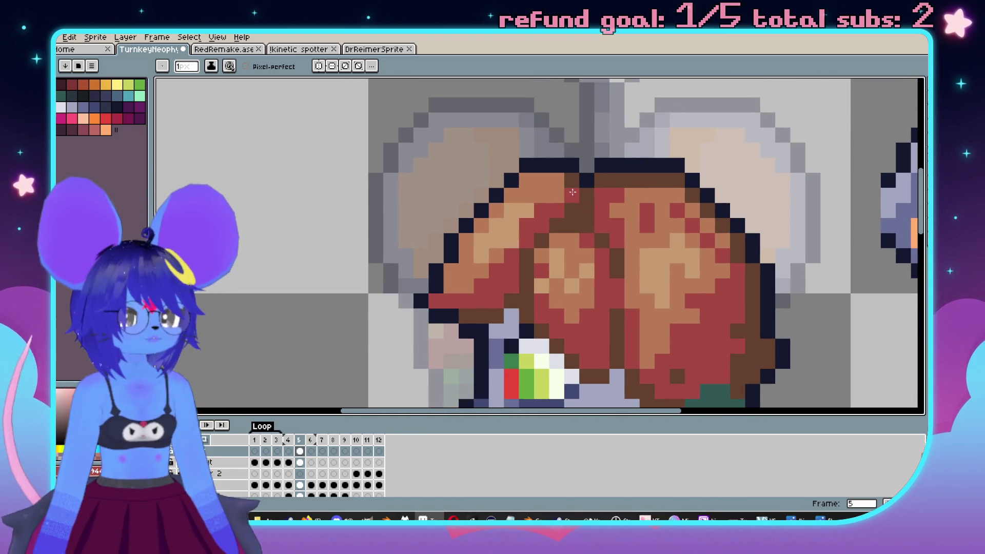
scroll(573, 191, down, 3)
scroll(613, 247, up, 2)
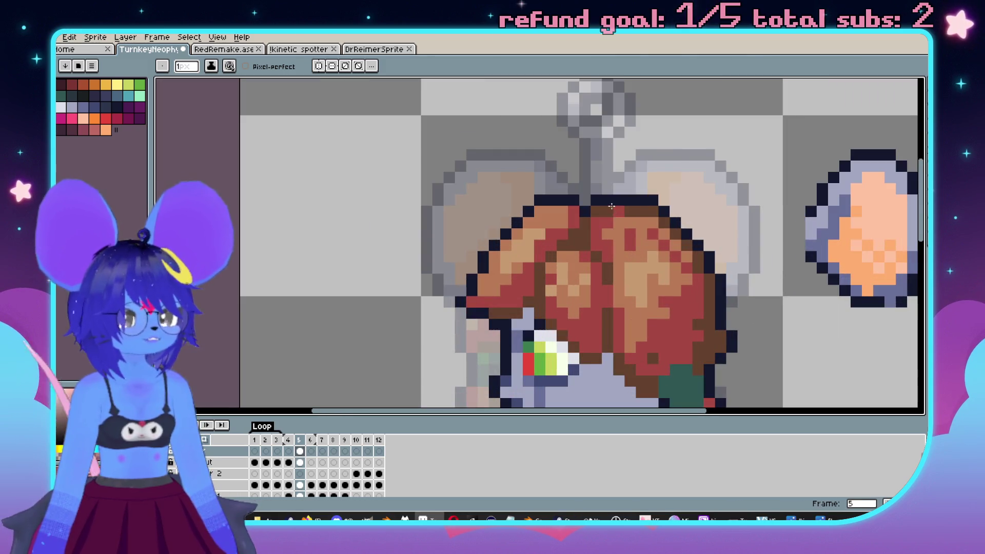
scroll(612, 207, up, 2)
Sample a hair colour and add a brown shading pixel inside the red hair.
key(alt)
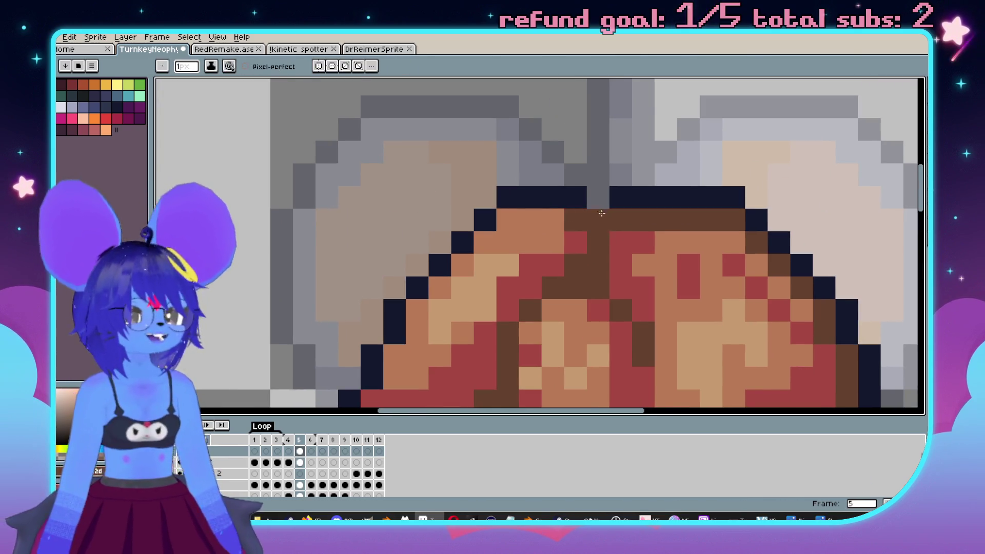
scroll(642, 243, down, 3)
scroll(675, 248, up, 4)
drag(675, 248, 682, 255)
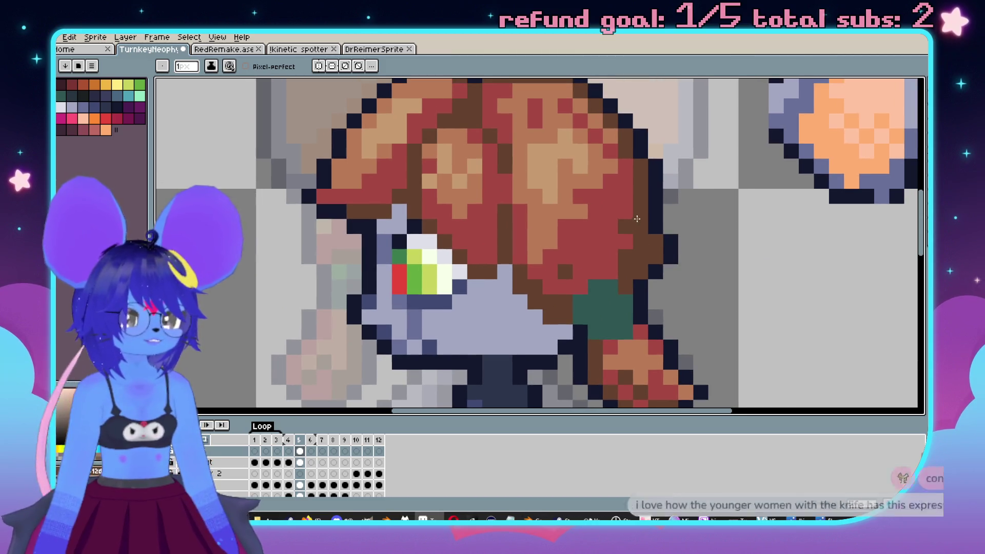
click(570, 271)
scroll(586, 241, down, 3)
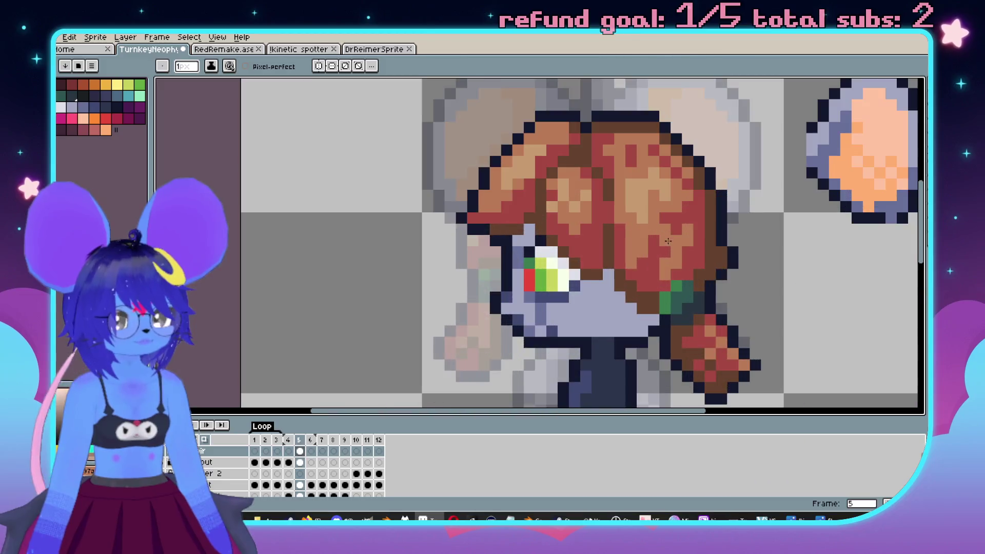
scroll(626, 226, up, 3)
drag(627, 225, 600, 199)
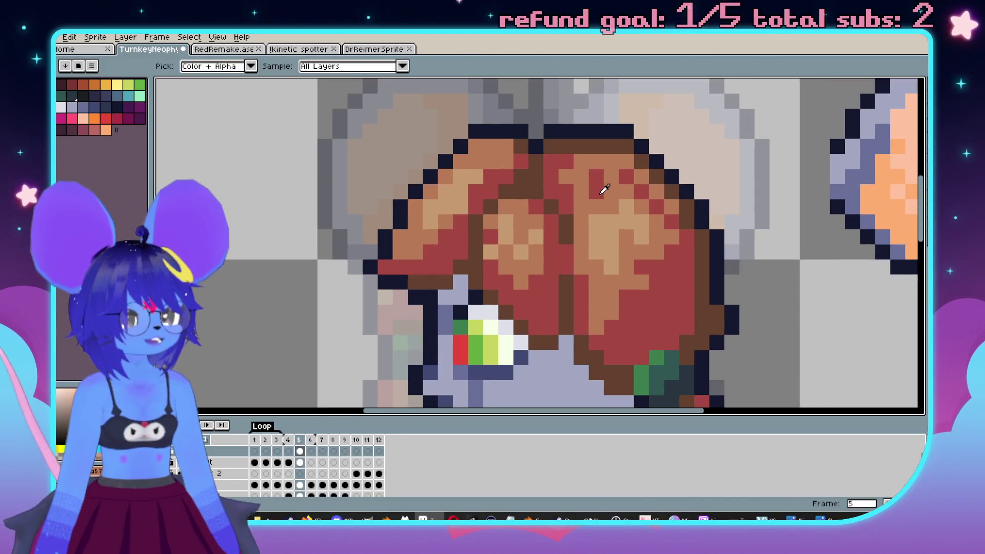
scroll(582, 250, down, 3)
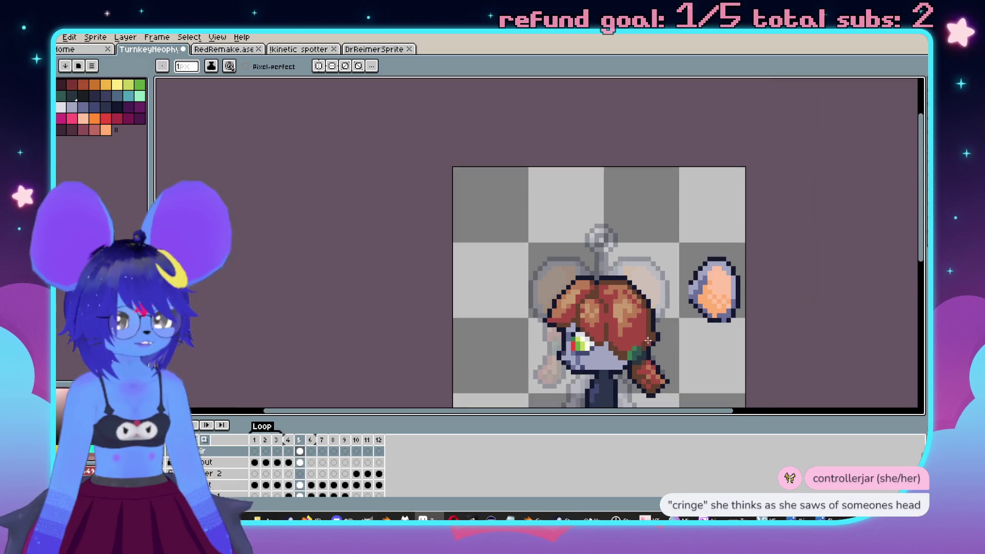
scroll(605, 271, up, 3)
scroll(604, 271, down, 4)
scroll(656, 221, up, 2)
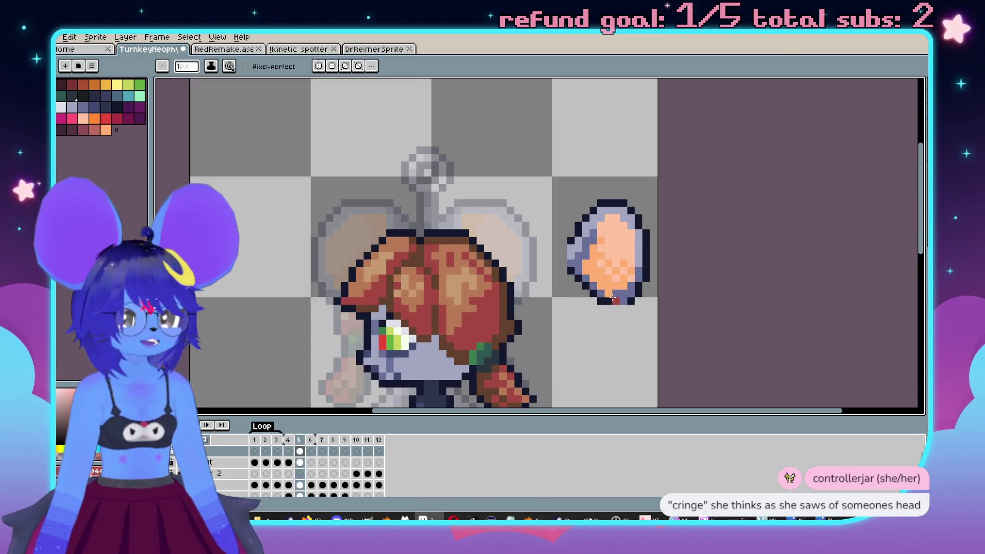
key(m)
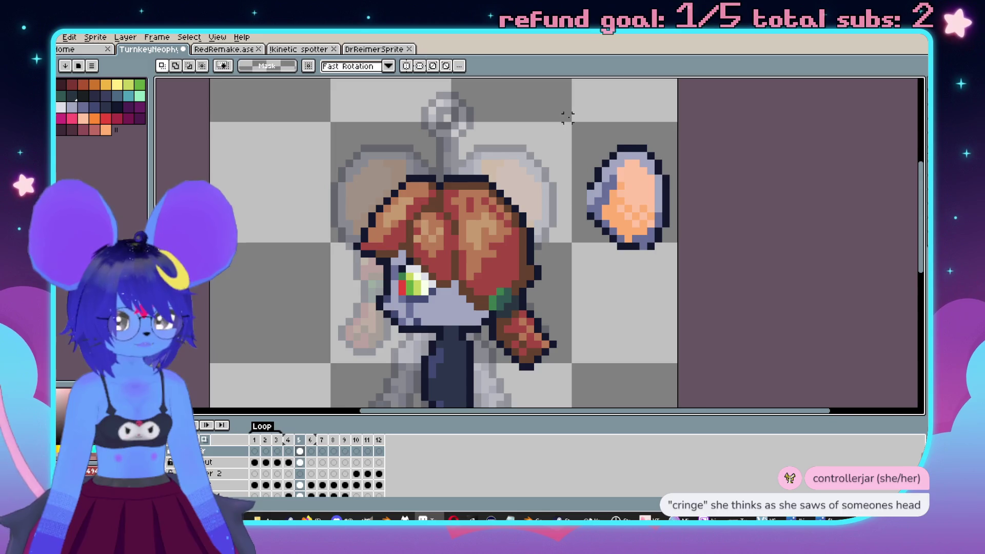
drag(674, 262, 520, 215)
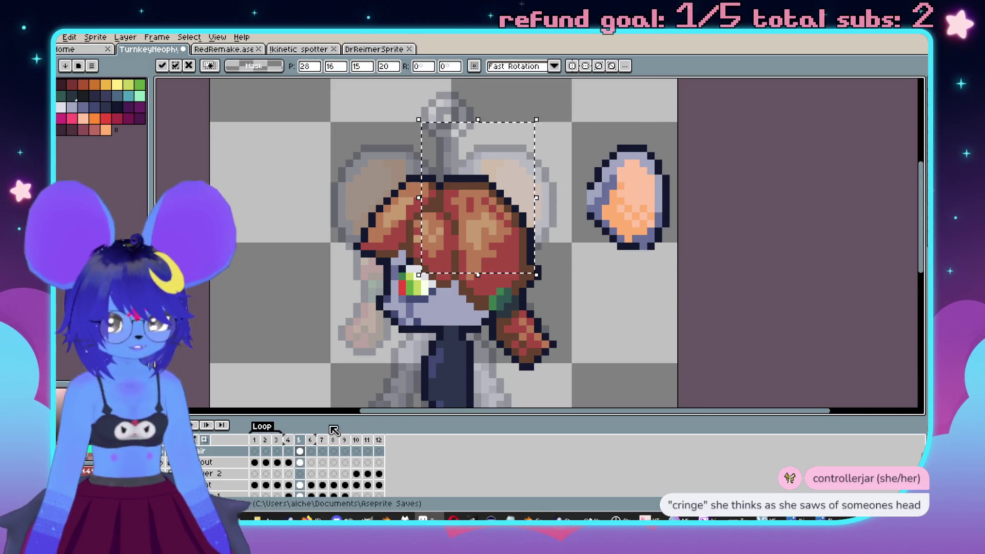
key(ctrl+z)
click(300, 462)
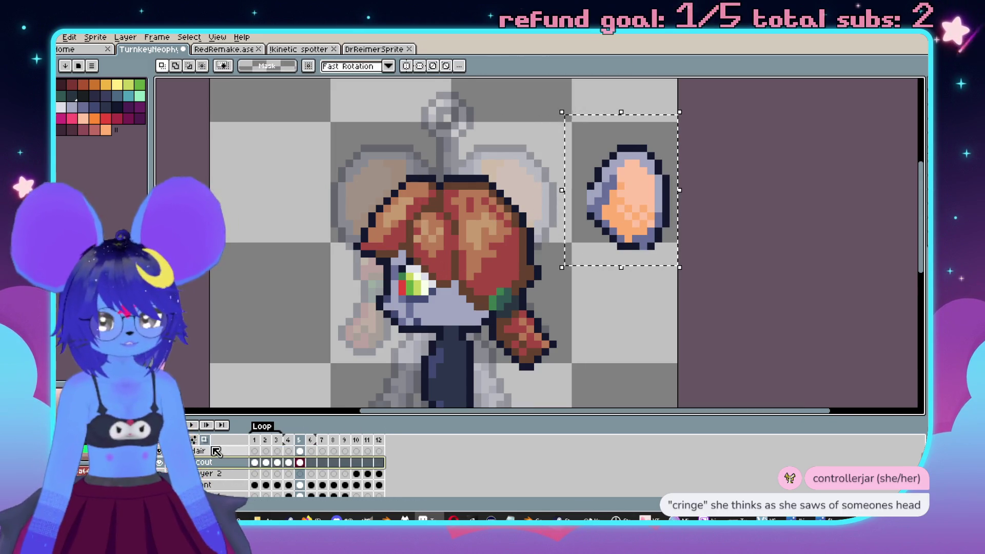
click(208, 450)
right_click(207, 448)
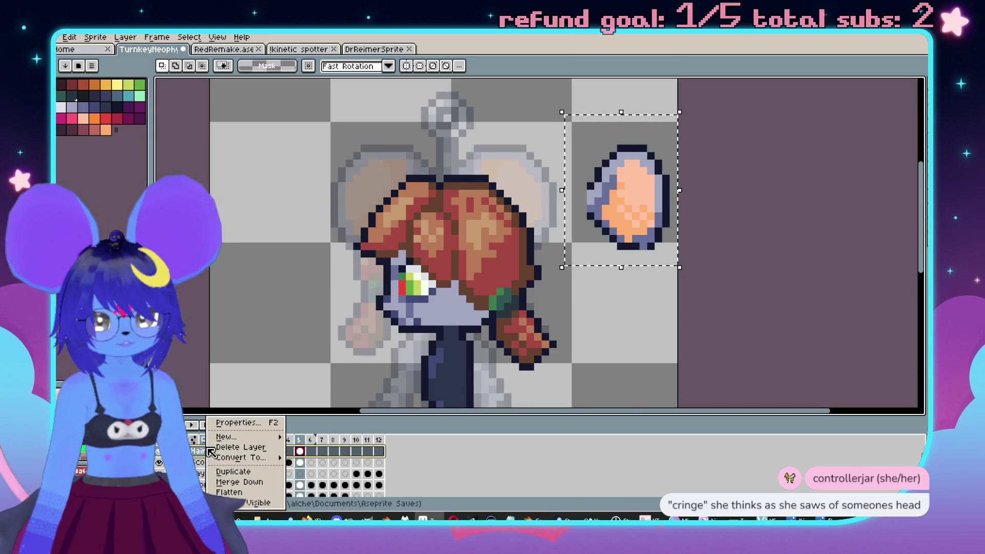
click(254, 369)
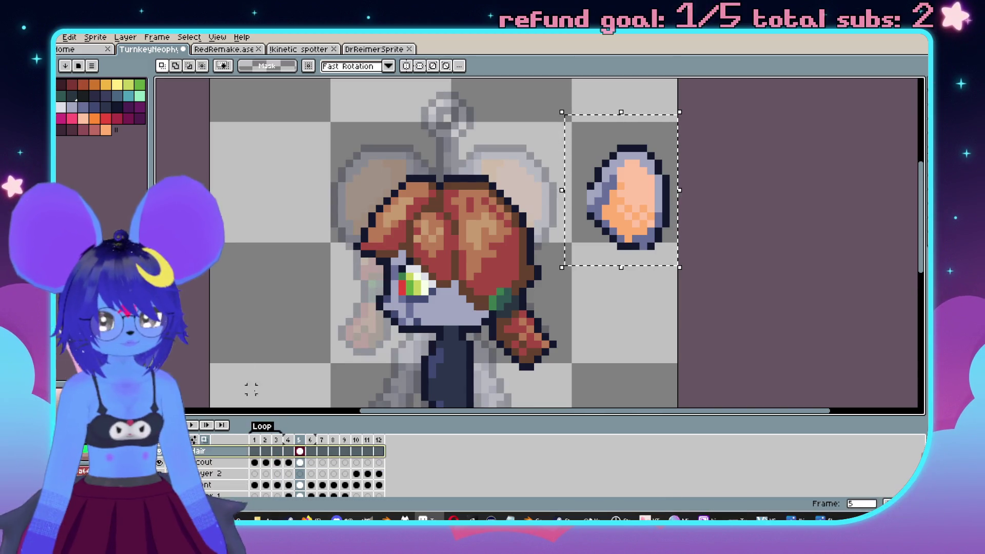
key(Down)
drag(614, 297, 638, 299)
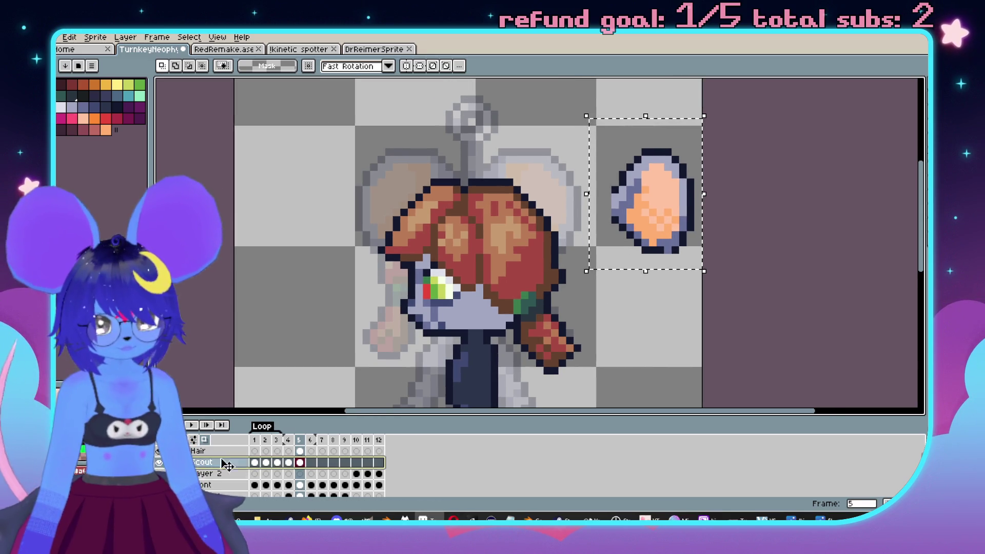
key(Up)
click(719, 263)
key(Down)
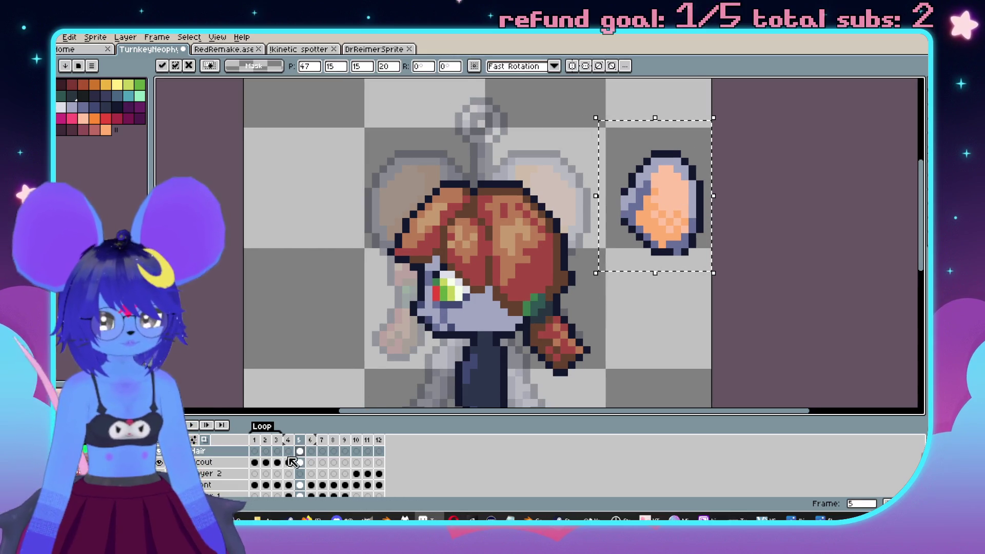
drag(632, 308, 614, 300)
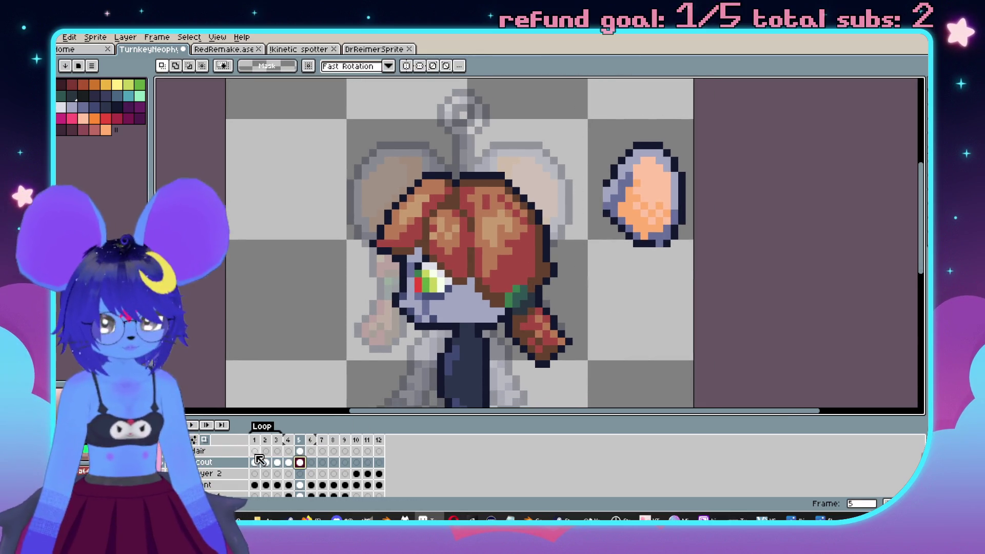
key(Up)
drag(621, 229, 591, 240)
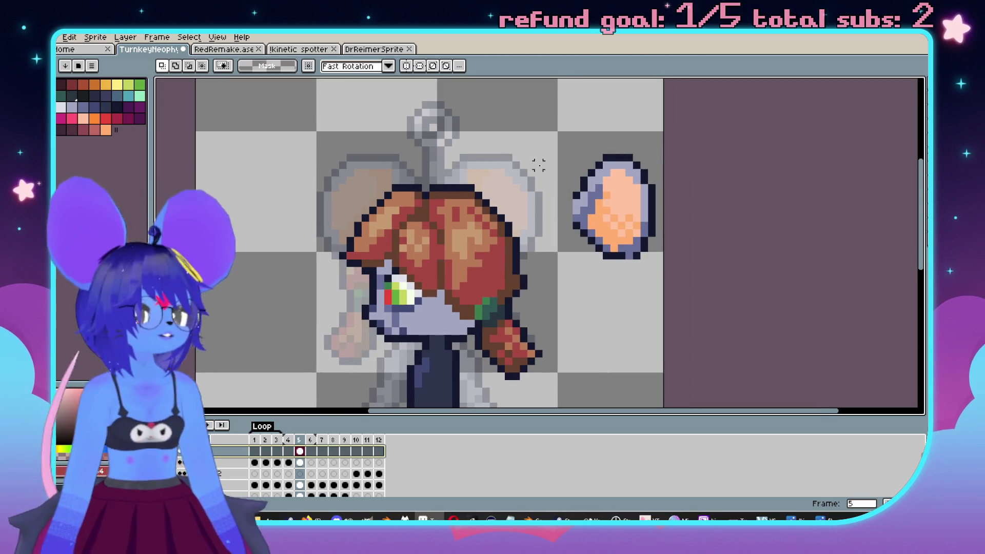
Select the loose ear shape, drag it onto the head, nudge it one pixel left and drop it.
drag(552, 149, 663, 275)
drag(639, 226, 507, 225)
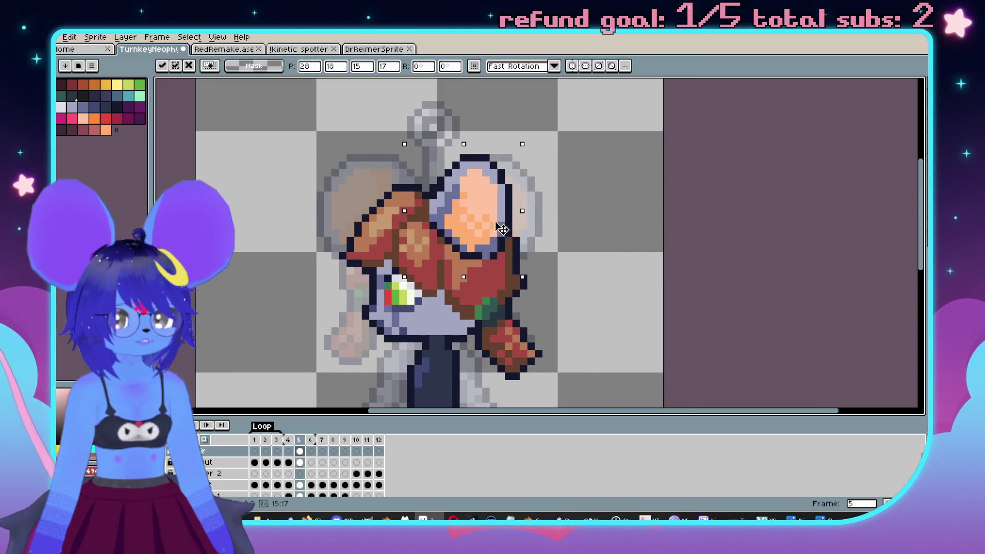
key(Left)
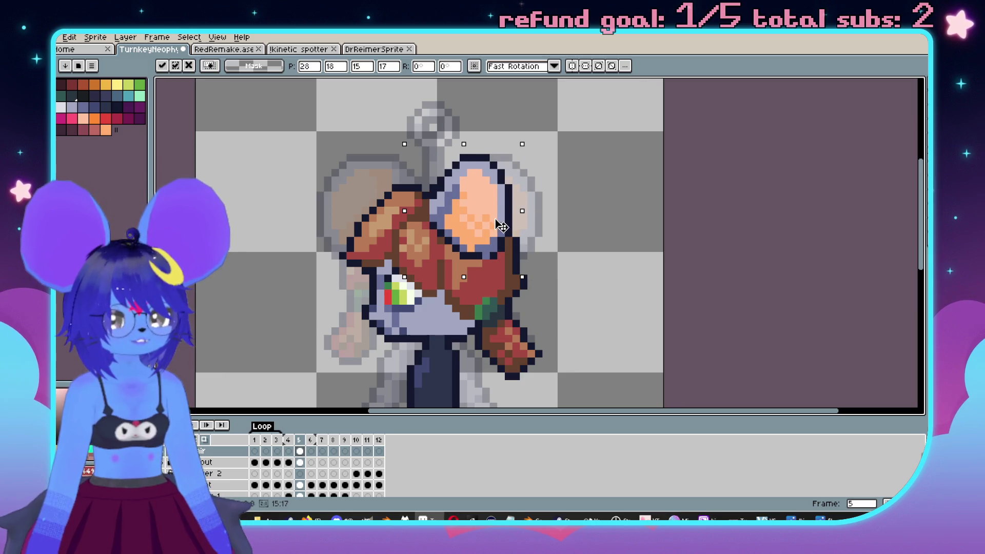
key(ctrl+d)
scroll(604, 210, down, 2)
scroll(593, 235, up, 2)
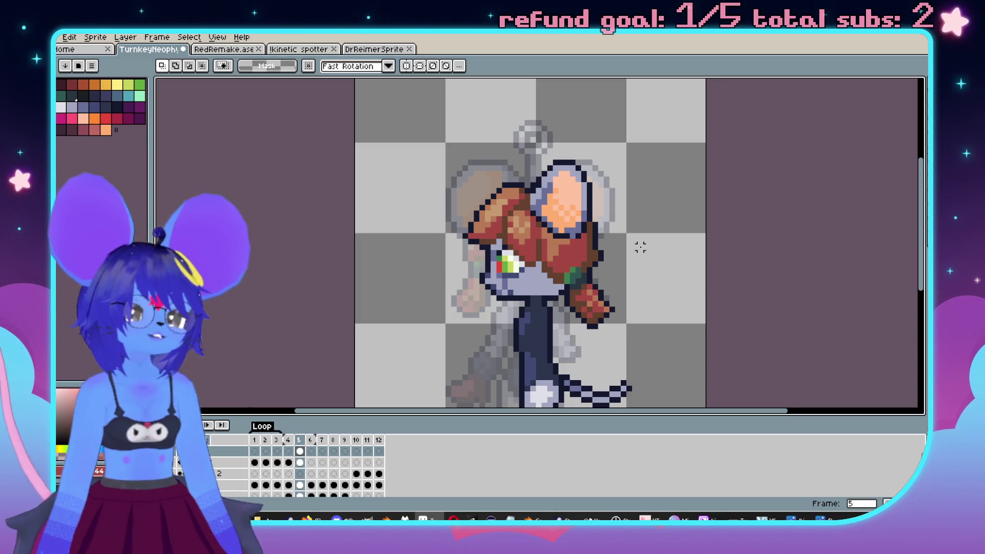
scroll(640, 247, up, 3)
key(b)
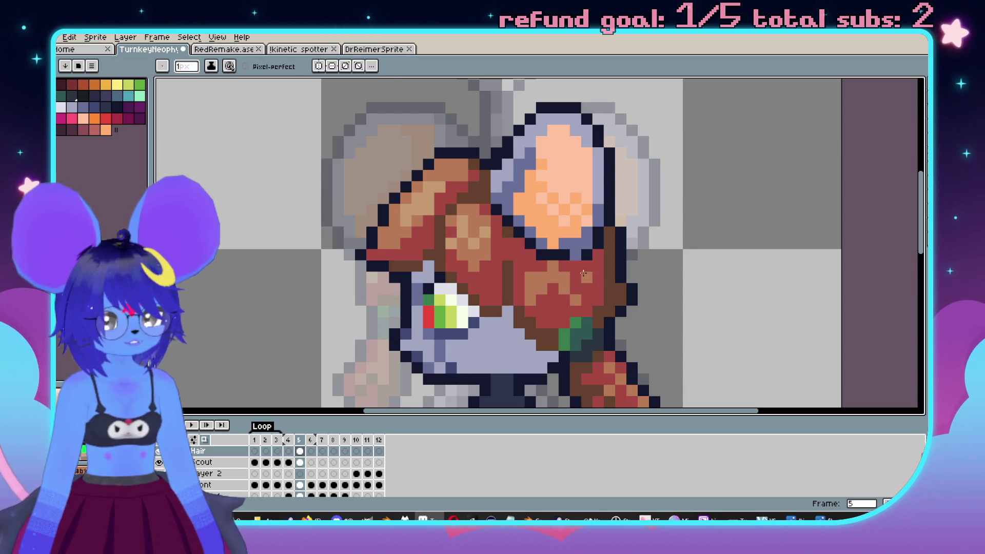
scroll(579, 268, down, 2)
scroll(543, 264, up, 2)
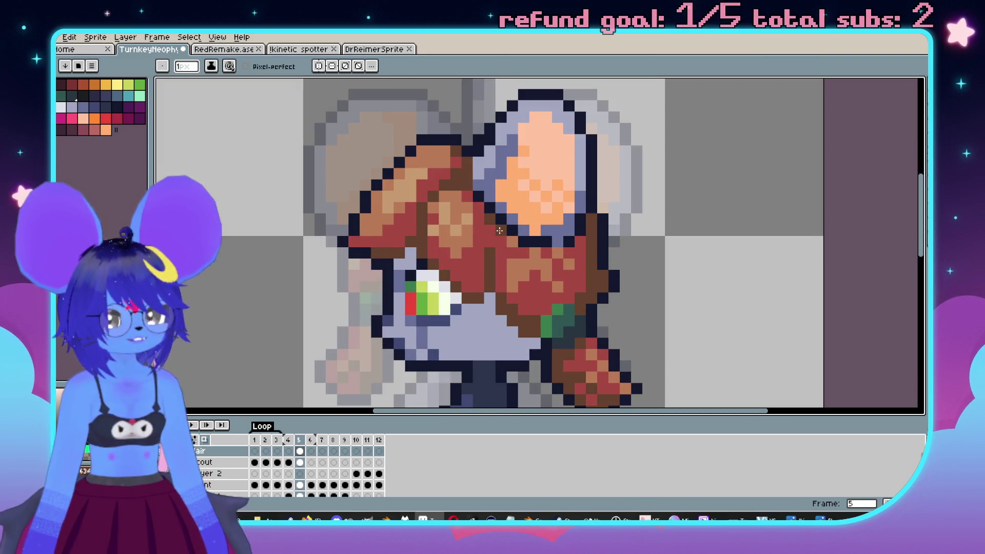
scroll(535, 283, down, 3)
scroll(536, 299, up, 3)
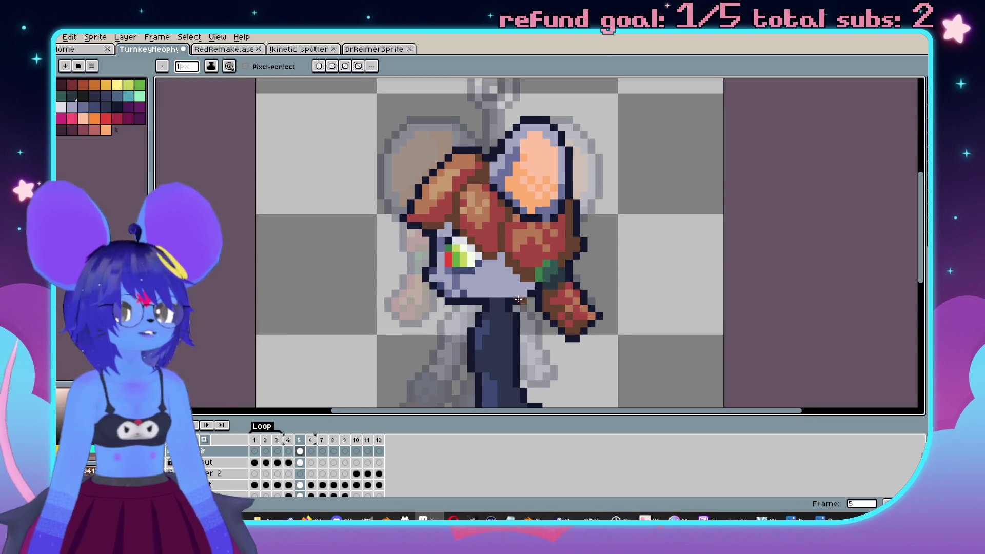
scroll(629, 195, down, 3)
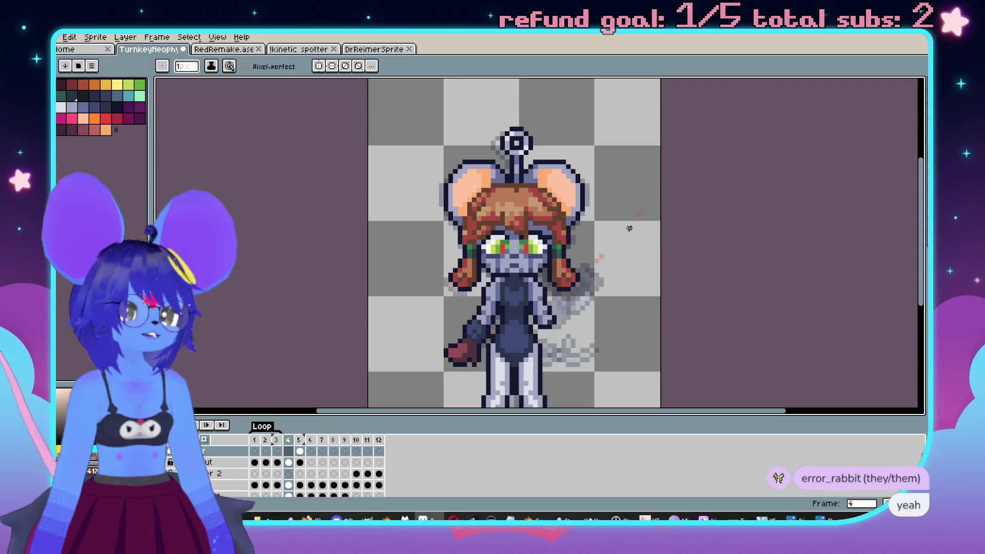
scroll(569, 206, up, 4)
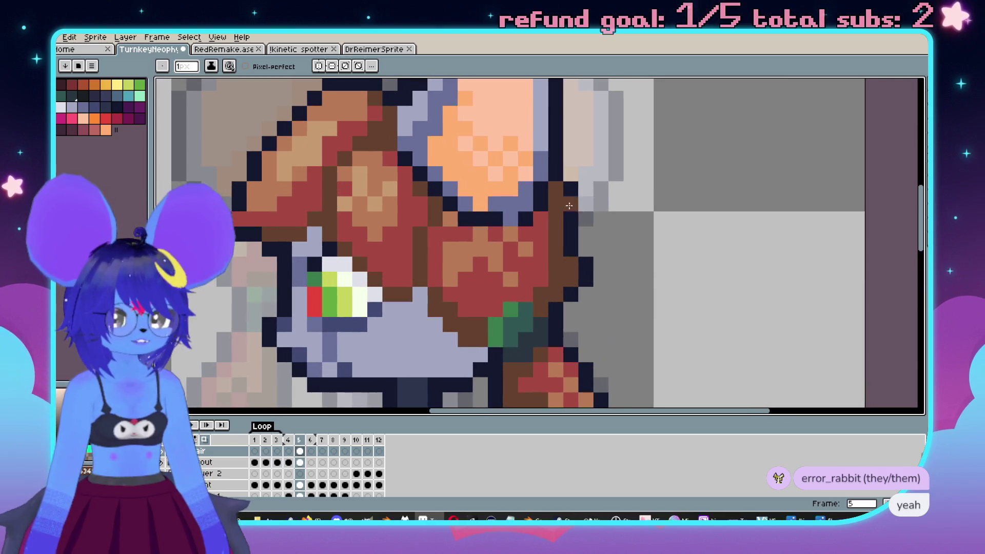
key(e)
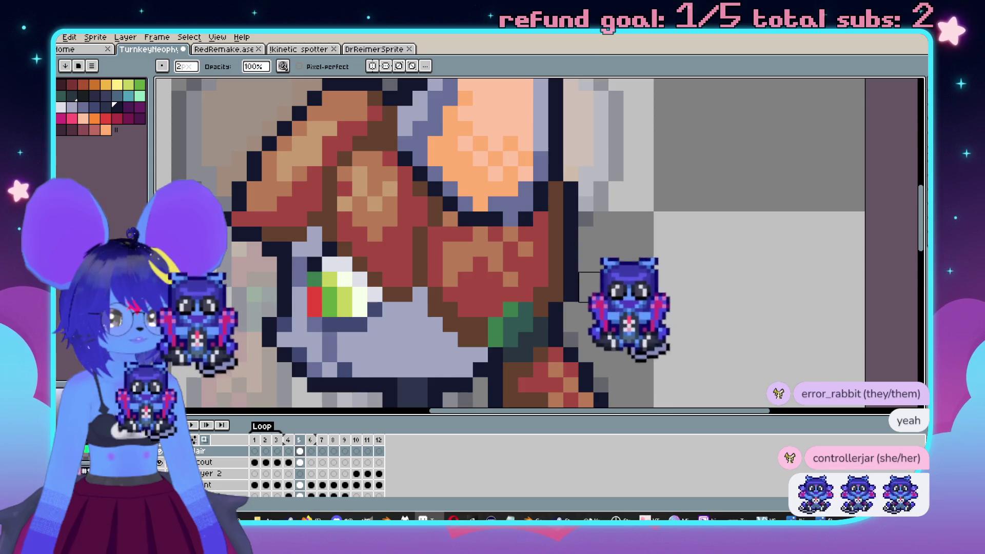
scroll(592, 287, down, 4)
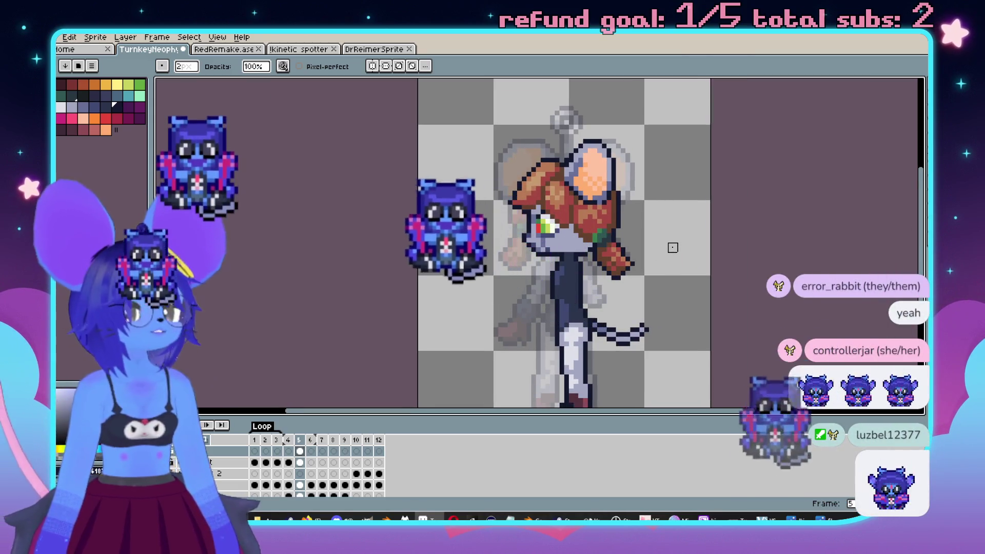
key(Left)
key(Right)
key(Left)
key(Right)
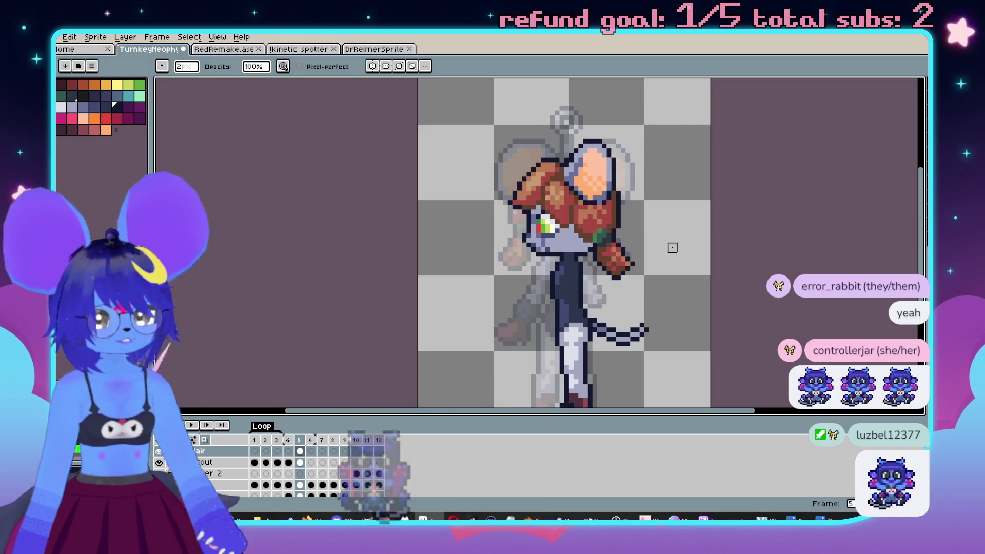
key(Left)
key(Right)
key(Left)
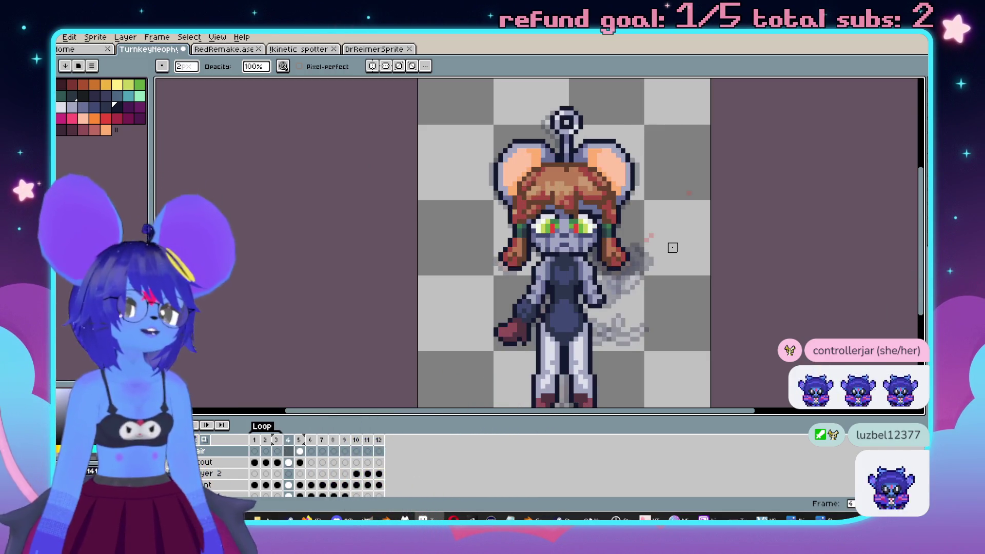
key(Right)
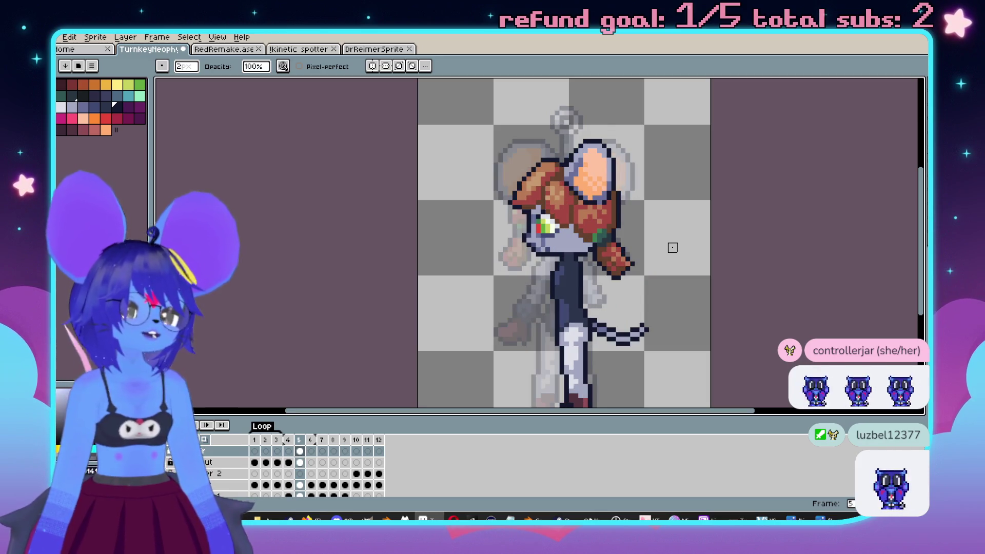
key(Left)
key(Right)
key(Left)
key(Right)
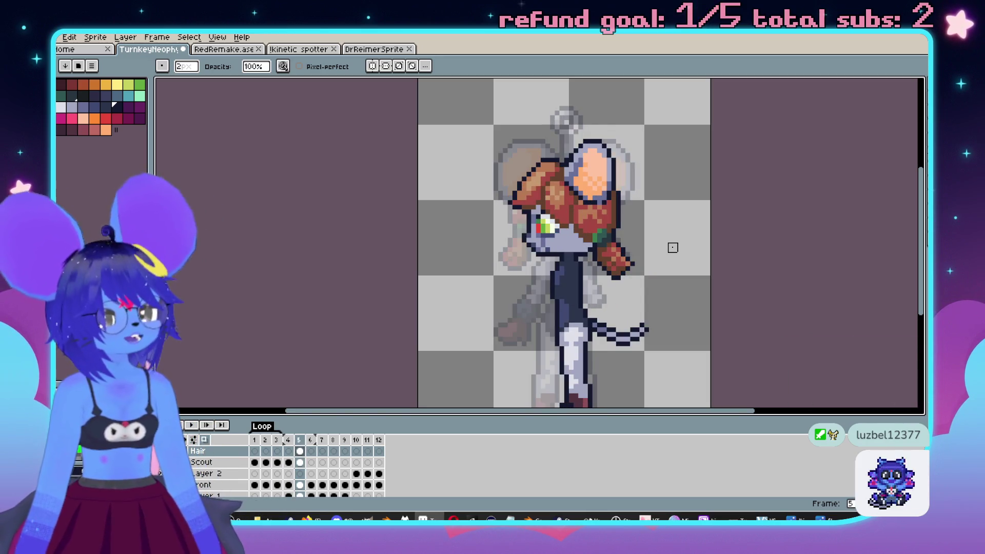
scroll(673, 248, up, 1)
scroll(577, 224, down, 2)
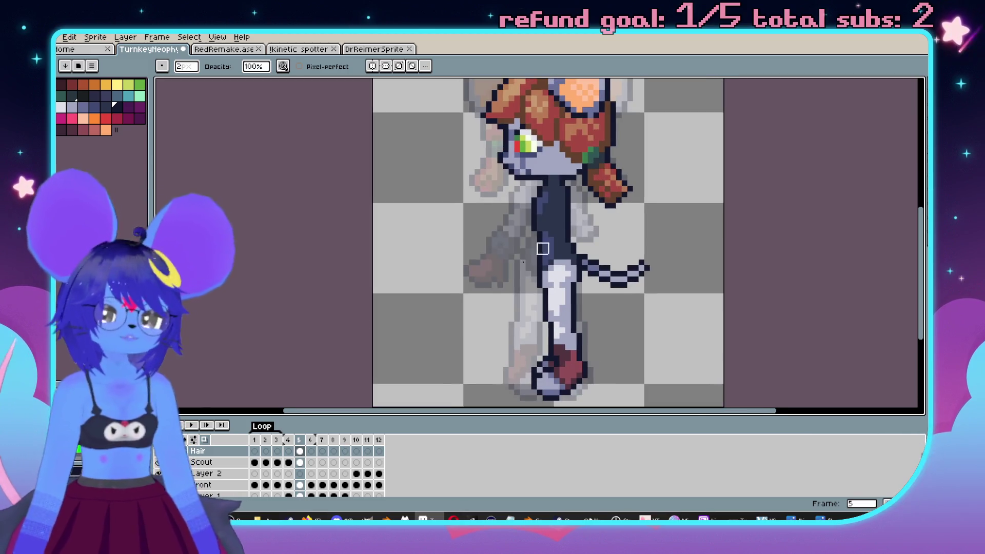
scroll(457, 269, right, 1)
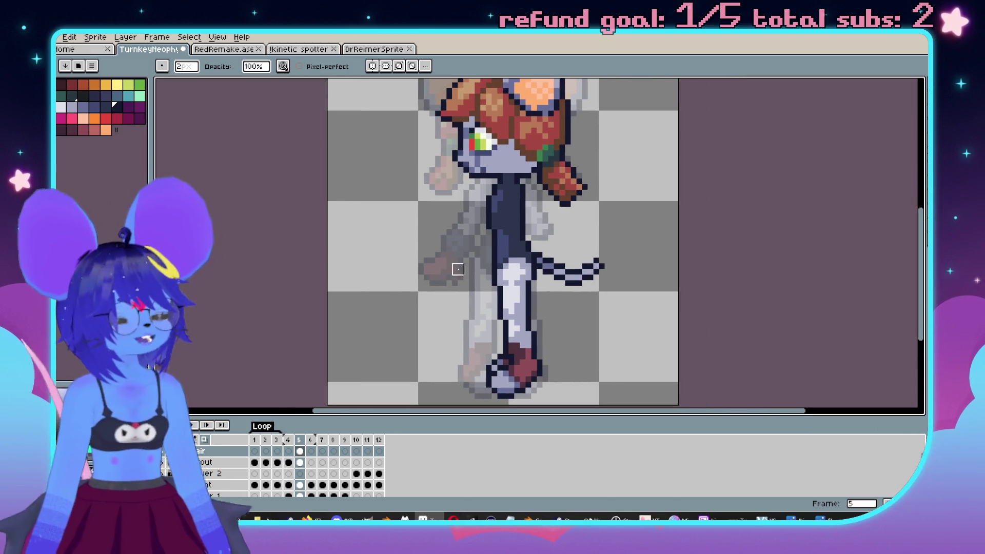
Add a new layer above Hair and name it 'Front Arm'.
click(207, 442)
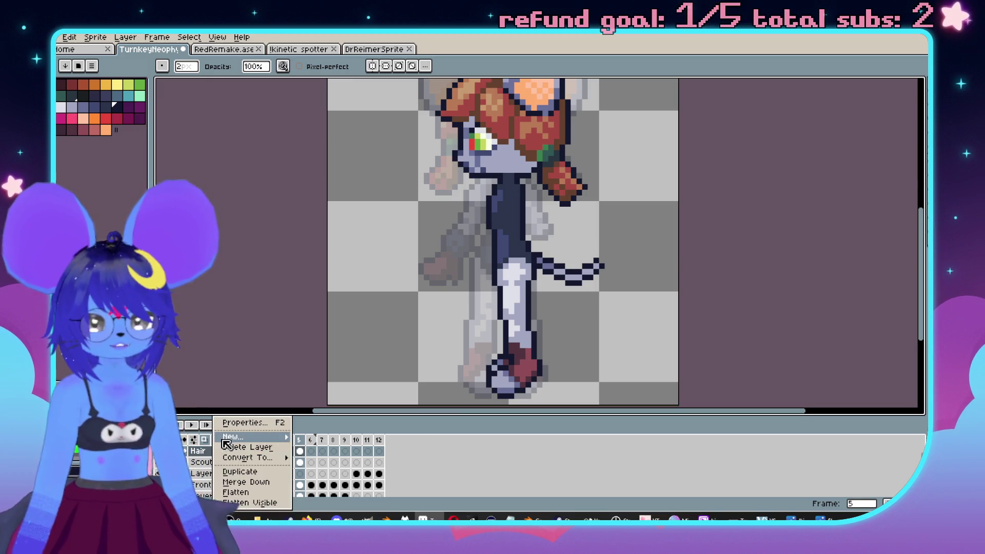
mouse_move(241, 442)
click(313, 440)
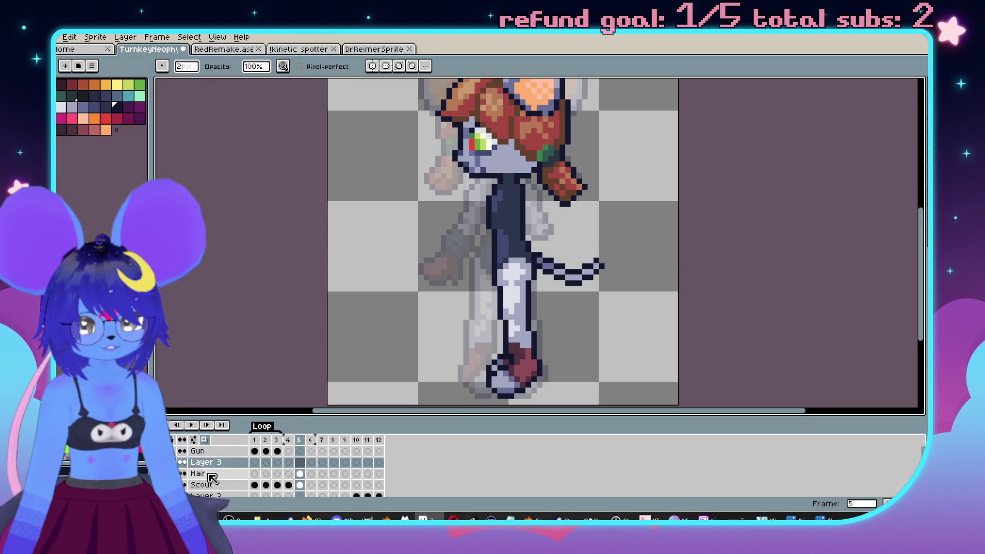
double_click(205, 465)
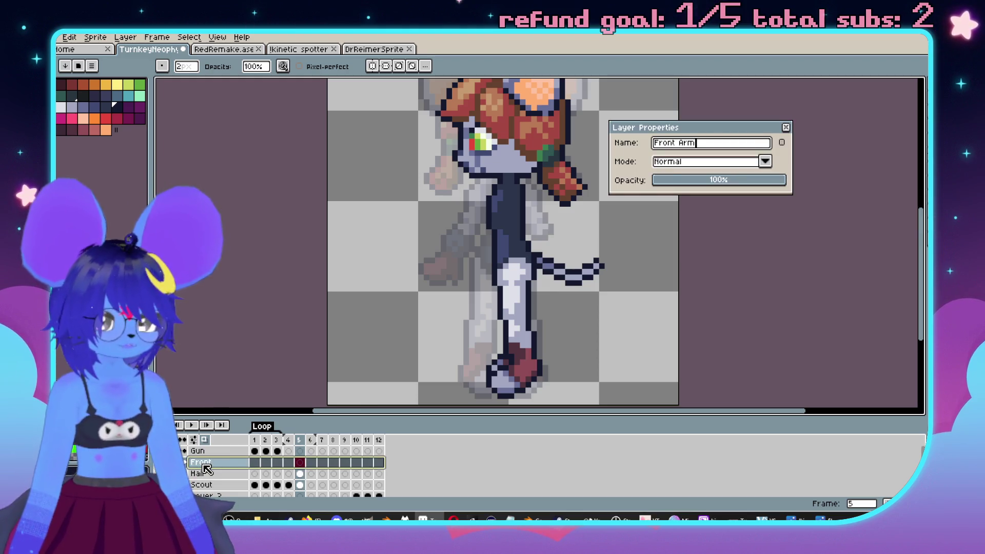
key(Return)
Pan the view and step back to frame 4's front pose.
drag(532, 190, 554, 201)
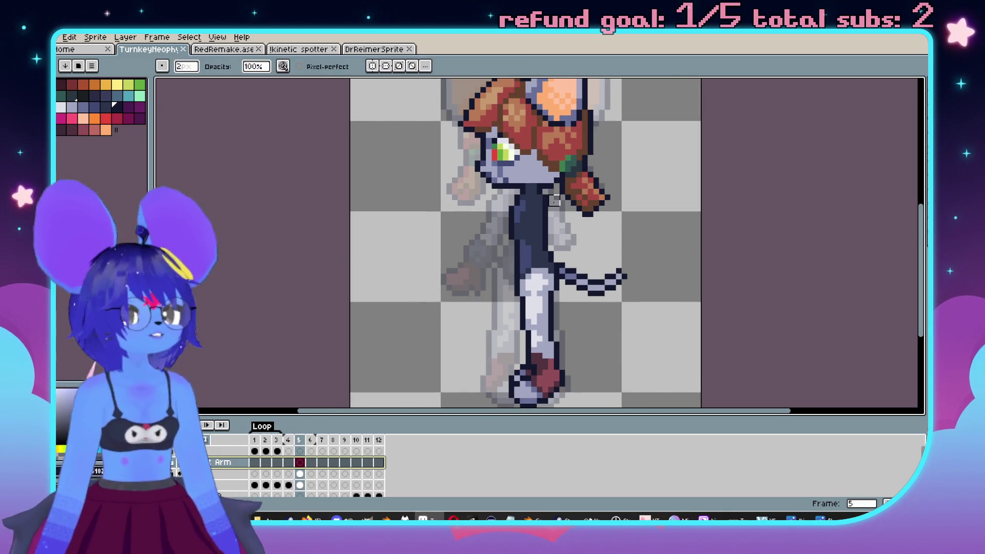
scroll(554, 201, up, 2)
key(comma)
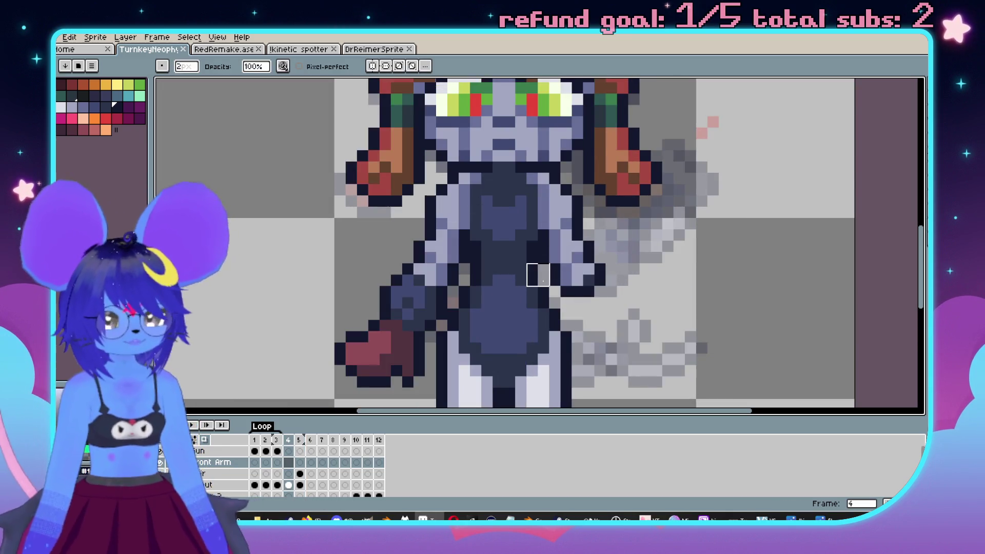
On frame 5, sketch the arm shape in mint green below the neck.
key(period)
click(140, 95)
key(b)
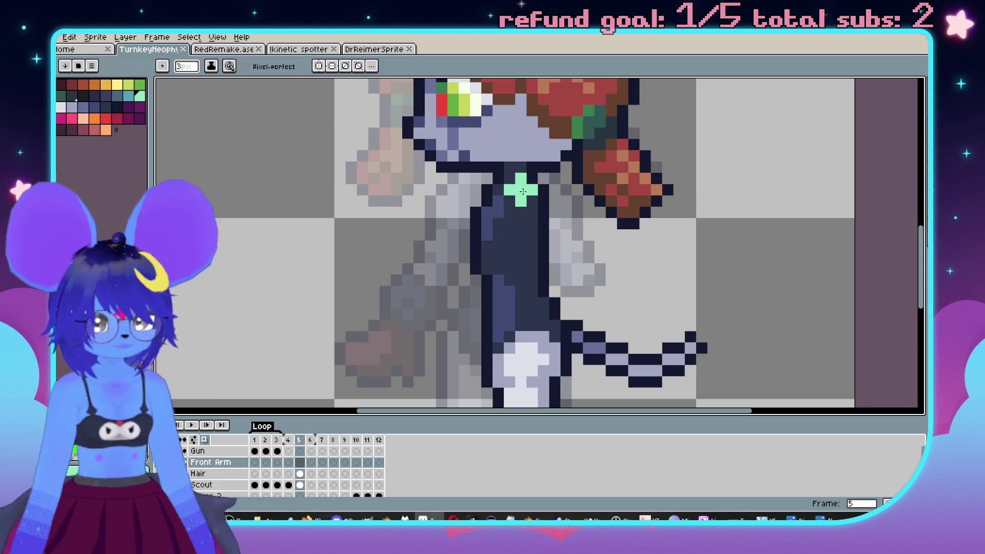
drag(523, 195, 497, 278)
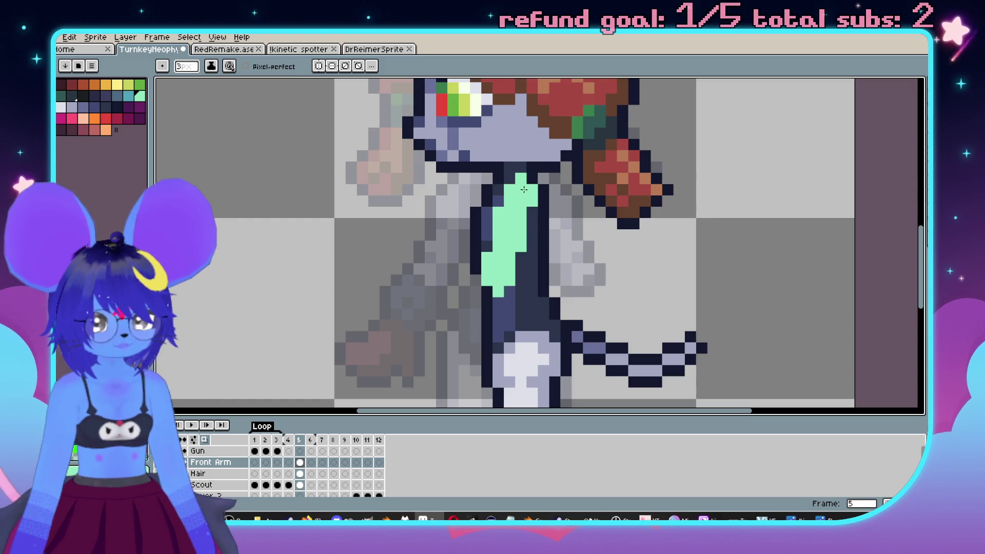
Flip between frames 4 and 5 to compare poses and undo the accidental tail change.
scroll(513, 272, down, 2)
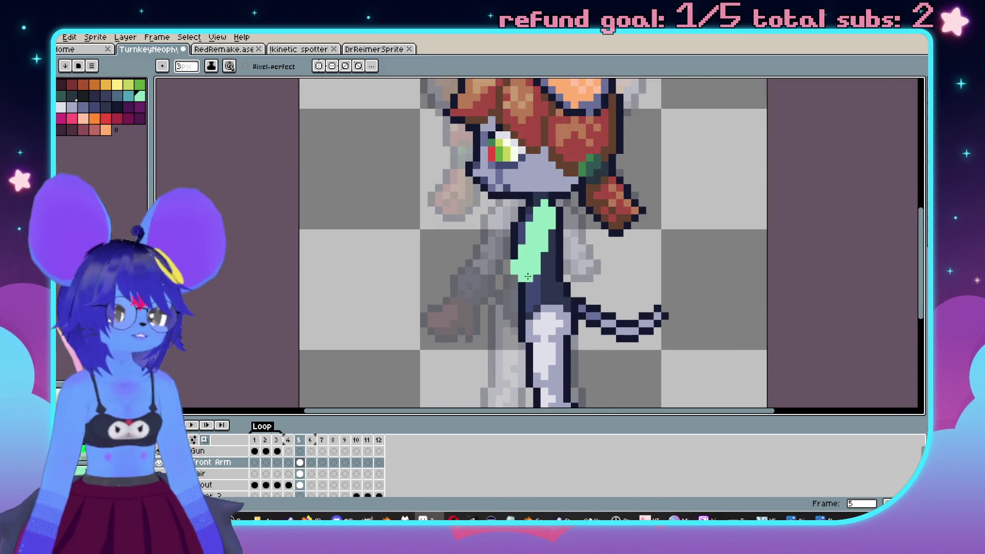
key(comma)
key(period)
key(comma)
key(period)
key(period)
key(comma)
key(ctrl+z)
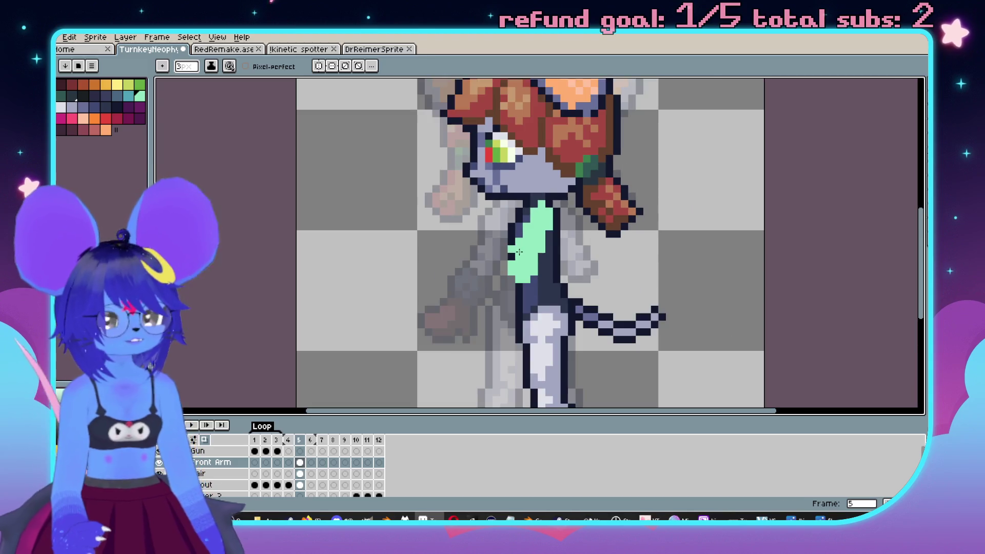
drag(520, 247, 599, 353)
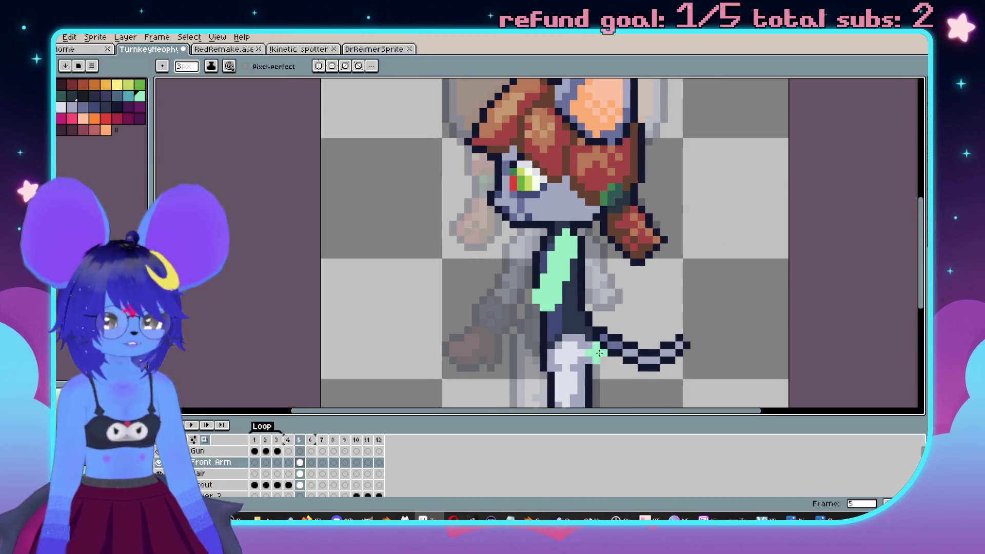
Check frame 2, then on frame 5 fill the mint arm with the head's lavender.
click(268, 440)
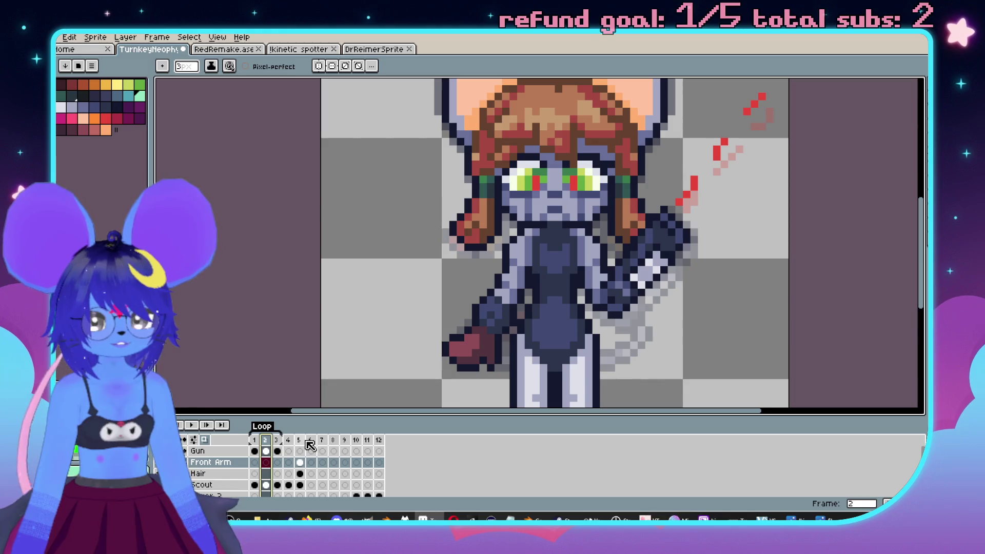
click(300, 440)
scroll(543, 293, up, 1)
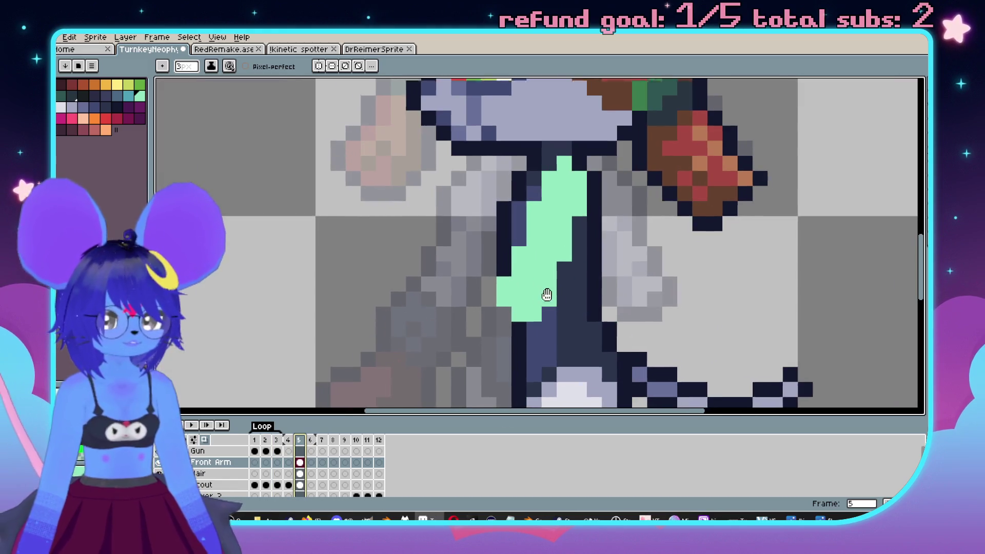
alt+click(547, 118)
key(g)
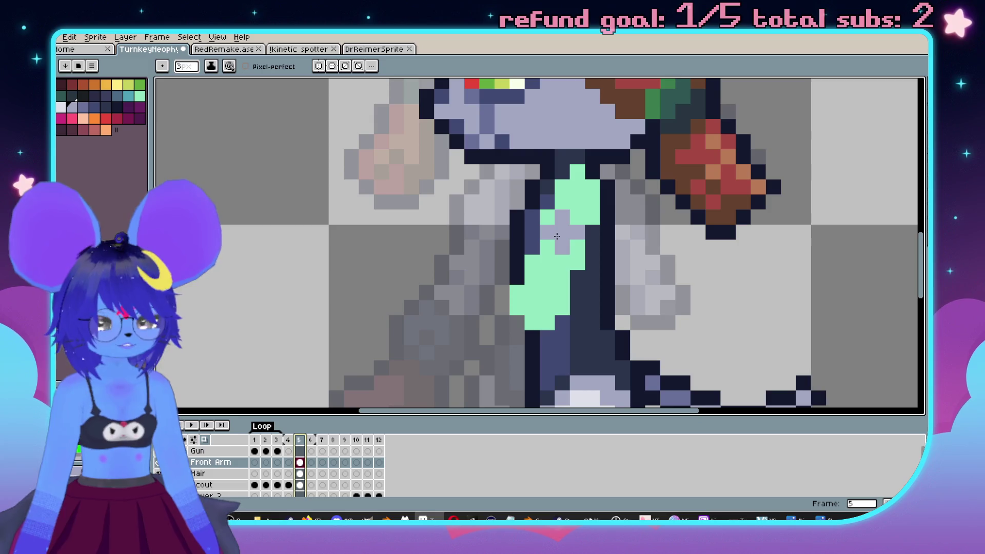
click(557, 236)
scroll(557, 236, up, 1)
key(alt)
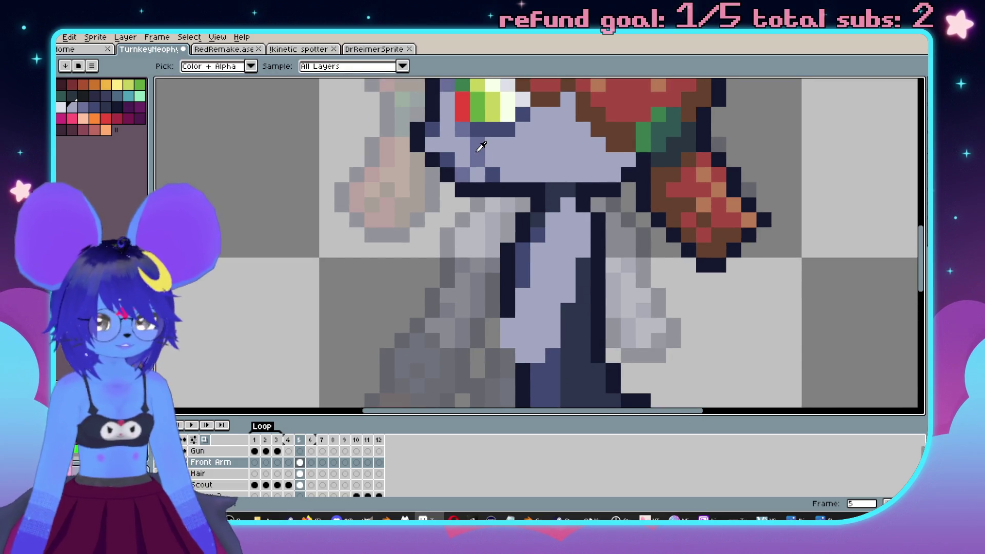
Try a darker fill on the arm, undo it, and pick dark magenta for the Pencil.
alt+click(481, 147)
click(587, 241)
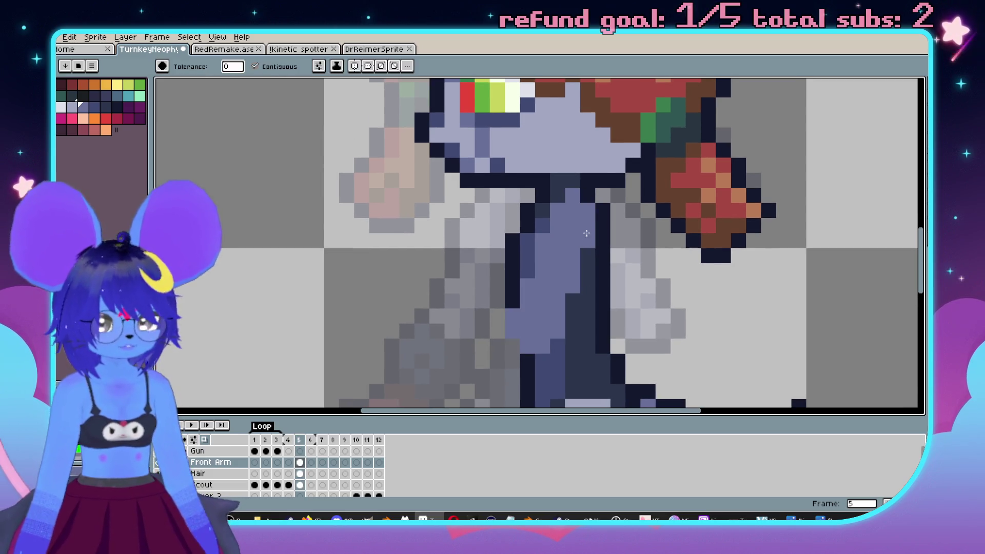
key(ctrl+z)
key(b)
alt+click(589, 194)
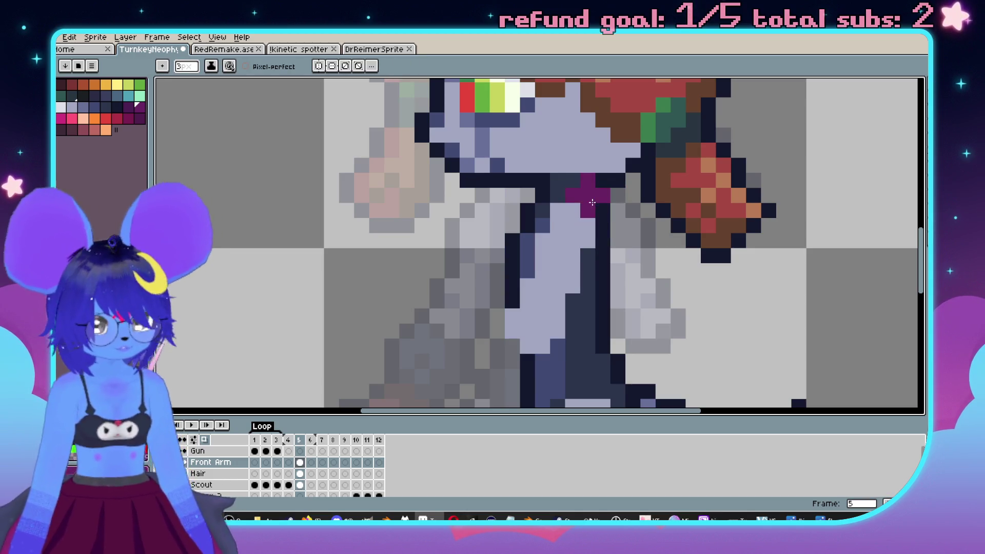
Sample the head's blue-grey and paint dark blue shading pixels on the arm.
key(alt)
alt+click(488, 145)
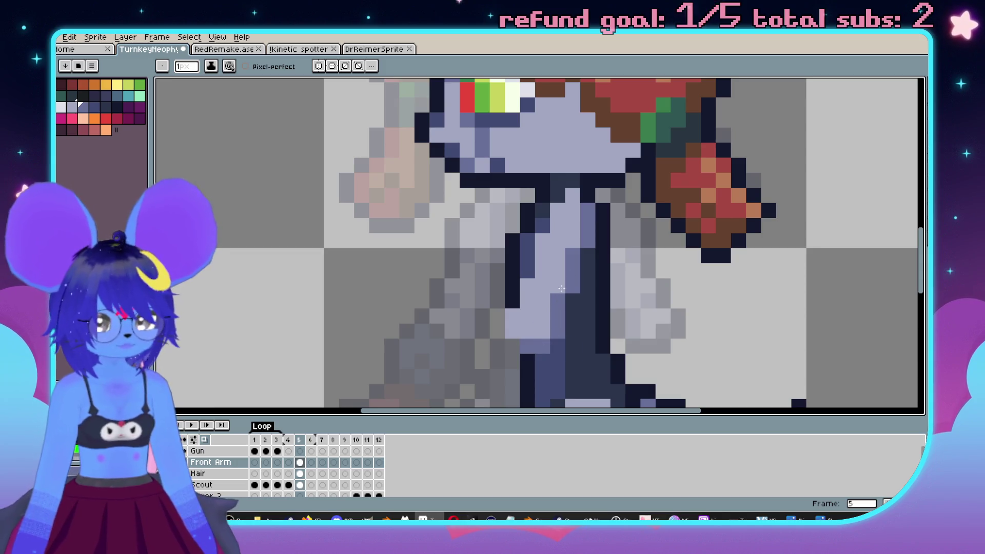
scroll(543, 280, down, 3)
scroll(533, 298, up, 3)
click(522, 315)
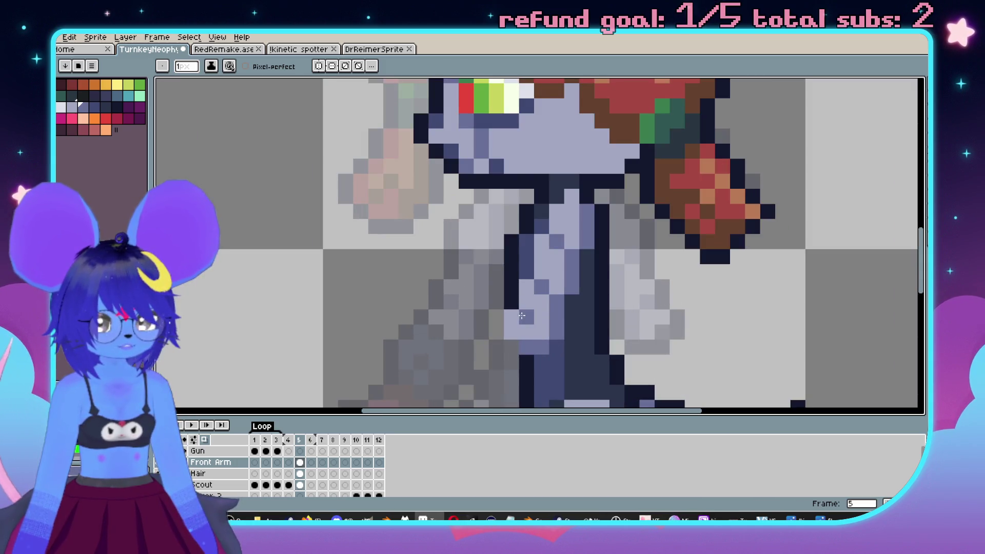
click(542, 333)
scroll(543, 338, down, 3)
scroll(614, 223, up, 4)
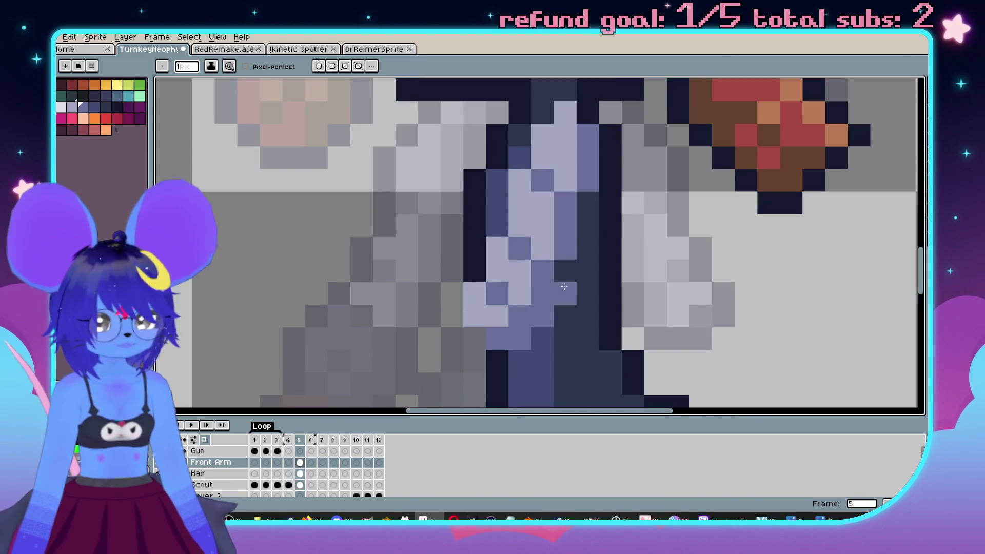
Sample the dark outline colour and draw a black outline and shading row along the arm.
key(alt)
alt+click(614, 222)
drag(584, 200, 564, 313)
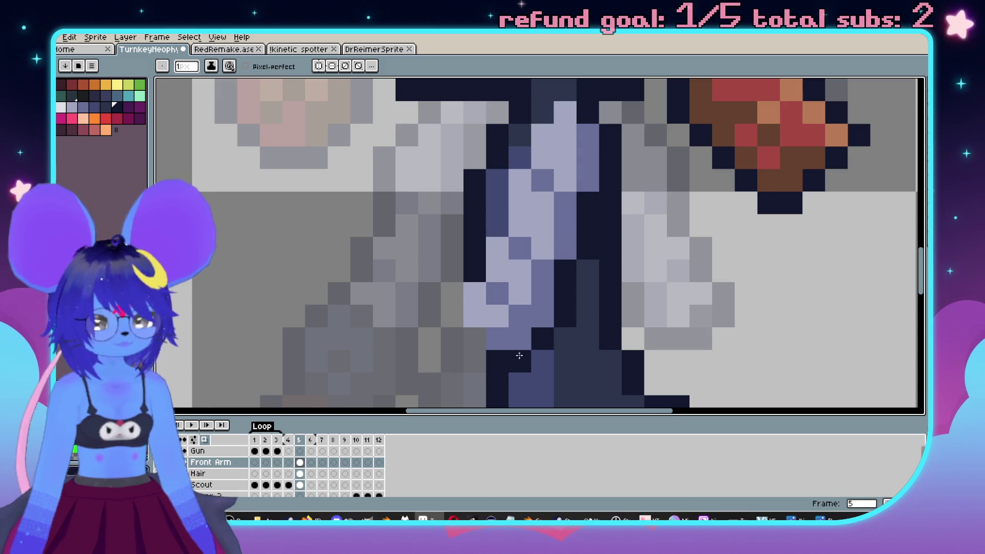
drag(625, 144, 521, 142)
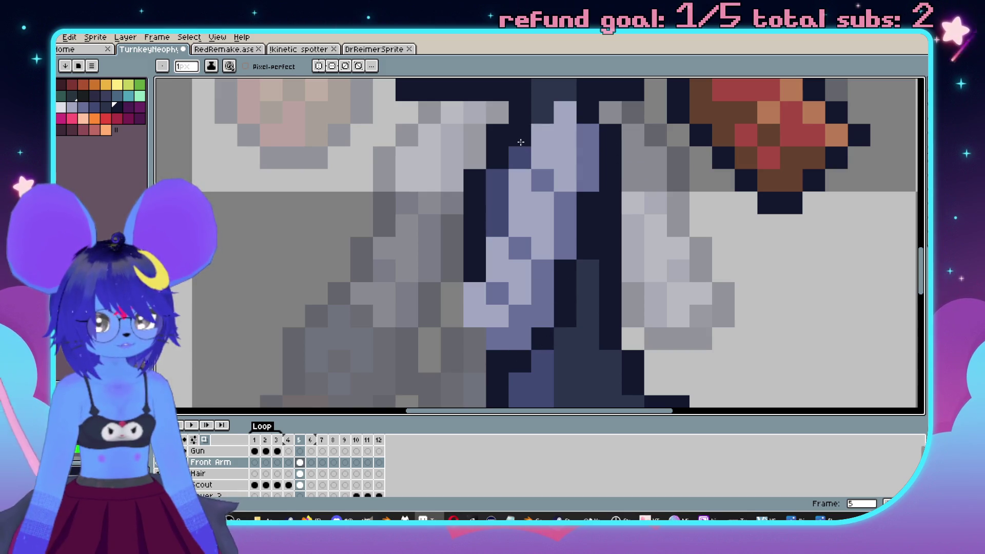
click(501, 184)
drag(502, 184, 563, 174)
click(560, 190)
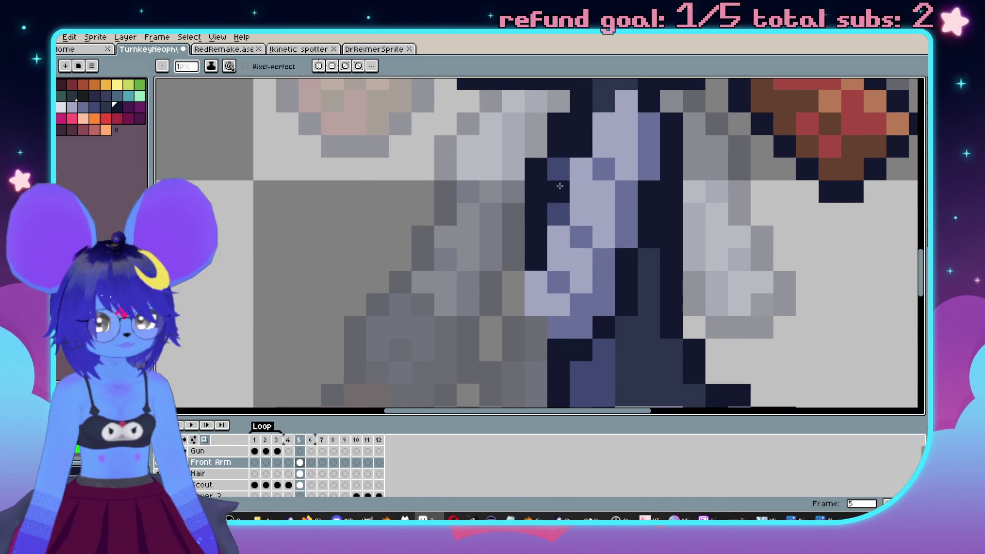
scroll(562, 206, down, 3)
scroll(521, 261, up, 1)
scroll(520, 261, down, 1)
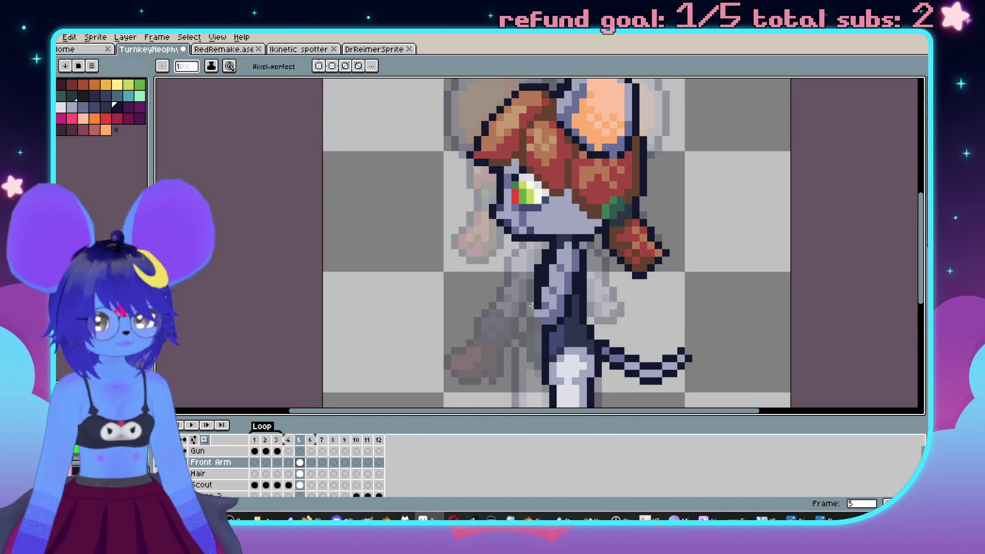
scroll(520, 261, up, 2)
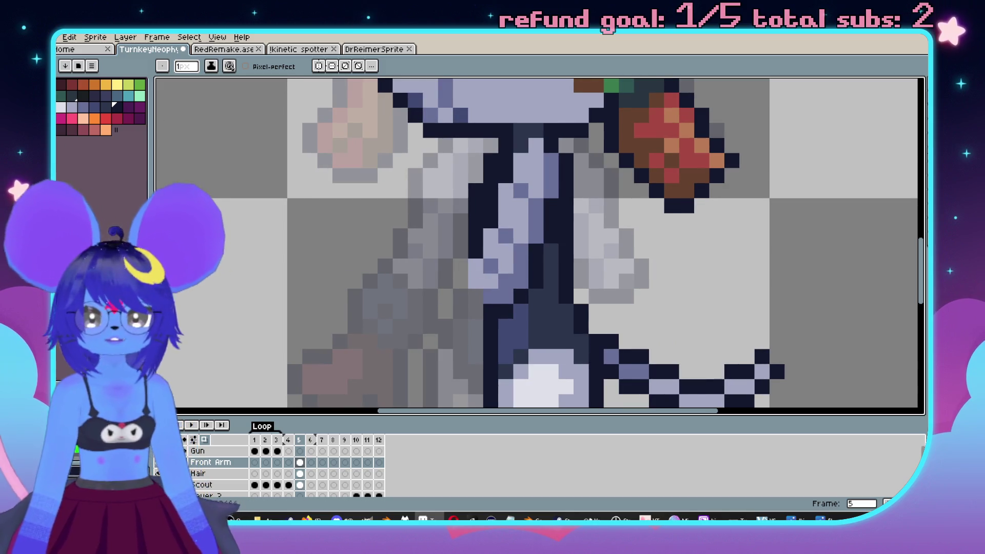
Dab a 4-pixel dark navy block at the arm's hand.
click(106, 106)
key(plus)
key(plus)
key(plus)
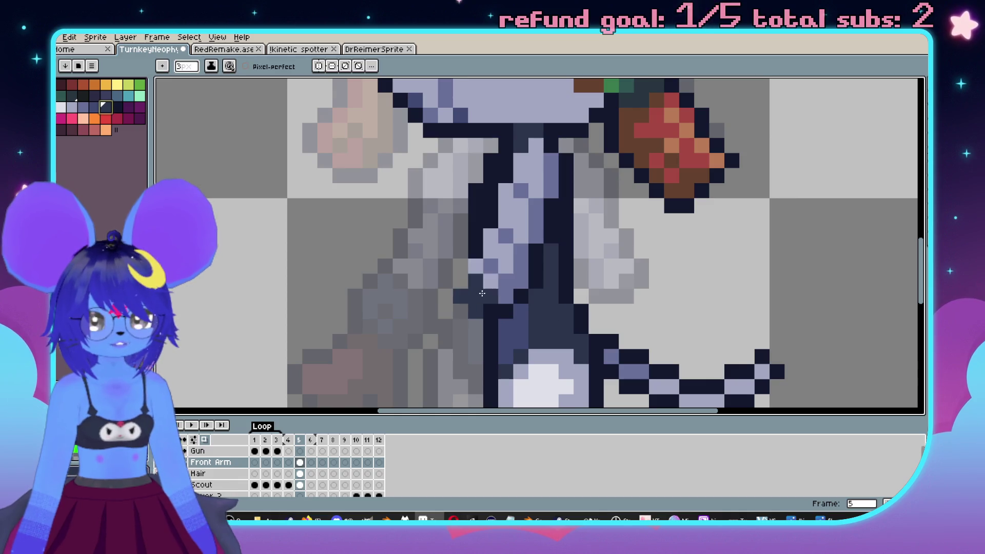
click(467, 293)
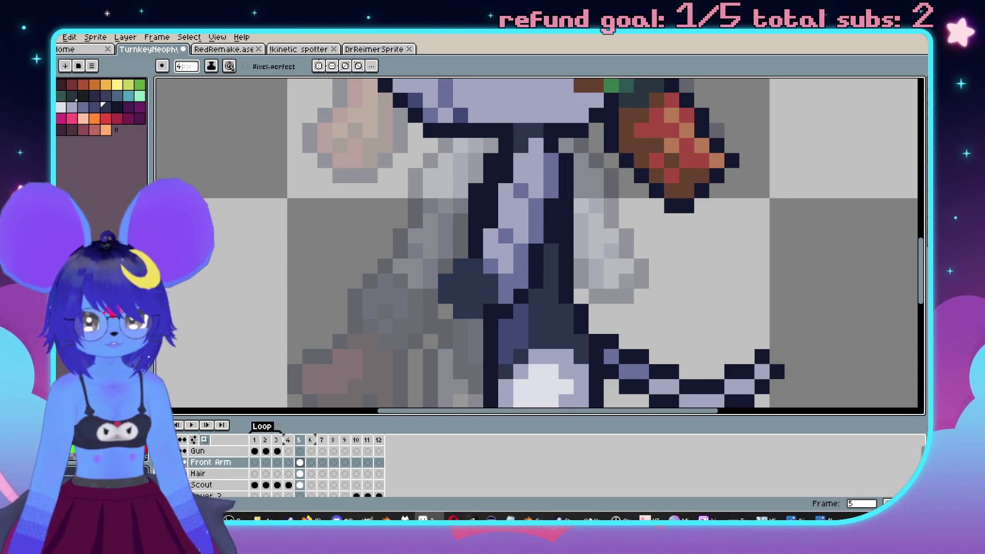
On the Gun layer, move frame 4's dark gun block onto the right arm.
key(Left)
key(Left)
key(Left)
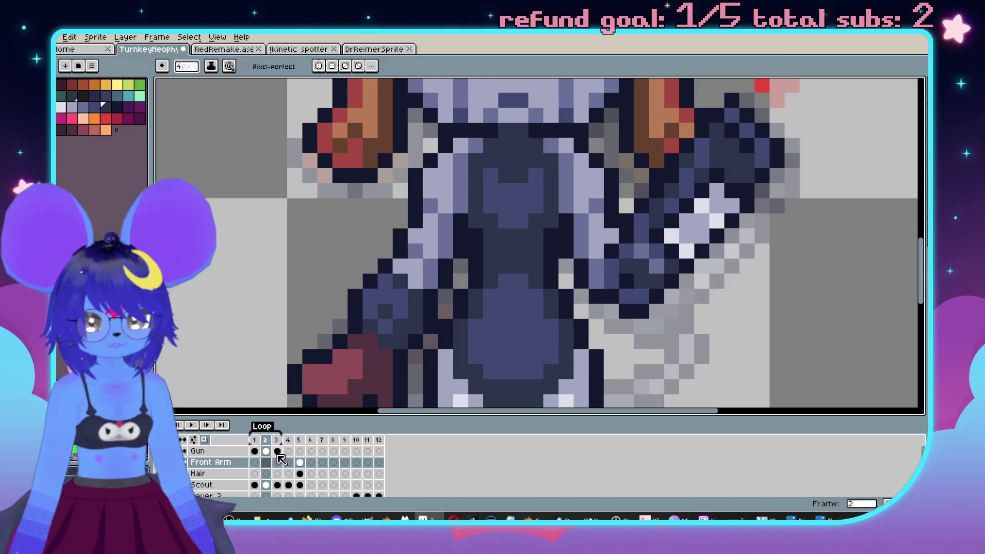
click(267, 451)
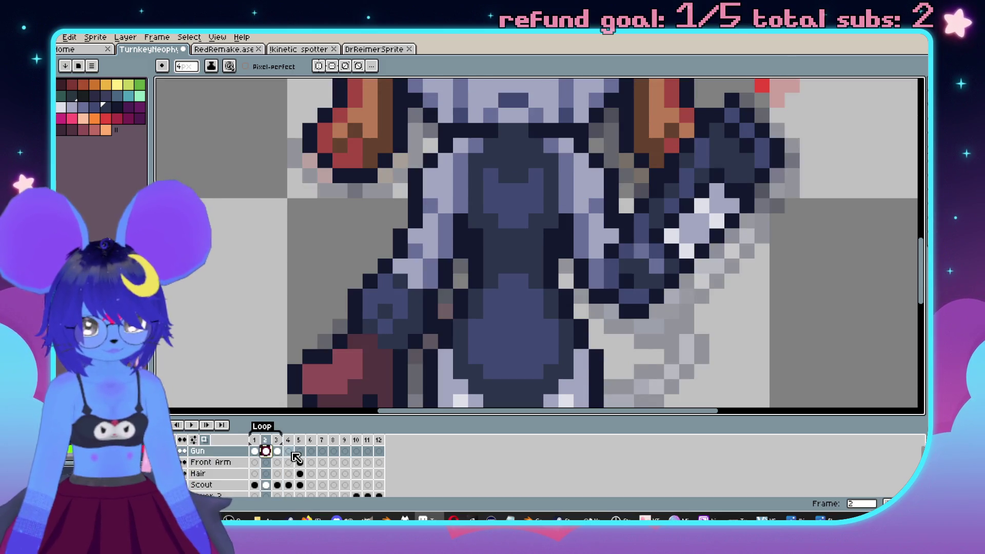
key(Right)
key(Right)
key(Right)
scroll(477, 286, down, 2)
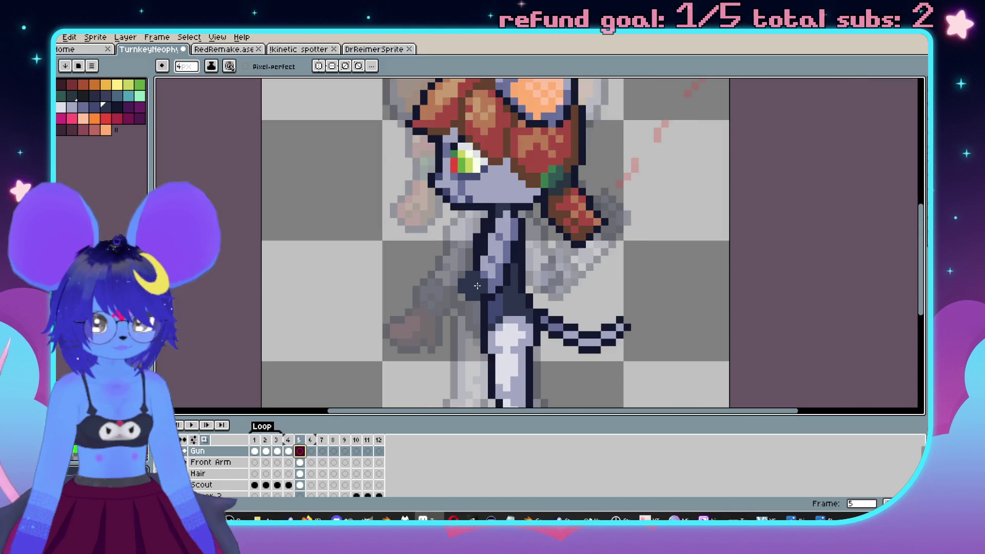
scroll(477, 285, up, 1)
key(Left)
mouse_move(650, 336)
mouse_down()
mouse_move(611, 308)
mouse_move(594, 280)
mouse_move(570, 341)
mouse_move(471, 287)
mouse_up()
key(Right)
key(Left)
mouse_move(574, 333)
mouse_down()
mouse_move(649, 365)
mouse_move(624, 288)
mouse_up()
Sample a sprite colour and undo a stray dark pixel on frame 5's Front Arm cel.
key(i)
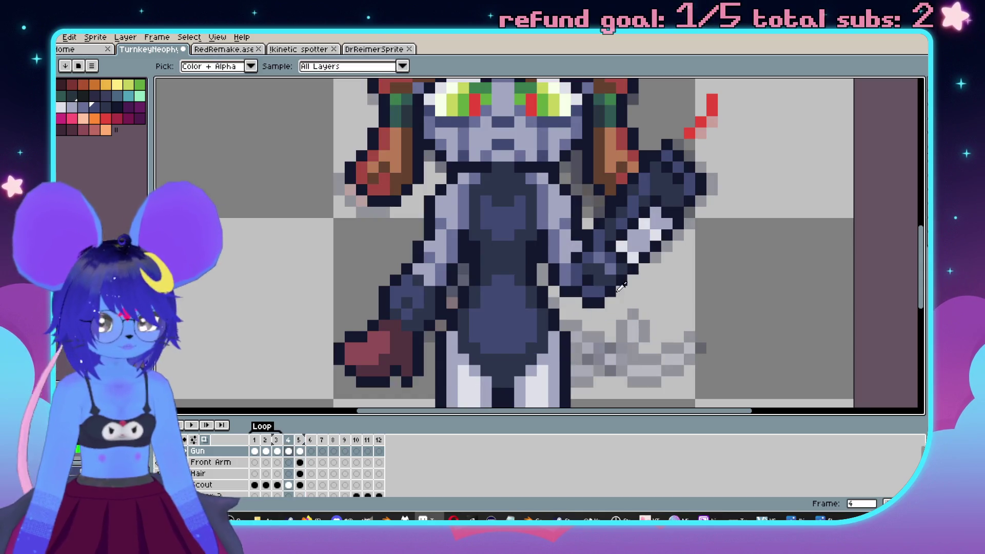
click(594, 277)
key(b)
key(Right)
key(Down)
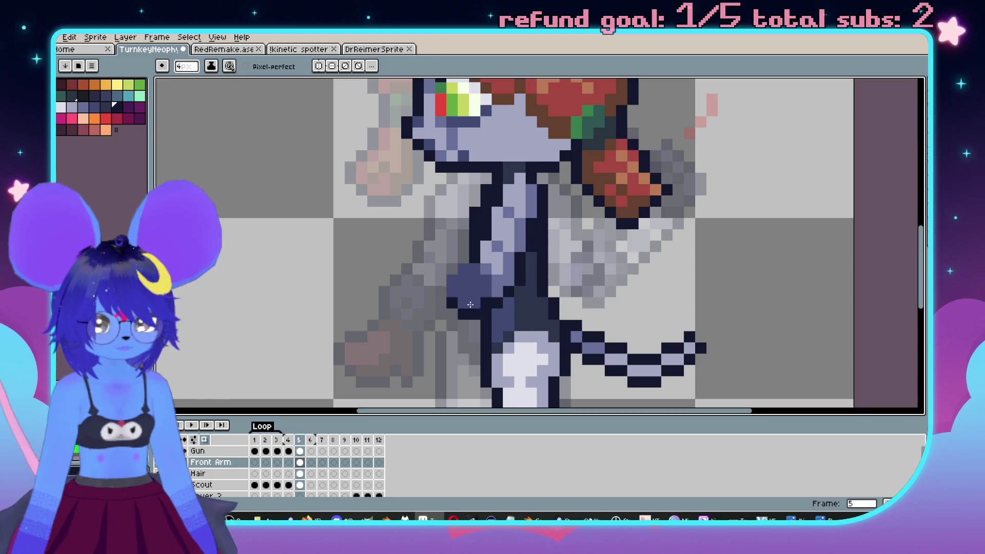
scroll(460, 286, up, 3)
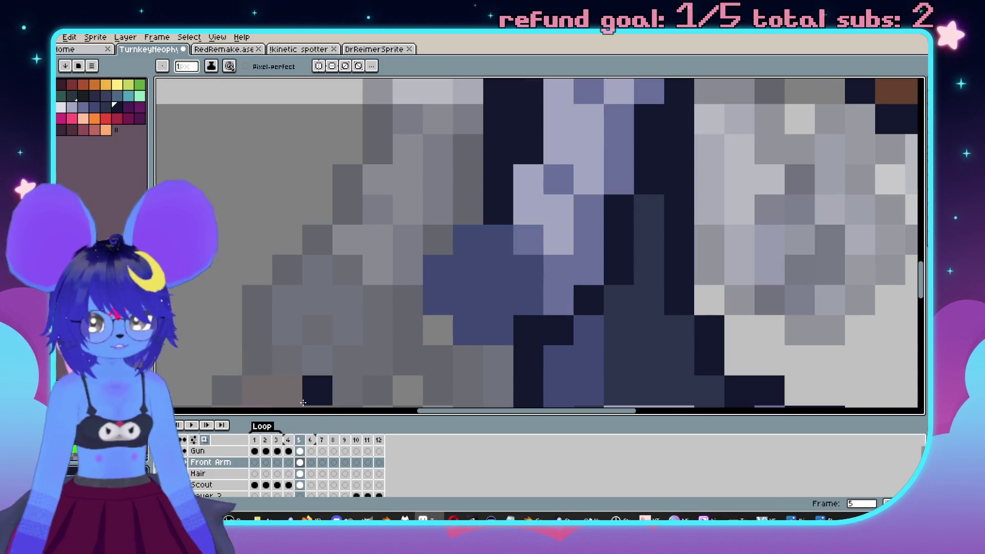
click(200, 465)
scroll(483, 270, down, 2)
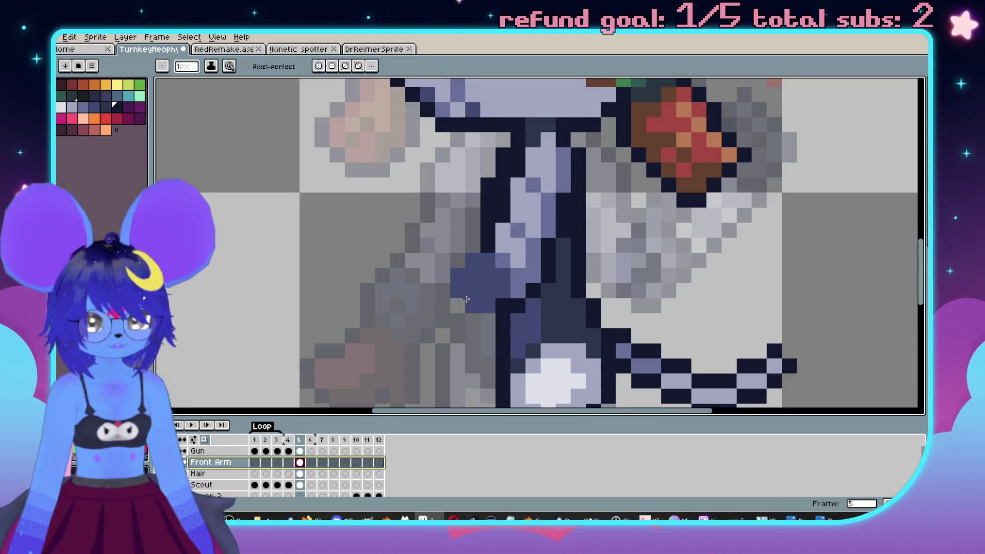
key(ctrl+z)
key(v)
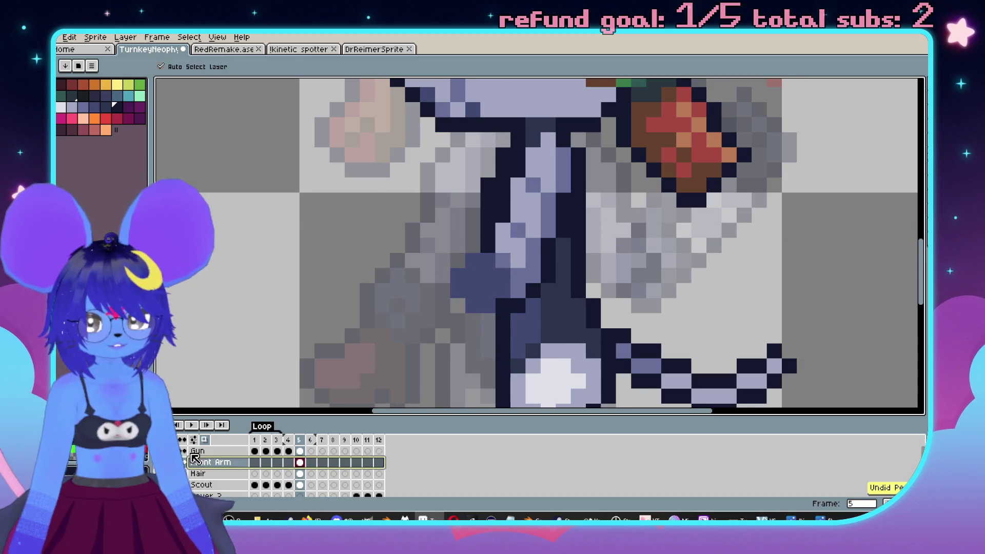
Paint the hand and the pixels beside it dark navy in frame 5's Gun cel.
click(303, 452)
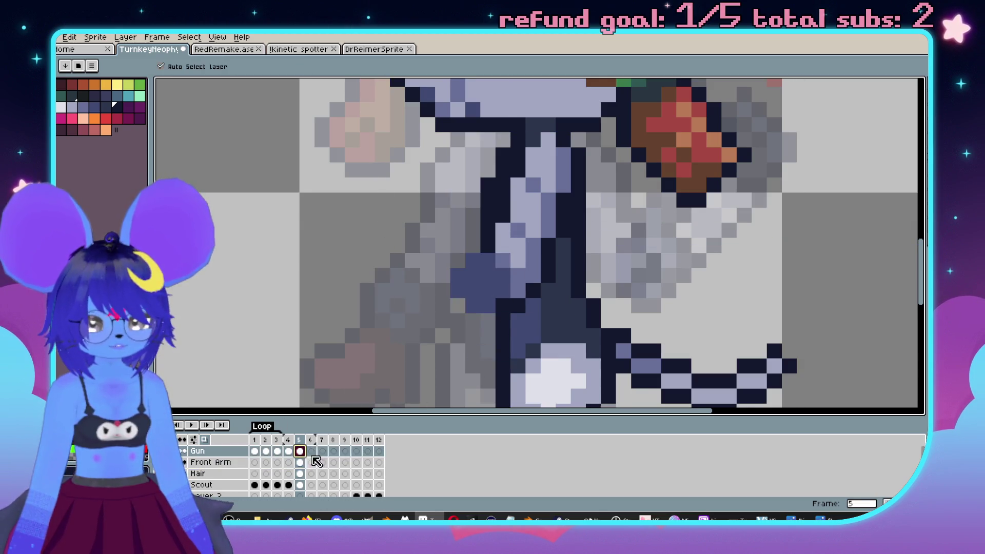
key(b)
drag(457, 307, 521, 292)
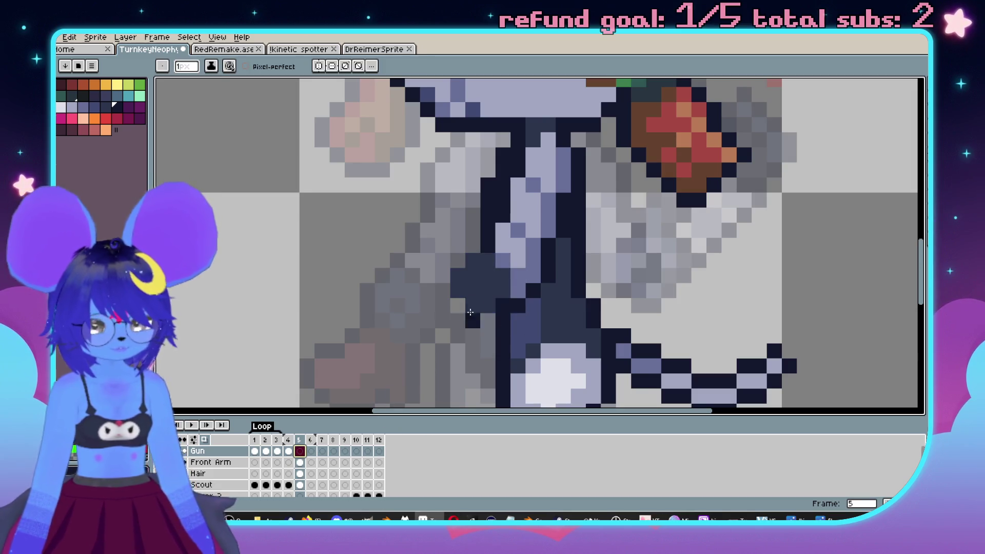
key(comma)
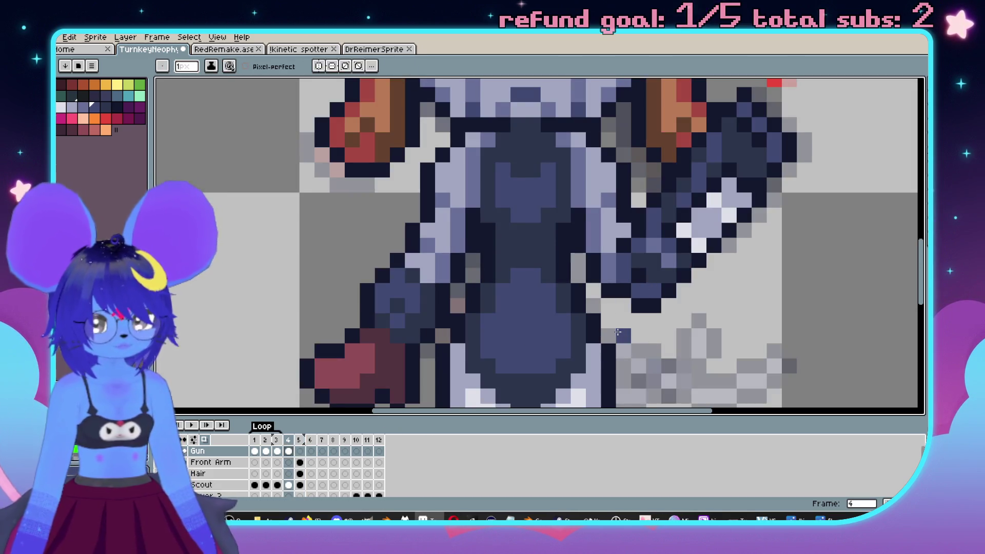
key(period)
drag(518, 308, 477, 282)
click(477, 282)
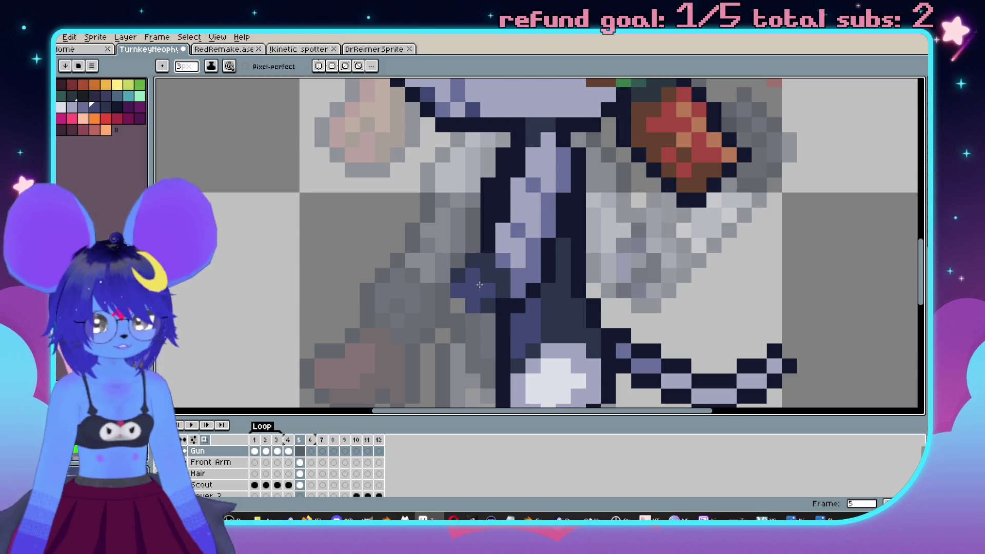
Sample a dark colour, compare with frame 4, and magic-wand the small dark cross shape.
key(i)
click(535, 281)
key(b)
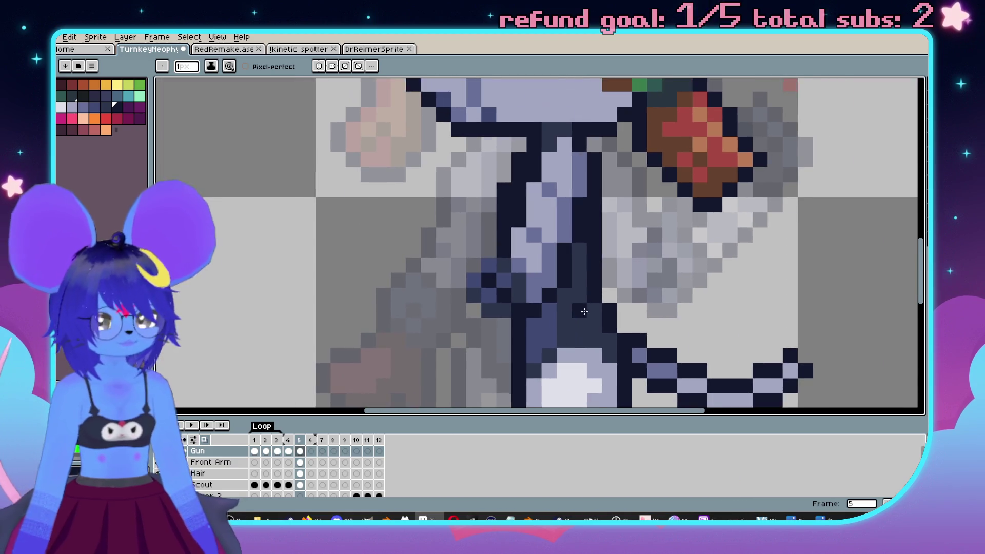
key(comma)
key(period)
scroll(611, 327, down, 3)
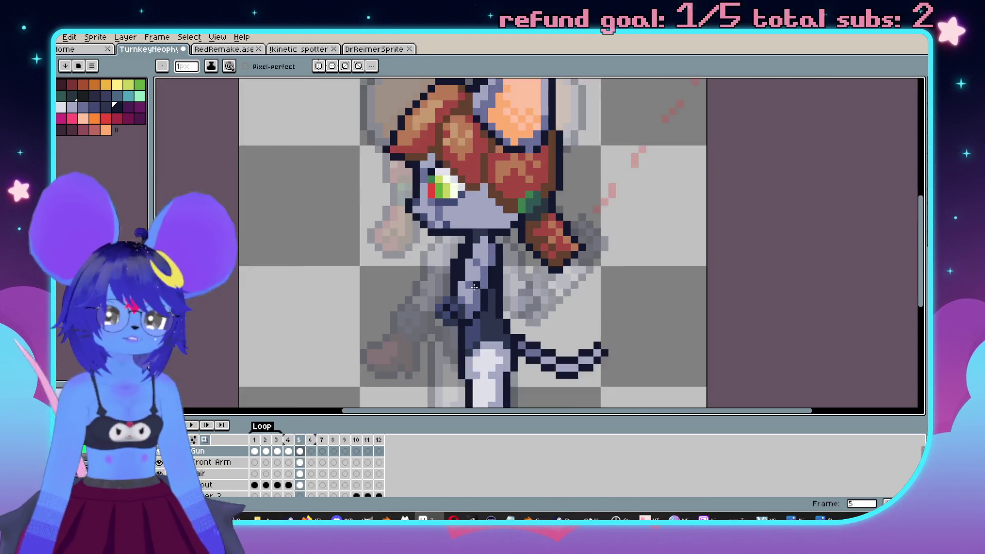
scroll(440, 257, up, 2)
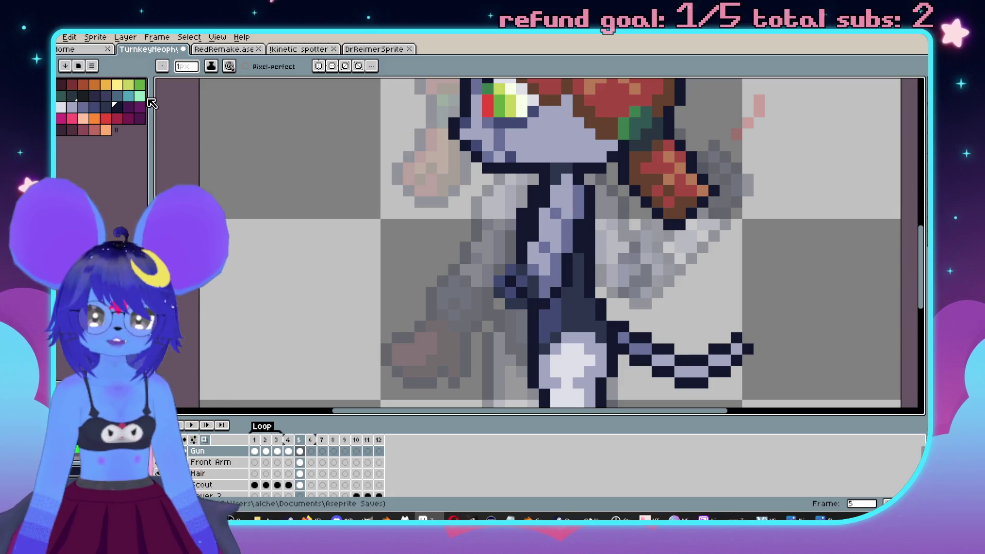
key(w)
click(510, 284)
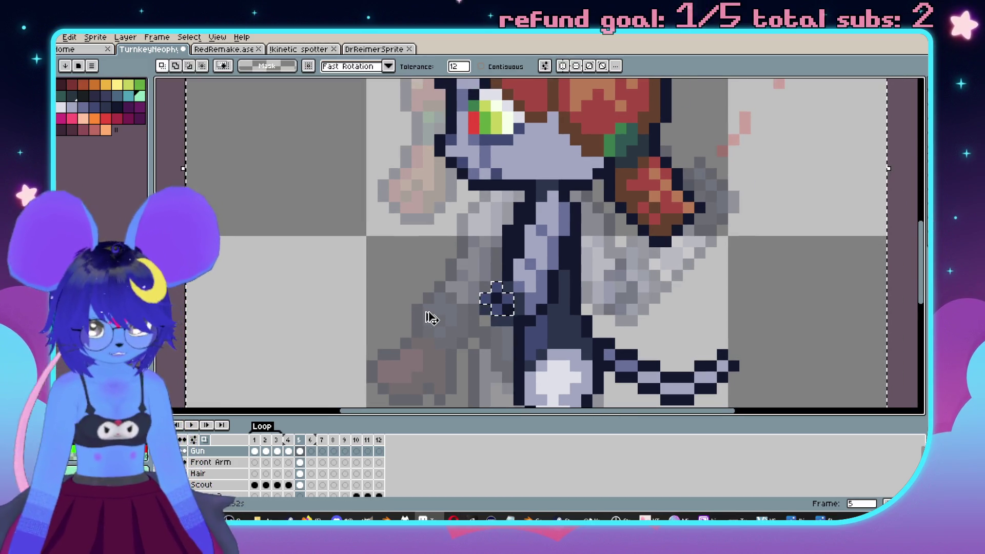
Clear the selection and undo the accidental deletion of frame 5's front arm.
key(ctrl+d)
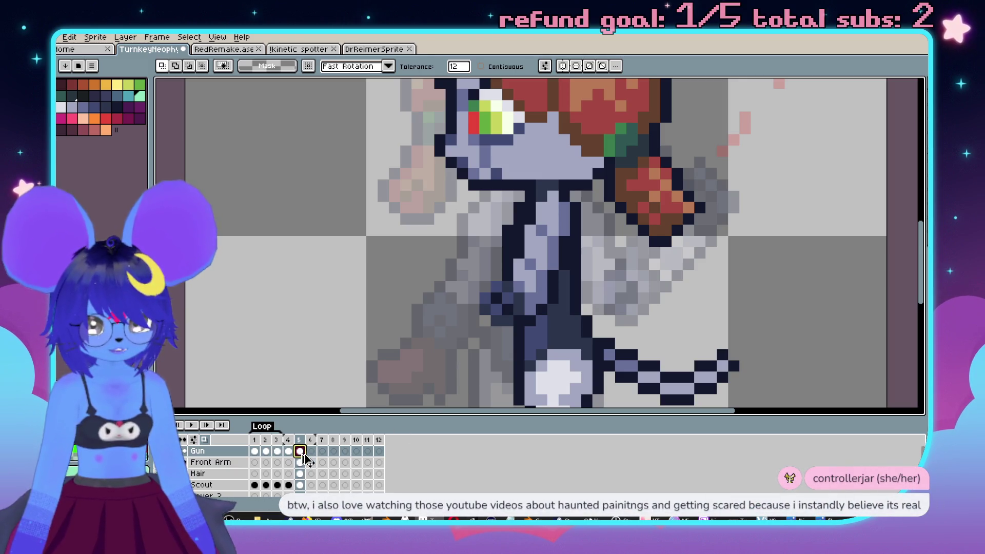
key(Delete)
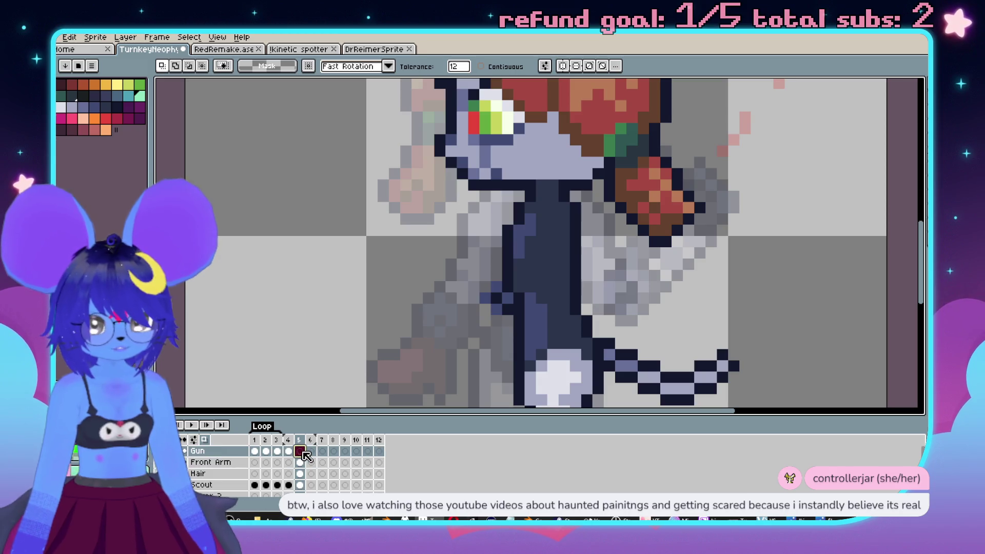
click(239, 464)
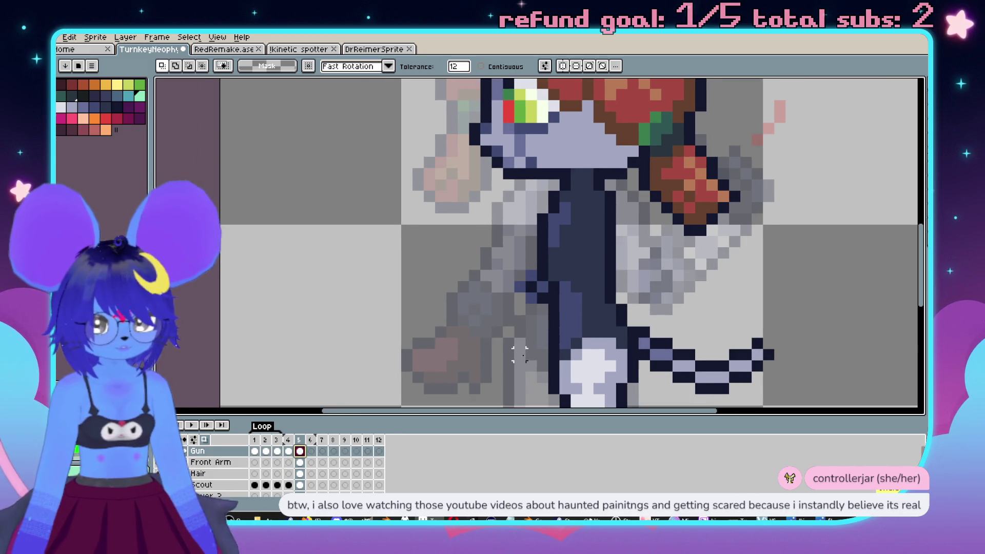
key(ctrl+z)
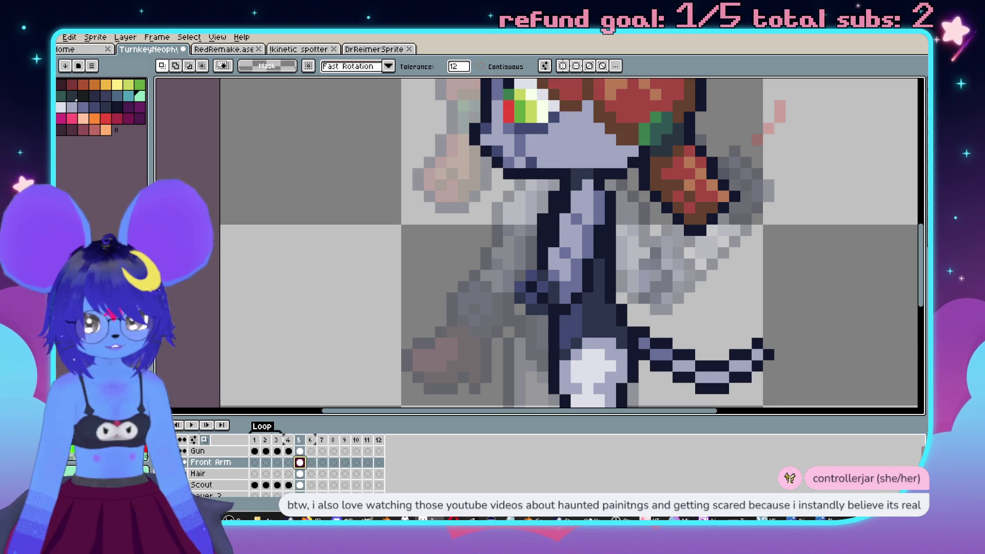
On the Gun layer, marquee-select the old gun area around the hand and delete it.
click(302, 452)
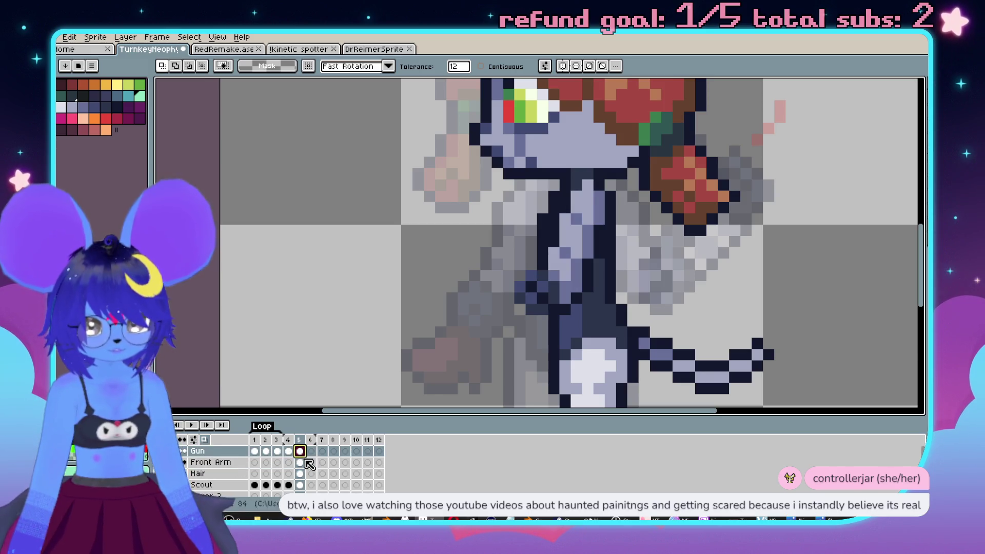
key(m)
drag(444, 167, 640, 374)
key(Delete)
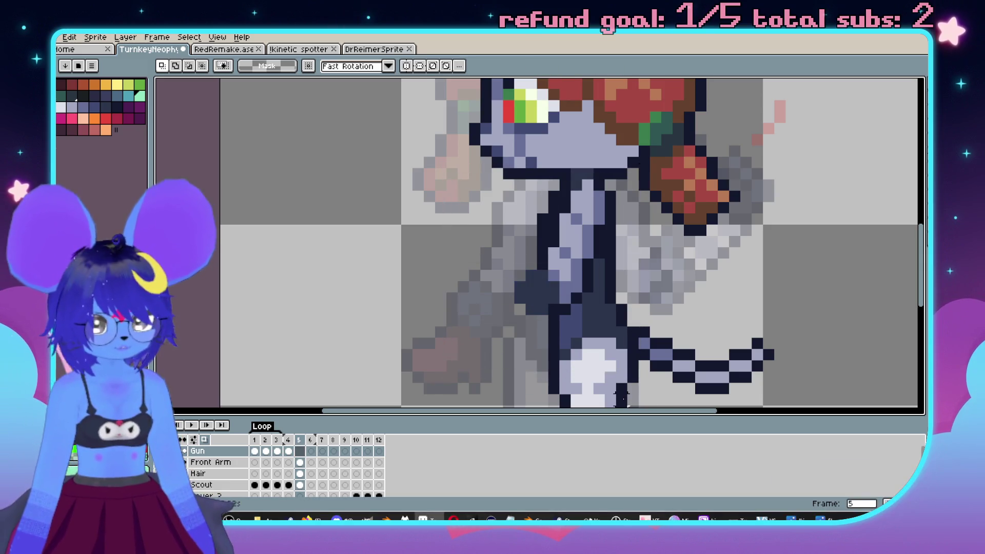
Magic-wand select the front arm region on the Front Arm layer at frame 5.
click(301, 466)
key(ctrl+shift+d)
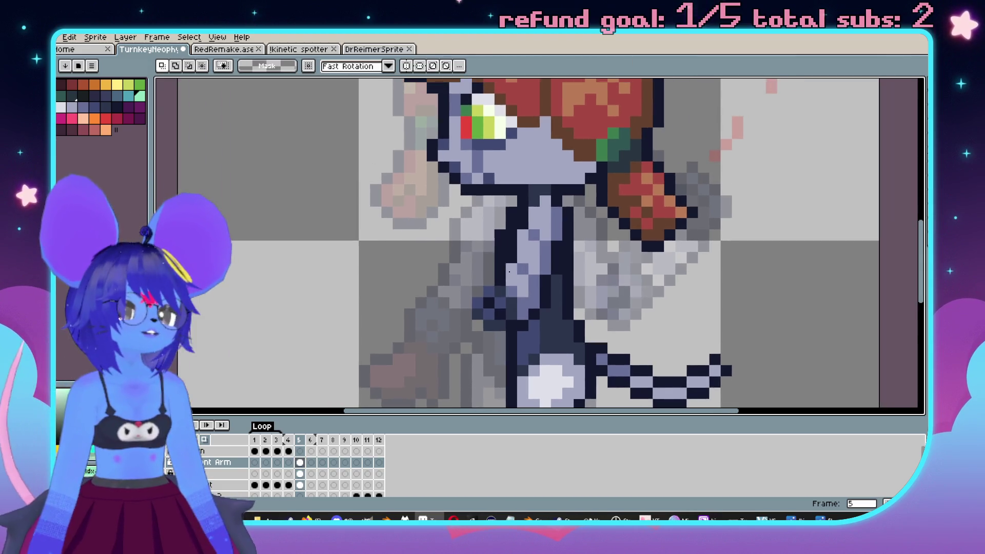
key(w)
click(437, 317)
key(b)
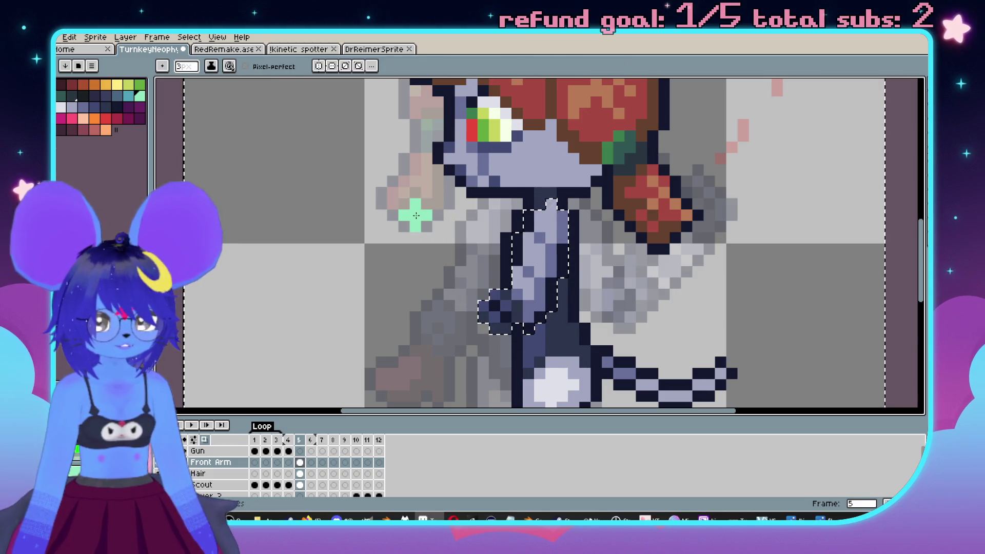
Draw and widen a mint diagonal gun bar up-left from the hand, undoing stray green pixels.
drag(419, 212, 437, 259)
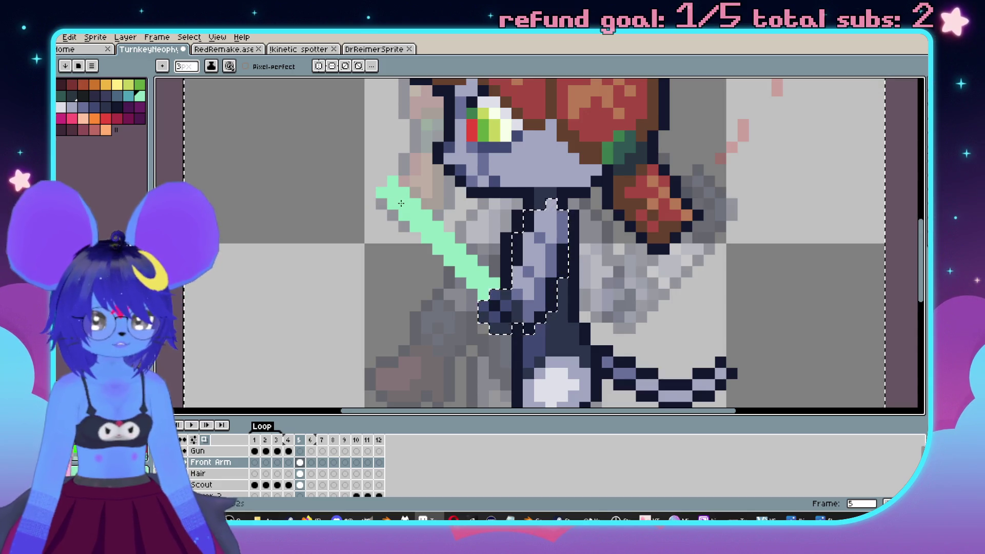
mouse_move(383, 200)
mouse_down()
mouse_move(359, 237)
mouse_move(366, 249)
mouse_move(436, 285)
mouse_move(490, 333)
mouse_up()
key(ctrl+z)
key(ctrl+z)
key(ctrl+z)
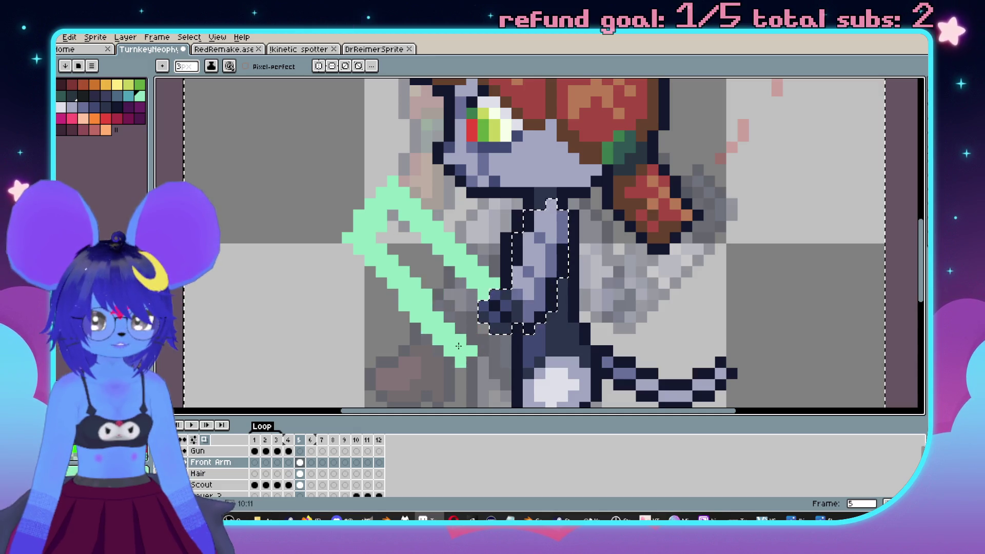
key(ctrl+z)
drag(368, 216, 482, 328)
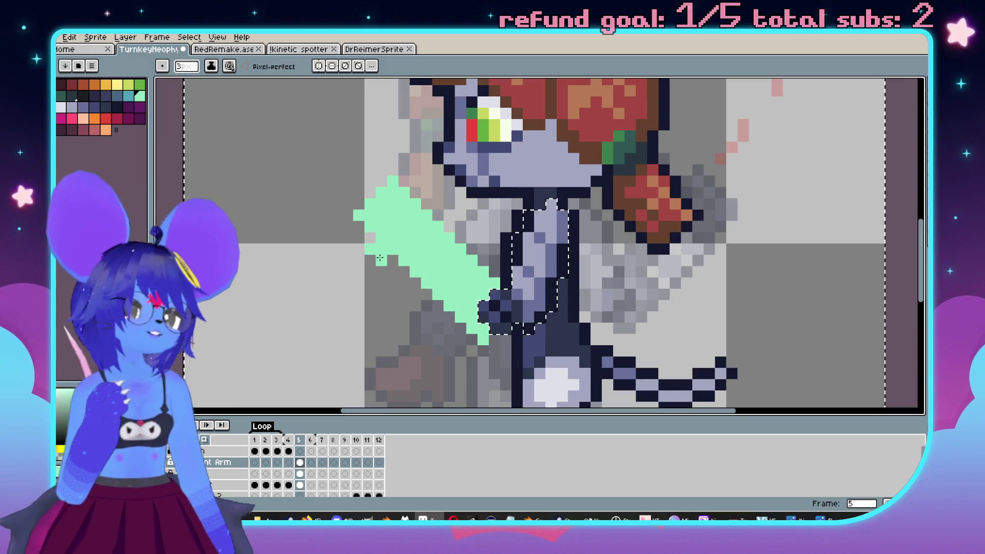
key(ctrl+z)
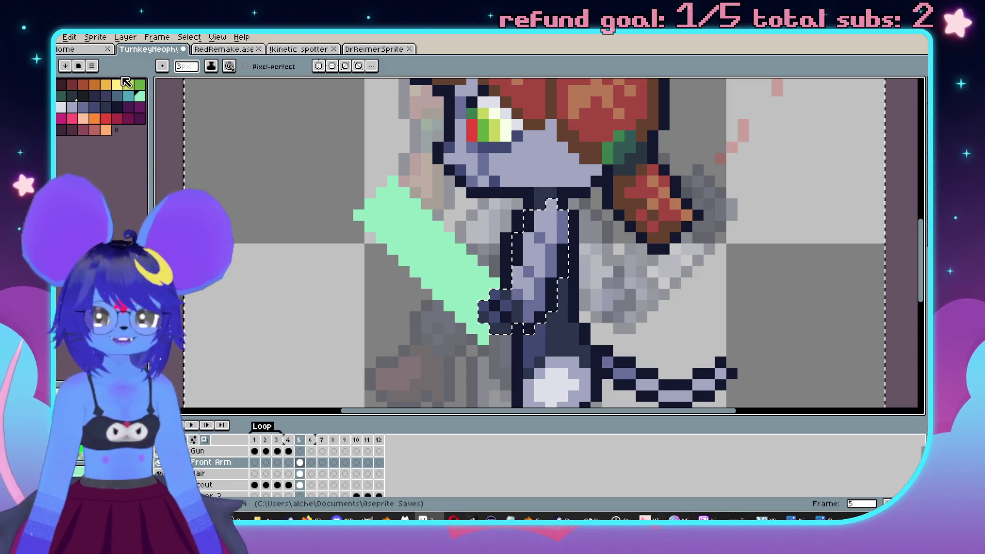
click(128, 96)
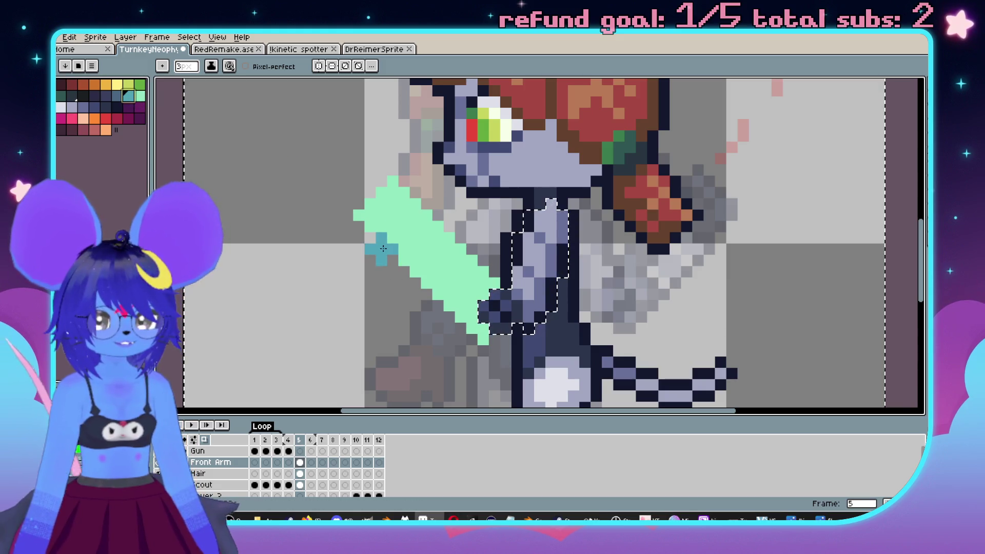
Paint a teal stroke along the gun's lower edge, trim it, and shrink the brush to 1px.
drag(393, 251, 423, 292)
key(ctrl+z)
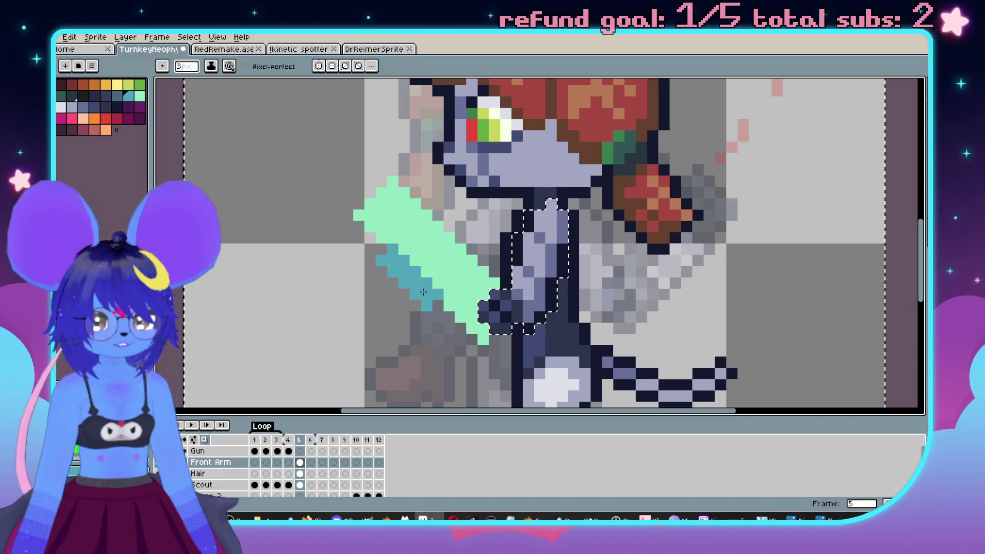
key(ctrl+z)
key(ctrl+z)
key(ctrl+z)
key(minus)
key(minus)
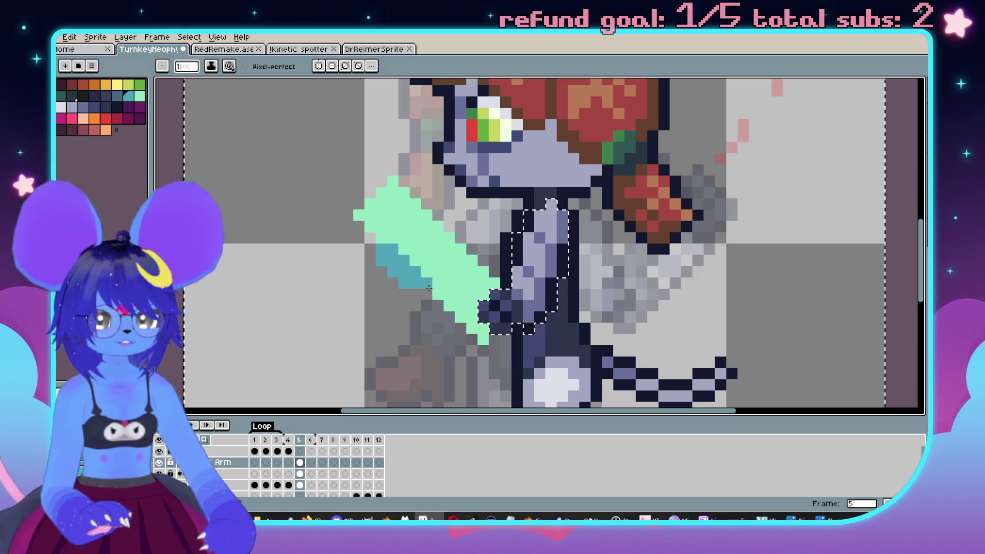
scroll(497, 334, down, 2)
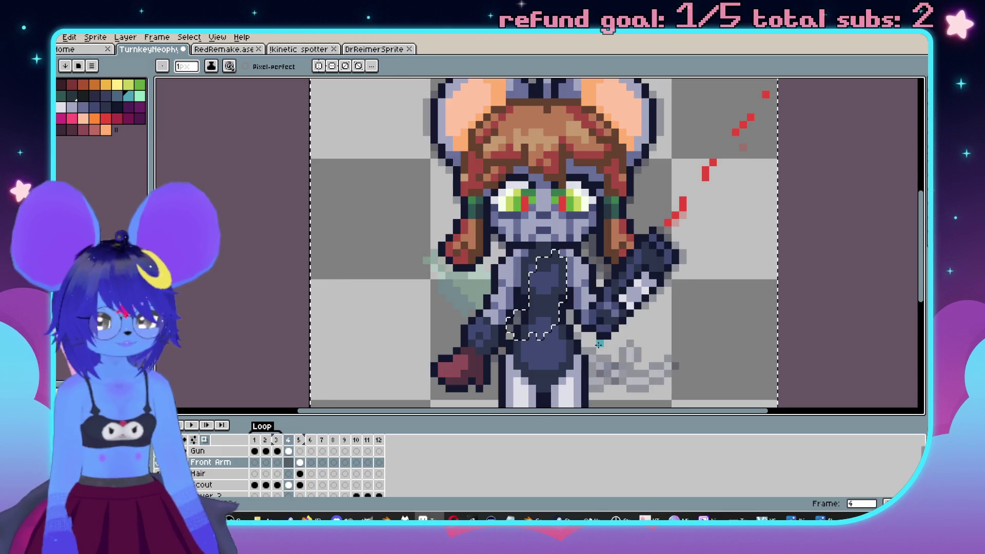
Add a teal pixel in the mint area and erase a stray teal pixel.
scroll(464, 277, up, 3)
click(465, 277)
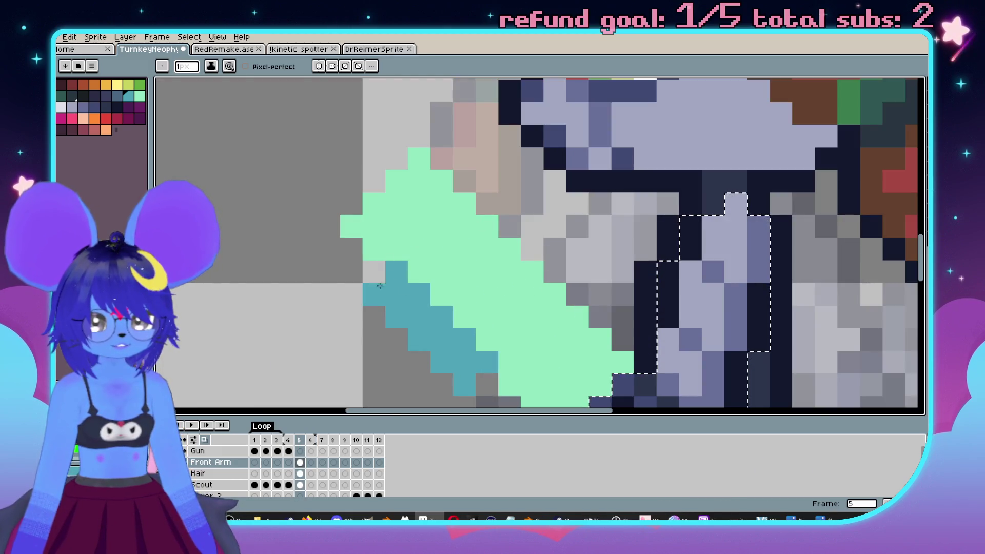
key(comma)
scroll(513, 308, down, 4)
key(period)
scroll(606, 308, up, 5)
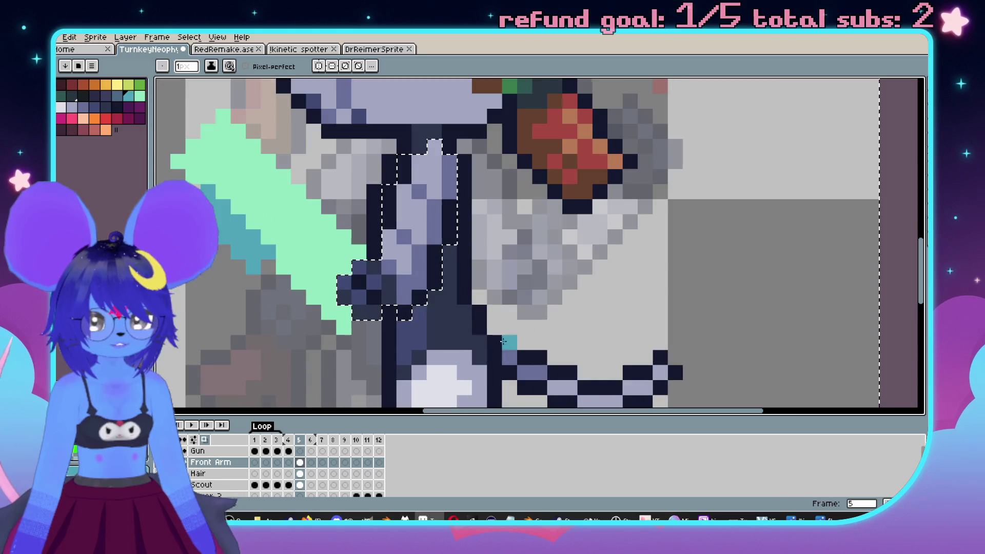
key(ctrl+z)
mouse_move(272, 263)
mouse_down()
mouse_move(325, 268)
mouse_move(337, 279)
mouse_up()
key(e)
key(b)
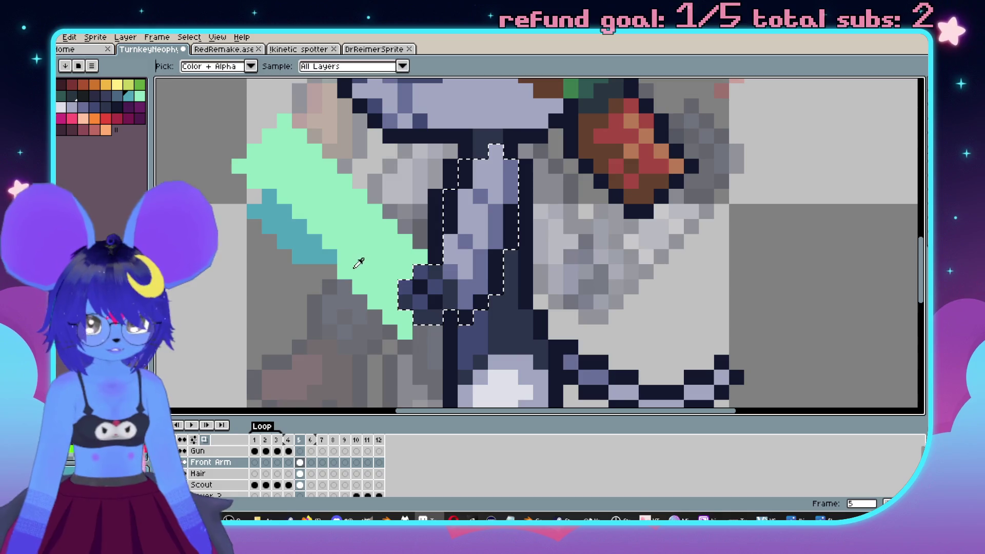
Compare frames 4 and 5 and sample the dark blue outline colour from the sprite.
scroll(347, 262, down, 2)
scroll(348, 261, up, 2)
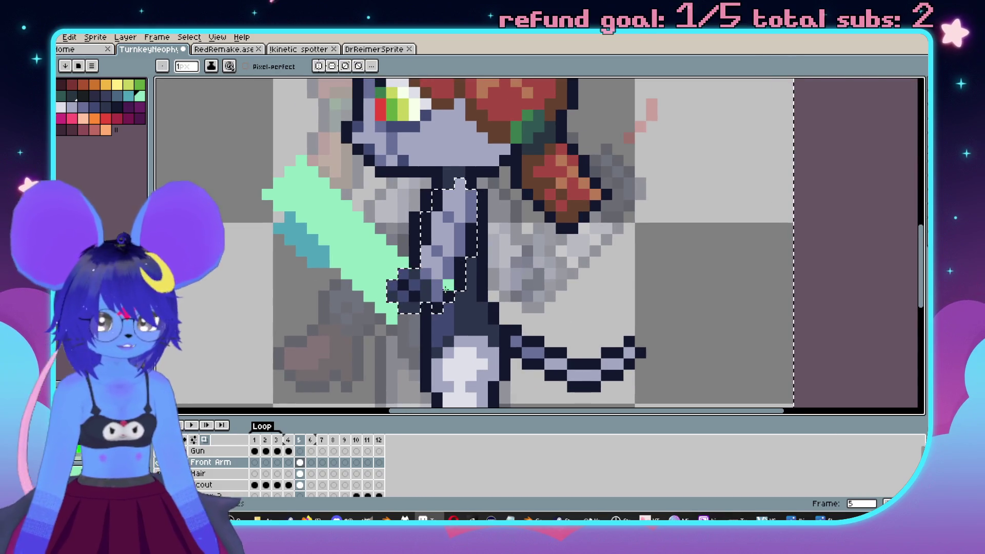
key(e)
key(b)
drag(574, 262, 610, 281)
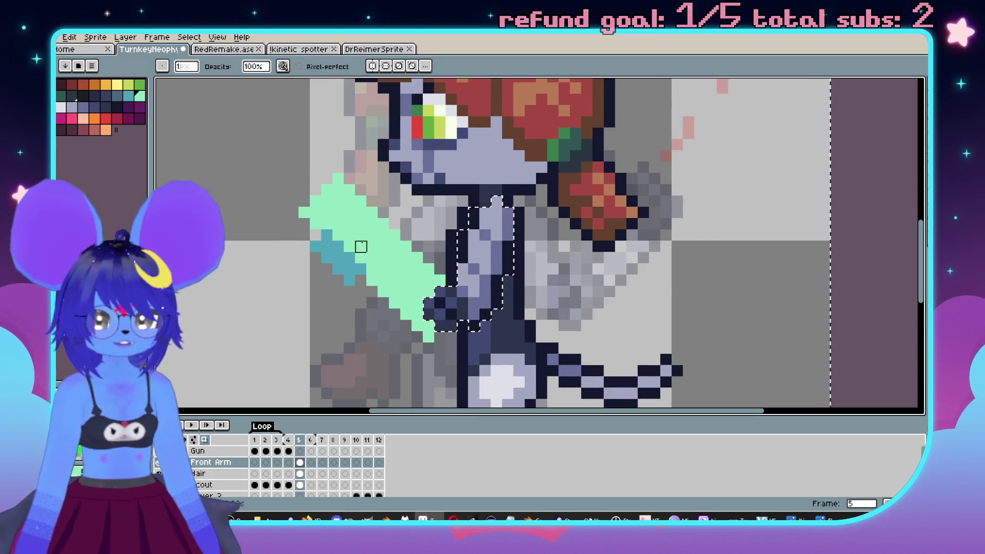
mouse_move(373, 247)
mouse_down()
mouse_move(410, 253)
mouse_move(466, 302)
mouse_up()
key(comma)
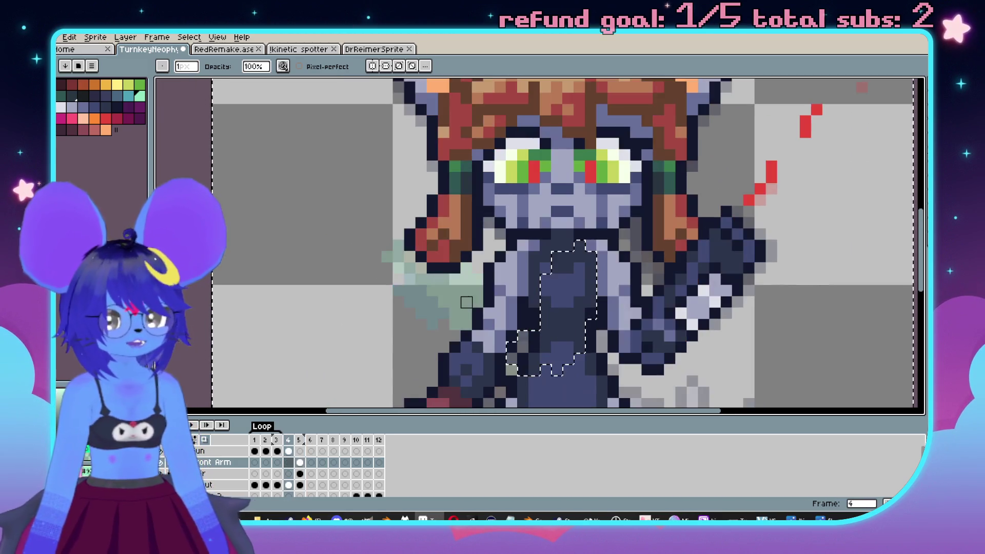
key(period)
key(comma)
key(period)
mouse_move(614, 354)
mouse_down()
mouse_move(519, 308)
mouse_move(534, 312)
mouse_up()
key(comma)
alt+click(656, 266)
drag(657, 266, 658, 259)
key(period)
drag(461, 308, 497, 285)
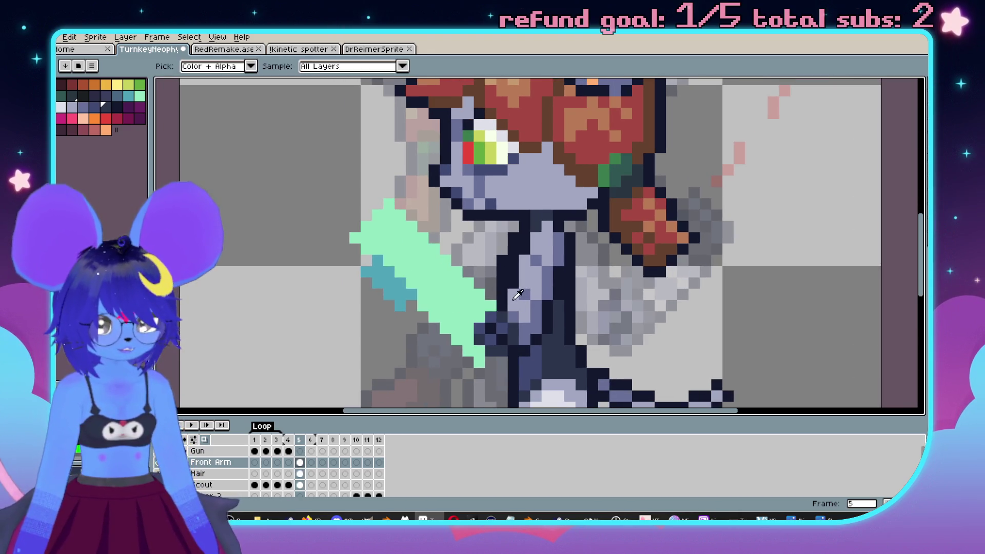
scroll(505, 309, up, 2)
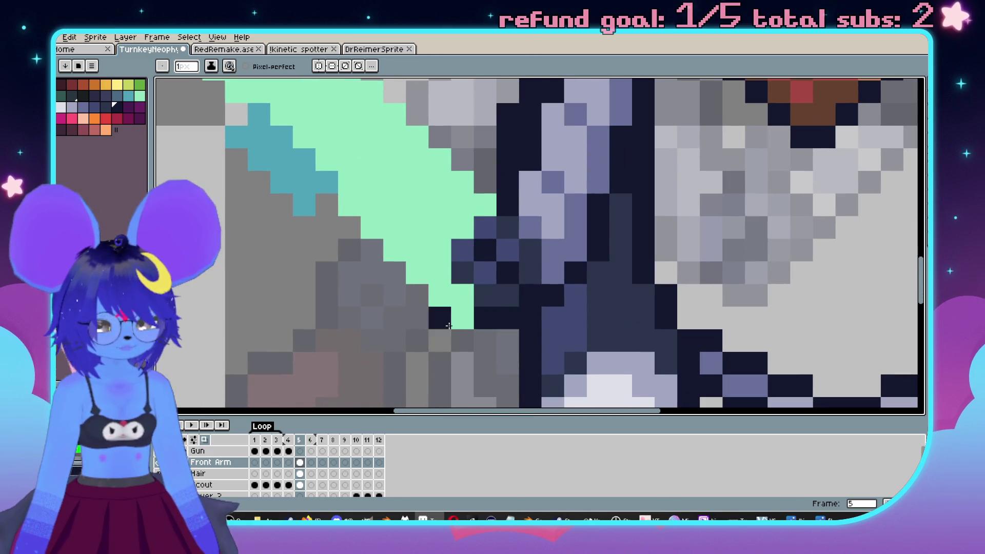
Draw dark outline pixels along the gun's diagonal edges and around its top end.
click(461, 318)
click(417, 295)
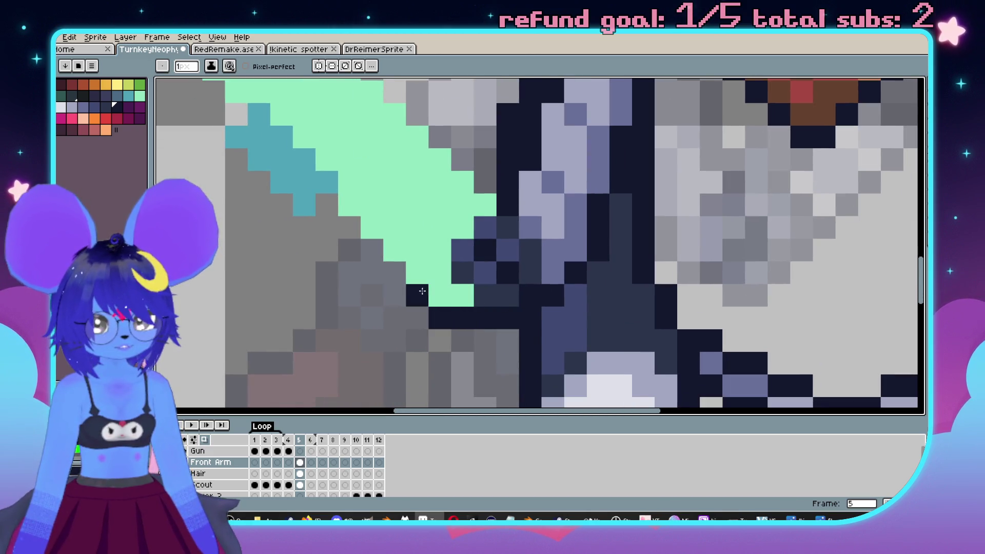
click(372, 250)
click(349, 228)
click(327, 204)
drag(370, 221, 465, 290)
click(400, 296)
click(378, 273)
shift+click(317, 209)
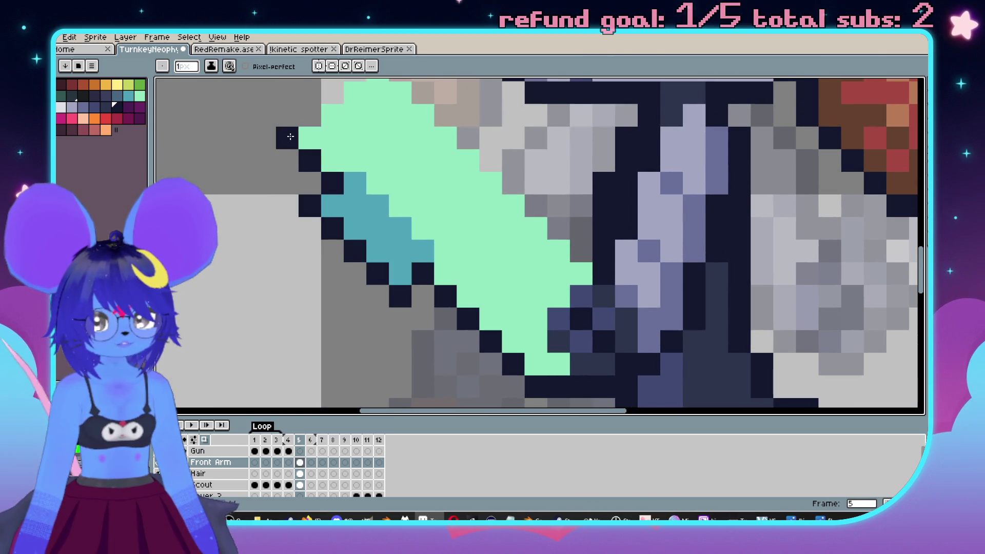
drag(309, 138, 332, 273)
click(309, 274)
shift+click(400, 183)
shift+click(520, 280)
drag(551, 307, 481, 226)
shift+click(534, 307)
Outline the gun's right edge in dark pixels.
scroll(560, 328, down, 2)
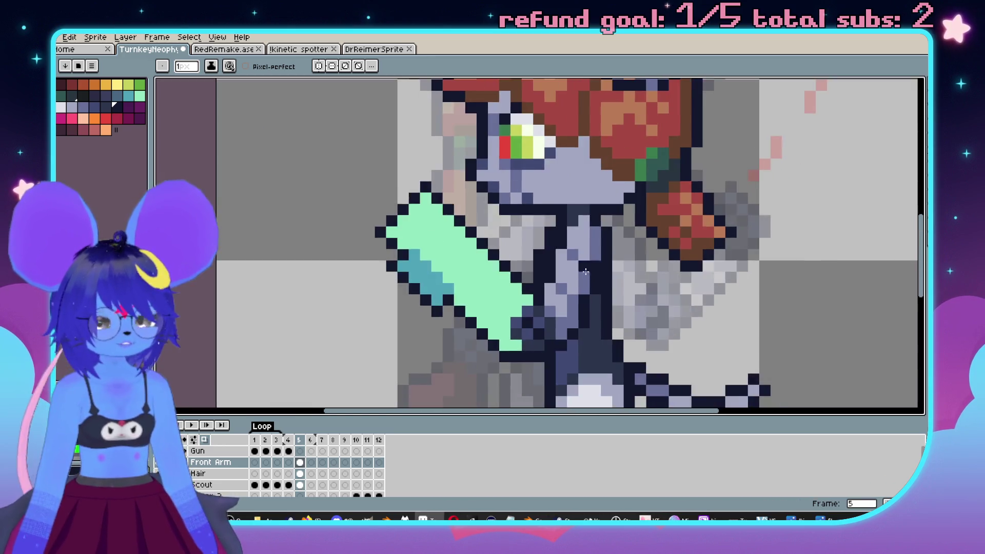
key(Left)
key(Right)
scroll(489, 339, up, 1)
mouse_move(532, 288)
mouse_down()
mouse_move(510, 321)
mouse_move(528, 345)
mouse_up()
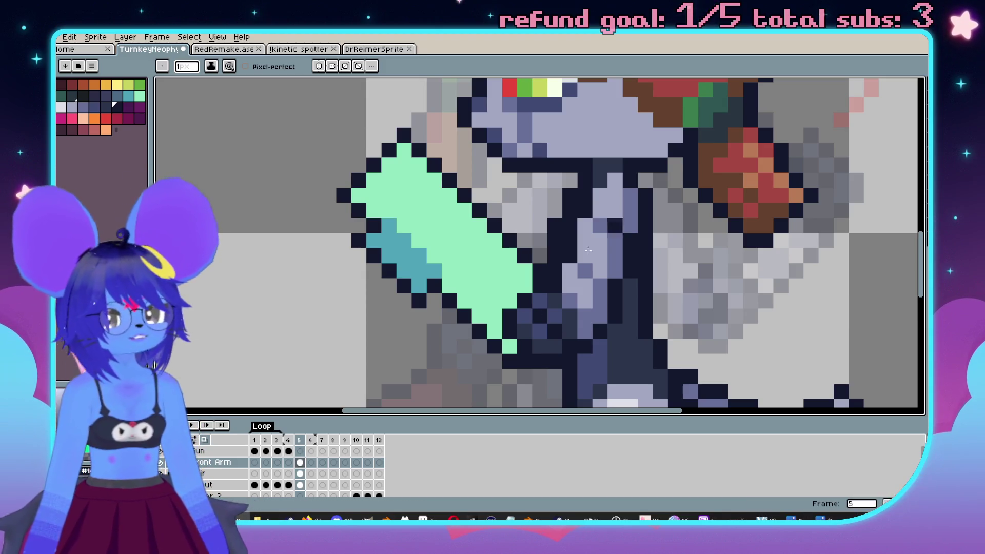
scroll(528, 210, down, 2)
scroll(551, 194, down, 1)
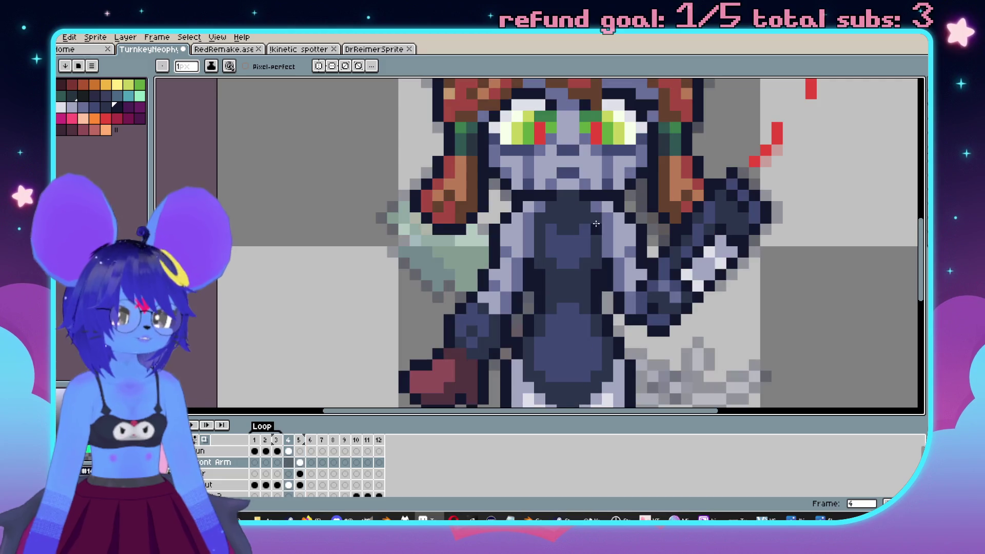
scroll(547, 208, up, 3)
scroll(461, 210, down, 1)
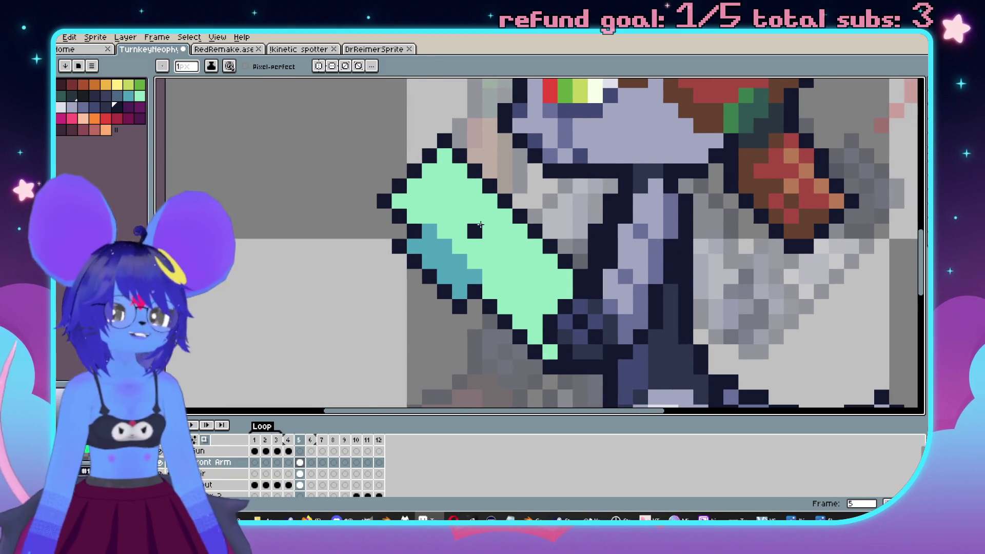
scroll(456, 210, up, 1)
Marquee-select the gun's lower-left outline pixels and commit them in place.
key(m)
mouse_move(376, 237)
mouse_down()
mouse_move(393, 255)
mouse_move(400, 292)
mouse_up()
mouse_move(400, 247)
mouse_down()
mouse_move(431, 308)
mouse_move(439, 289)
mouse_move(407, 256)
mouse_move(408, 270)
mouse_up()
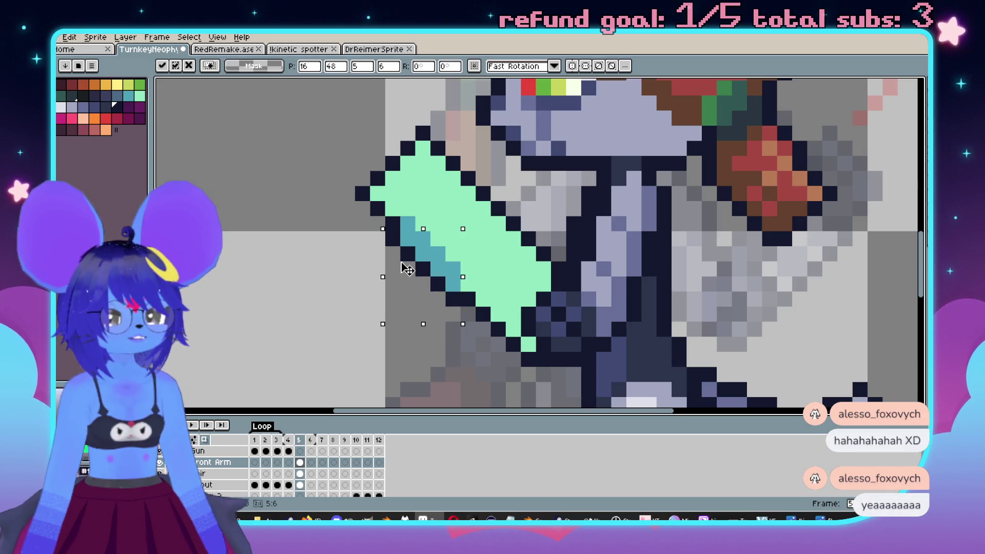
click(348, 288)
Sample the gun's teal and add teal shading pixels along its lower-left edge.
drag(497, 255, 472, 251)
key(i)
click(400, 243)
key(b)
click(407, 231)
scroll(437, 267, down, 3)
scroll(395, 202, up, 3)
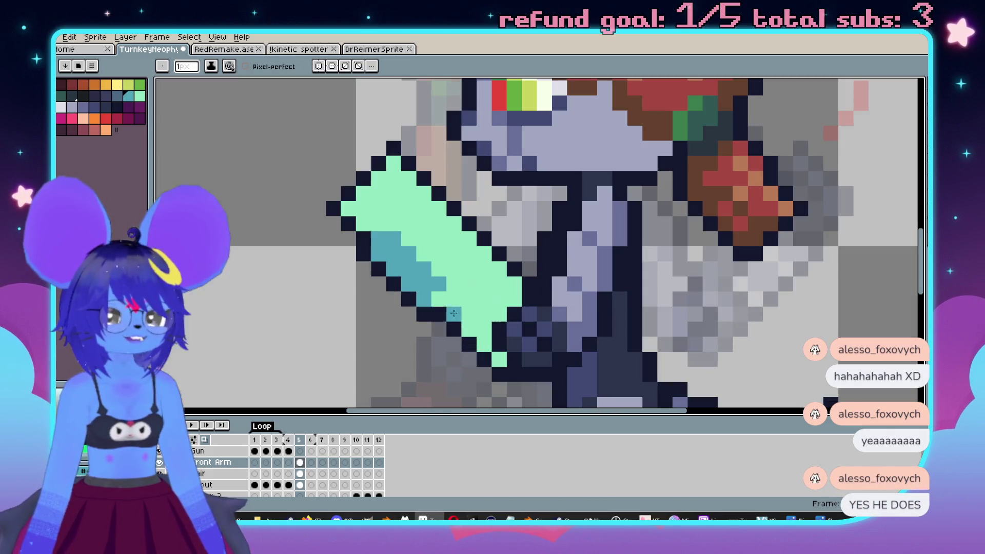
click(409, 268)
scroll(514, 331, down, 3)
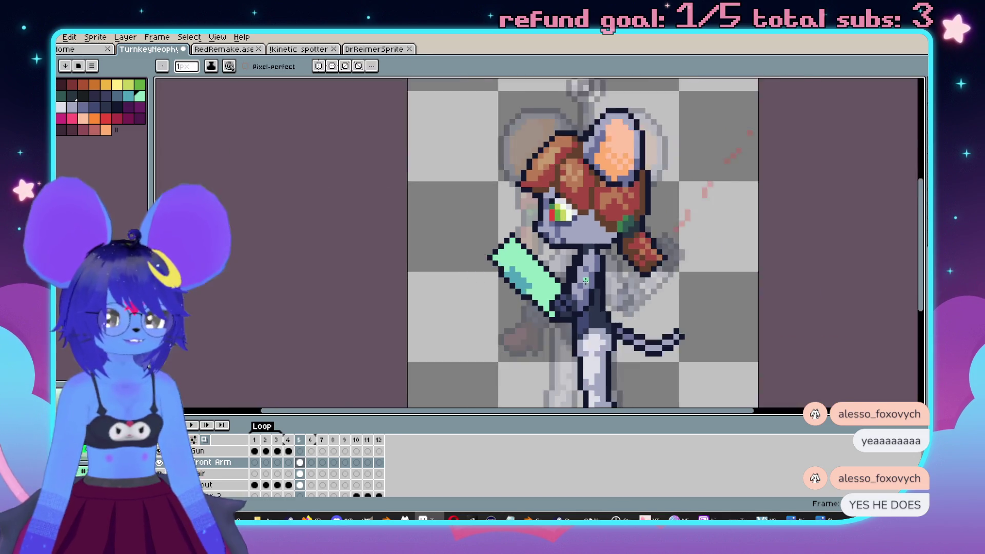
scroll(571, 293, up, 2)
Compare the shaded gun against frame 4 and return to frame 5.
key(comma)
scroll(641, 246, up, 3)
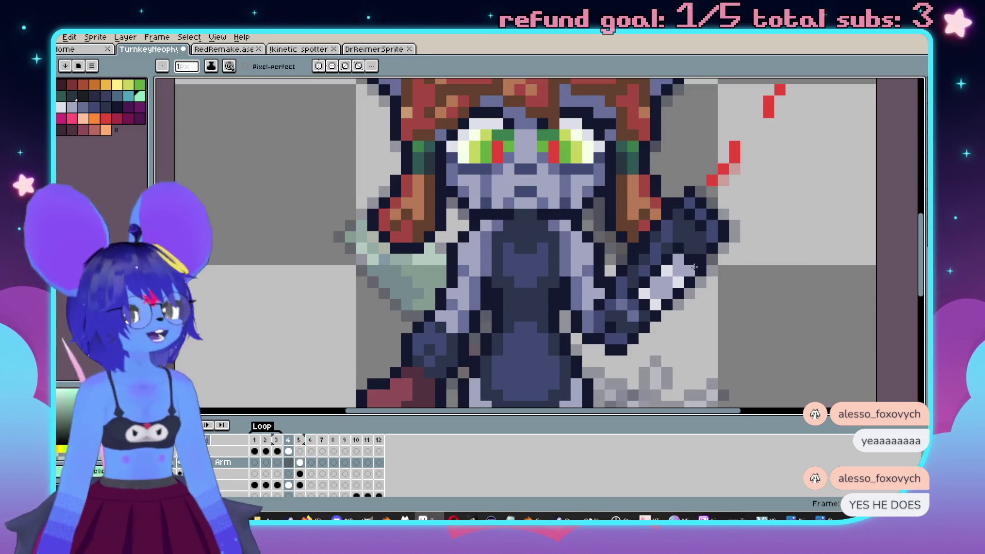
key(i)
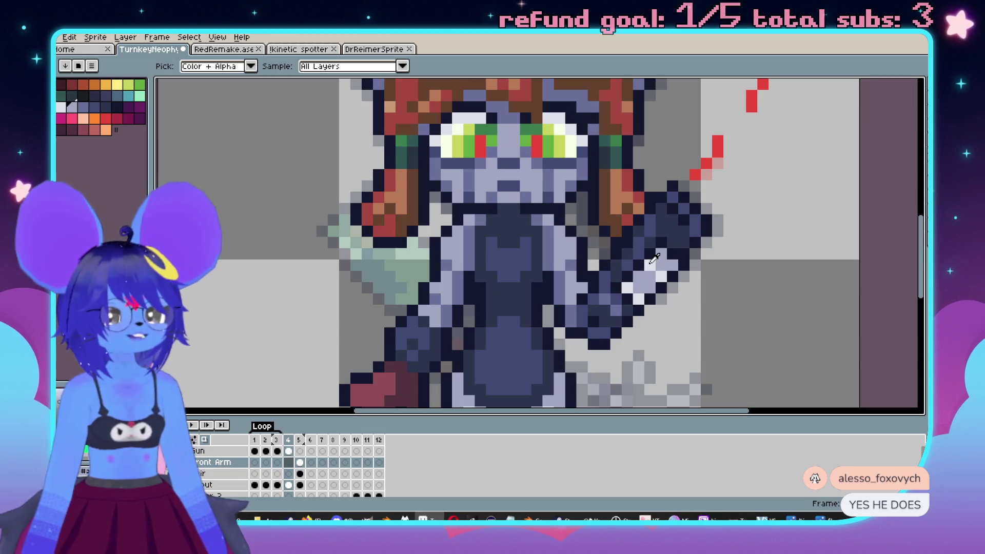
key(b)
key(period)
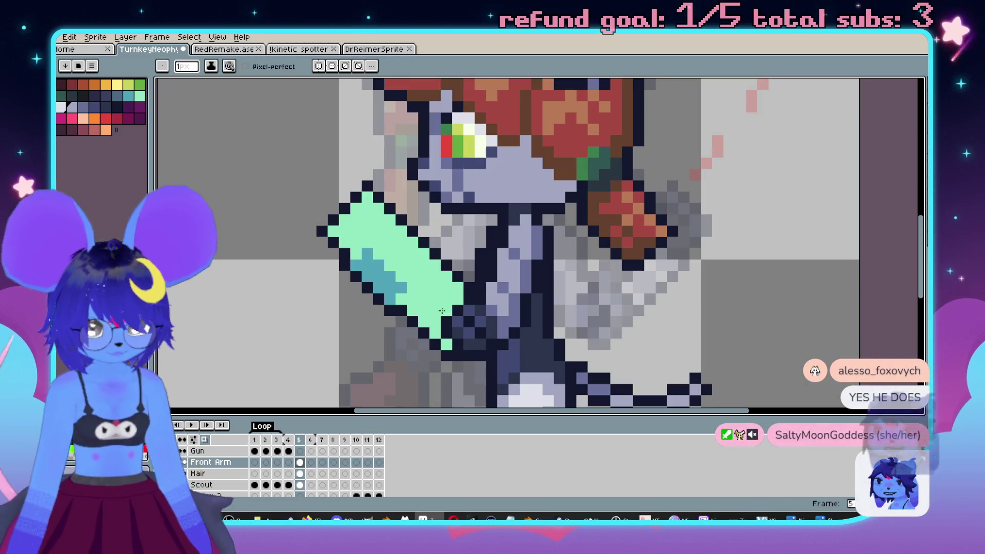
Repaint the gun's teal shading light lavender-grey with pencil strokes and a bucket fill.
click(401, 265)
drag(367, 253, 396, 286)
scroll(390, 288, up, 1)
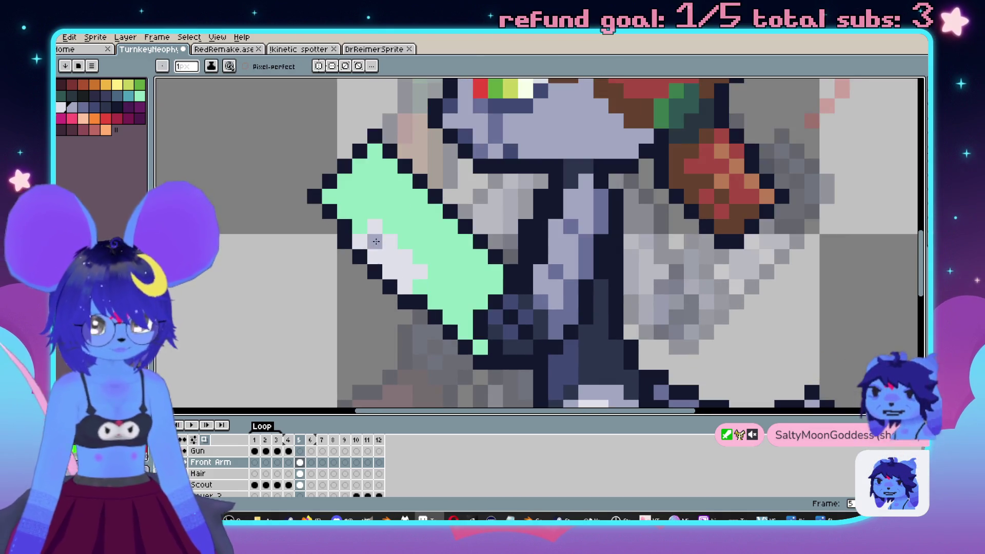
key(g)
click(404, 260)
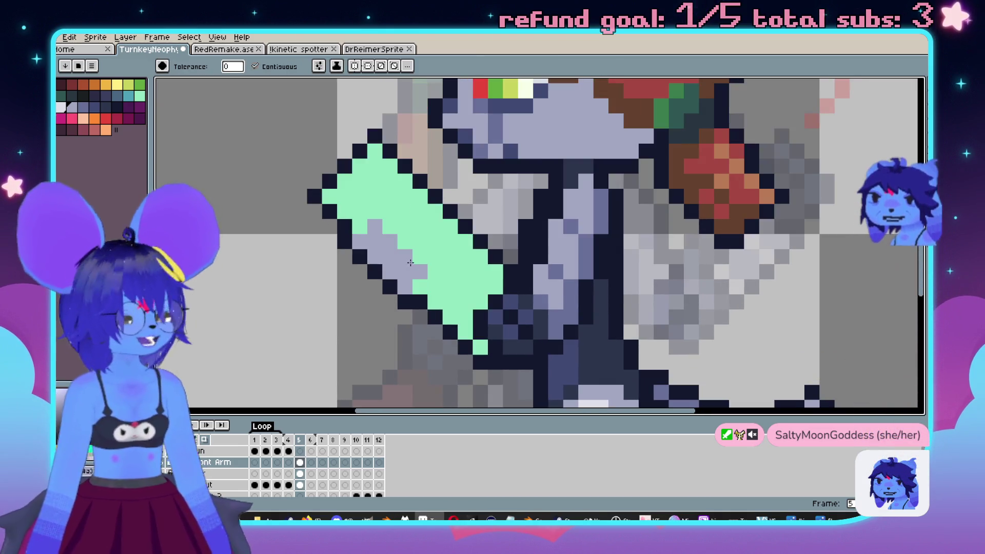
key(b)
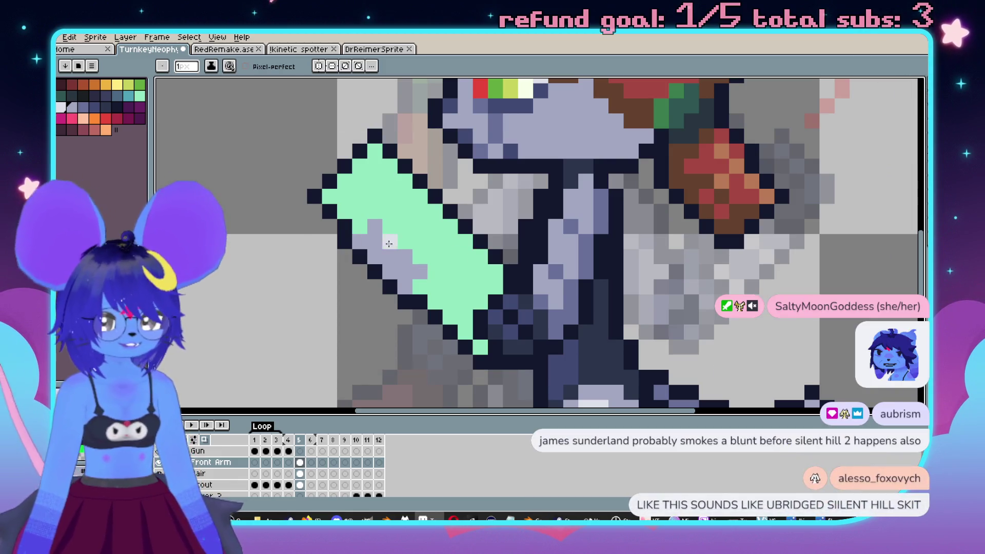
Compare frames 4 and 5, then undo an accidental change to the gun.
key(comma)
key(period)
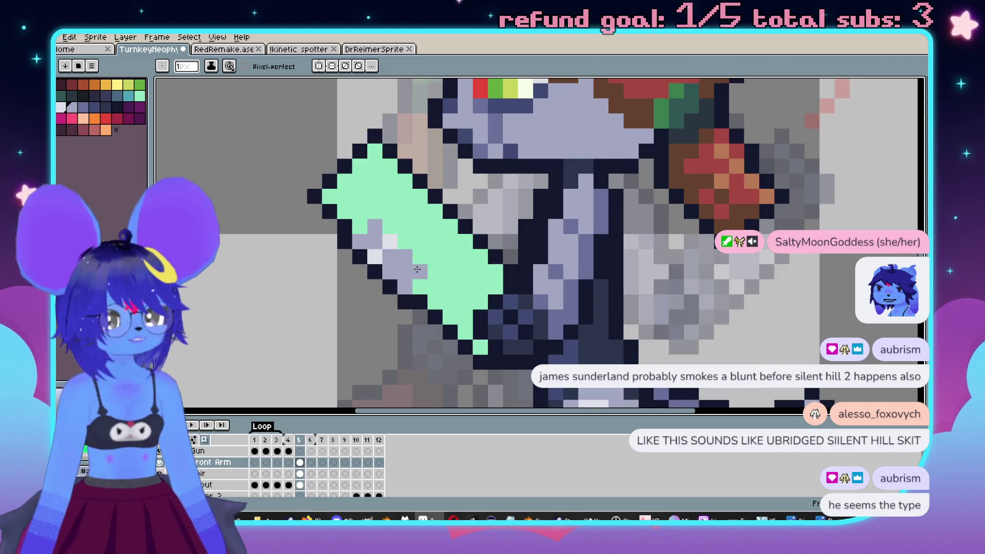
scroll(406, 283, down, 3)
key(comma)
key(period)
key(comma)
key(period)
scroll(562, 307, up, 1)
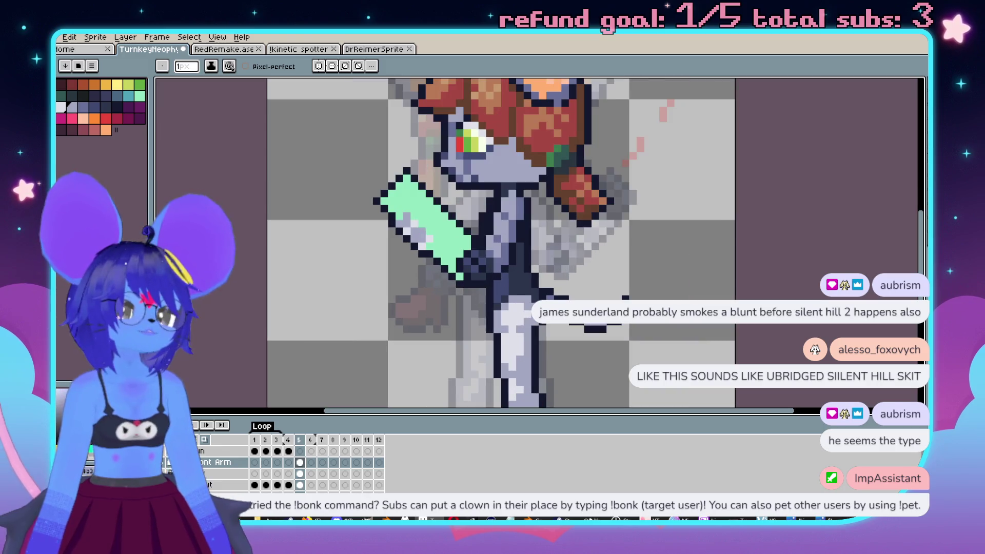
scroll(561, 288, left, 1)
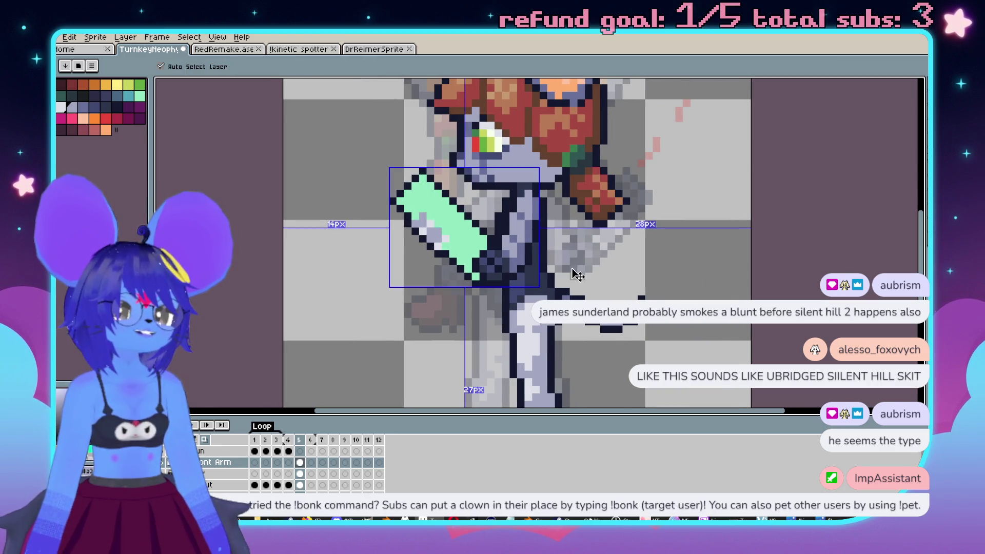
key(ctrl)
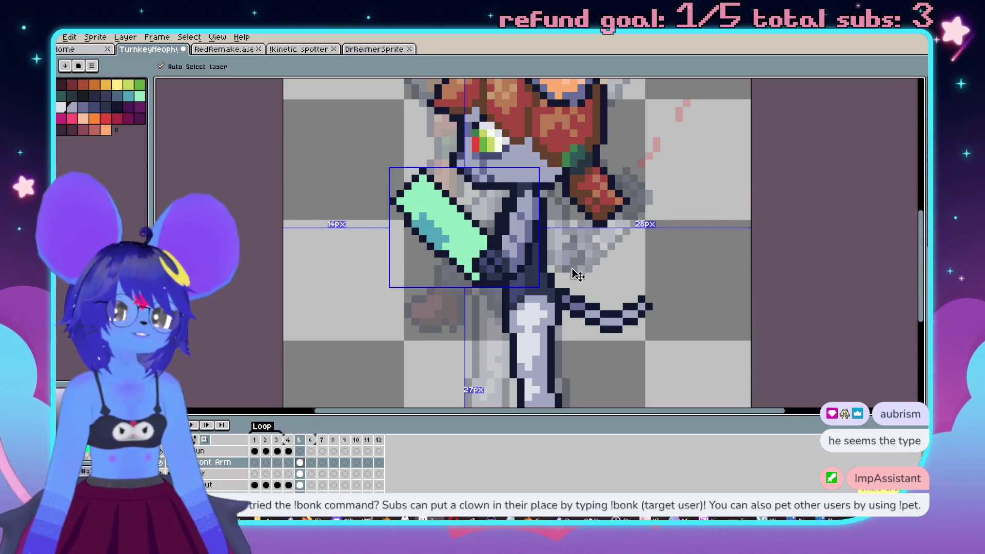
key(ctrl+z)
key(ctrl+z)
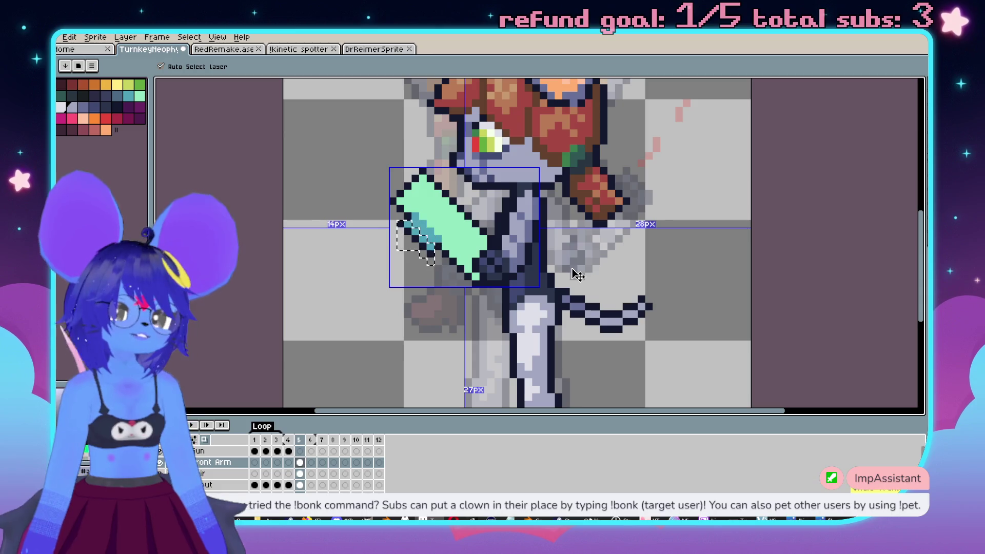
Fill the gap in the gun's left outline with the dark outline colour.
scroll(349, 254, up, 3)
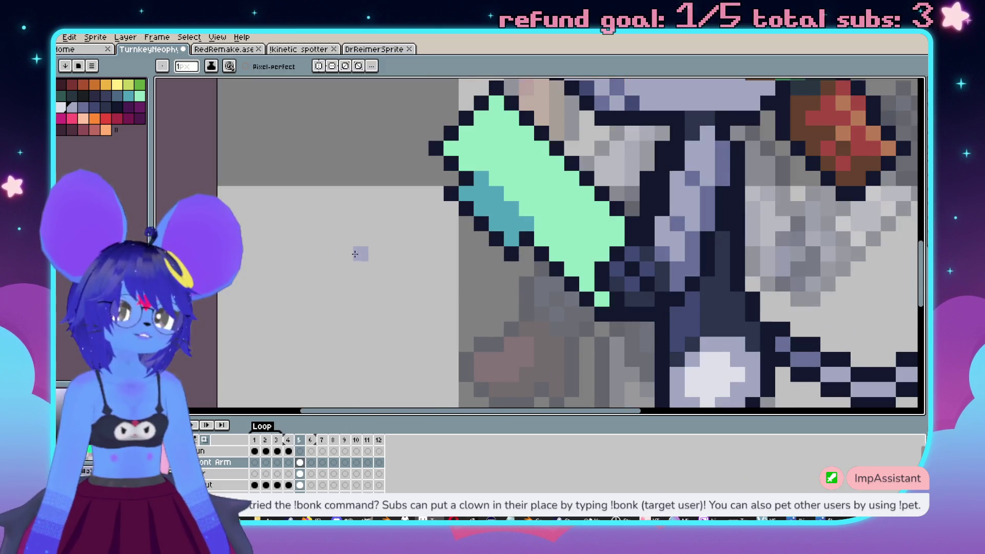
key(alt)
alt+click(530, 260)
click(470, 192)
Flood-fill the remaining teal shading on the gun lavender.
key(alt)
alt+click(545, 245)
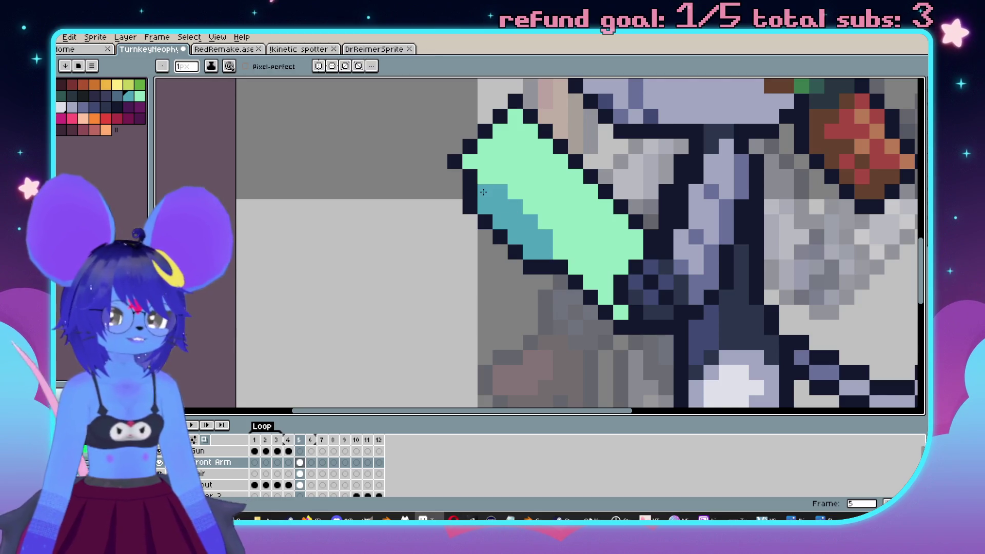
scroll(484, 192, down, 3)
scroll(484, 191, up, 2)
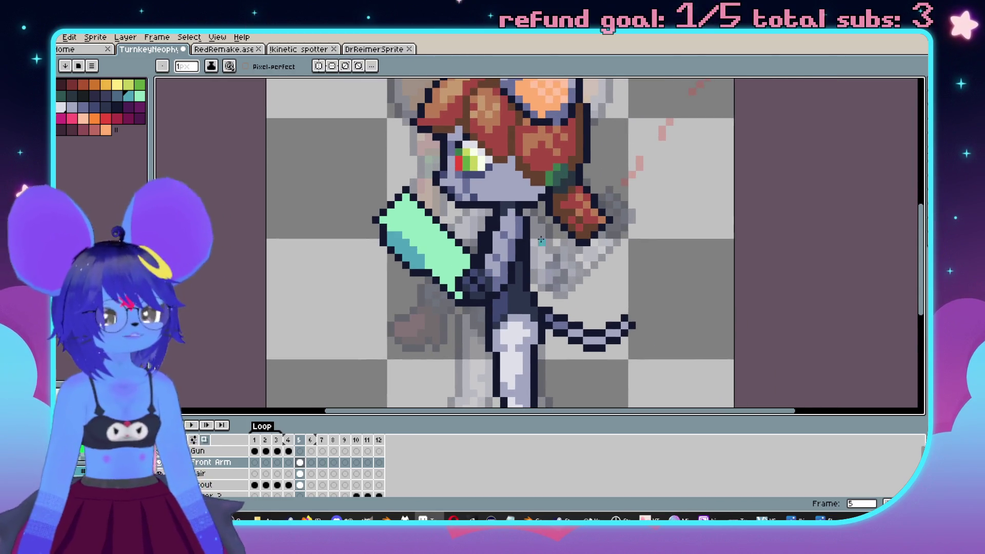
key(comma)
scroll(581, 264, up, 2)
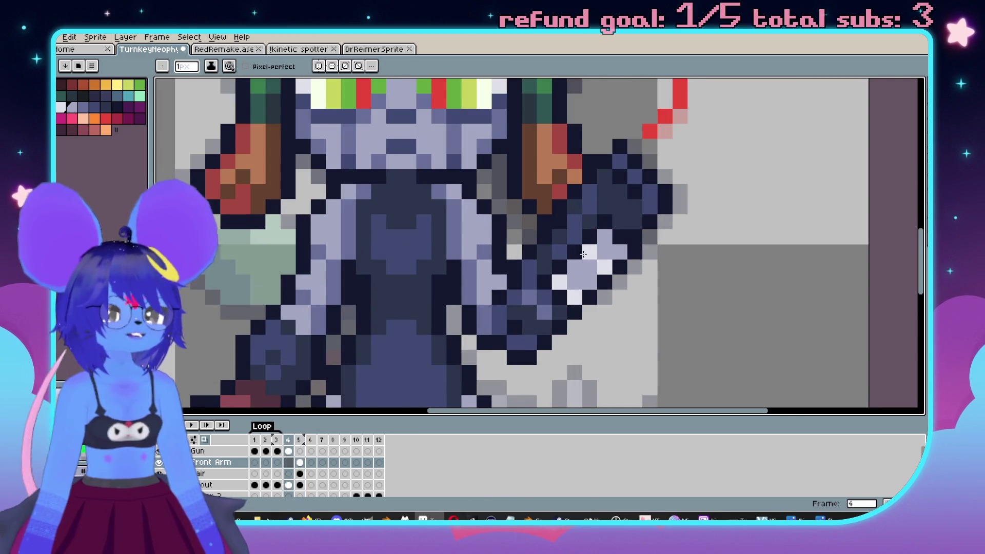
key(period)
mouse_move(224, 261)
mouse_down()
mouse_move(378, 276)
mouse_move(430, 246)
mouse_up()
key(g)
click(378, 276)
key(b)
Touch up the gun with a lavender outline pixel, a light highlight and a purple pixel.
key(comma)
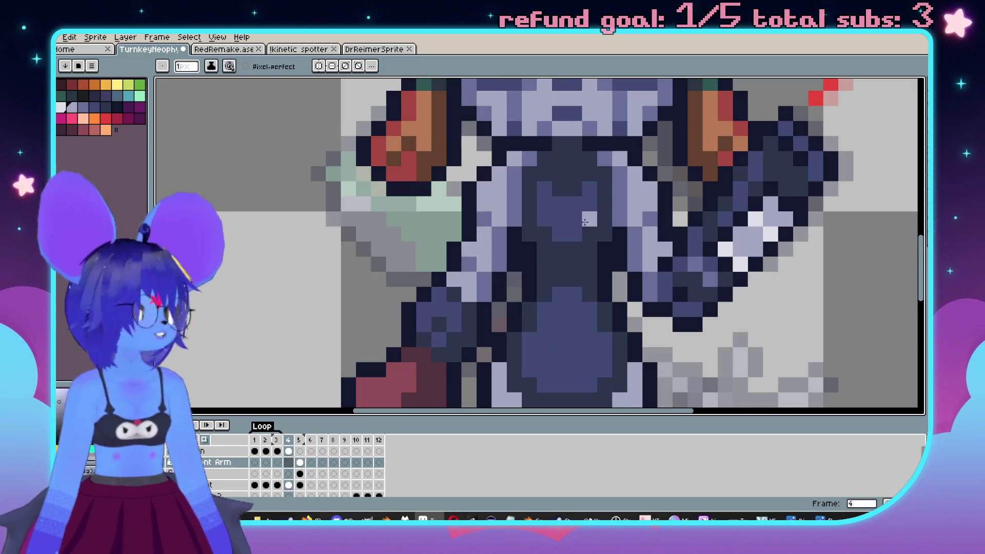
key(period)
click(469, 219)
click(365, 234)
key(Left)
key(Right)
click(449, 268)
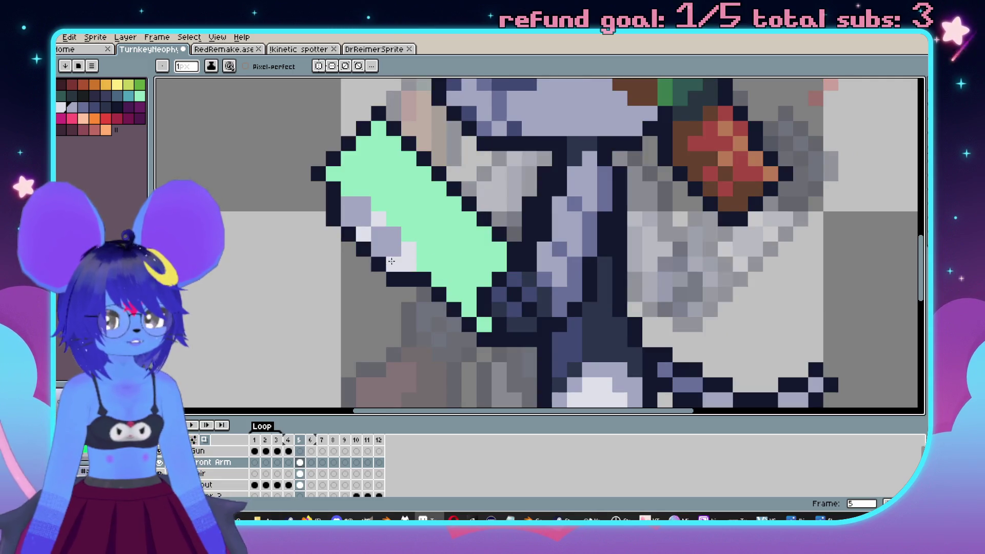
Bucket-fill the gun's mint body dark navy on frame 5.
scroll(351, 215, down, 5)
key(Left)
key(Right)
key(Left)
scroll(588, 185, up, 3)
scroll(588, 185, down, 1)
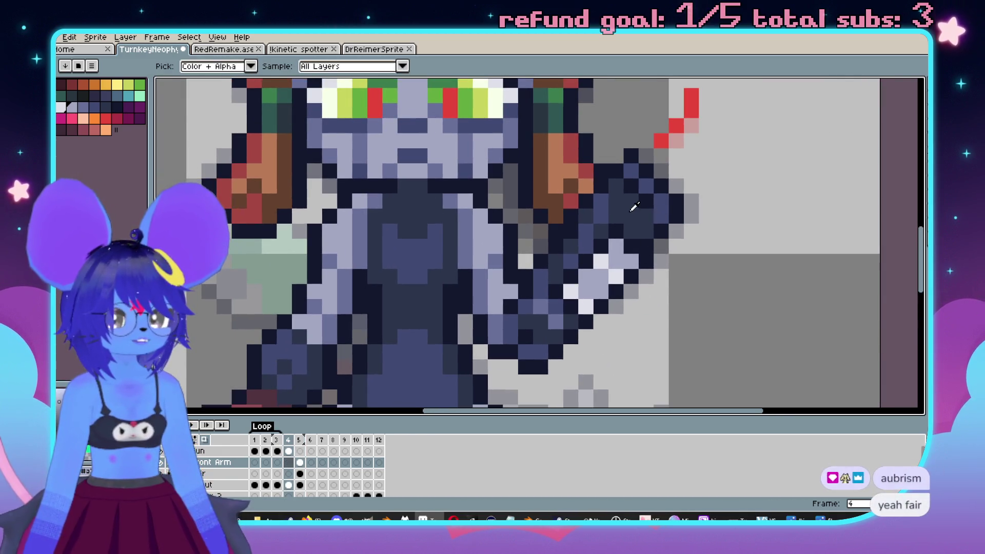
scroll(412, 260, up, 1)
key(Right)
scroll(411, 260, down, 1)
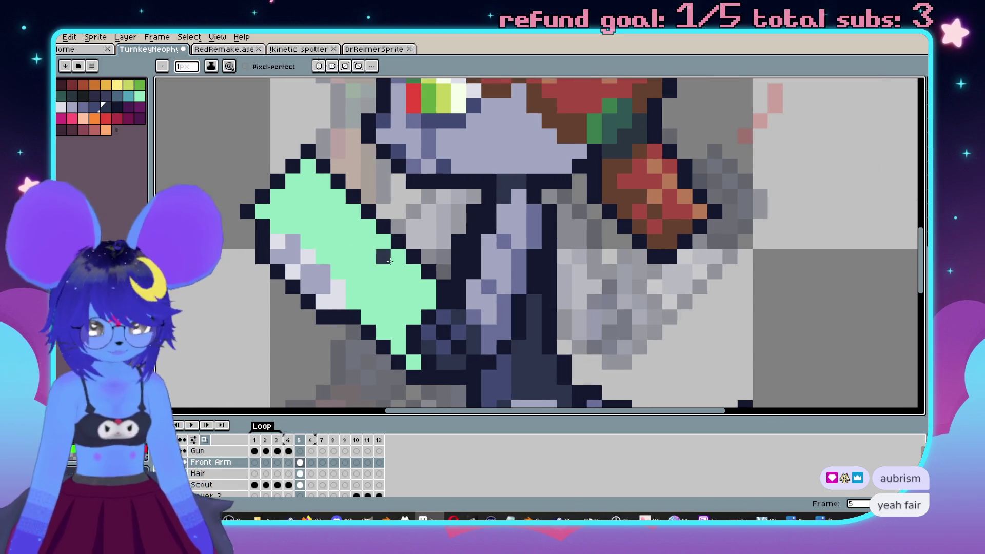
key(g)
click(367, 275)
scroll(366, 276, up, 1)
Magic-wand select the navy gun body on frame 5.
key(w)
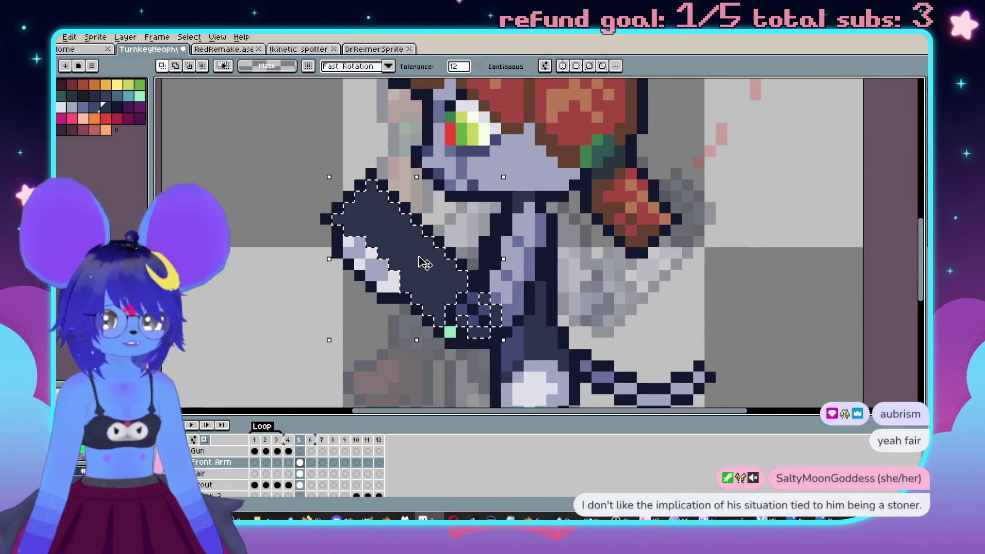
click(459, 256)
key(b)
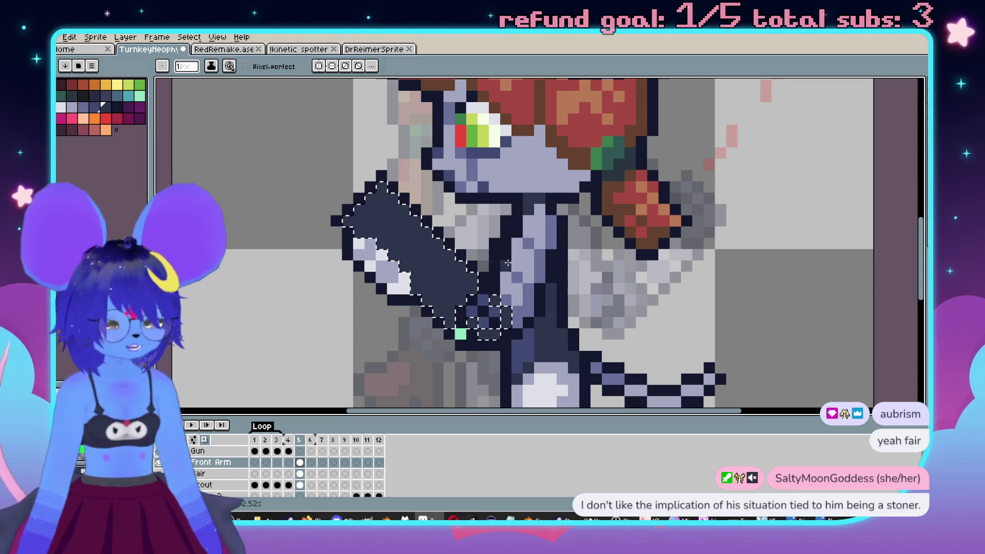
key(Left)
key(Right)
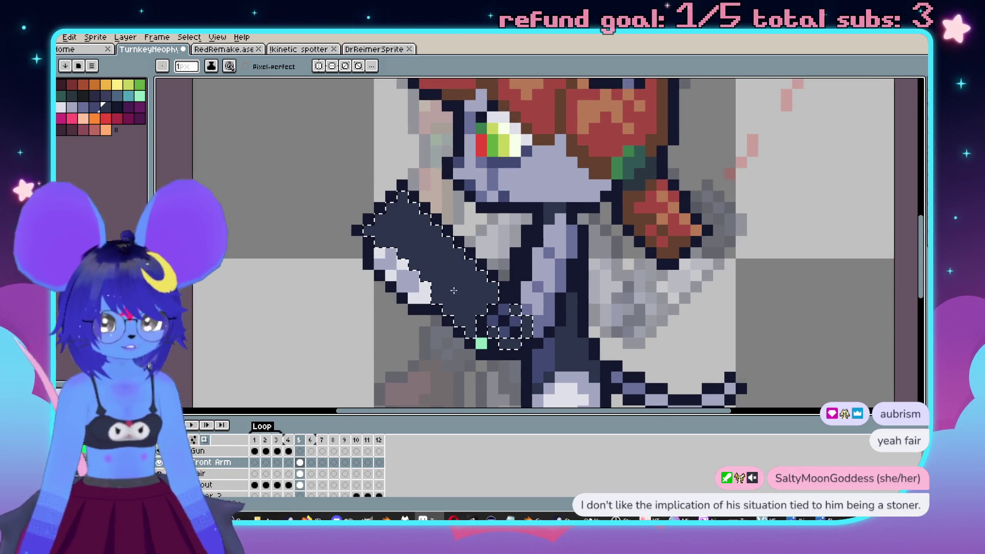
Dismiss the Advanced Mode warning and restore the full editor layout.
key(ctrl+f)
click(511, 303)
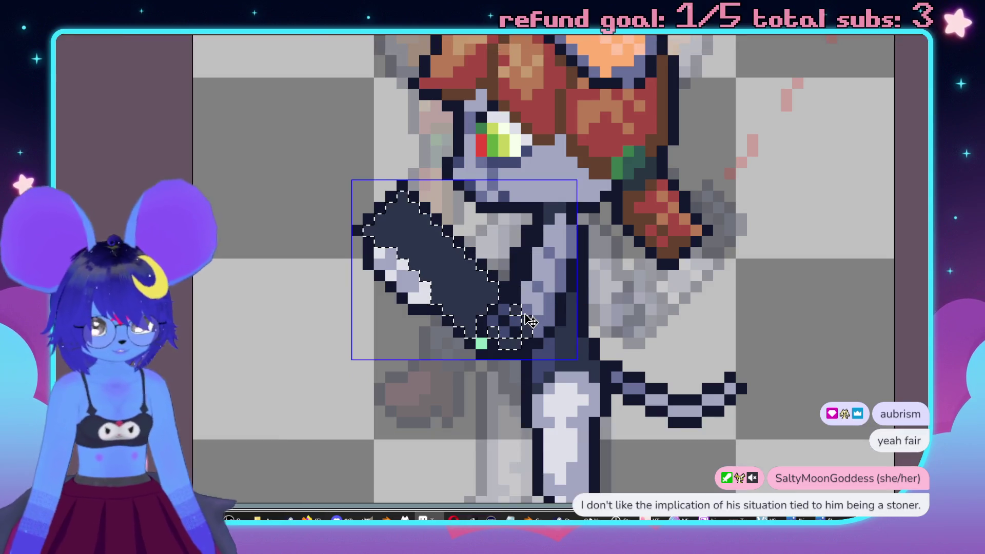
key(ctrl+f)
scroll(462, 286, up, 2)
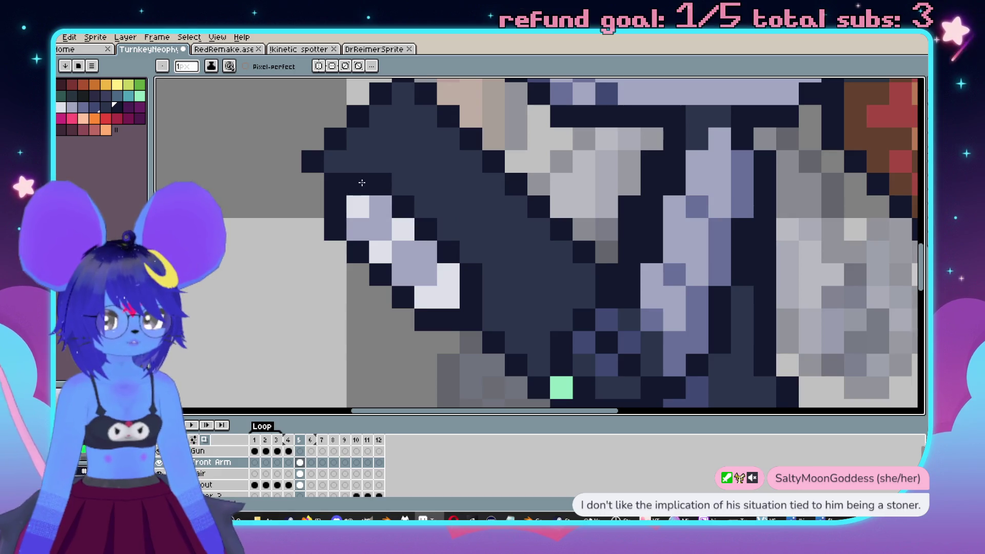
scroll(361, 183, down, 3)
Sample the gun's dark colour from frame 4 and return to frame 5.
key(Left)
scroll(524, 197, up, 3)
key(i)
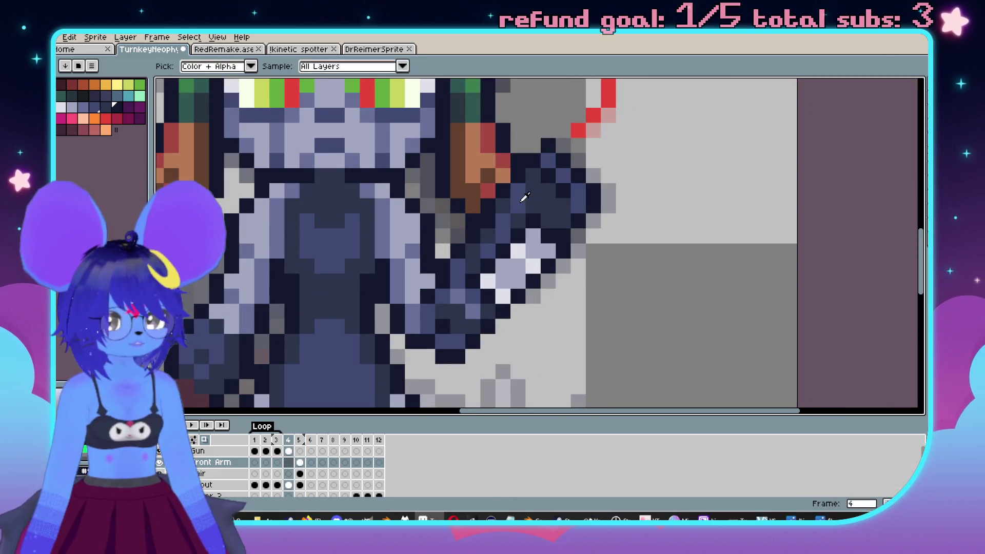
alt+click(524, 198)
key(Right)
scroll(466, 222, down, 1)
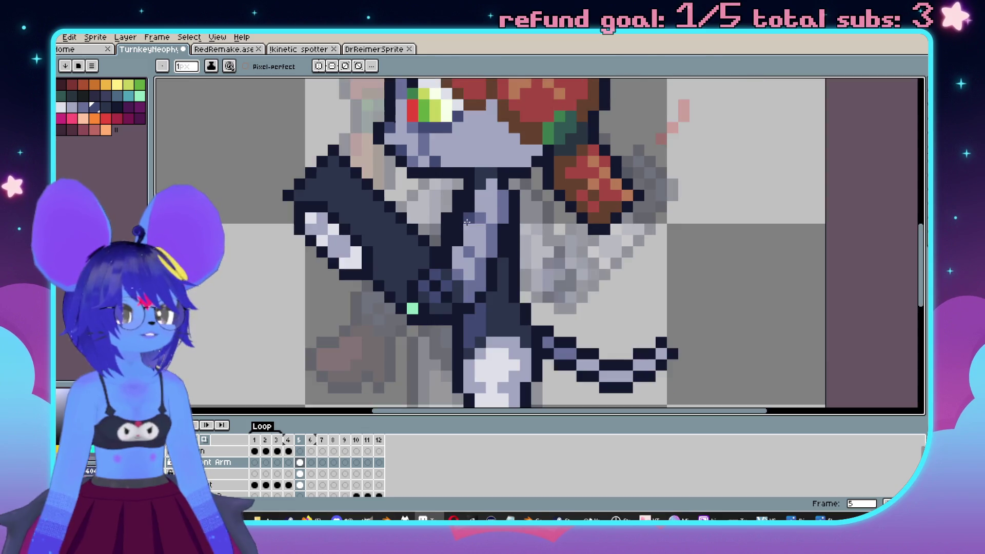
scroll(467, 221, up, 2)
Select the whole gun with the Magic Wand and set the brush to 2 px.
key(w)
click(450, 239)
scroll(450, 239, down, 1)
key(plus)
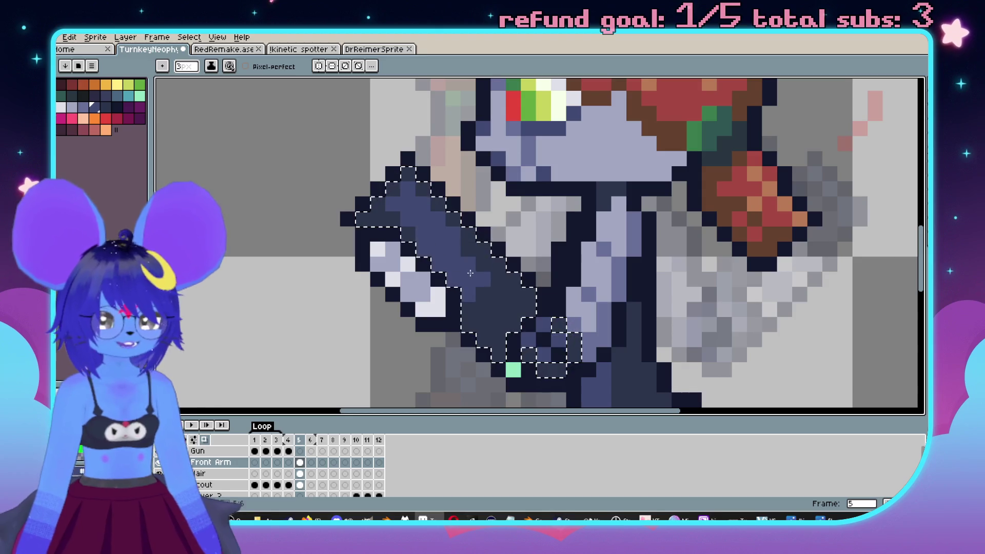
Paint mid-blue shading inside the gun selection, then deselect.
mouse_move(482, 275)
mouse_down()
mouse_move(495, 306)
mouse_move(492, 294)
mouse_up()
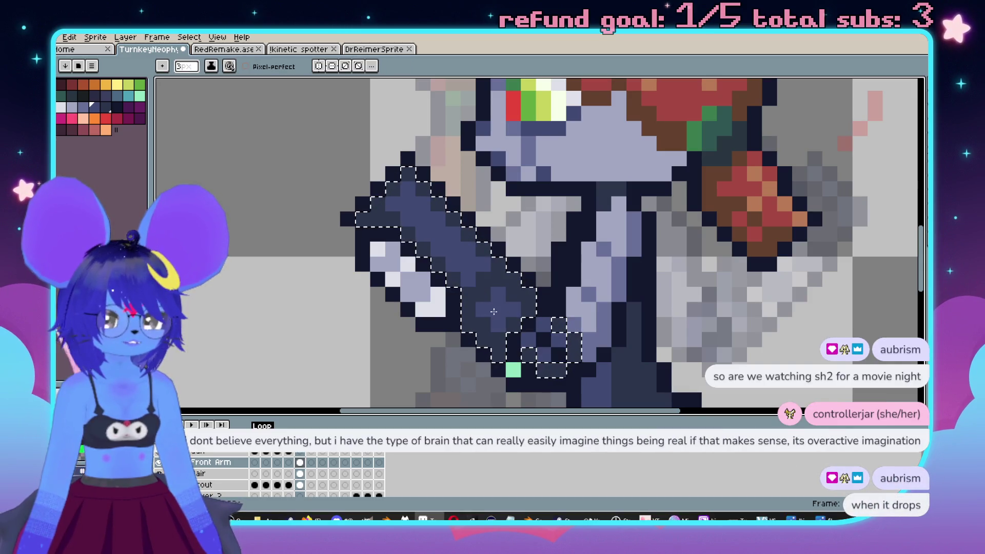
scroll(497, 340, down, 2)
key(ctrl+d)
scroll(572, 312, down, 2)
scroll(543, 246, up, 4)
scroll(543, 246, down, 2)
Sample a shade from the front pose and lighten two pixels on the gun.
key(Left)
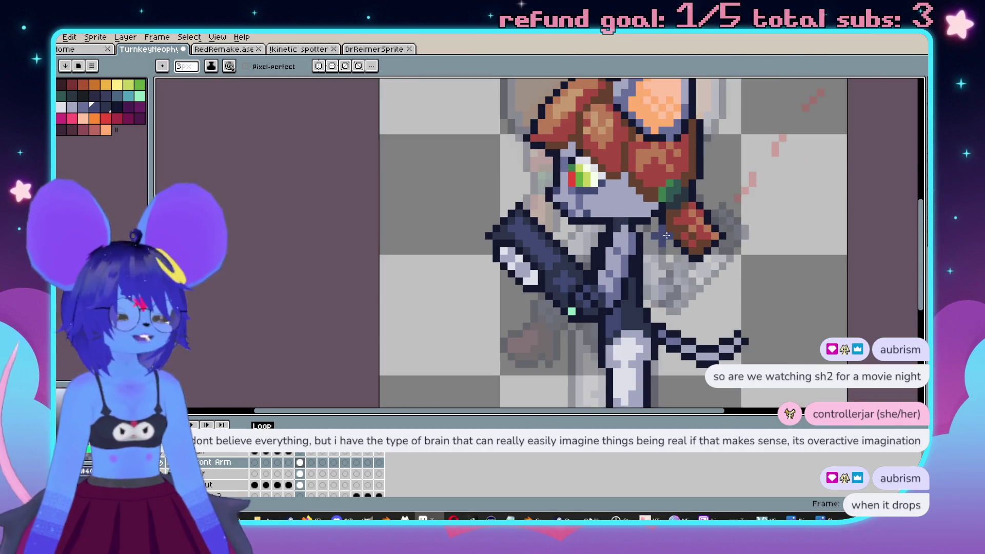
key(Right)
key(Left)
scroll(714, 277, up, 3)
key(i)
click(491, 294)
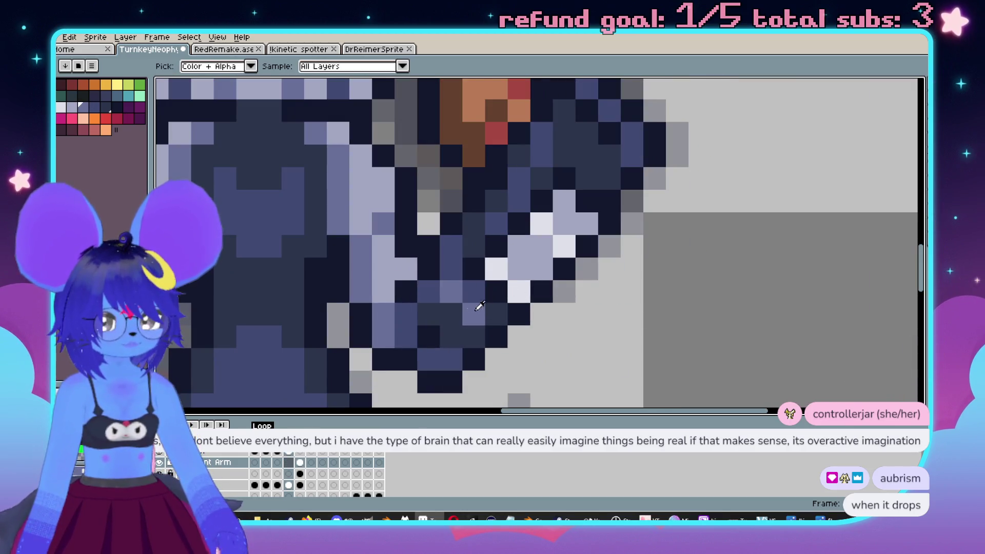
key(b)
scroll(410, 267, left, 3)
scroll(326, 251, left, 3)
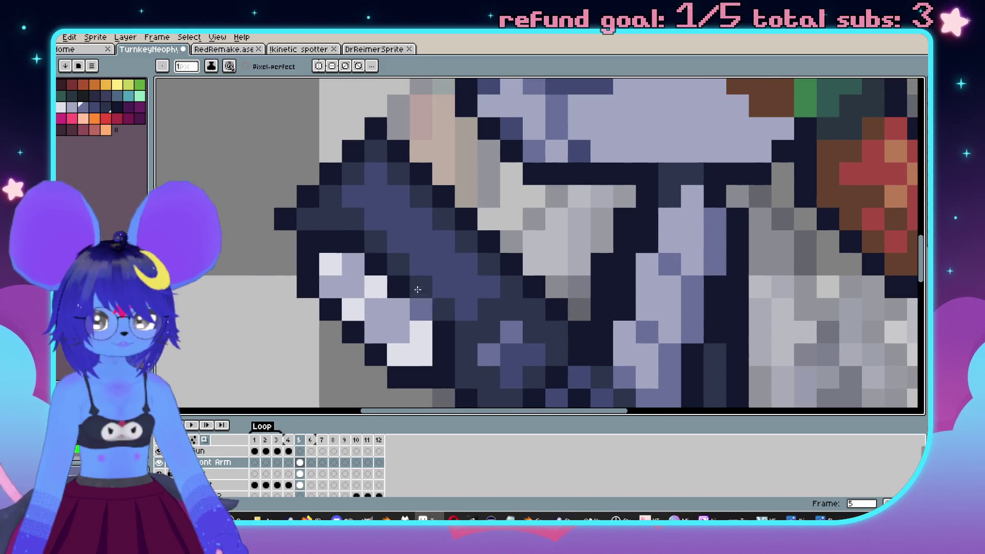
scroll(399, 198, up, 1)
mouse_move(400, 197)
mouse_down()
mouse_move(399, 219)
mouse_move(375, 219)
mouse_up()
scroll(400, 226, down, 2)
scroll(434, 242, up, 2)
Try an extra pencil stroke on the gun and undo it.
drag(437, 261, 436, 282)
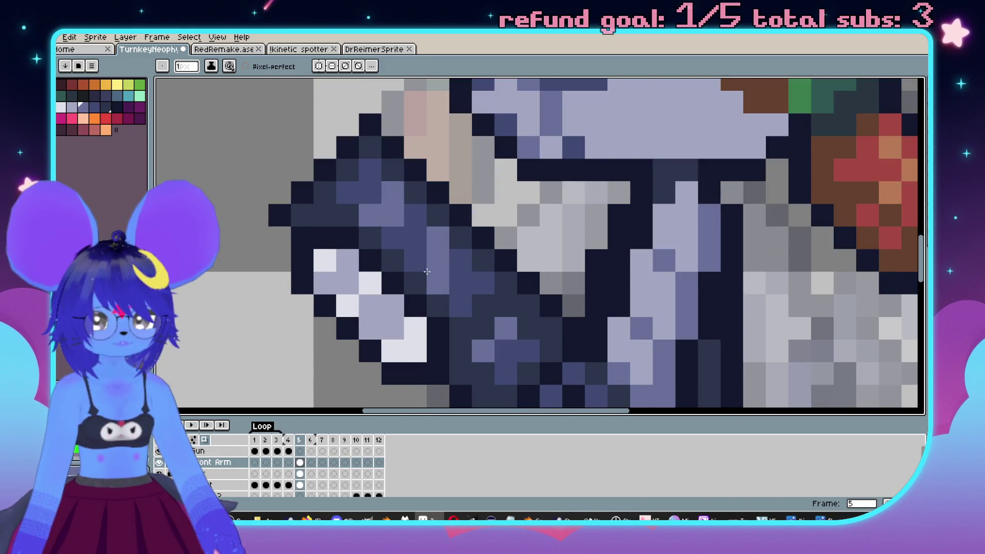
scroll(436, 282, down, 2)
scroll(513, 318, up, 2)
key(ctrl+z)
key(ctrl+z)
scroll(552, 331, up, 2)
scroll(647, 293, down, 2)
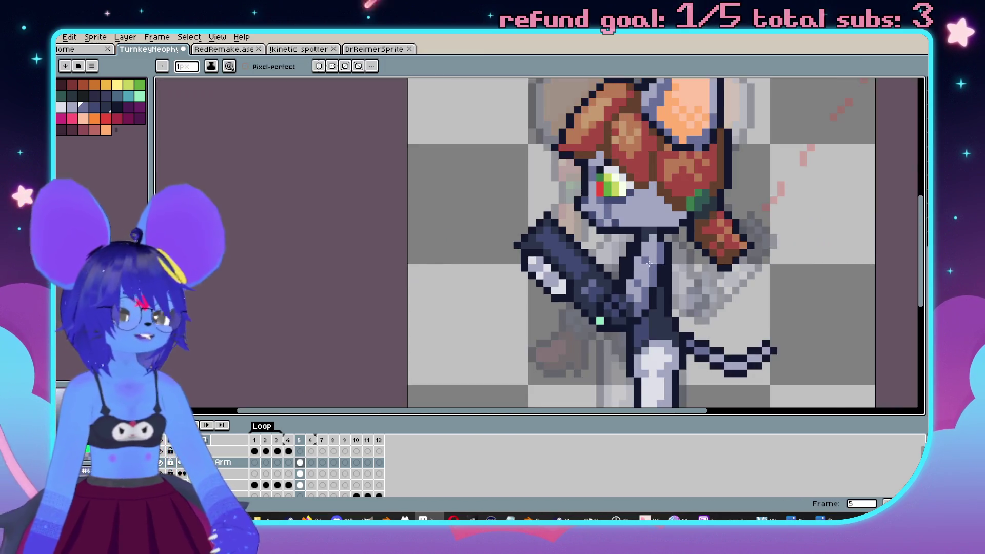
scroll(653, 269, up, 1)
scroll(632, 257, down, 2)
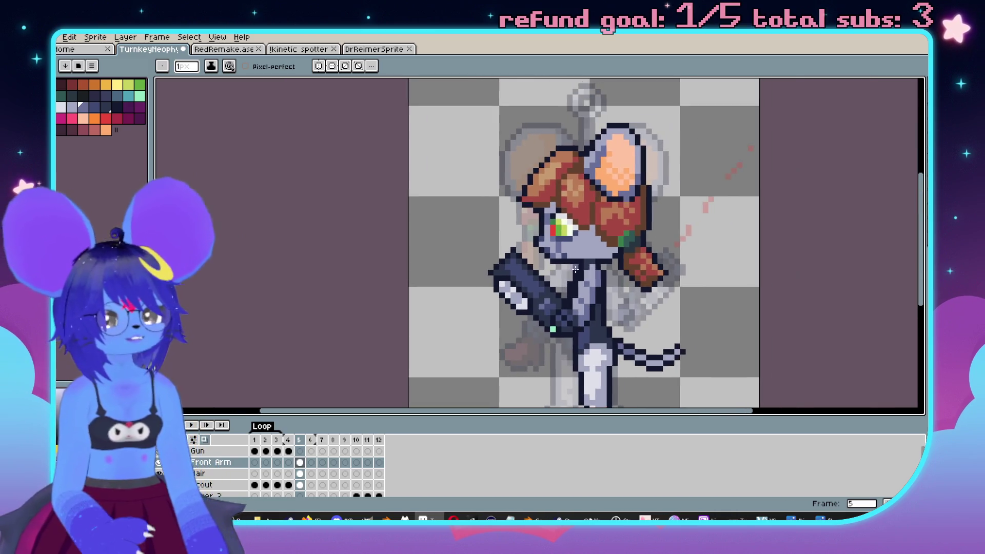
Draw a red diagonal line left of the head, then erase gaps into short dashes.
key(Left)
key(i)
click(706, 205)
key(b)
scroll(564, 256, up, 1)
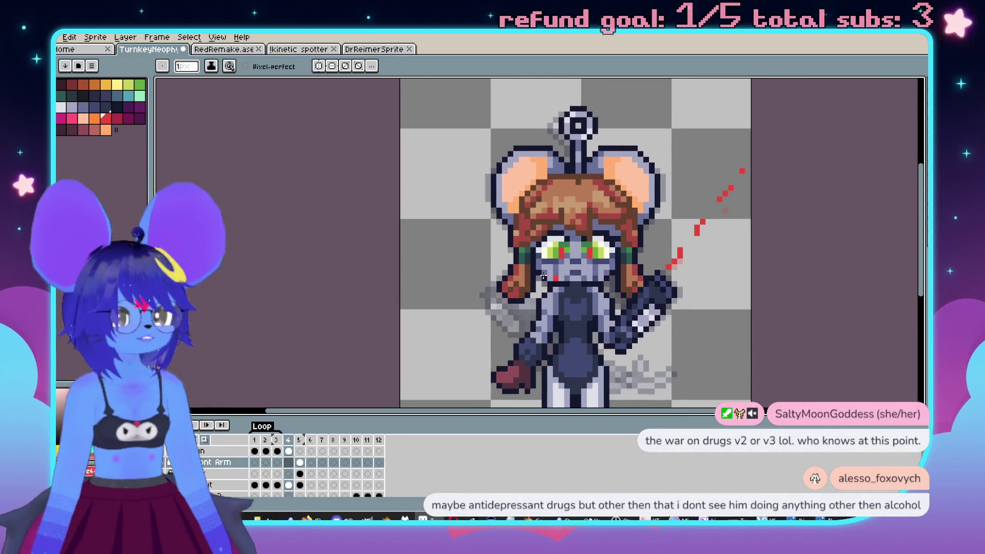
key(Right)
scroll(510, 280, up, 1)
mouse_move(510, 272)
mouse_down()
mouse_move(395, 144)
mouse_move(389, 151)
mouse_move(428, 167)
mouse_move(433, 193)
mouse_up()
key(e)
drag(494, 236, 464, 228)
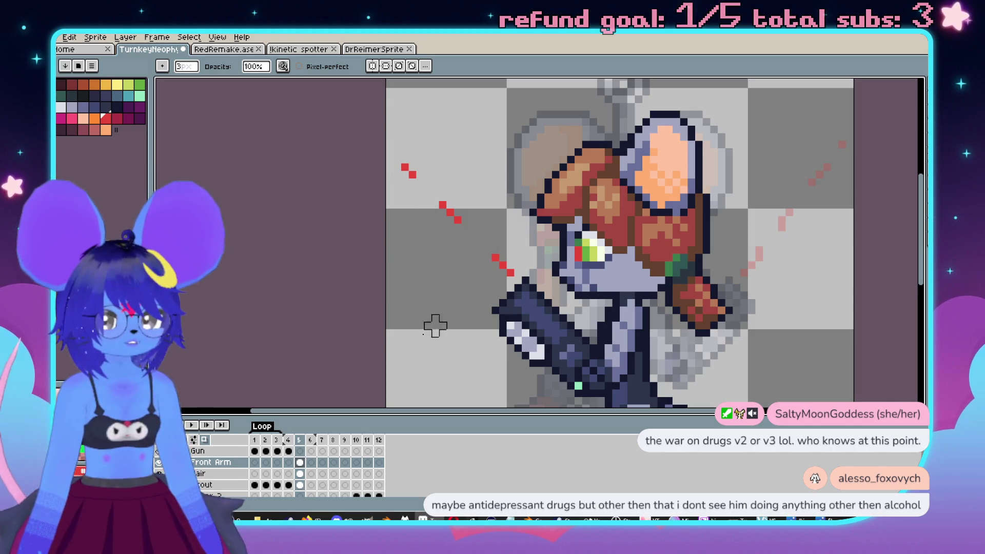
scroll(444, 305, down, 4)
scroll(581, 267, up, 3)
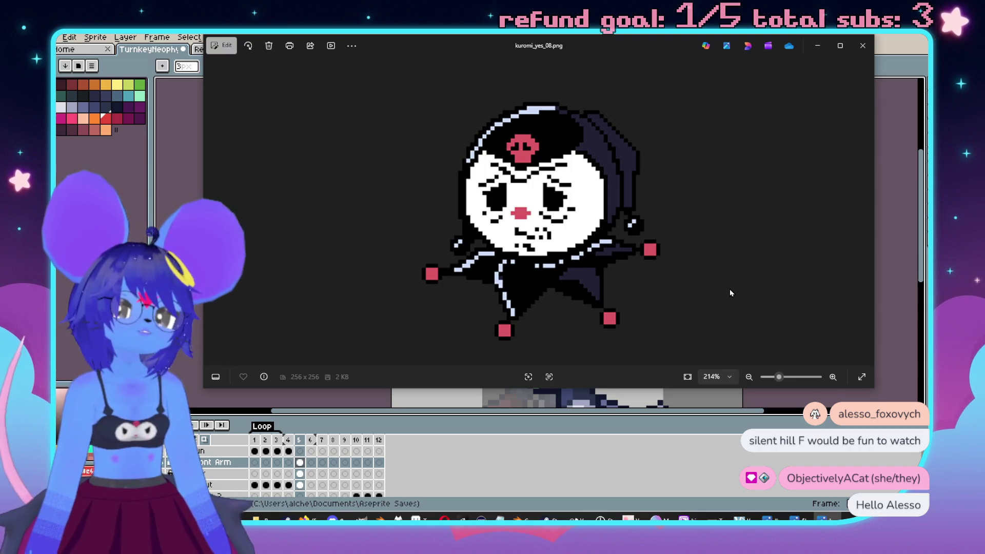
click(865, 46)
Sample a hair colour and paint a red streak down the hair.
scroll(615, 220, up, 2)
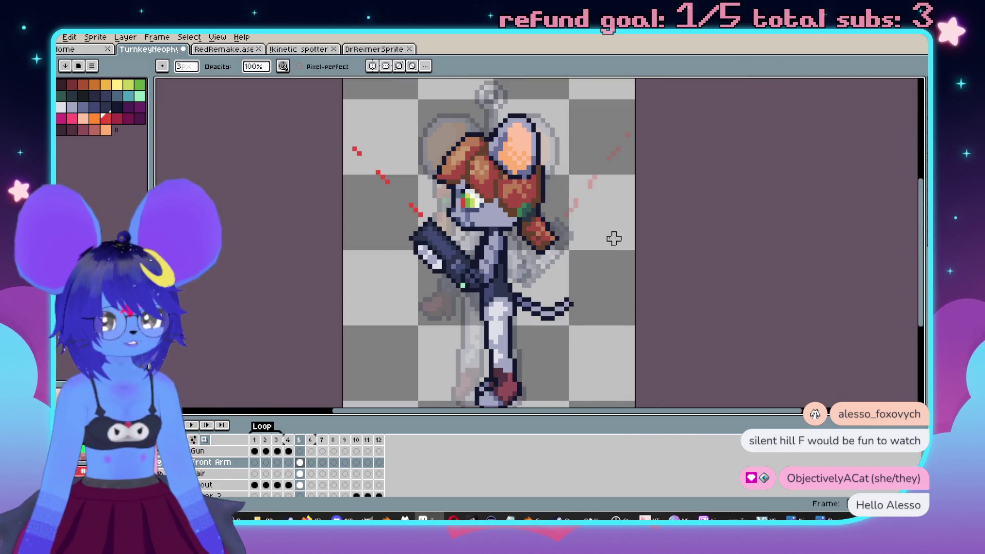
scroll(439, 264, up, 5)
key(i)
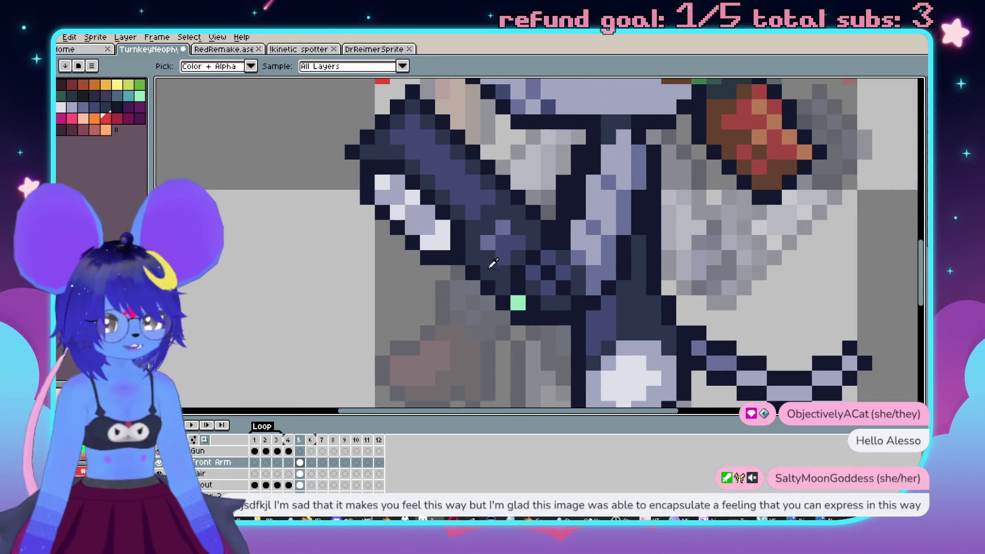
key(b)
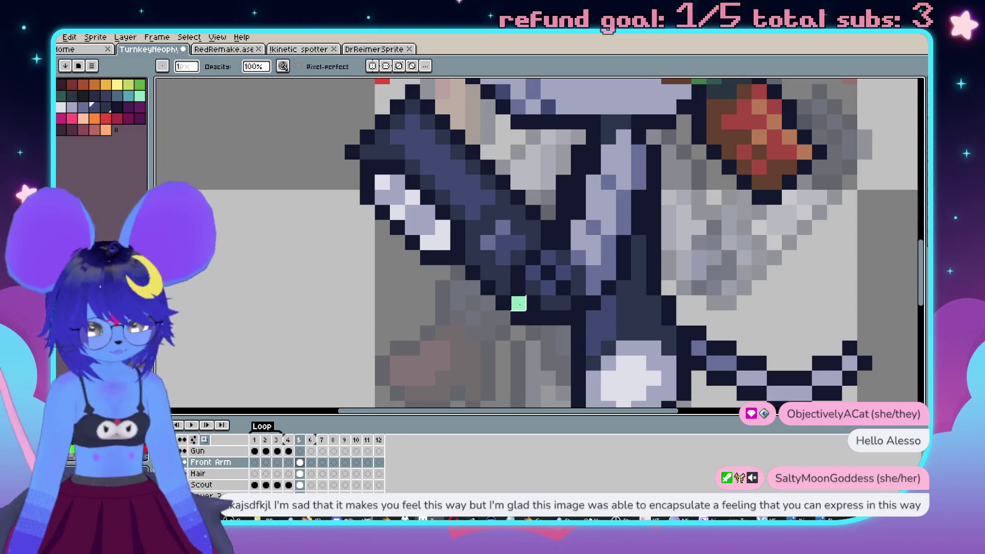
scroll(649, 310, down, 6)
scroll(649, 310, up, 1)
scroll(627, 239, down, 1)
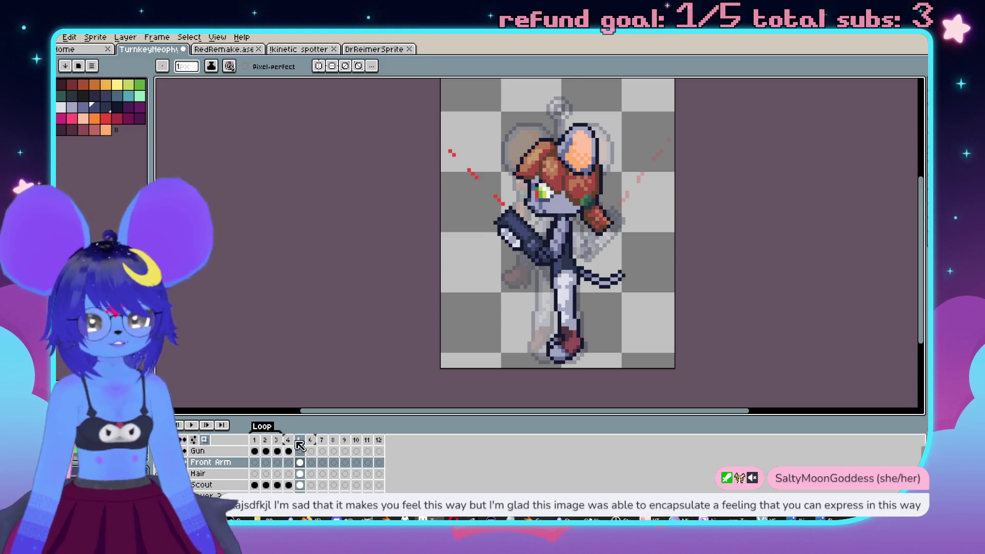
scroll(506, 246, up, 8)
key(i)
click(513, 236)
key(b)
scroll(516, 233, down, 6)
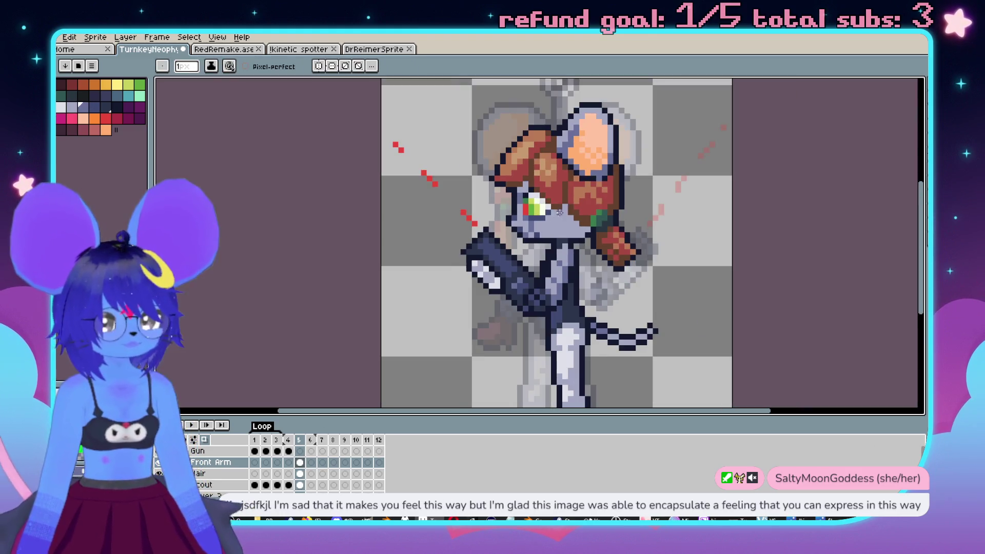
scroll(601, 218, up, 5)
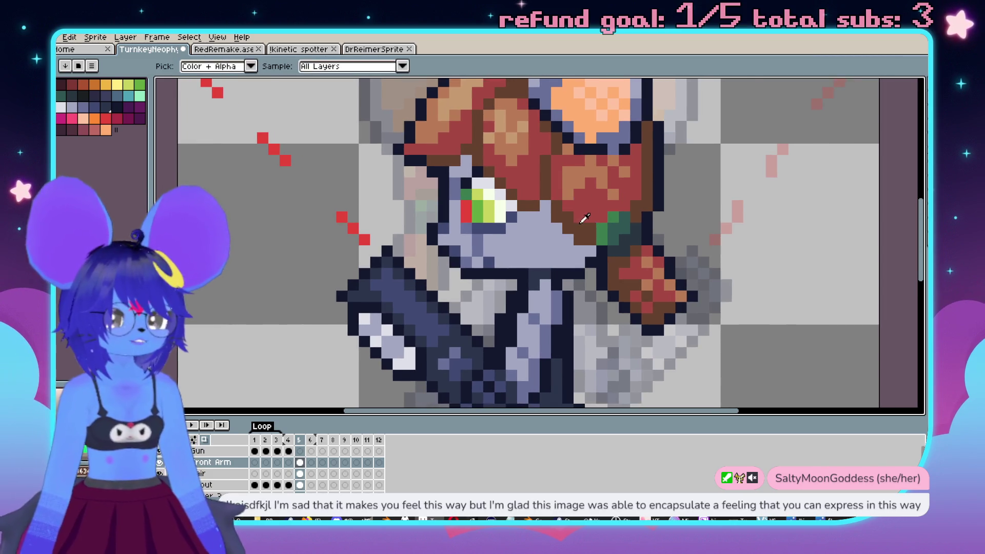
scroll(585, 219, up, 2)
drag(589, 267, 523, 176)
Add a brown pixel beside the face and a brown-to-red stroke along the hair.
scroll(589, 225, down, 1)
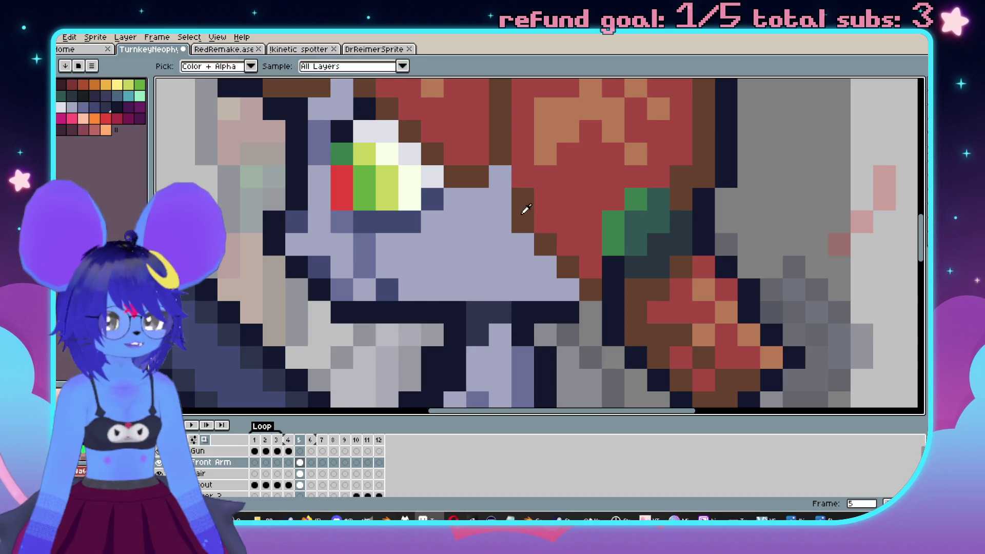
scroll(571, 242, down, 3)
scroll(571, 242, up, 2)
scroll(571, 242, up, 1)
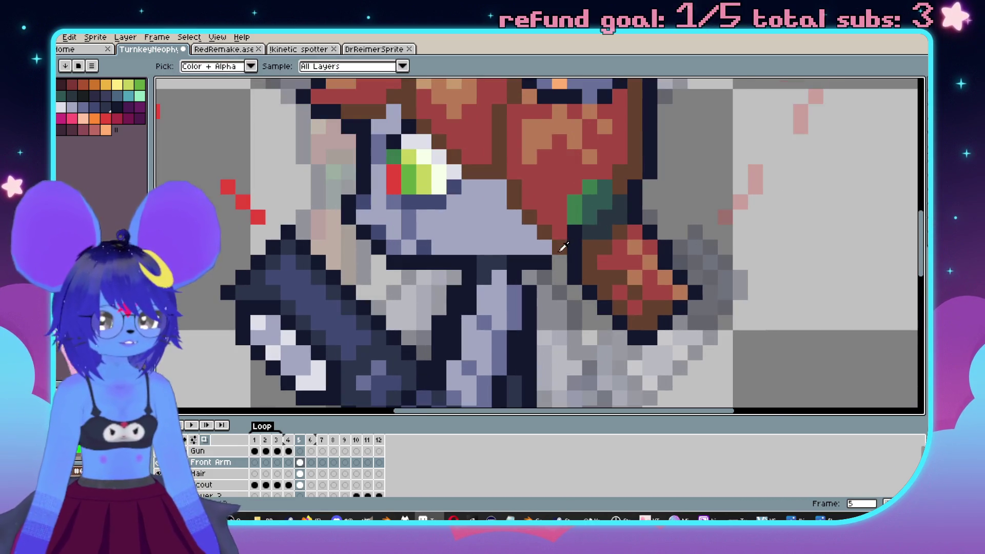
click(499, 187)
alt+click(545, 213)
drag(545, 252, 515, 190)
Sample a brown from the hair, paint a brown stroke, and repaint shading on the red hair.
scroll(515, 190, down, 3)
scroll(515, 190, up, 2)
scroll(600, 236, up, 1)
key(alt)
alt+click(600, 236)
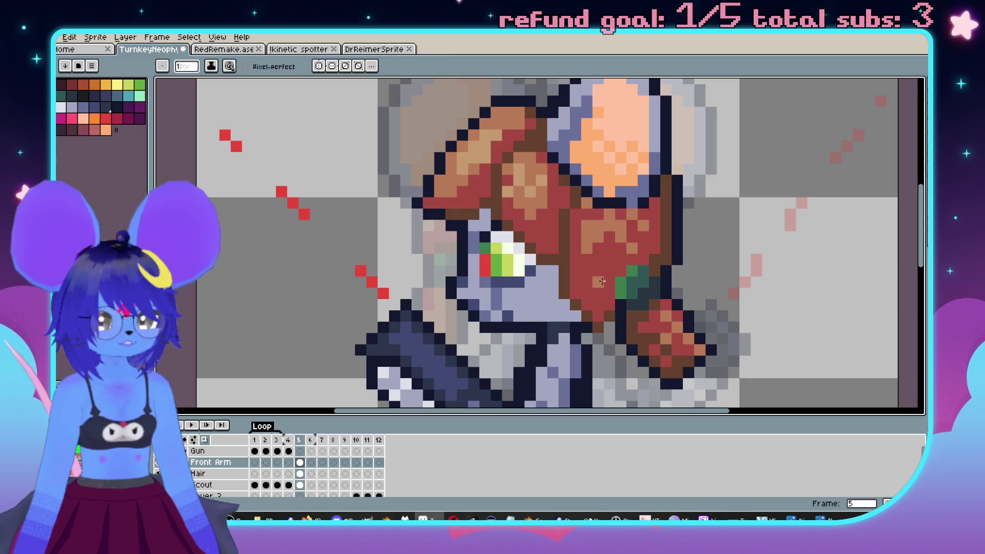
drag(603, 282, 584, 240)
alt+click(601, 273)
drag(592, 277, 602, 229)
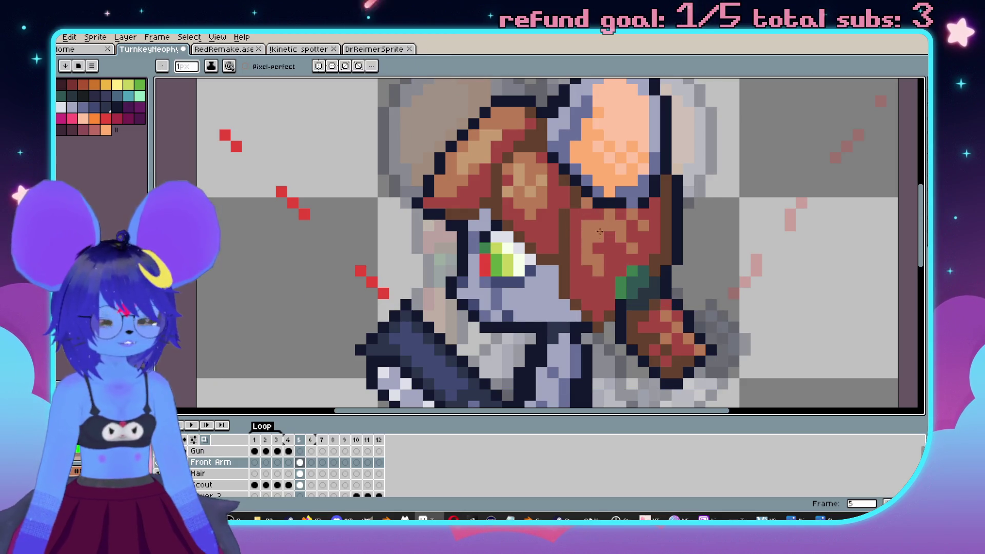
Even out the hair shading with tan strokes and repaint some hair pixels red.
scroll(585, 243, down, 2)
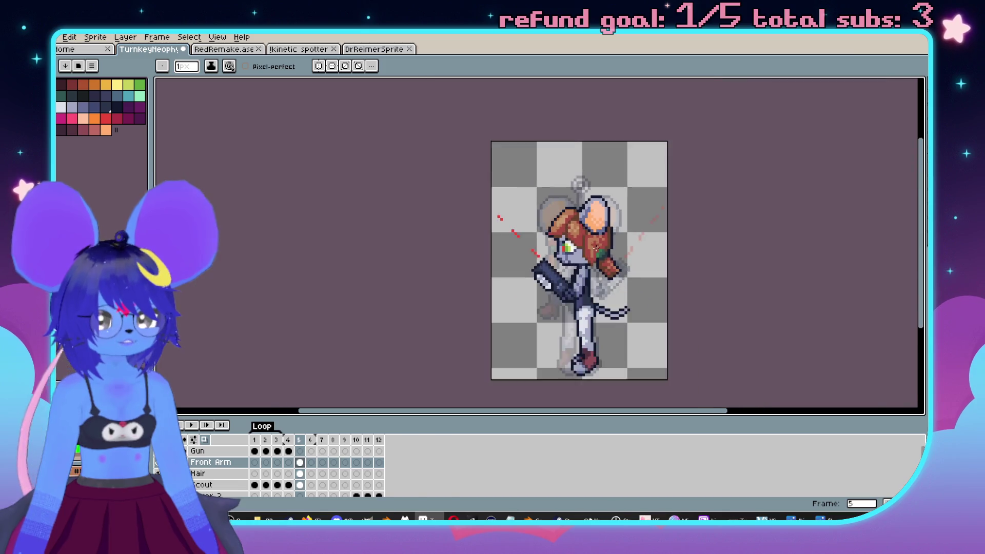
scroll(590, 246, up, 2)
scroll(584, 211, down, 2)
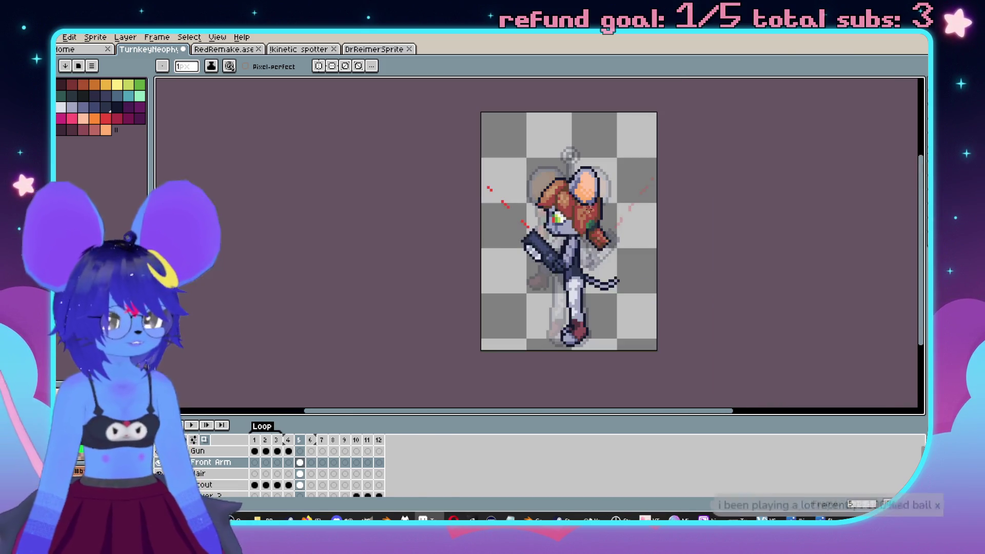
scroll(569, 195, up, 2)
scroll(569, 193, up, 1)
mouse_move(586, 285)
mouse_down()
mouse_move(557, 277)
mouse_move(580, 230)
mouse_move(578, 268)
mouse_up()
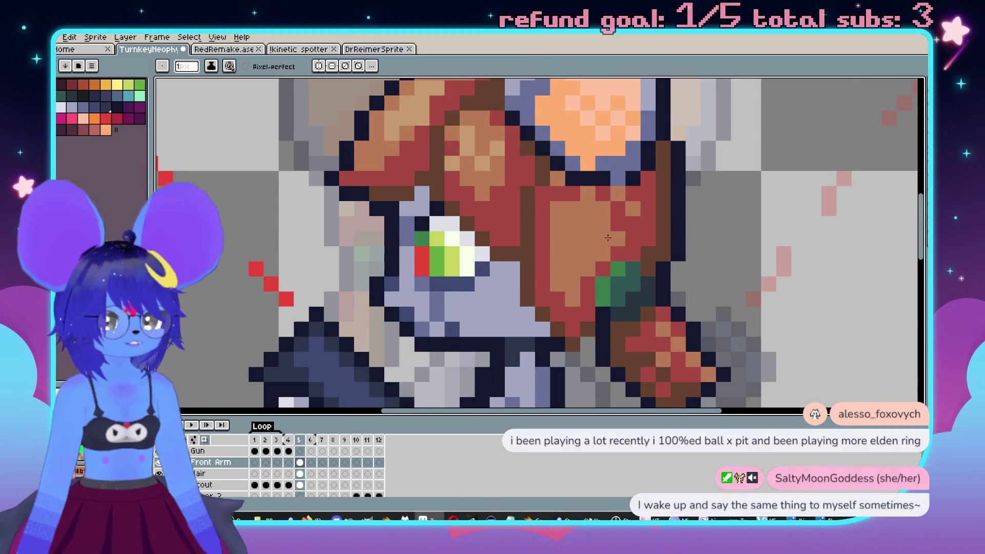
drag(618, 205, 618, 226)
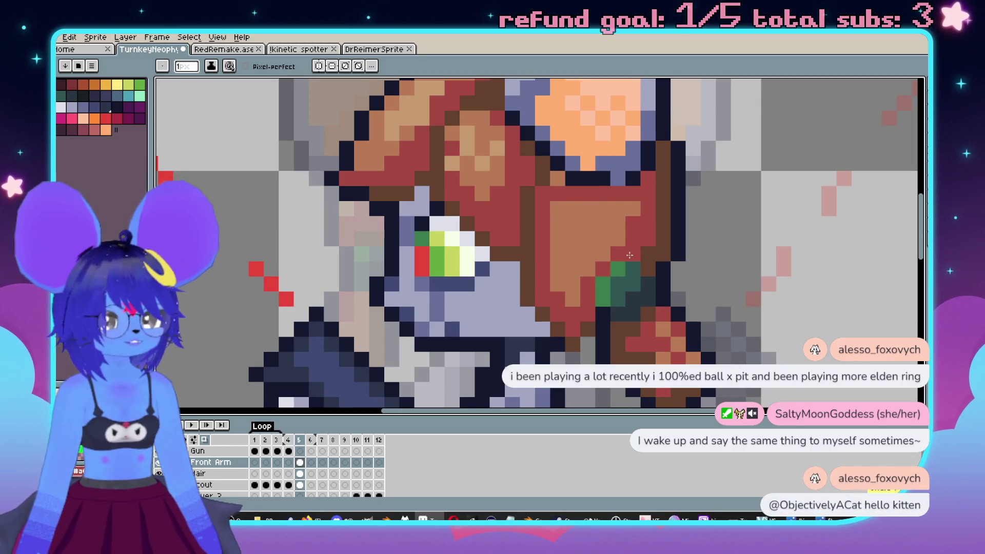
drag(618, 241, 592, 208)
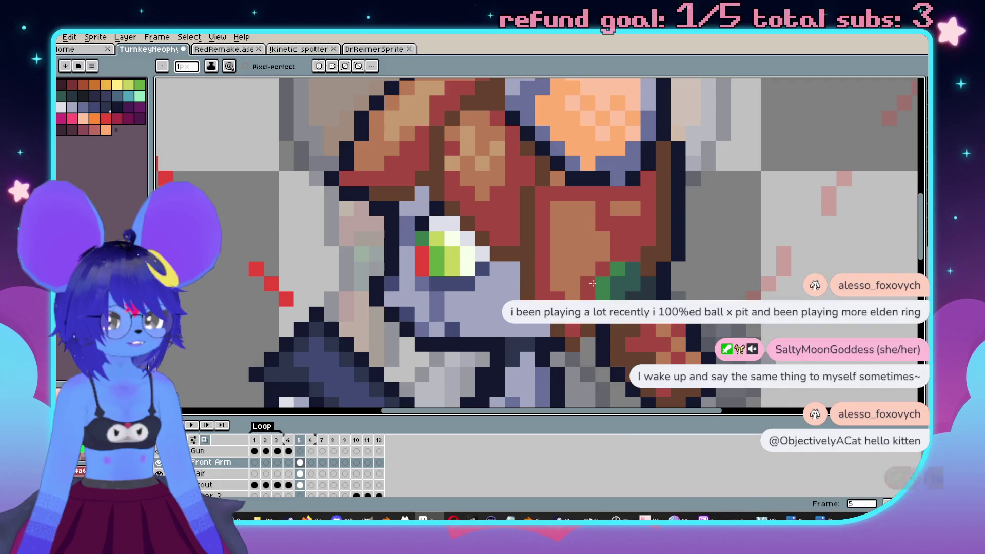
scroll(591, 212, down, 3)
scroll(590, 212, up, 2)
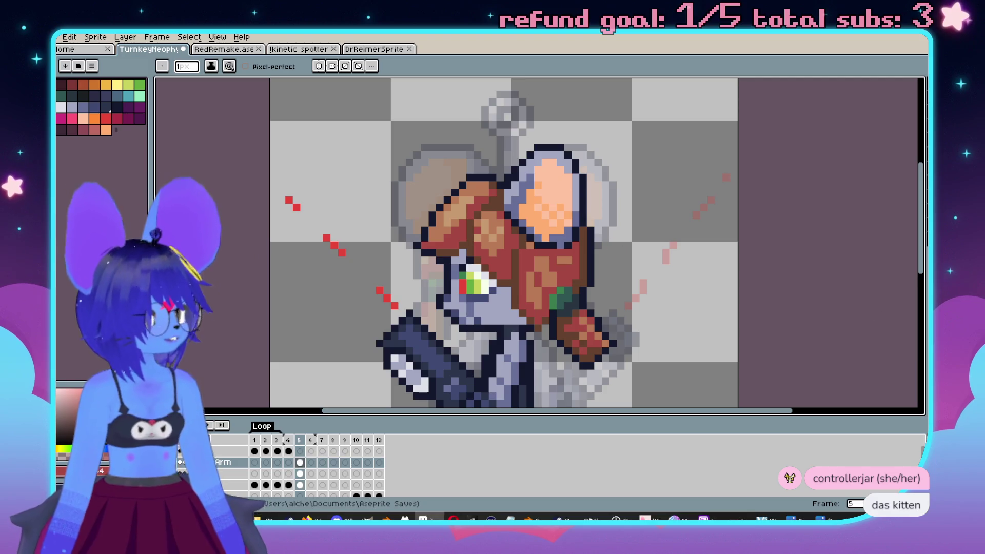
Cover the tan highlights on the lower back hair with red, including the last stray pixels.
drag(532, 284, 543, 253)
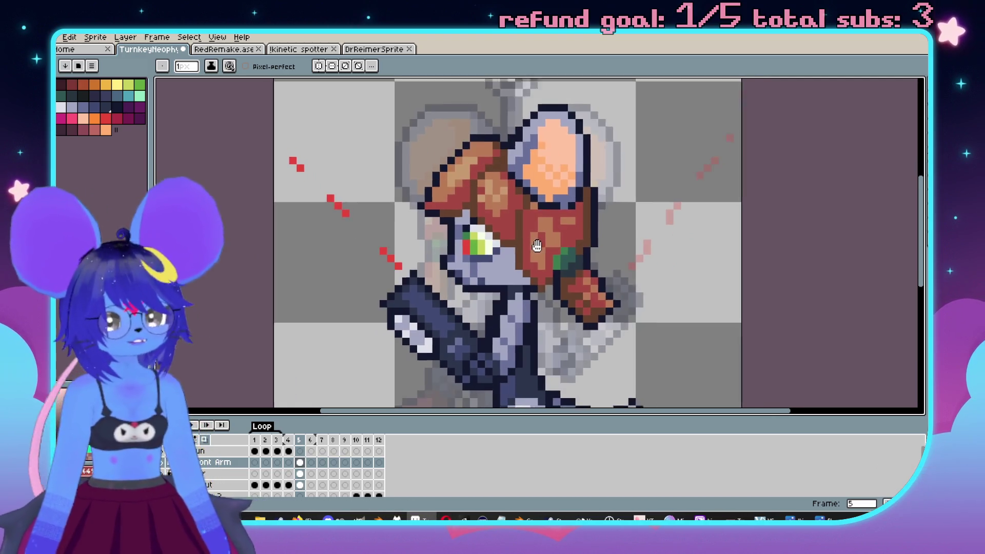
scroll(515, 228, down, 1)
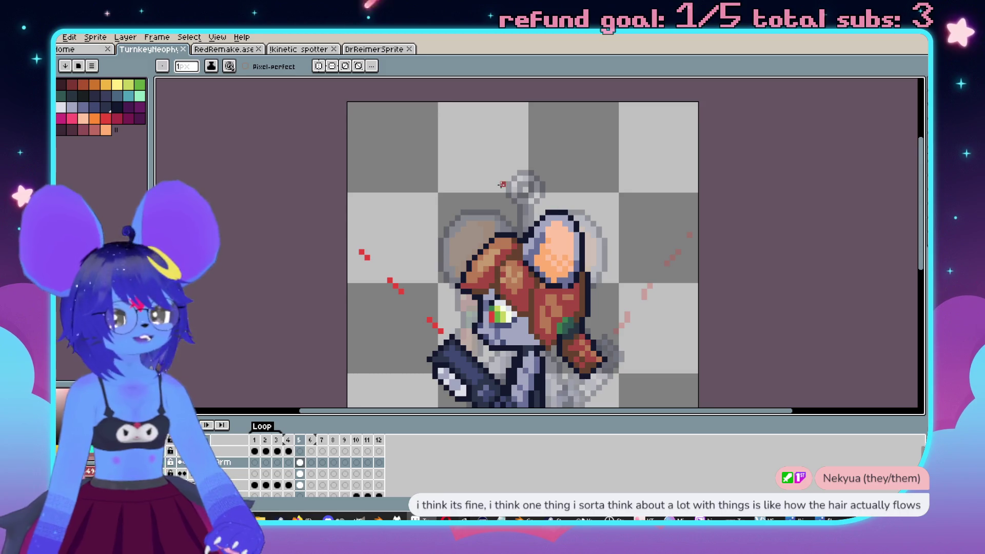
scroll(583, 296, up, 1)
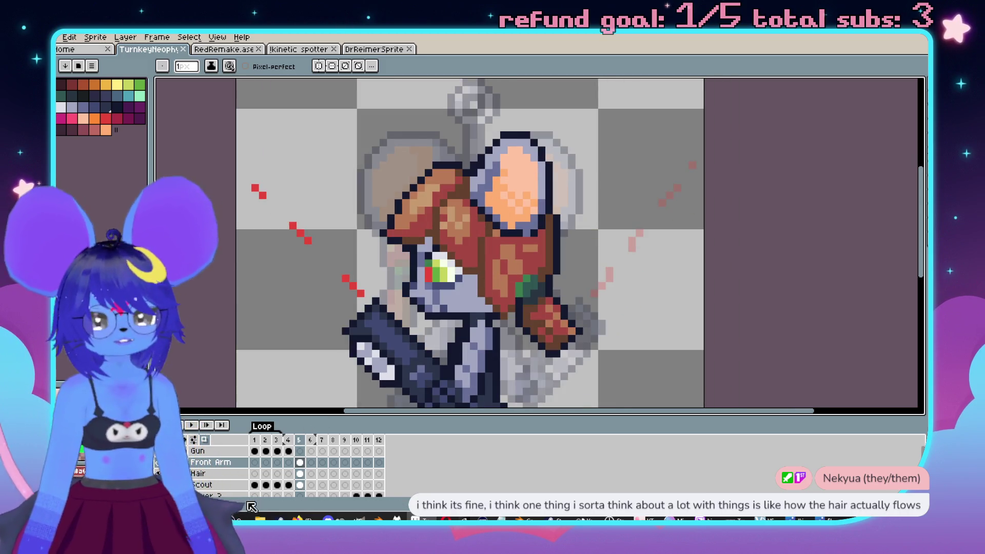
scroll(473, 285, up, 1)
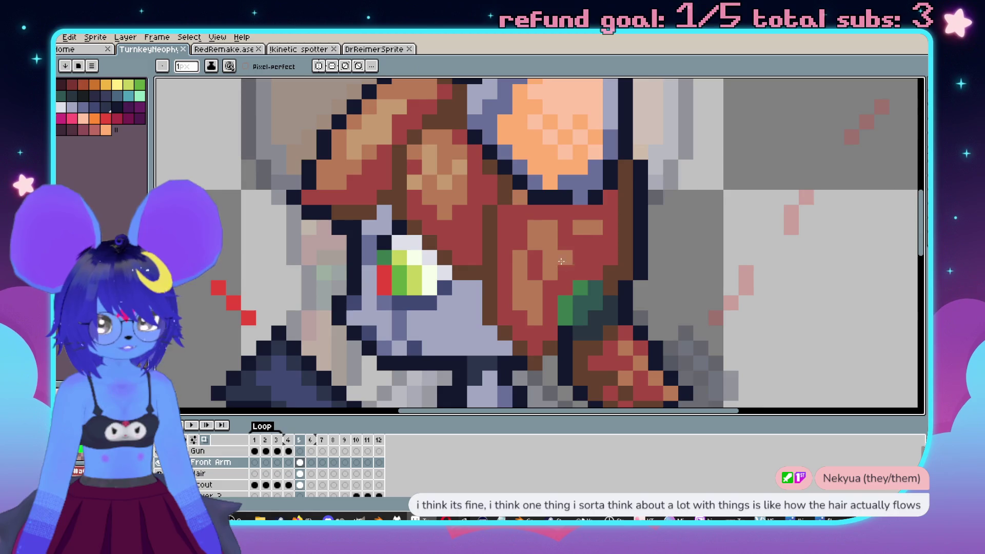
drag(567, 266, 548, 278)
drag(579, 227, 595, 227)
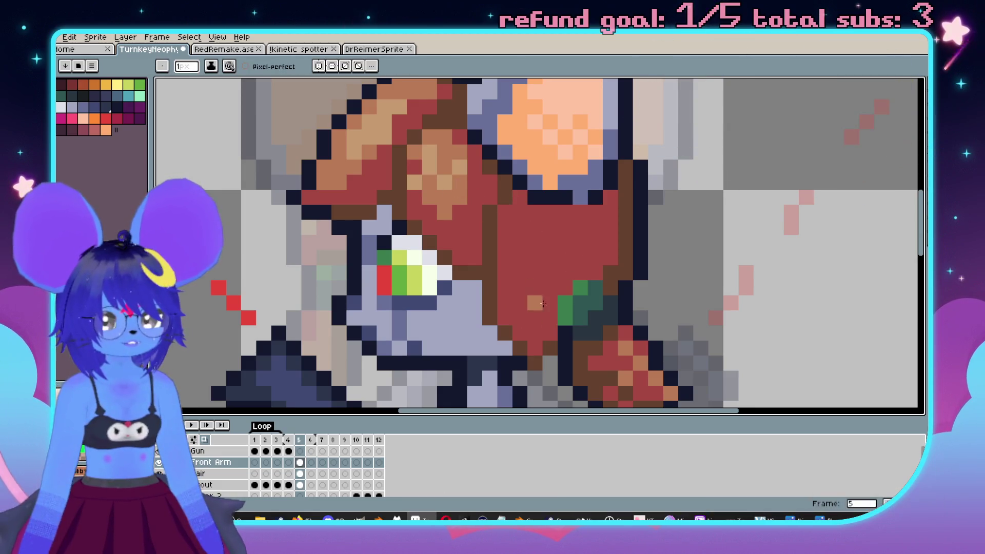
scroll(540, 297, down, 4)
scroll(496, 251, up, 3)
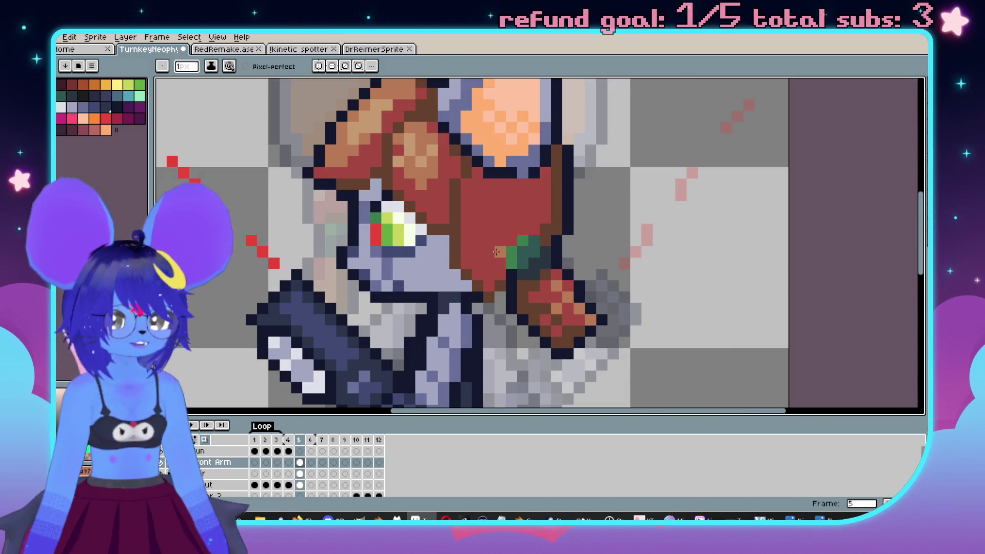
click(492, 237)
Magic-wand the flat red hair and compare it against the textured version with undo/redo.
key(w)
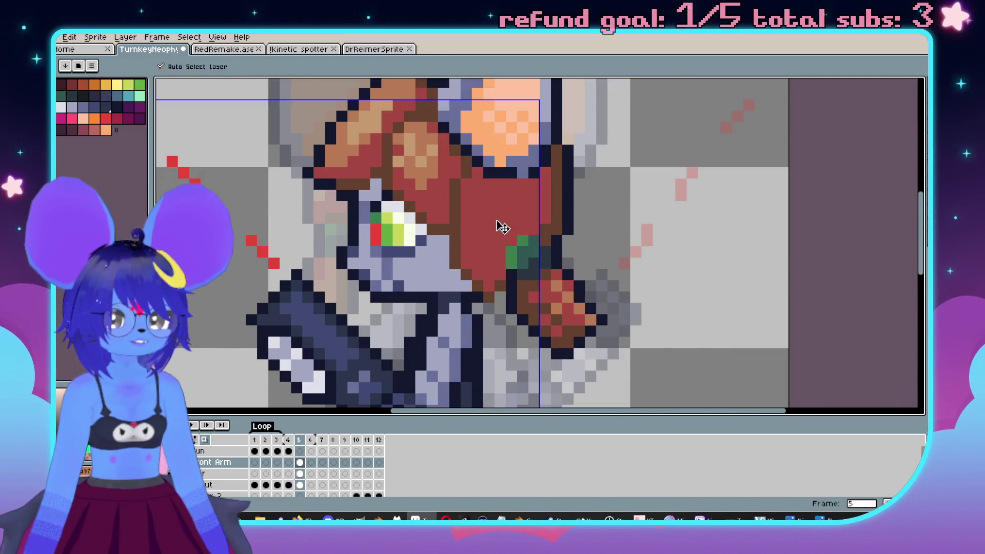
click(506, 220)
scroll(534, 268, up, 1)
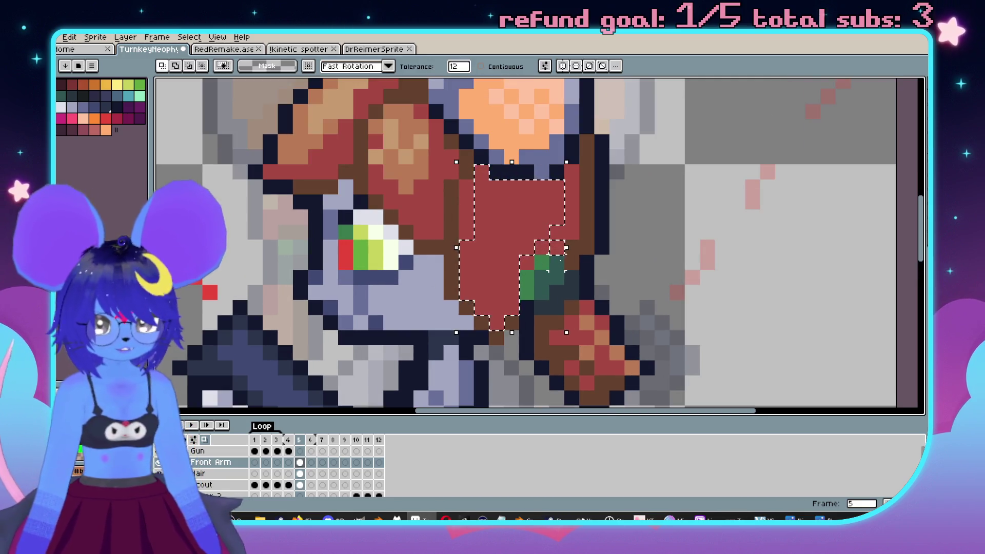
scroll(561, 249, down, 1)
scroll(566, 238, left, 1)
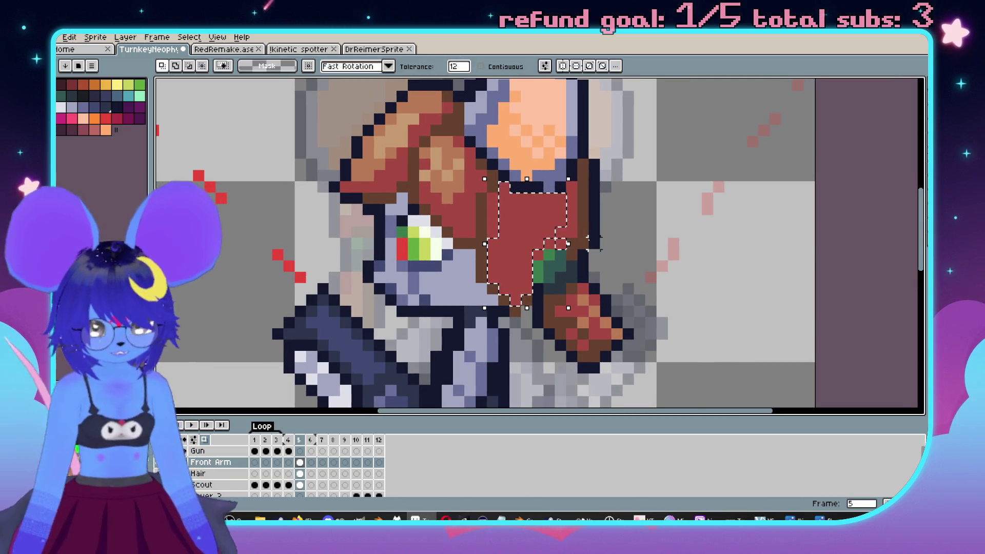
key(ctrl+z)
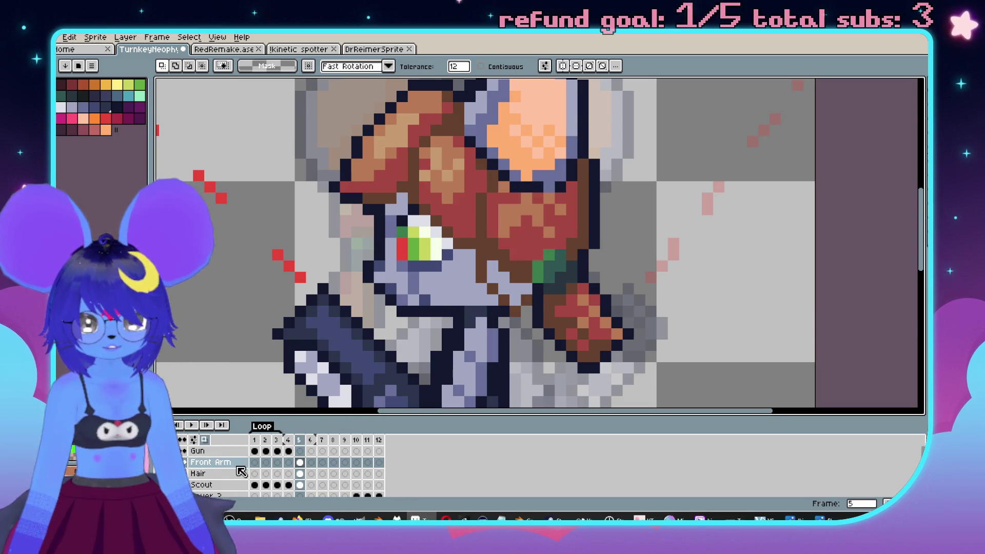
key(ctrl+y)
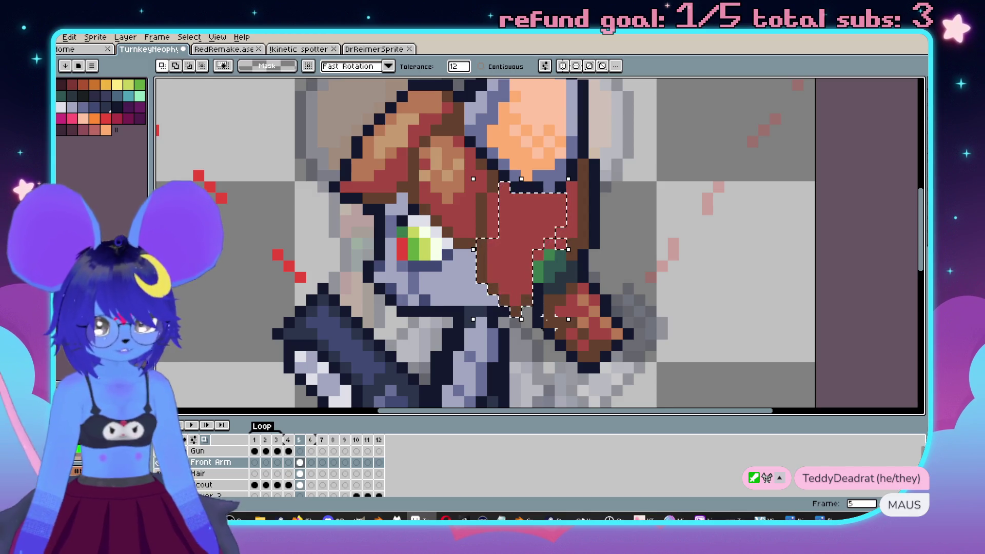
key(ctrl+z)
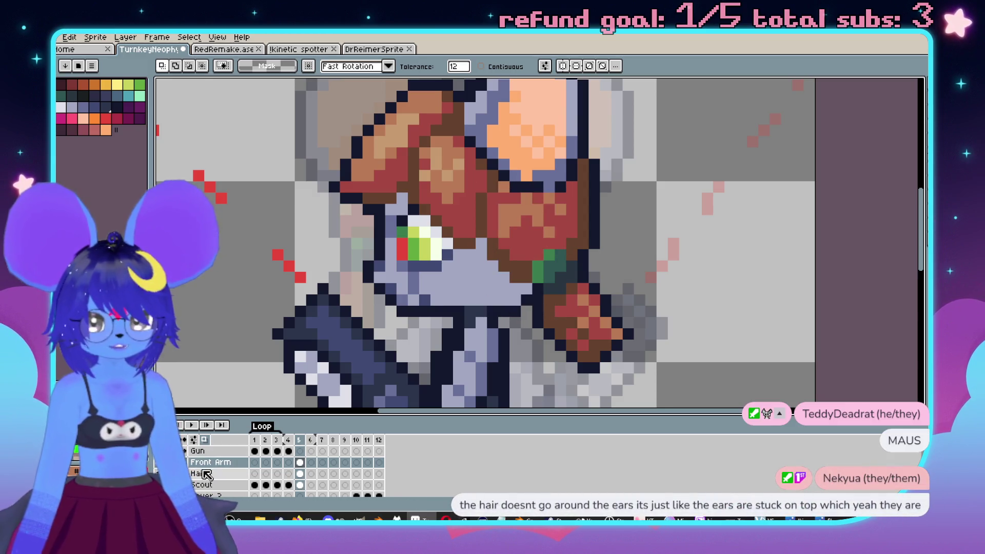
On the Hair layer, sample the tan highlight and dab one tan pixel above the green block.
click(207, 474)
click(544, 236)
key(i)
click(604, 295)
key(b)
click(559, 236)
scroll(559, 235, up, 1)
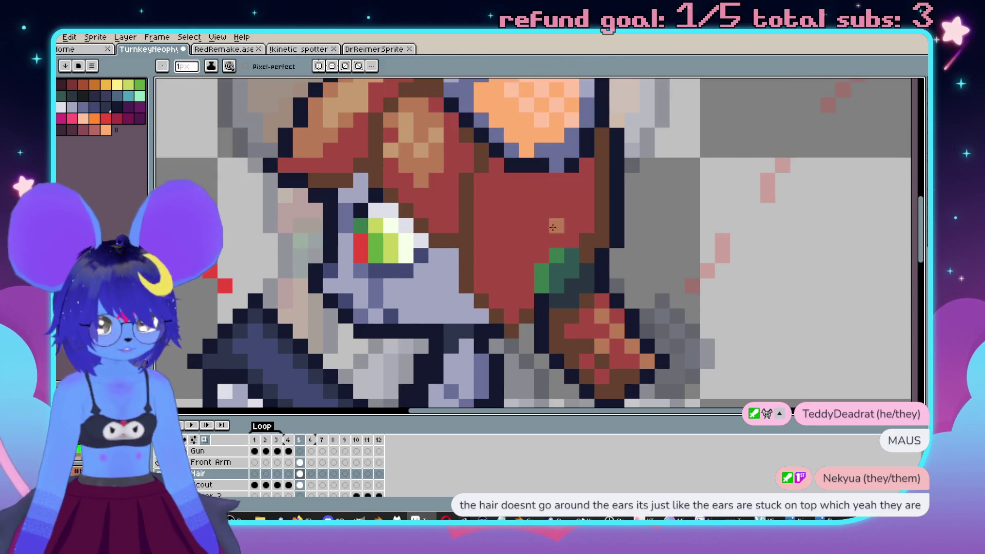
Draw tan strand highlights flowing diagonally down the red hair.
click(571, 180)
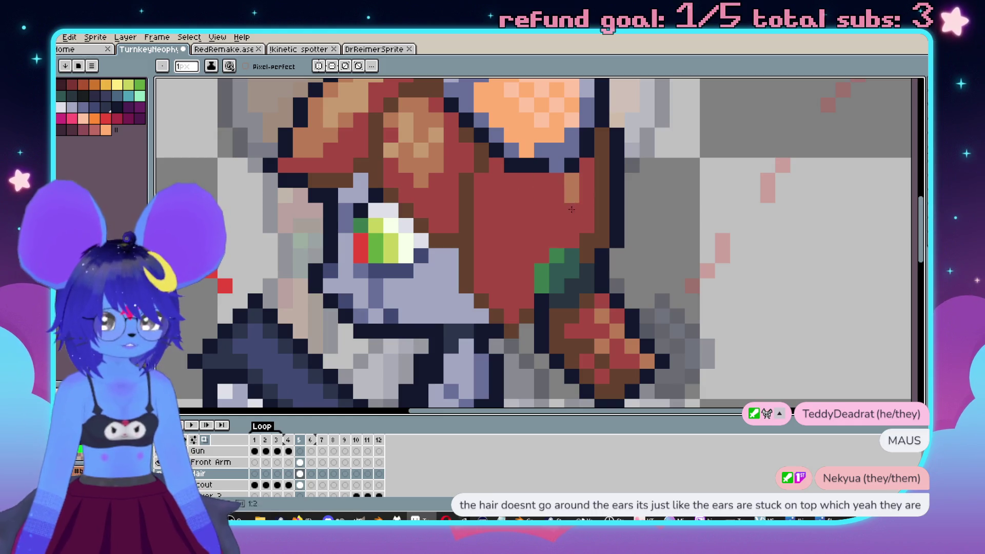
drag(526, 181, 541, 250)
drag(496, 197, 530, 269)
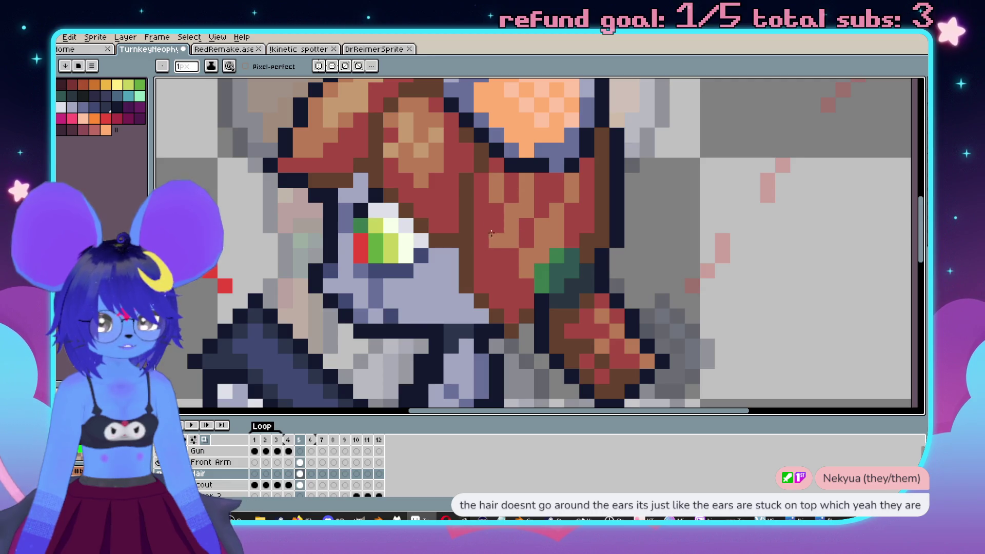
scroll(539, 263, down, 5)
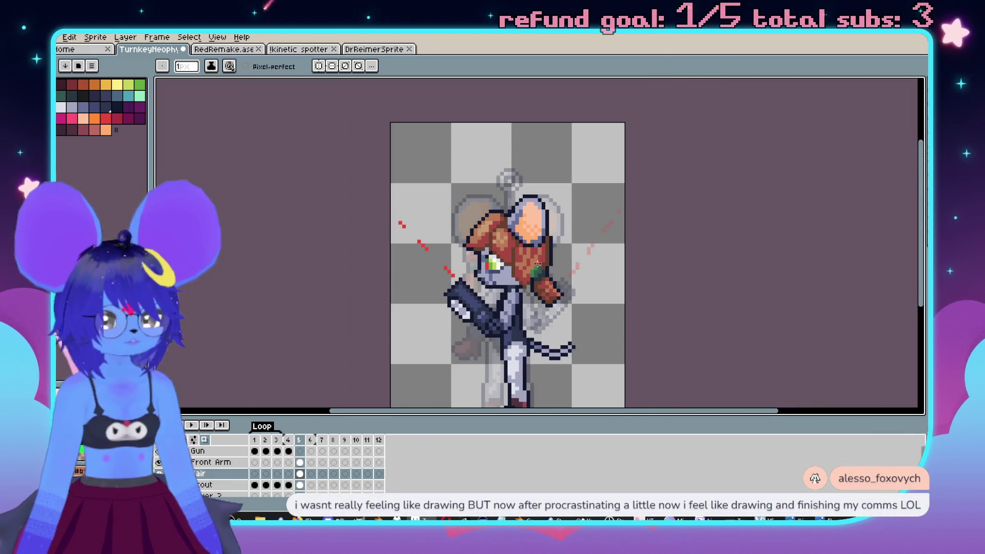
scroll(539, 264, up, 5)
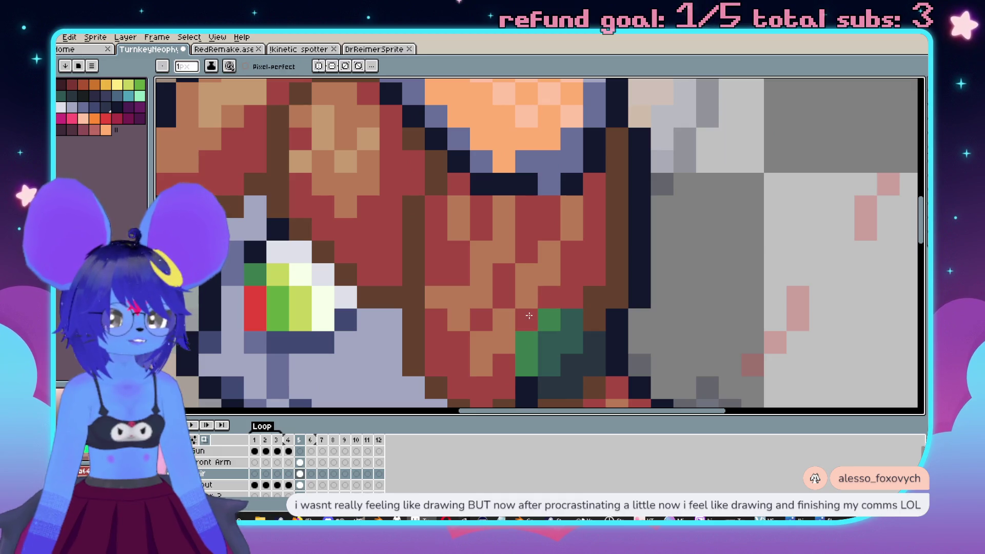
scroll(456, 344, down, 5)
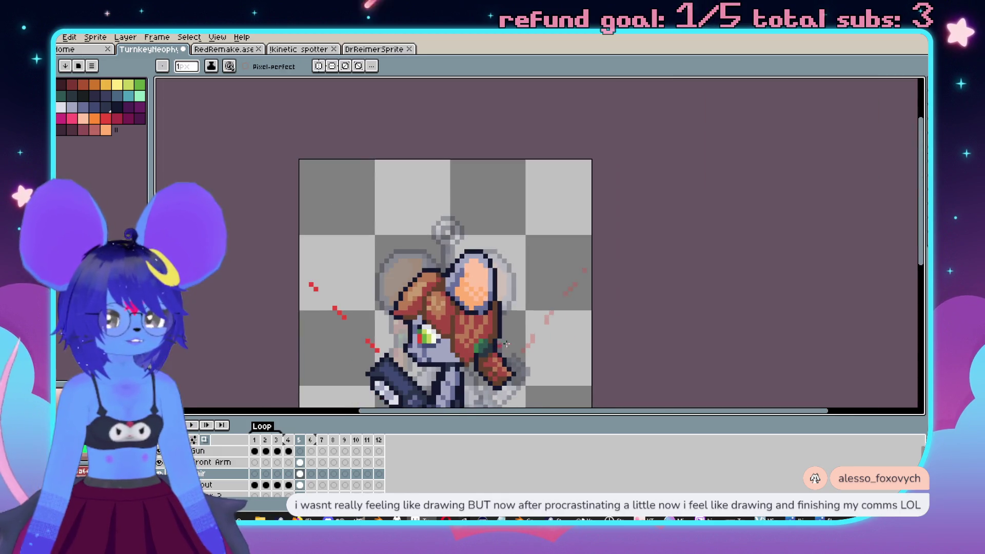
scroll(564, 308, up, 5)
Sample a hair colour, then pick the dark navy colour for shading.
key(i)
alt+click(595, 298)
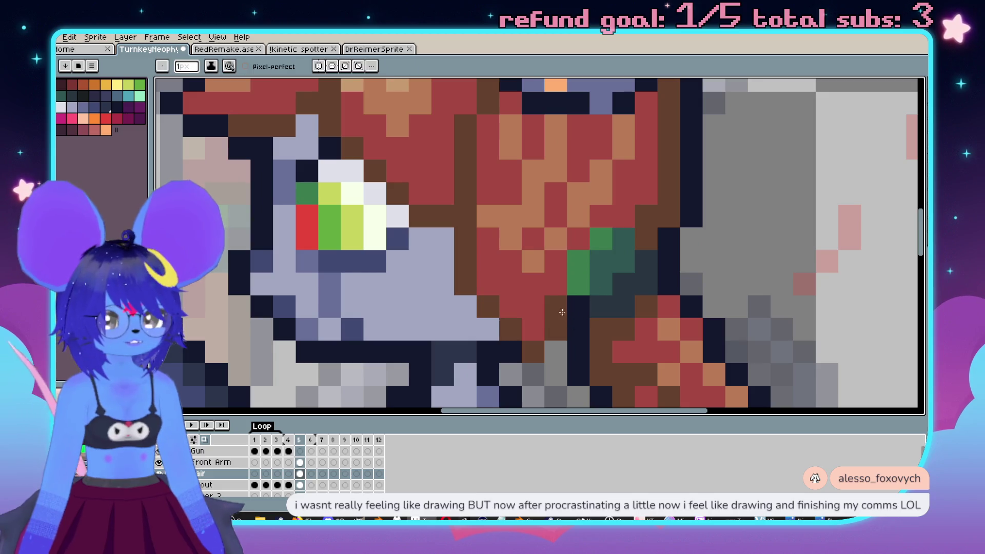
scroll(535, 330, down, 5)
scroll(585, 248, up, 5)
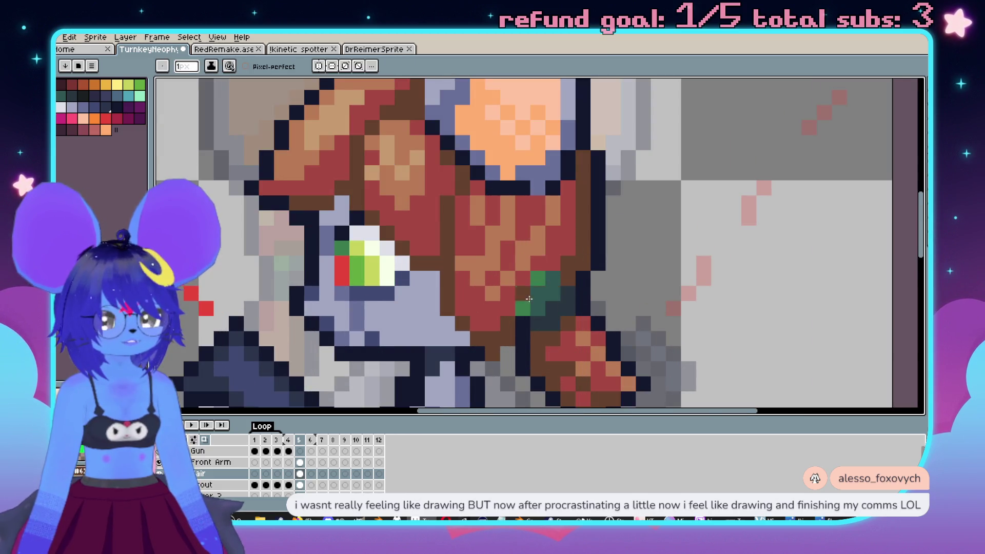
scroll(537, 298, down, 1)
scroll(589, 287, down, 2)
scroll(632, 279, up, 2)
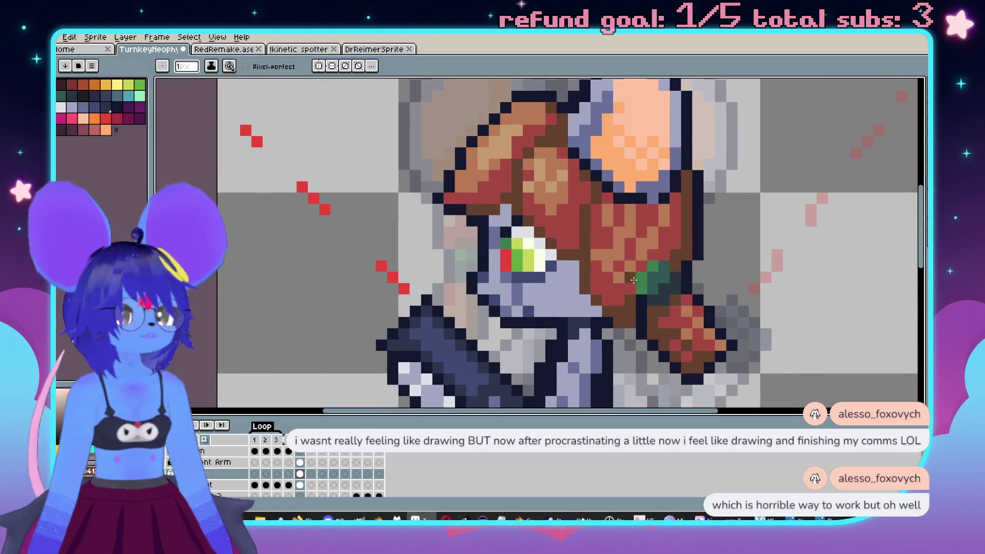
alt+click(626, 326)
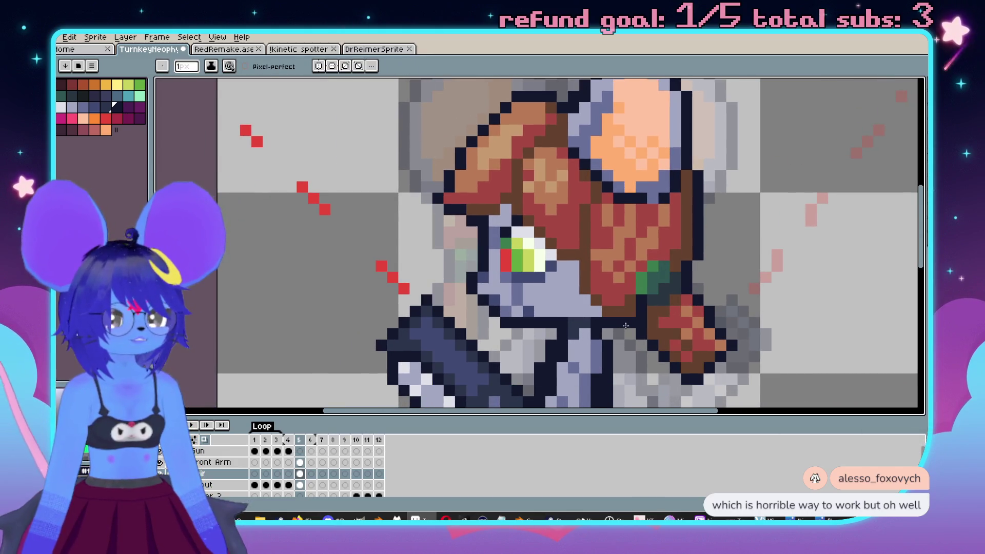
scroll(626, 325, down, 4)
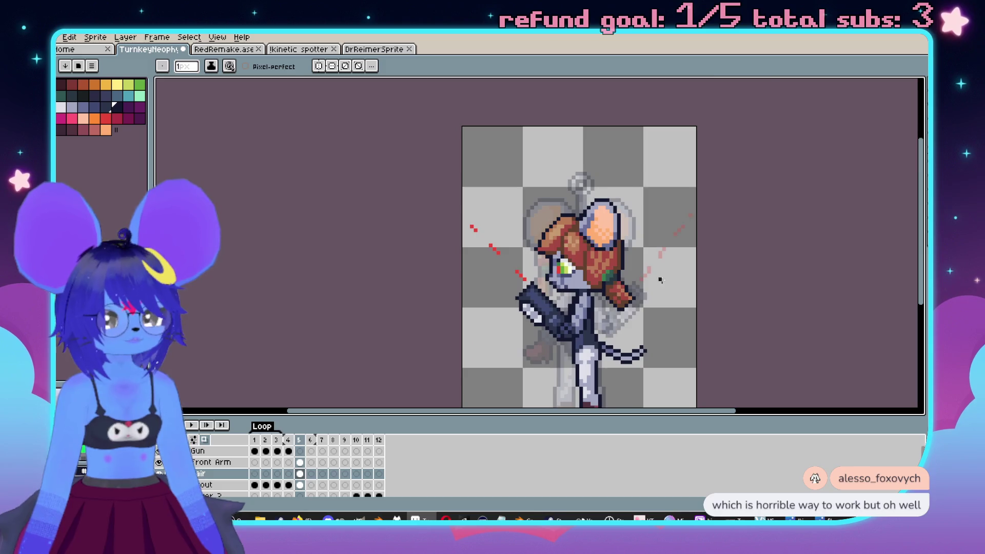
scroll(652, 285, up, 3)
scroll(641, 242, up, 1)
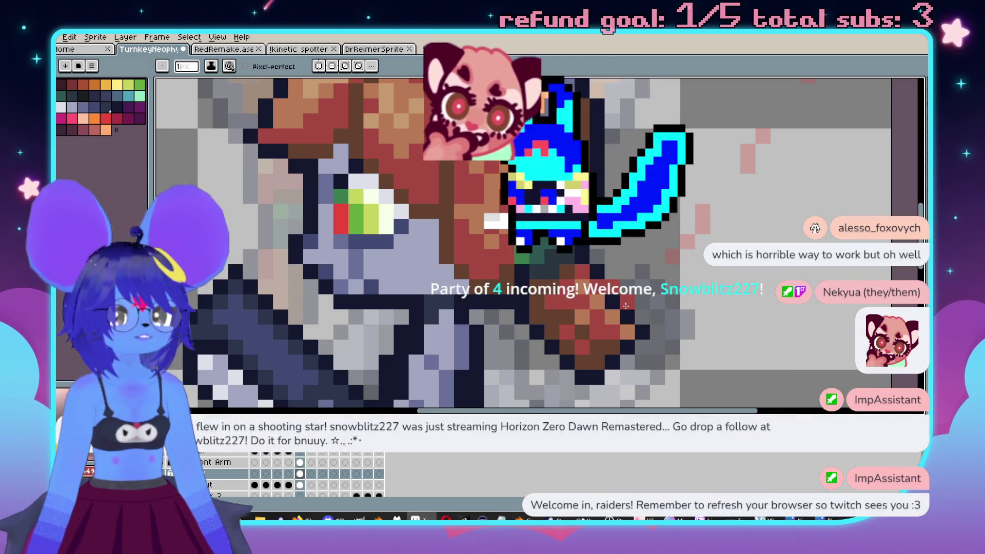
Sample dark colours from the sprite to shade the hand near the fist.
key(i)
alt+click(601, 262)
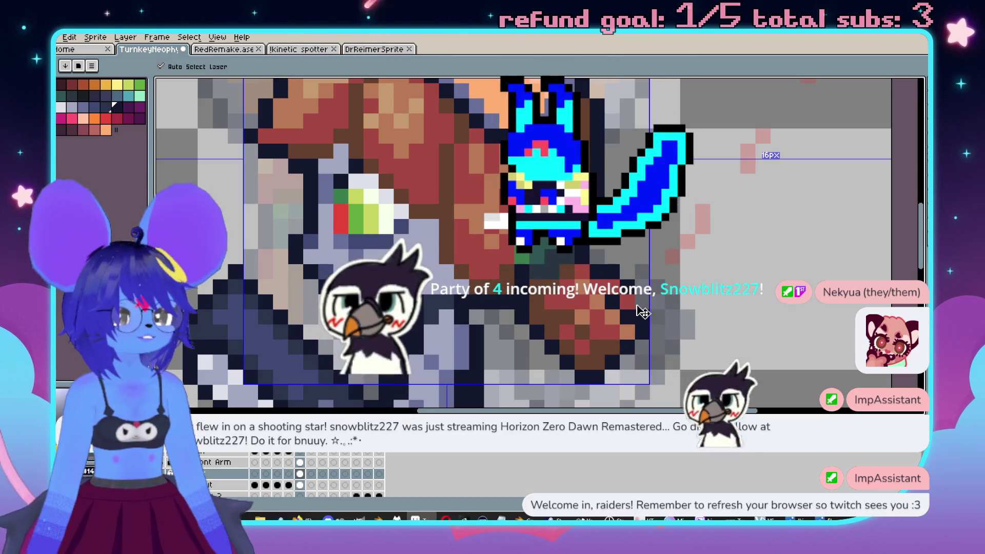
scroll(649, 307, down, 2)
scroll(660, 303, up, 2)
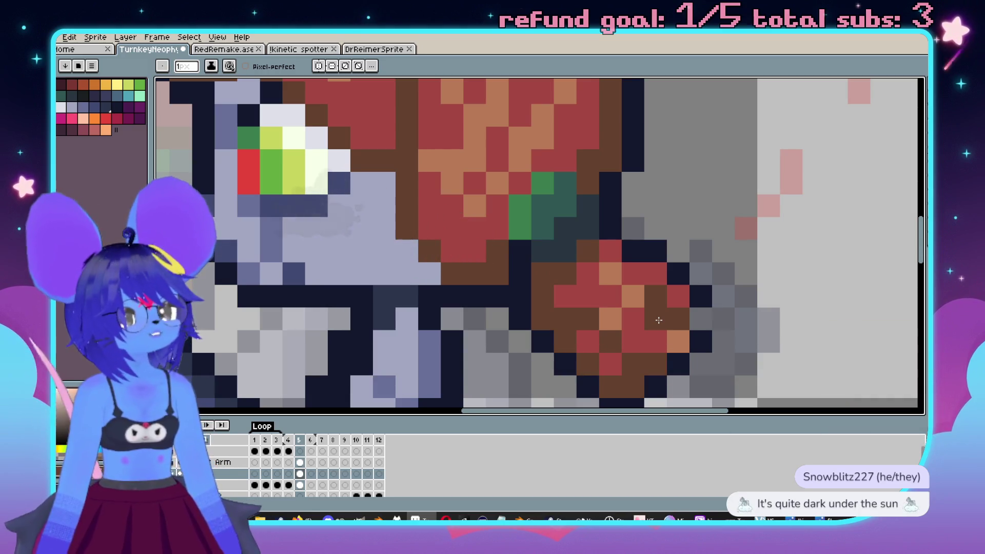
key(i)
click(697, 291)
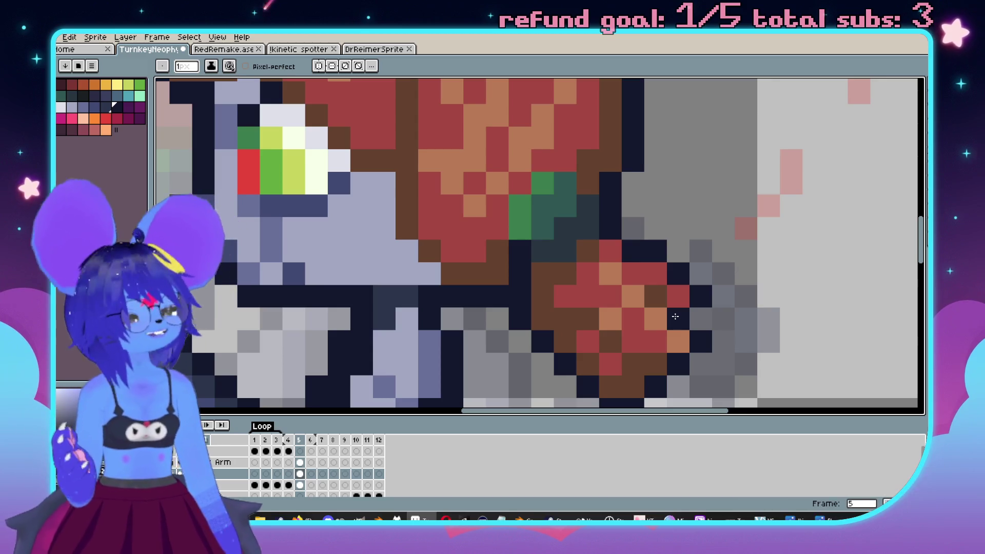
scroll(675, 317, down, 3)
scroll(602, 277, up, 1)
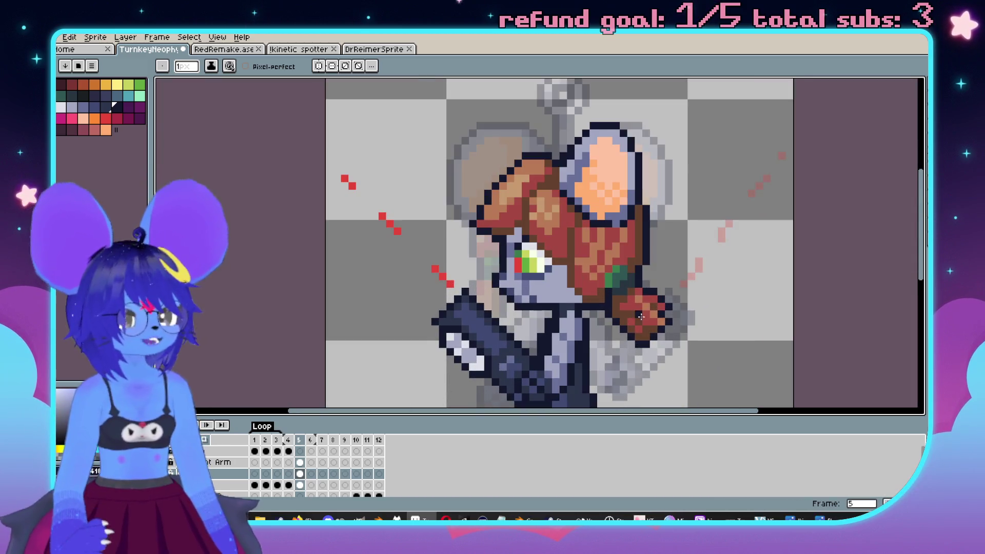
Save the sprite and compare frame 5 with a neighbouring frame.
scroll(605, 233, up, 1)
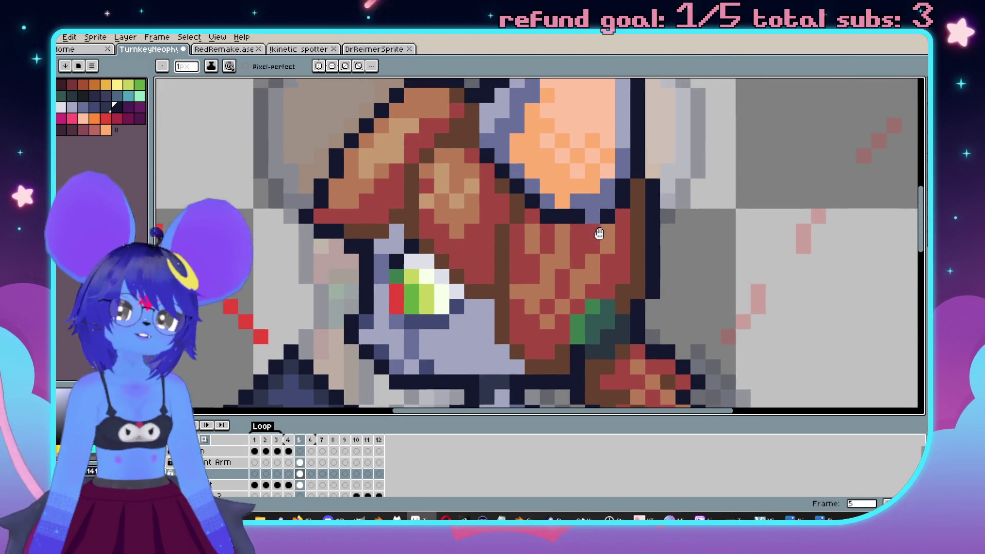
scroll(598, 223, down, 3)
scroll(678, 220, up, 2)
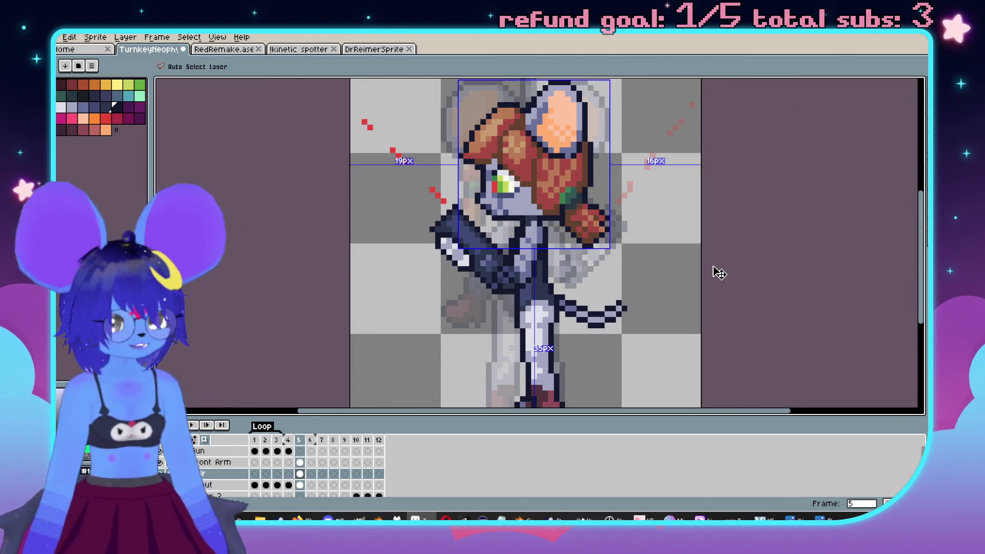
key(ctrl+s)
scroll(595, 252, up, 1)
key(comma)
key(period)
Toggle the Hair, Gun and all-layer visibility to inspect what lies beneath the head.
drag(373, 253, 361, 182)
scroll(308, 466, down, 2)
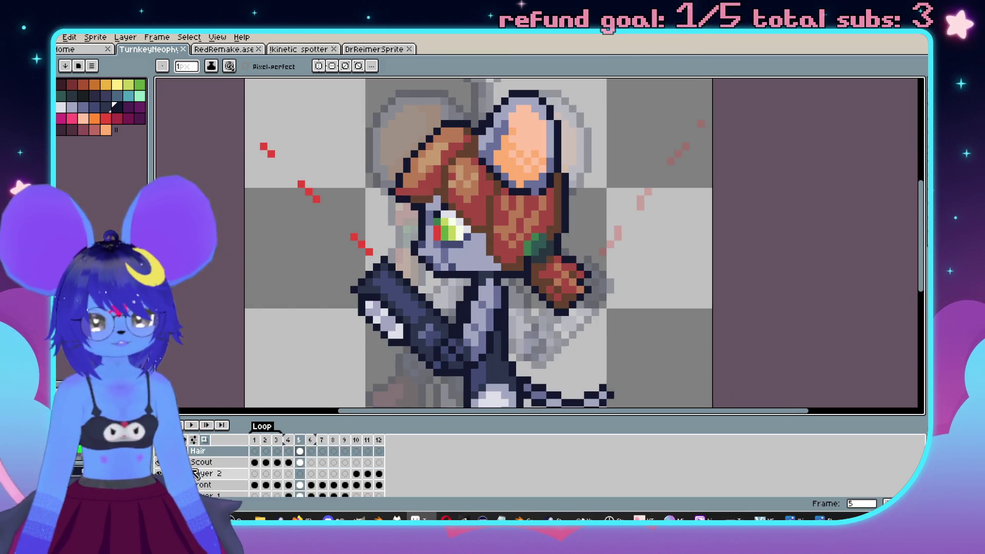
scroll(308, 467, up, 2)
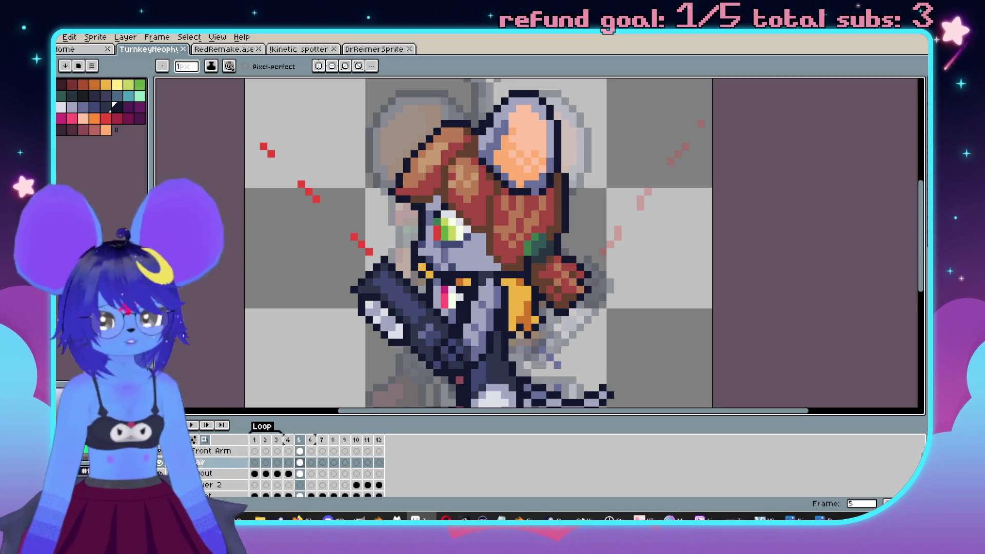
click(159, 473)
click(159, 473)
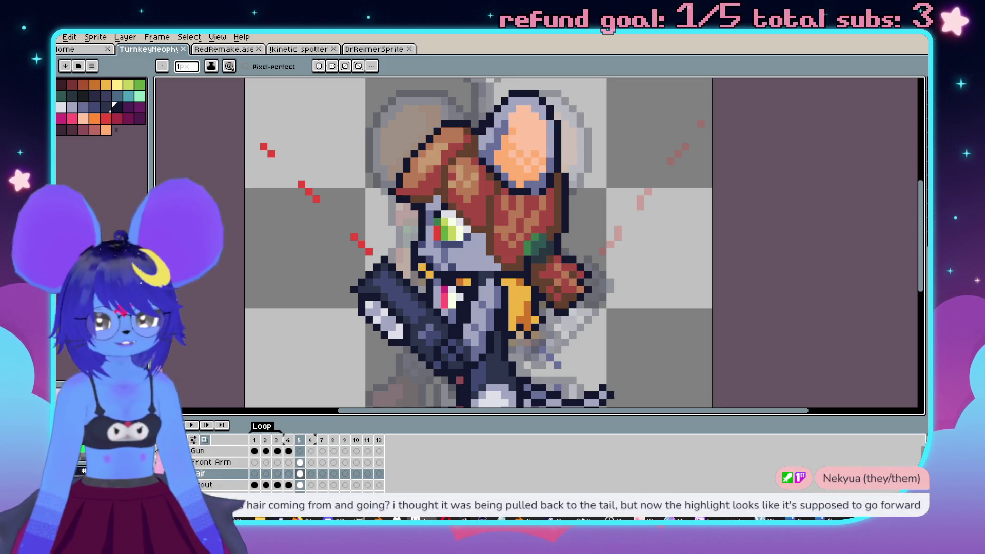
click(159, 474)
click(159, 451)
click(159, 451)
click(159, 473)
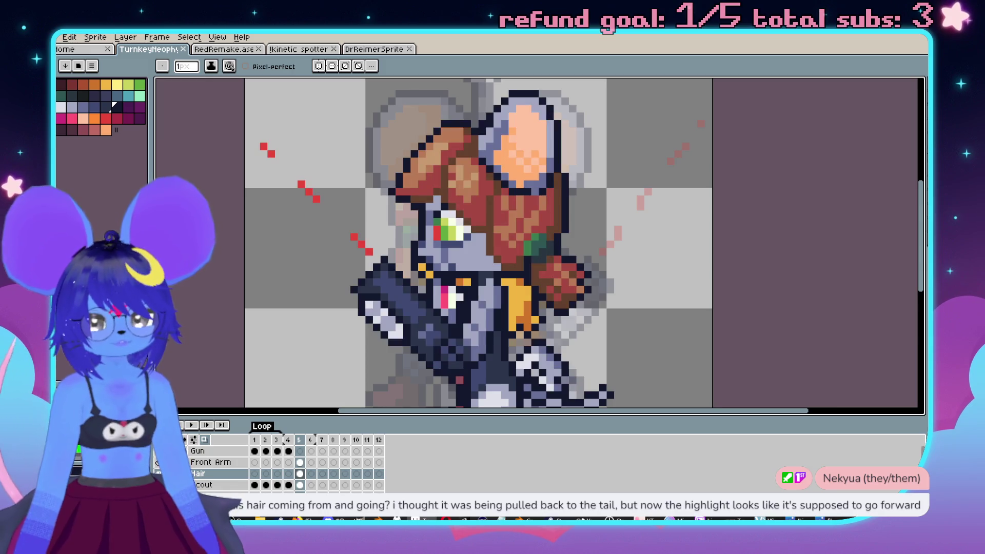
click(159, 440)
scroll(282, 464, down, 2)
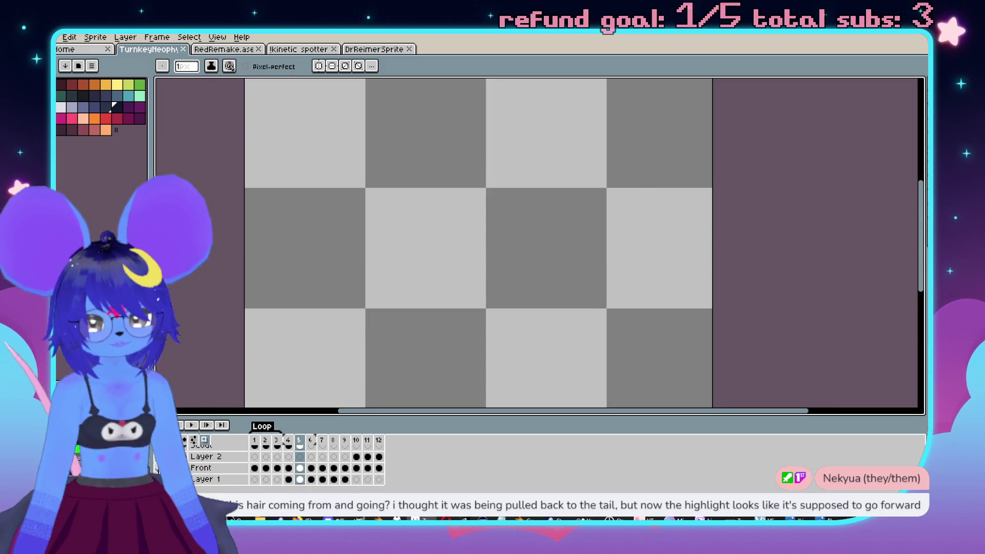
click(159, 439)
scroll(433, 245, up, 2)
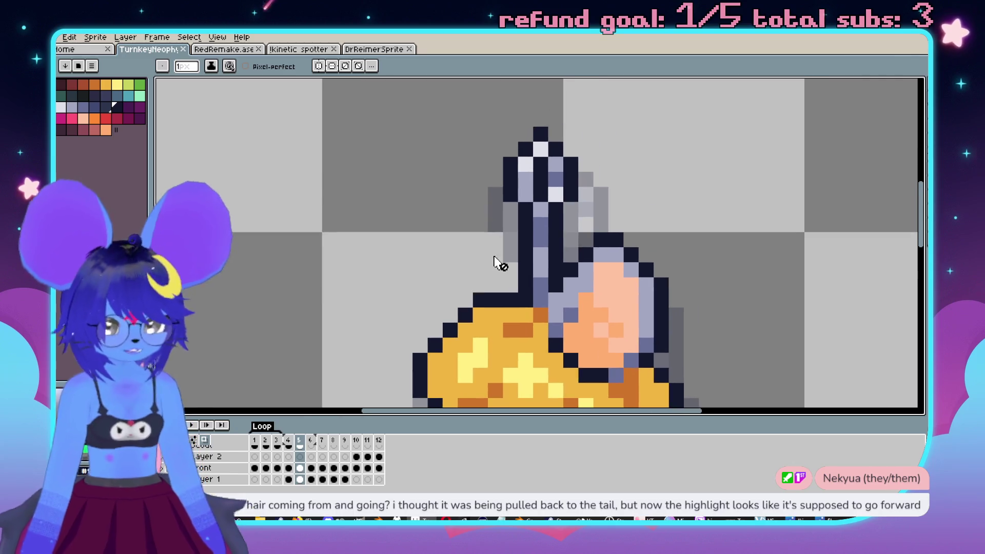
Marquee-select the antenna above the head, then paste and commit a copied hair piece.
key(m)
mouse_move(486, 124)
mouse_down()
mouse_move(580, 264)
mouse_move(534, 295)
mouse_up()
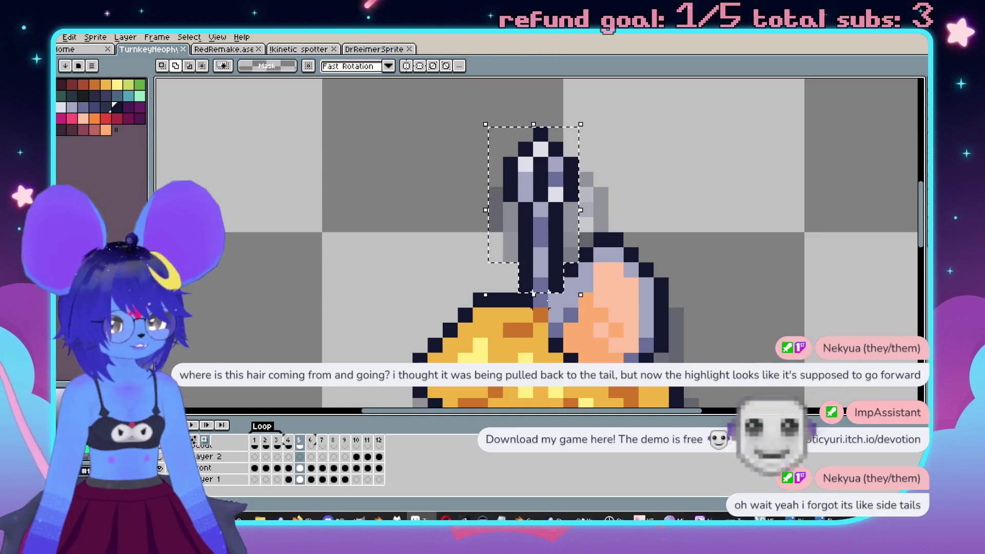
key(Return)
scroll(313, 334, down, 1)
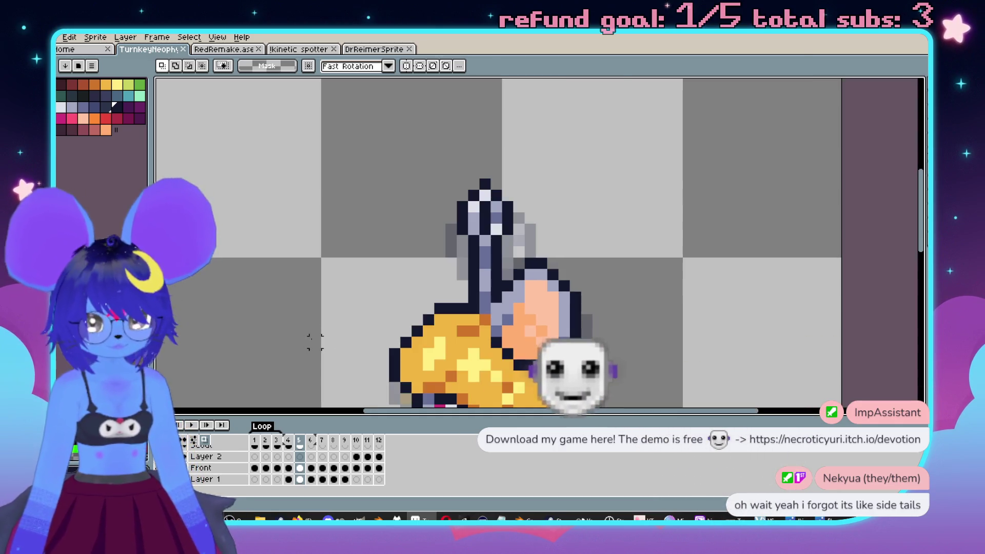
scroll(287, 467, up, 3)
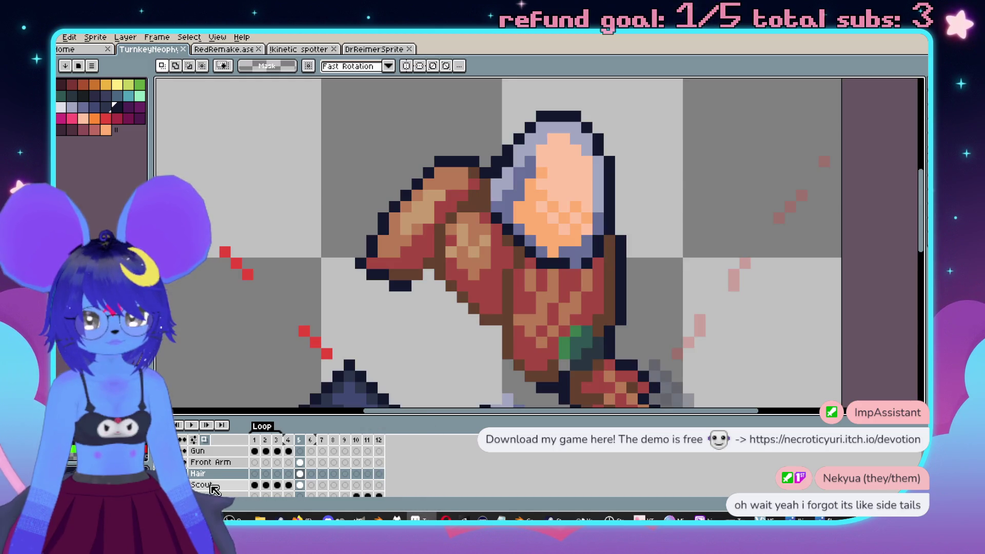
scroll(493, 269, down, 2)
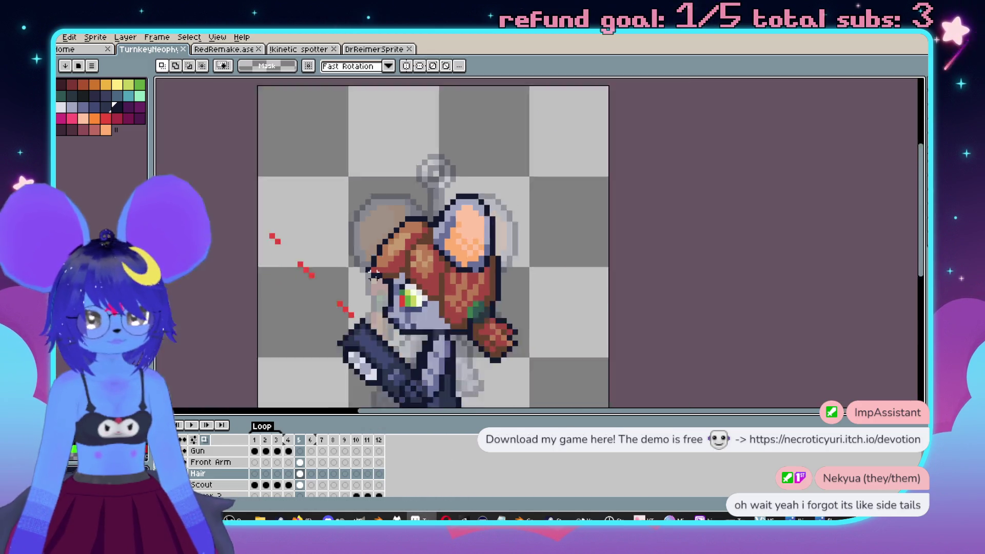
scroll(492, 268, up, 1)
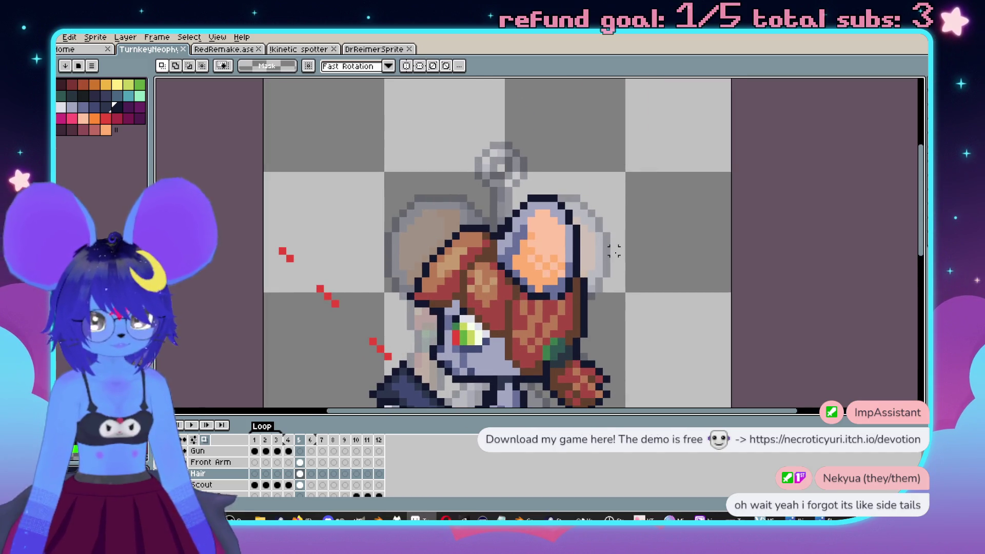
key(ctrl+v)
key(Return)
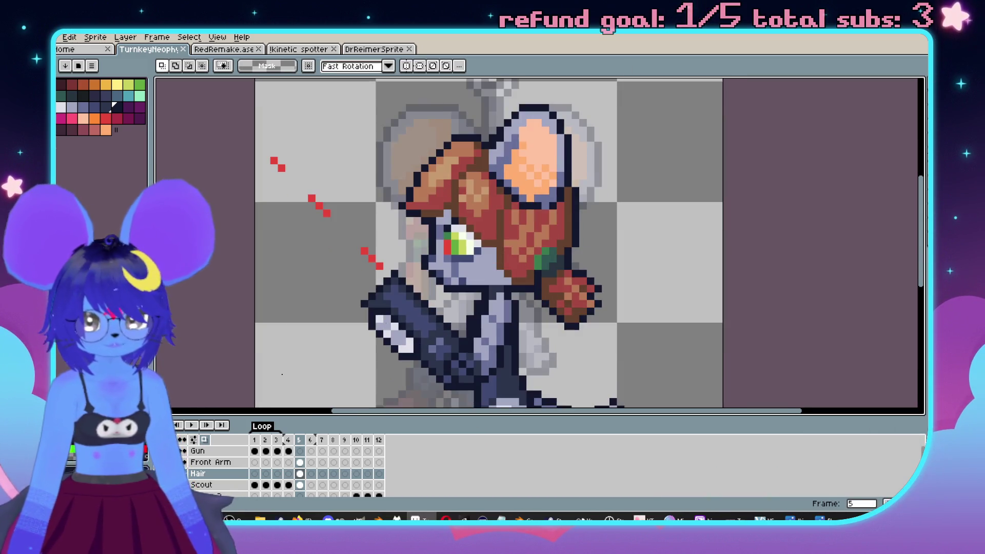
scroll(215, 467, up, 1)
On the Hair layer, stretch the antenna upward above the hair and drop it in place.
click(199, 473)
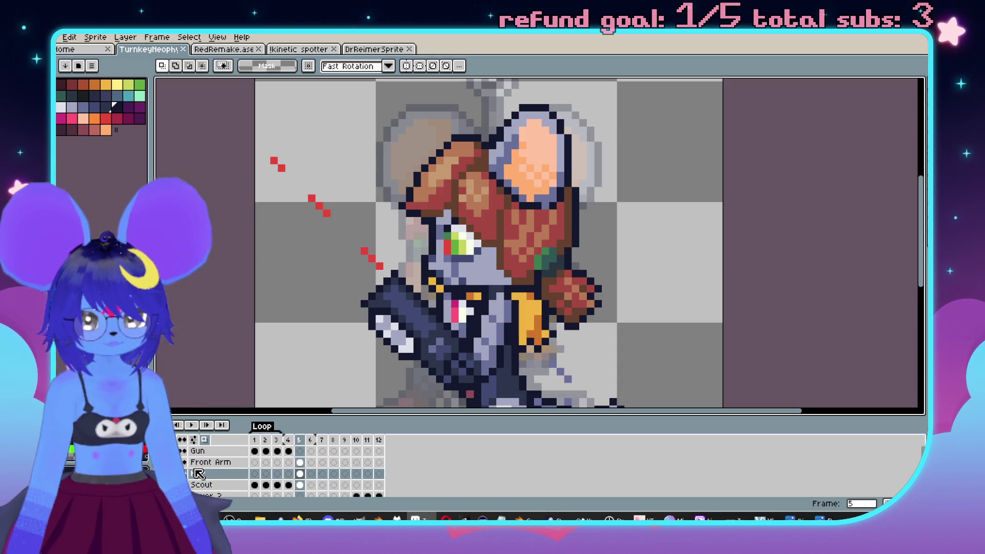
key(ctrl+z)
key(ctrl+z)
key(ctrl+z)
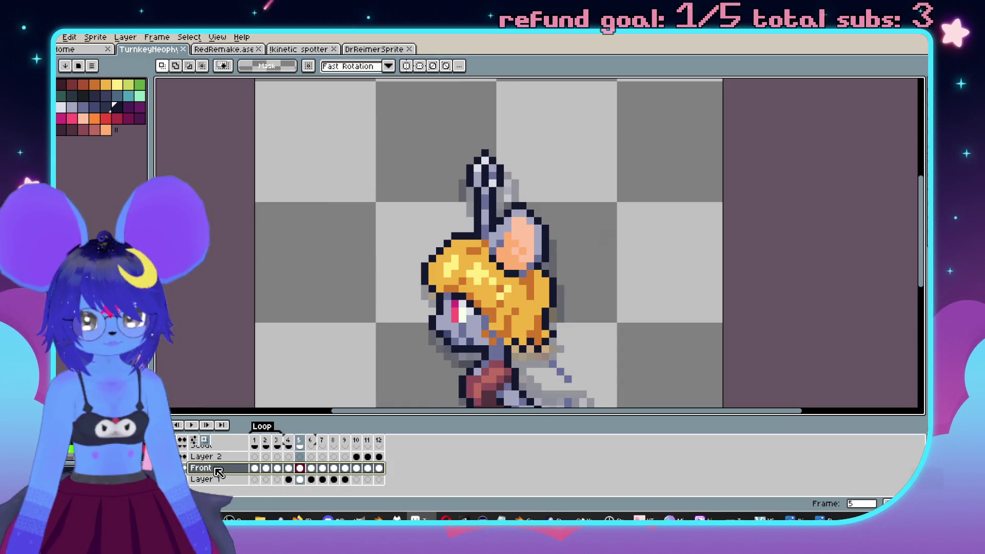
scroll(500, 287, up, 2)
mouse_move(457, 115)
mouse_down()
mouse_move(489, 200)
mouse_move(475, 241)
mouse_up()
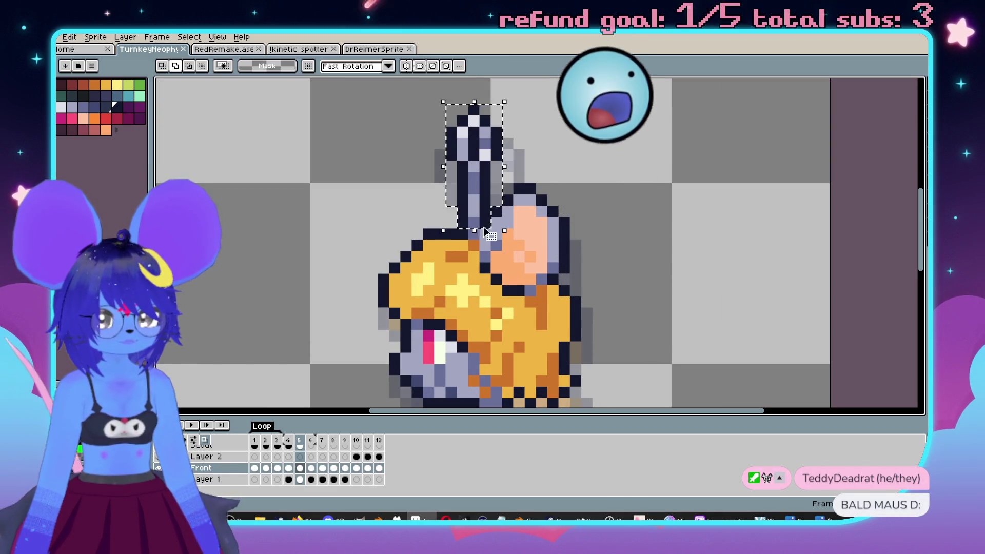
click(594, 275)
scroll(596, 267, down, 2)
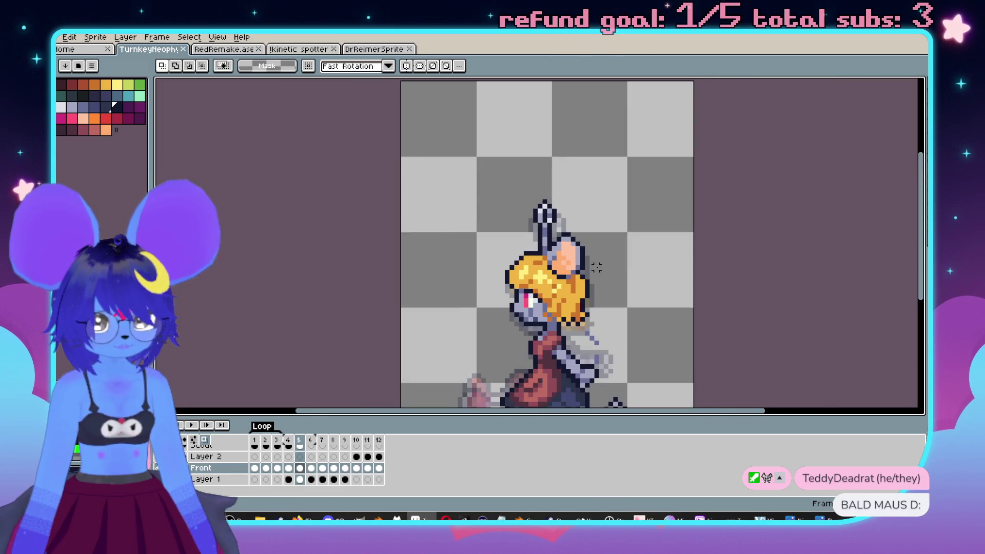
Review earlier frames, return to frame 5, undo a trial delete, and reselect the Hair layer.
key(Left)
key(Left)
key(Left)
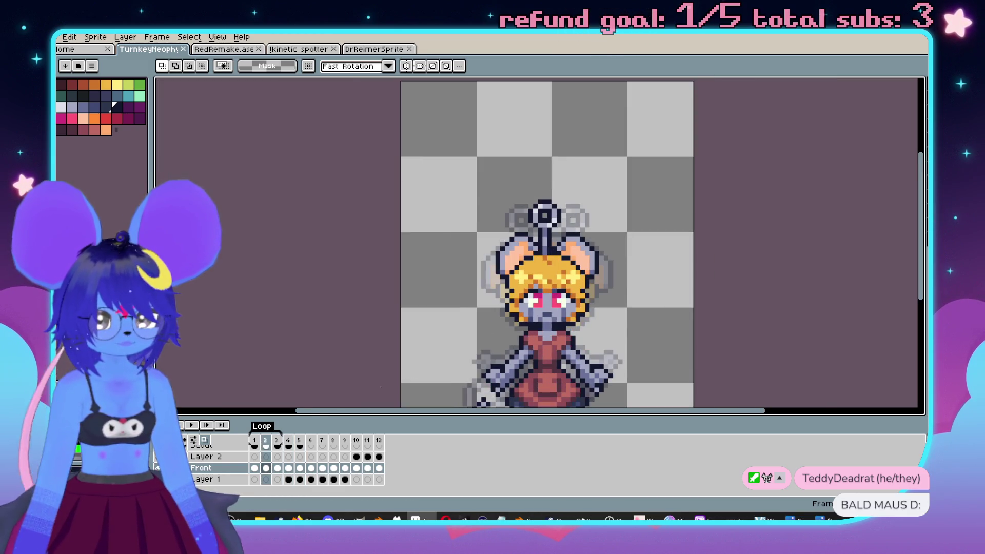
click(300, 468)
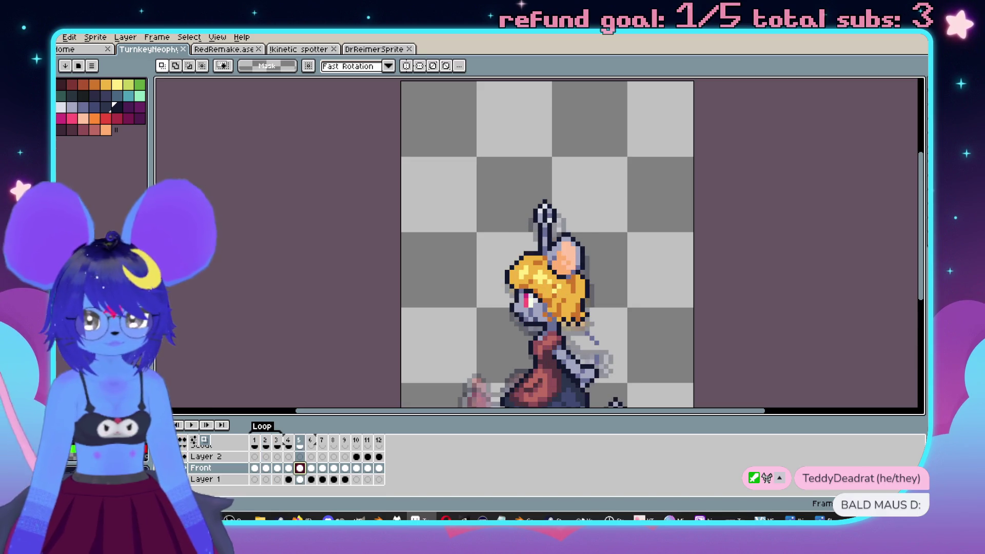
key(Delete)
scroll(300, 468, up, 2)
key(ctrl+z)
key(ctrl+z)
key(ctrl+z)
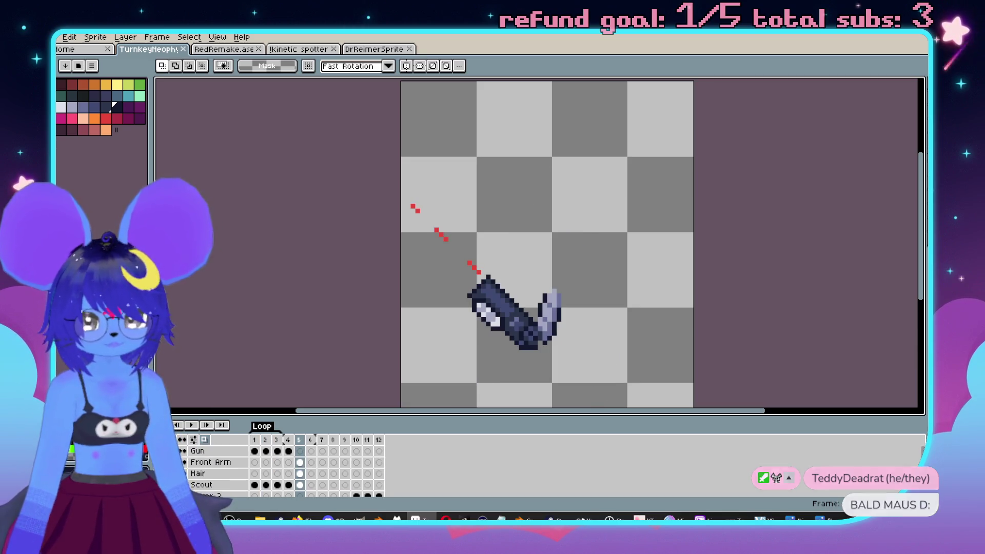
click(224, 473)
scroll(513, 154, up, 2)
key(ctrl+t)
Move the antenna up to 29,12, one pixel higher, so it stands above the hair.
drag(521, 317, 526, 220)
key(Up)
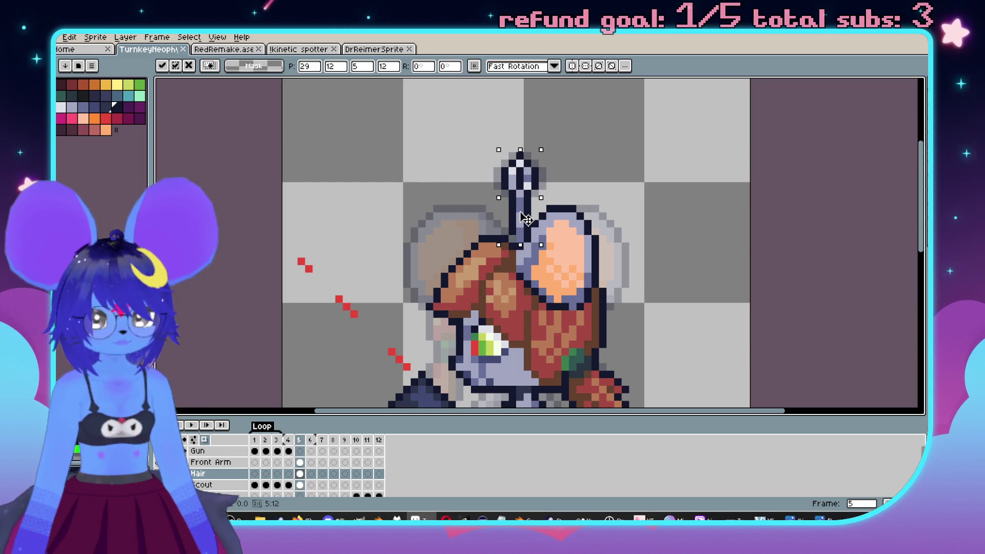
key(Return)
Switch to the eyedropper and back to the Pencil while zooming around the head.
scroll(580, 216, up, 3)
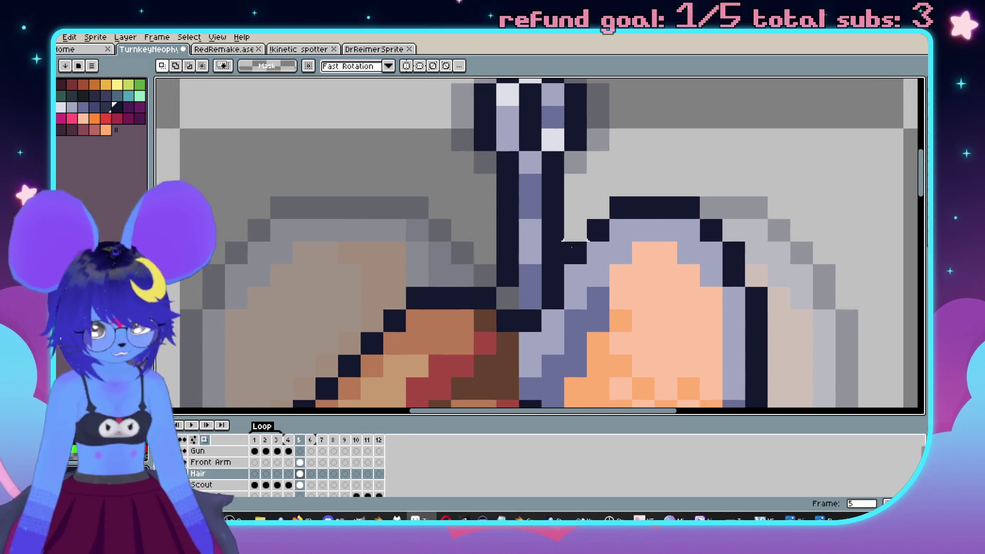
key(i)
key(b)
scroll(510, 290, down, 2)
scroll(510, 293, up, 2)
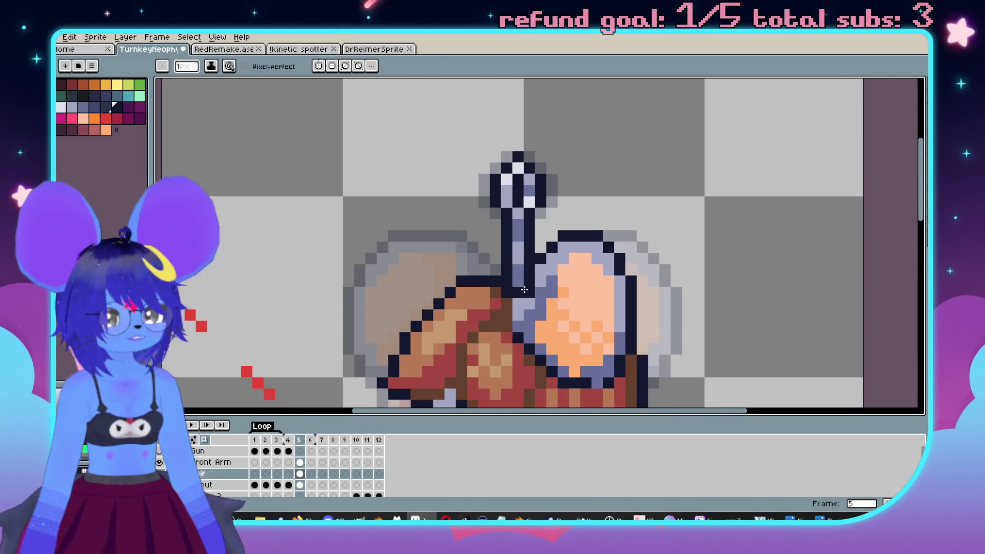
scroll(509, 293, up, 1)
scroll(521, 275, down, 2)
scroll(554, 277, up, 2)
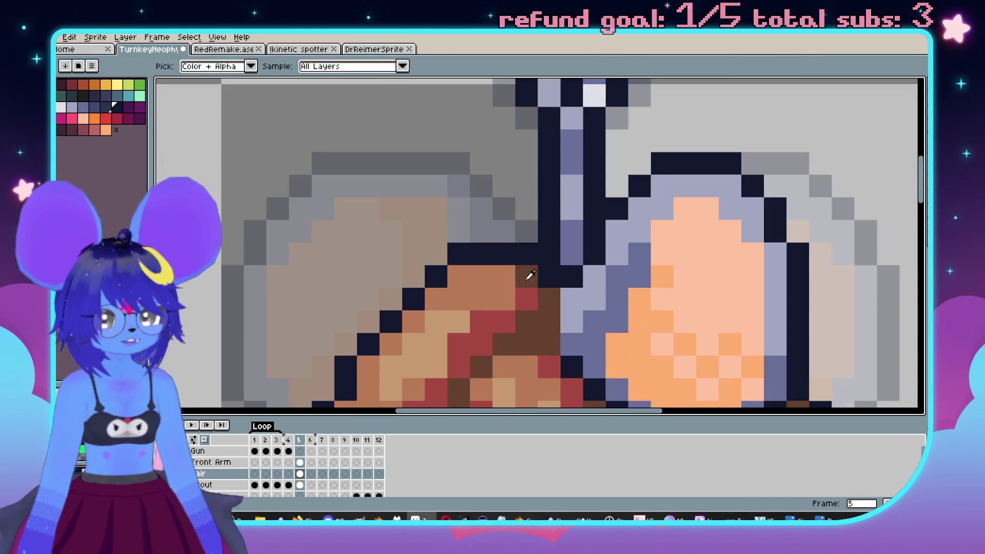
scroll(553, 278, down, 3)
scroll(616, 264, up, 1)
scroll(611, 269, up, 1)
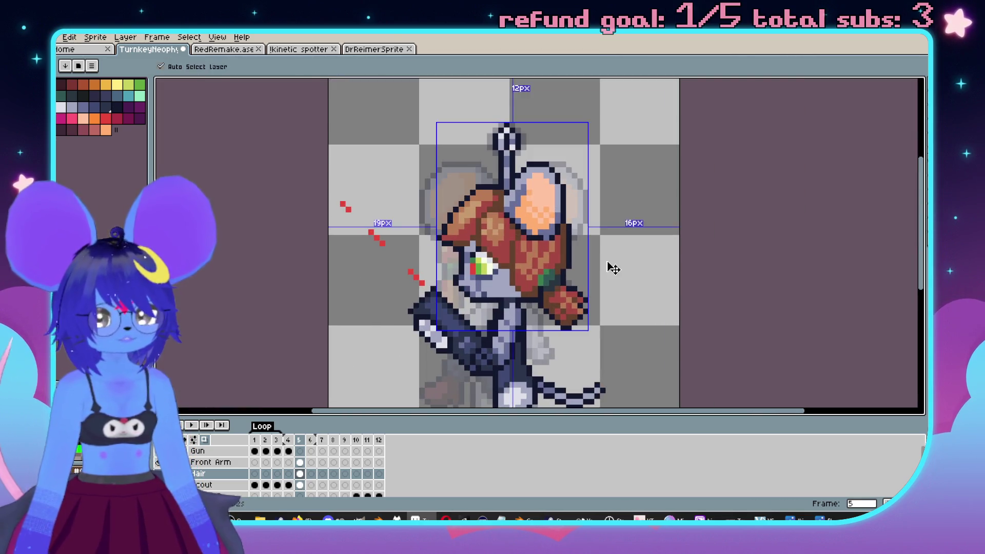
drag(636, 248, 711, 223)
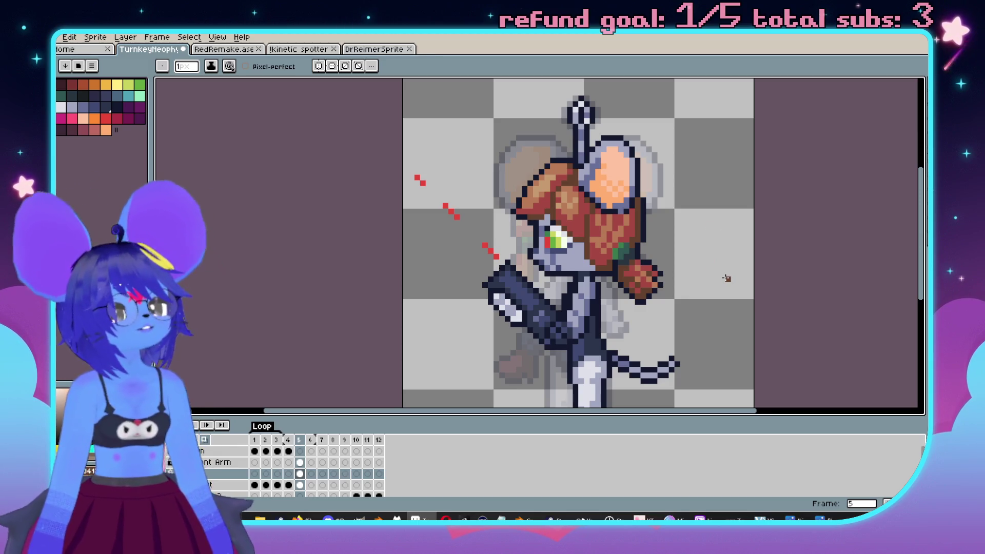
Flip between frames 4 and 5 to compare the mouse, ending on frame 5.
scroll(726, 278, up, 2)
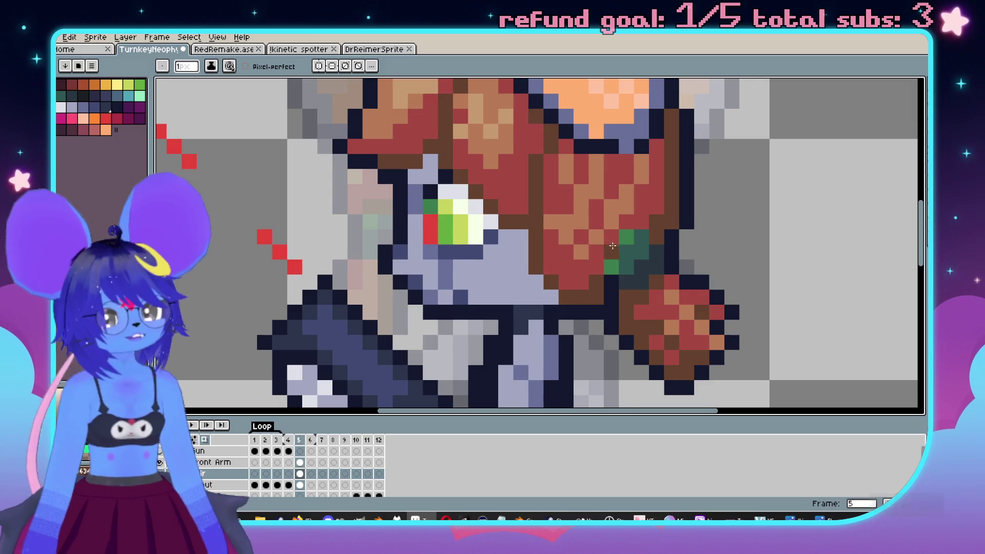
scroll(691, 282, down, 3)
key(Left)
scroll(691, 282, up, 1)
key(Right)
key(Left)
key(Right)
key(Left)
key(Right)
Draw a dark-brown diagonal shading line across the red-brown hair on frame 5.
scroll(620, 262, up, 2)
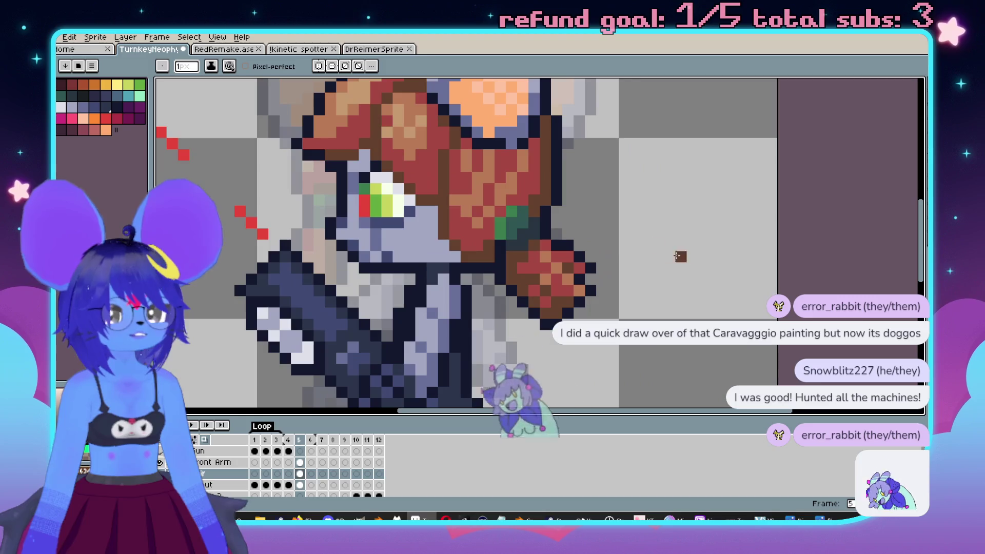
scroll(621, 262, down, 1)
scroll(620, 262, up, 1)
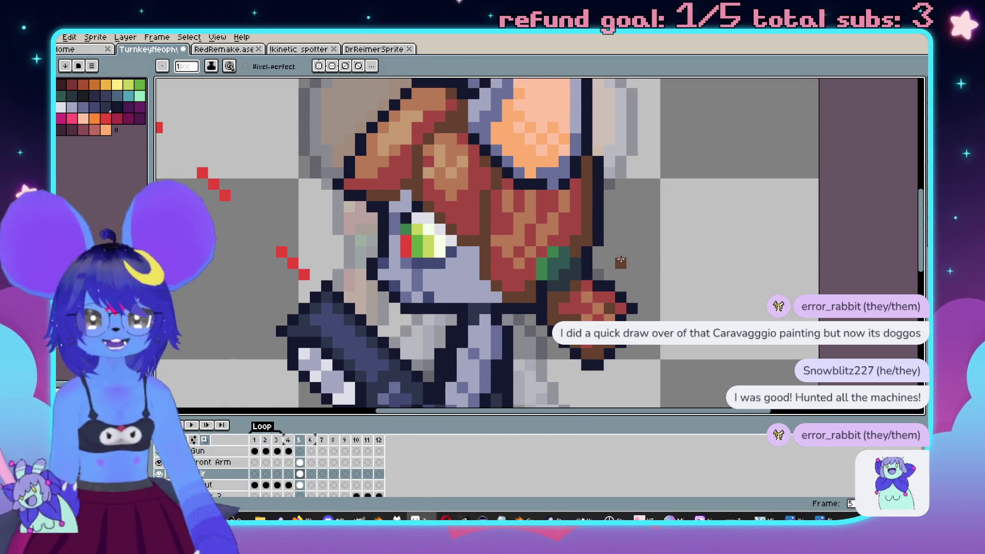
scroll(426, 230, up, 2)
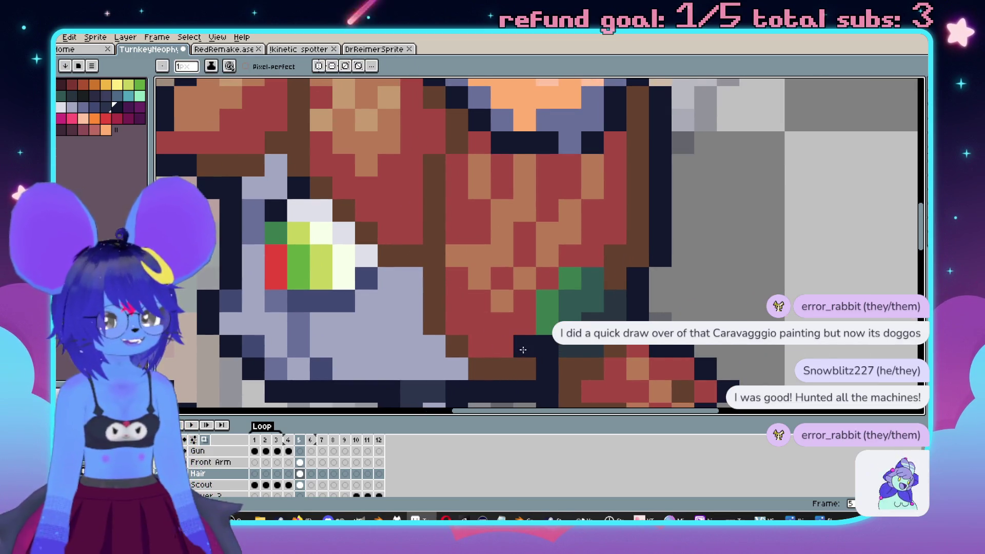
drag(523, 348, 438, 300)
scroll(439, 299, down, 4)
scroll(508, 287, up, 3)
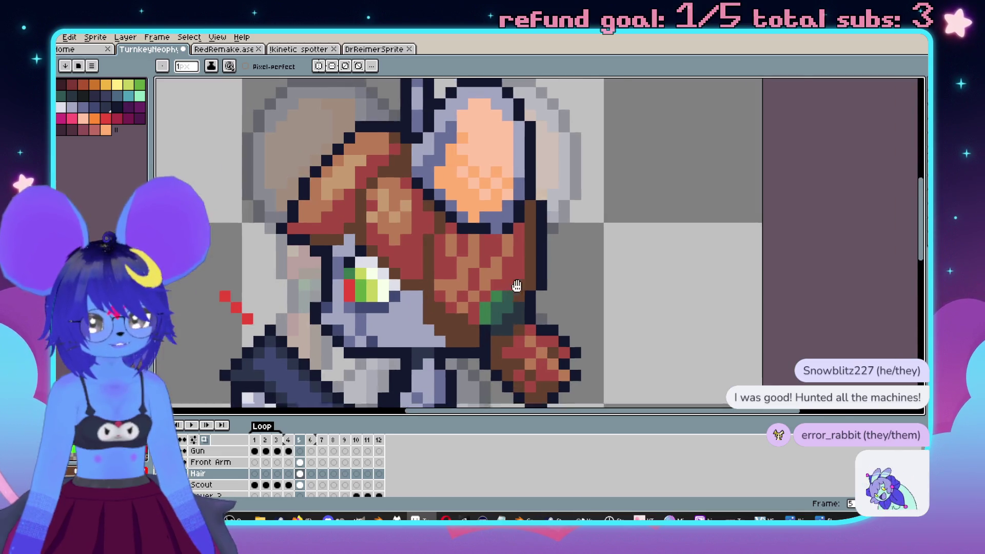
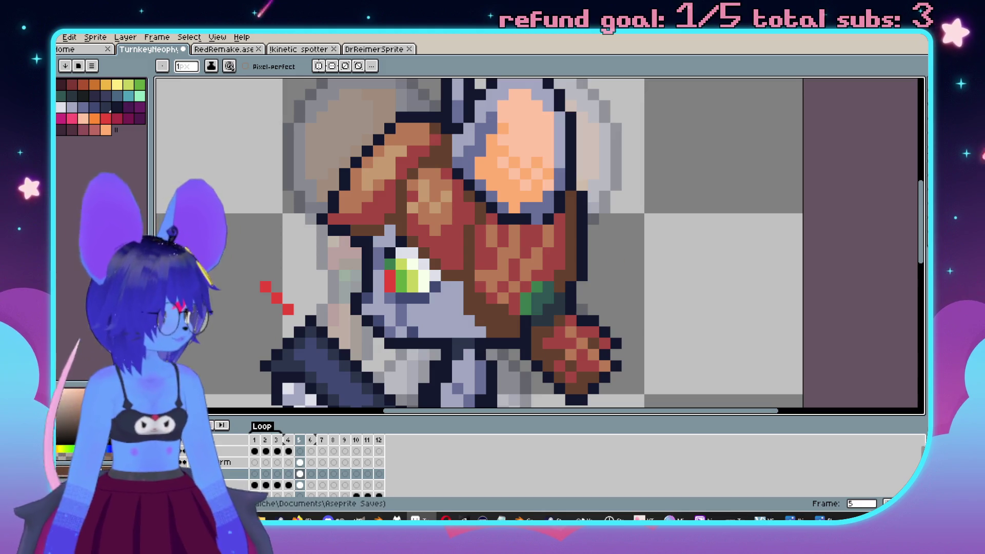
Save the mouse sprite file in Aseprite.
scroll(644, 206, down, 3)
scroll(644, 205, up, 1)
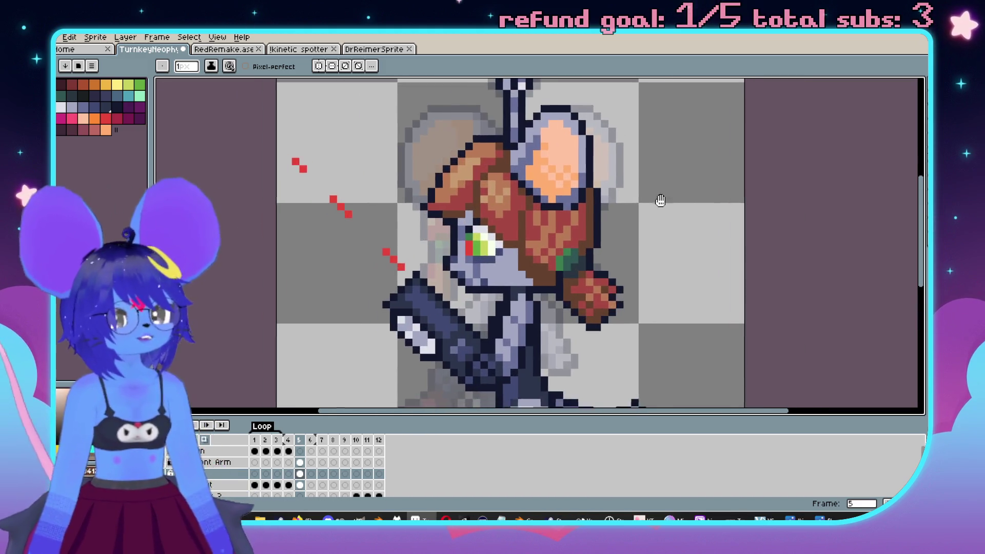
scroll(523, 214, up, 2)
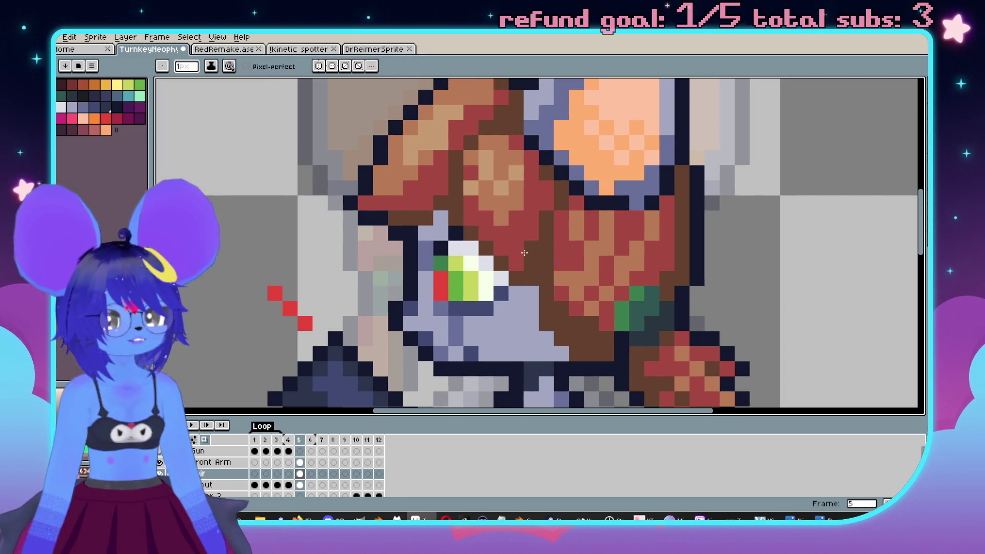
scroll(536, 246, down, 4)
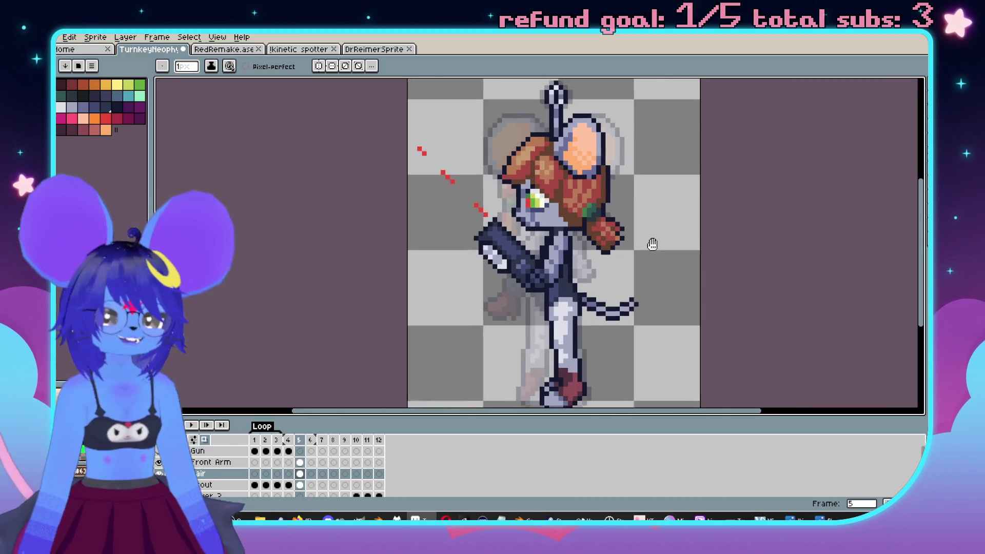
key(ctrl+s)
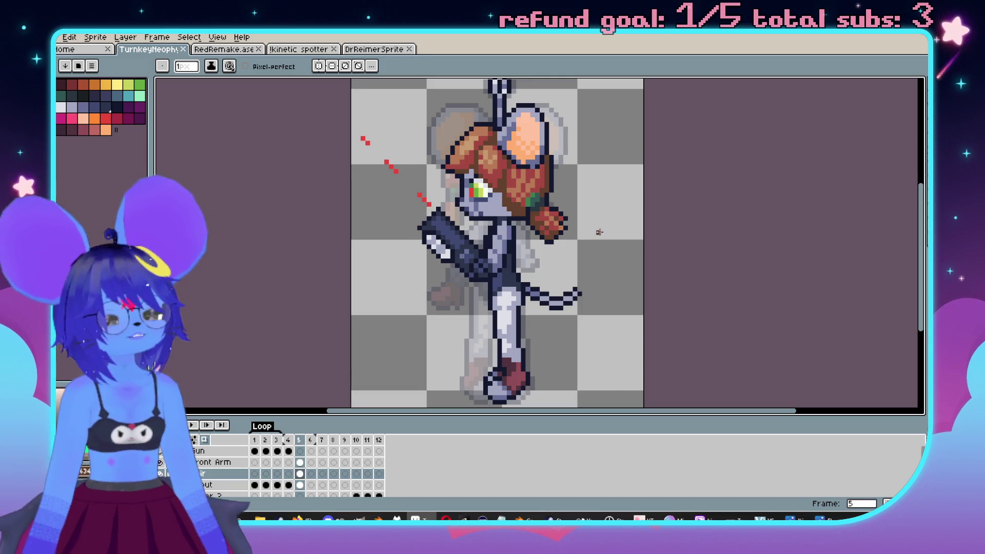
Close Aseprite and select Nuclear Throne in the Steam game library.
key(alt+F4)
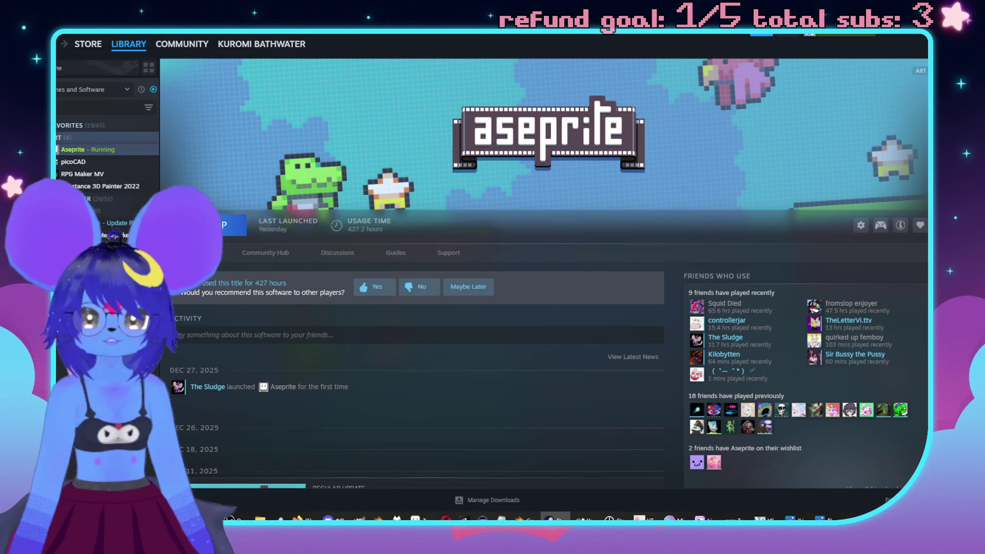
scroll(72, 162, up, 5)
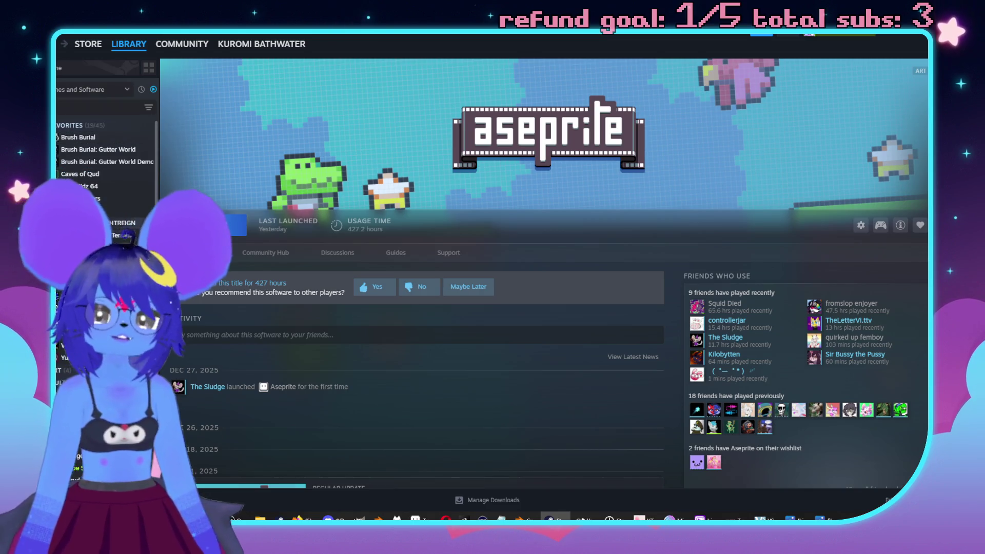
click(66, 284)
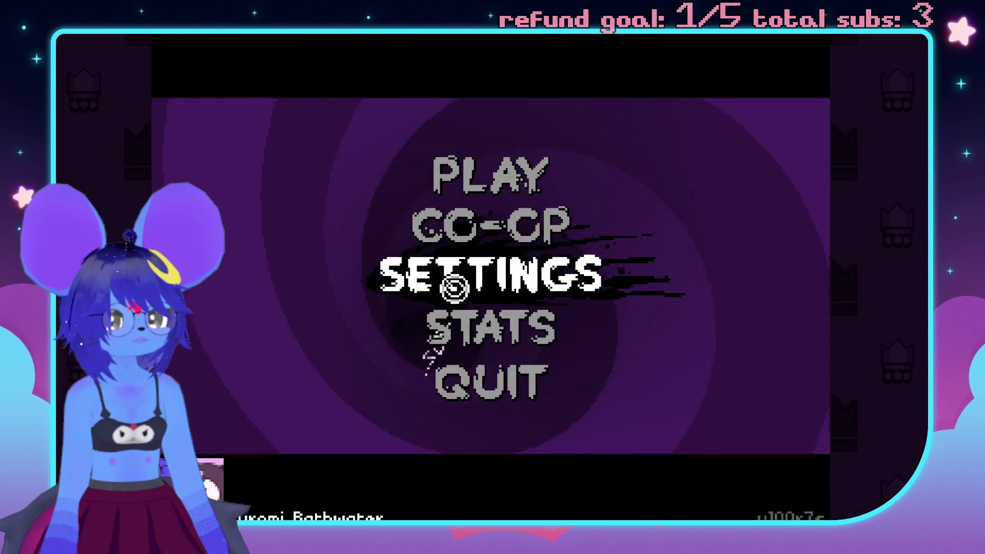
Start a Daily run from the Nuclear Throne main menu.
click(491, 173)
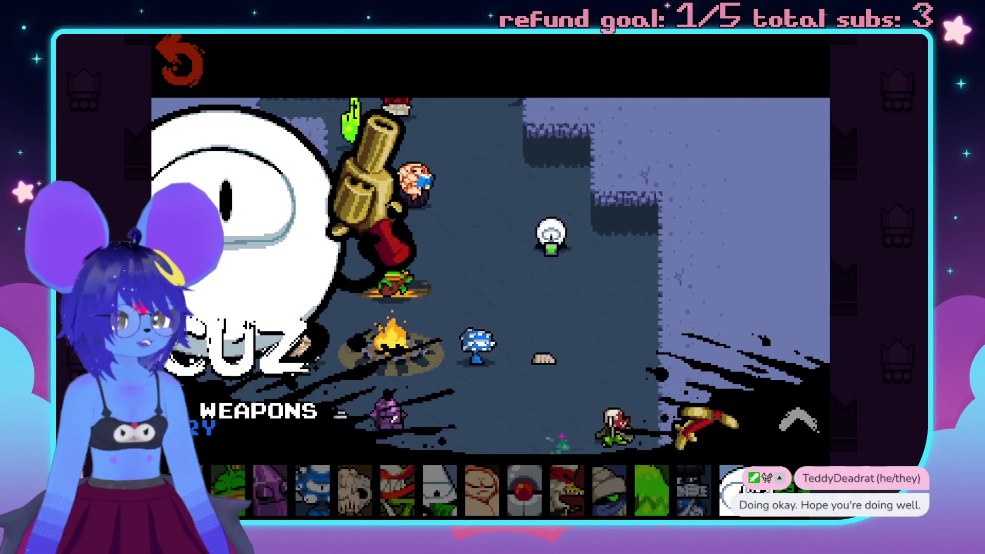
click(797, 422)
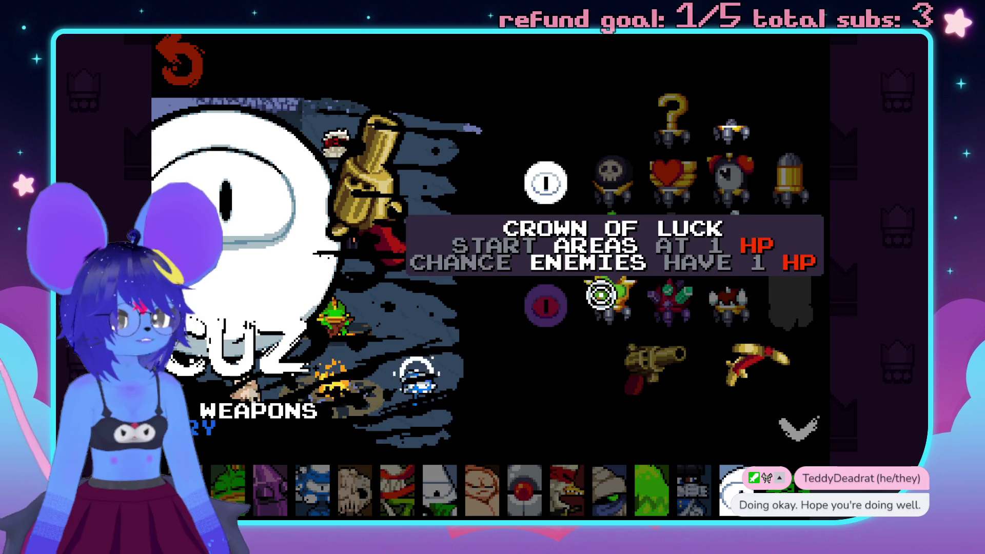
click(177, 51)
click(446, 180)
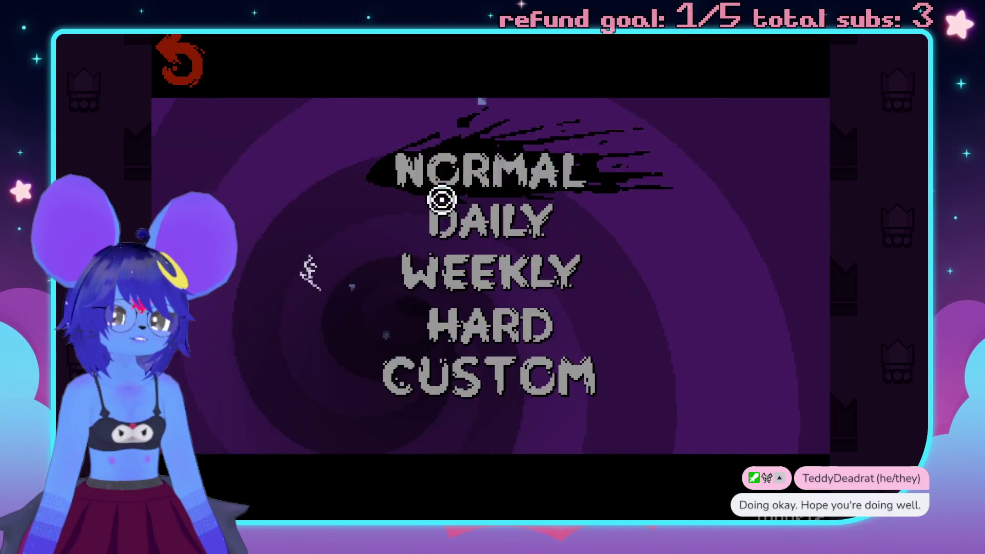
click(512, 244)
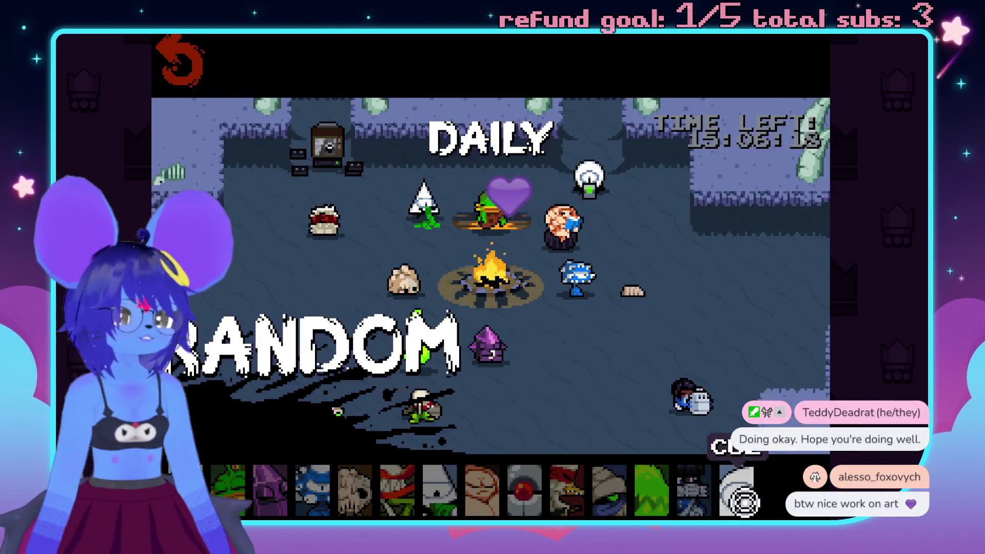
click(769, 493)
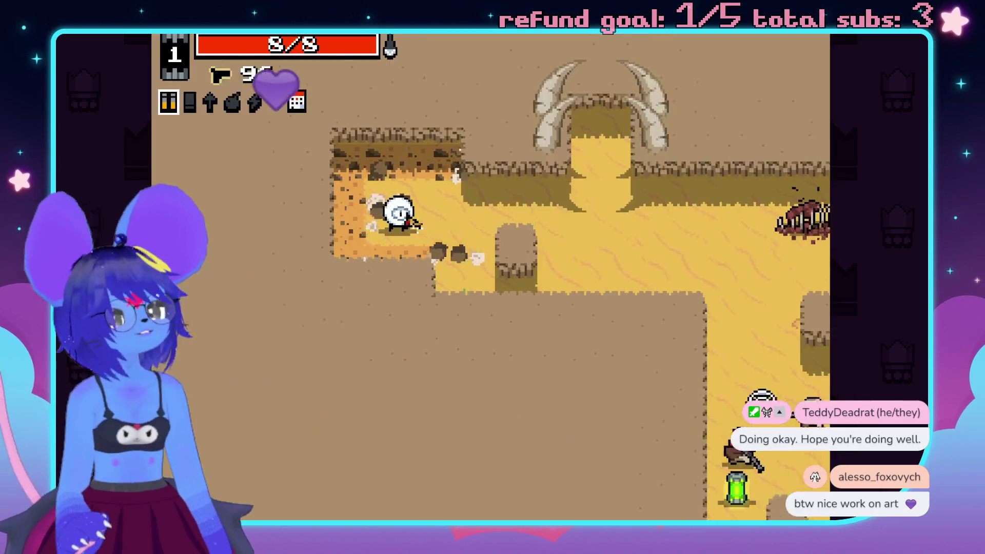
Fight through the desert, grabbing the ammo chest, until the character reaches level 2.
key(d)
click(721, 328)
key(s)
mouse_move(721, 329)
mouse_down()
mouse_move(688, 301)
mouse_move(717, 226)
mouse_move(583, 416)
mouse_move(532, 456)
mouse_move(473, 414)
mouse_up()
key(d)
key(s)
key(s)
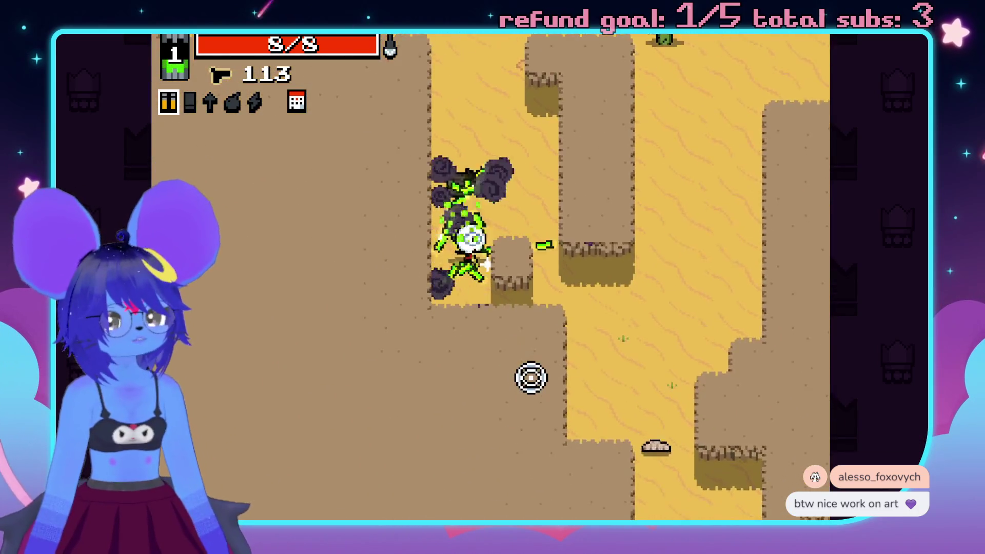
click(578, 446)
key(s)
key(d)
mouse_move(569, 360)
mouse_down()
mouse_move(613, 407)
mouse_move(610, 328)
mouse_up()
key(w)
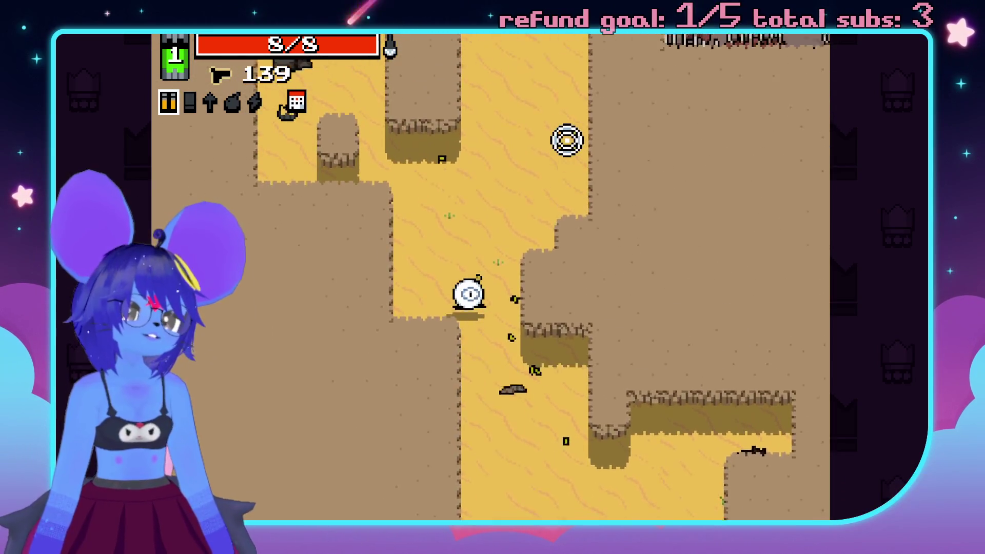
key(d)
mouse_move(634, 261)
mouse_down()
mouse_move(618, 345)
mouse_move(508, 380)
mouse_move(414, 374)
mouse_move(340, 316)
mouse_move(398, 319)
mouse_move(554, 371)
mouse_move(638, 141)
mouse_move(628, 111)
mouse_move(532, 117)
mouse_move(545, 139)
mouse_move(653, 133)
mouse_move(590, 99)
mouse_move(534, 132)
mouse_move(374, 392)
mouse_move(455, 407)
mouse_move(509, 444)
mouse_move(728, 269)
mouse_move(701, 169)
mouse_move(648, 135)
mouse_up()
key(d)
Shoot the scorpions, grab the ammo chest, and pick the Throne Butt mutation.
key(w)
key(w)
key(s)
key(w)
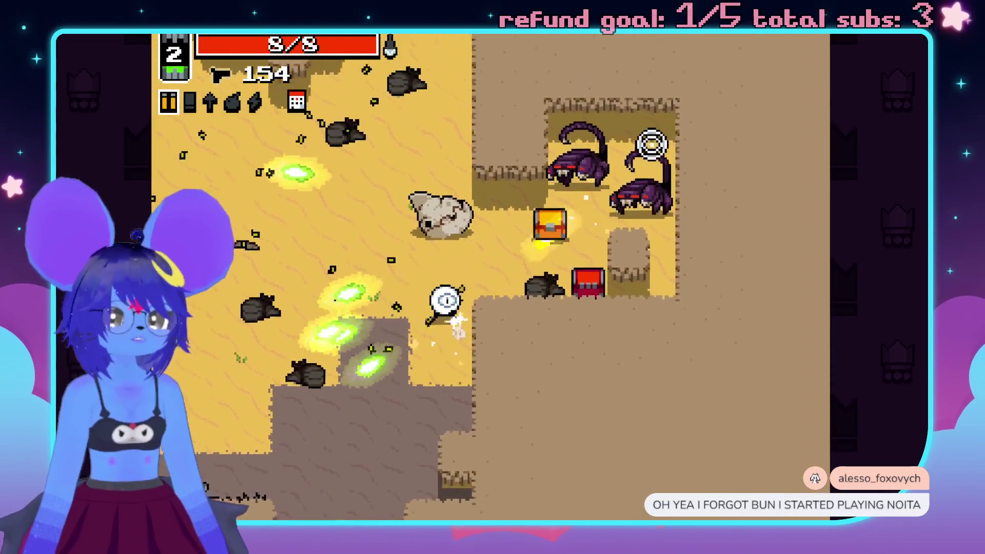
key(a)
mouse_move(629, 225)
mouse_down()
mouse_move(594, 232)
mouse_move(650, 286)
mouse_up()
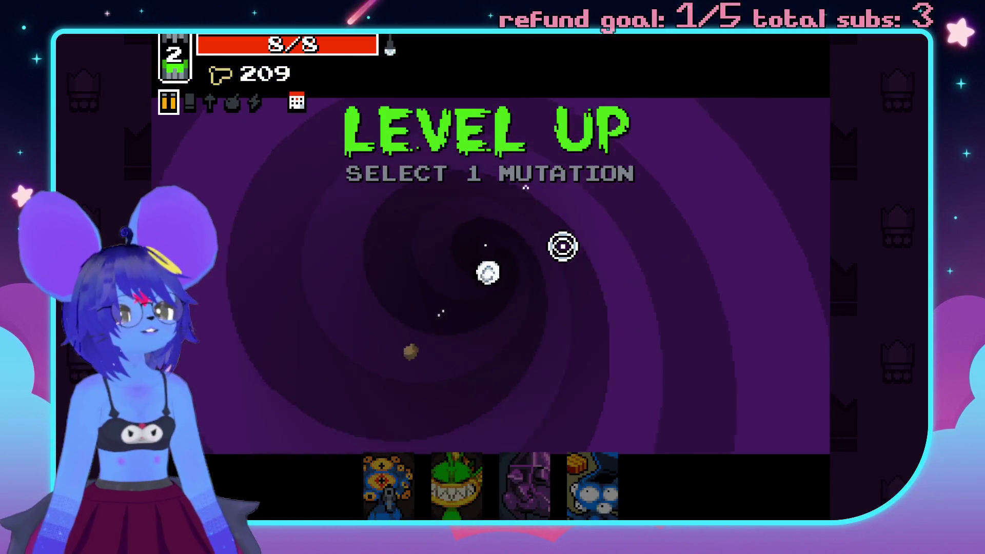
click(526, 474)
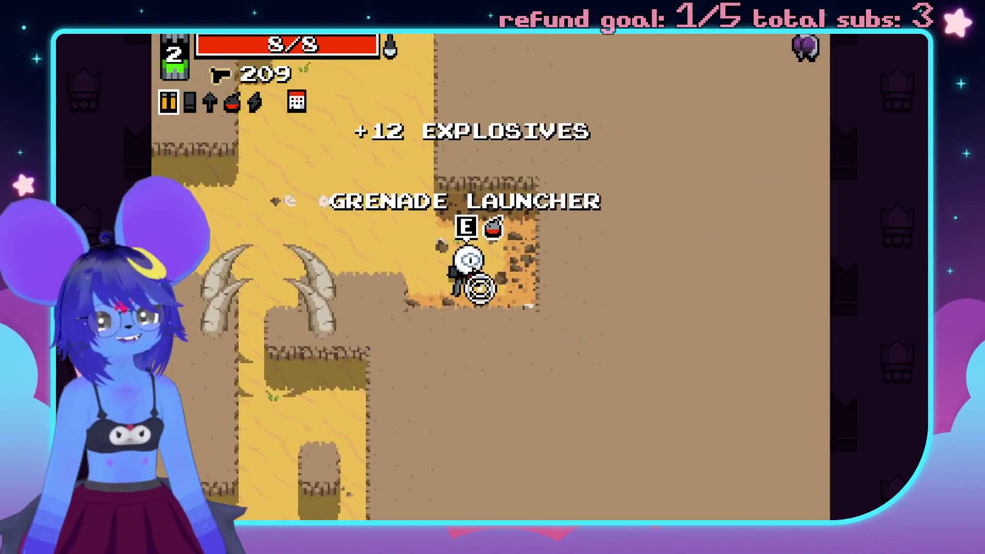
Keep shooting enemies along the desert corridors until reaching level 3.
mouse_move(400, 352)
mouse_down()
mouse_move(391, 371)
mouse_move(380, 310)
mouse_move(615, 103)
mouse_move(662, 153)
mouse_up()
click(662, 152)
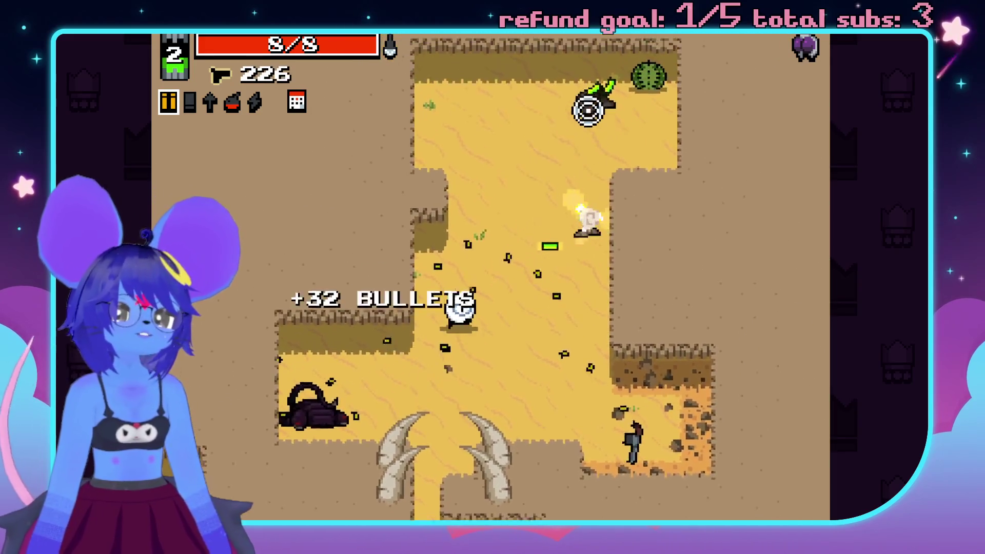
key(s)
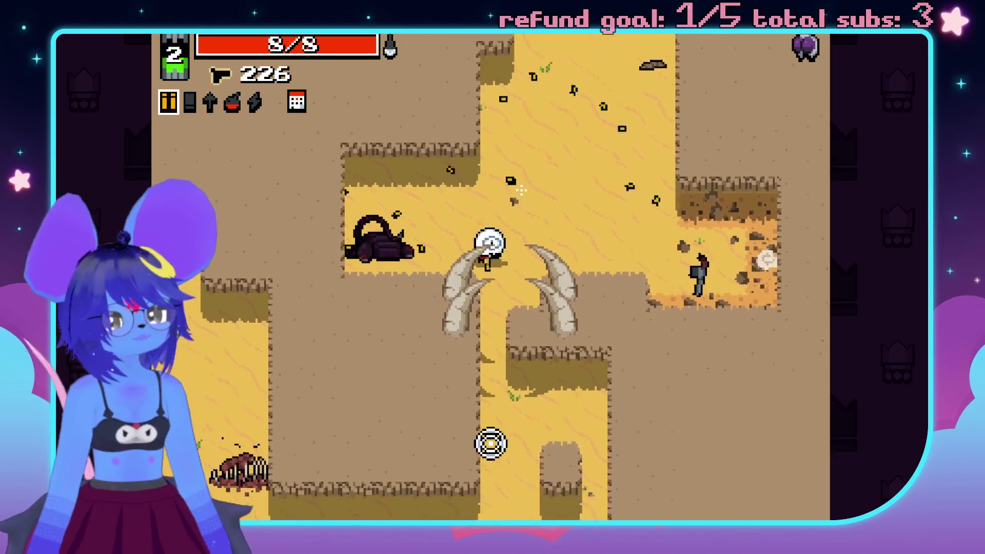
key(s)
mouse_move(438, 438)
mouse_down()
mouse_move(325, 396)
mouse_move(365, 389)
mouse_move(439, 127)
mouse_move(563, 109)
mouse_move(648, 123)
mouse_move(653, 242)
mouse_move(653, 136)
mouse_move(574, 90)
mouse_move(497, 79)
mouse_move(399, 195)
mouse_move(376, 281)
mouse_up()
key(d)
key(w)
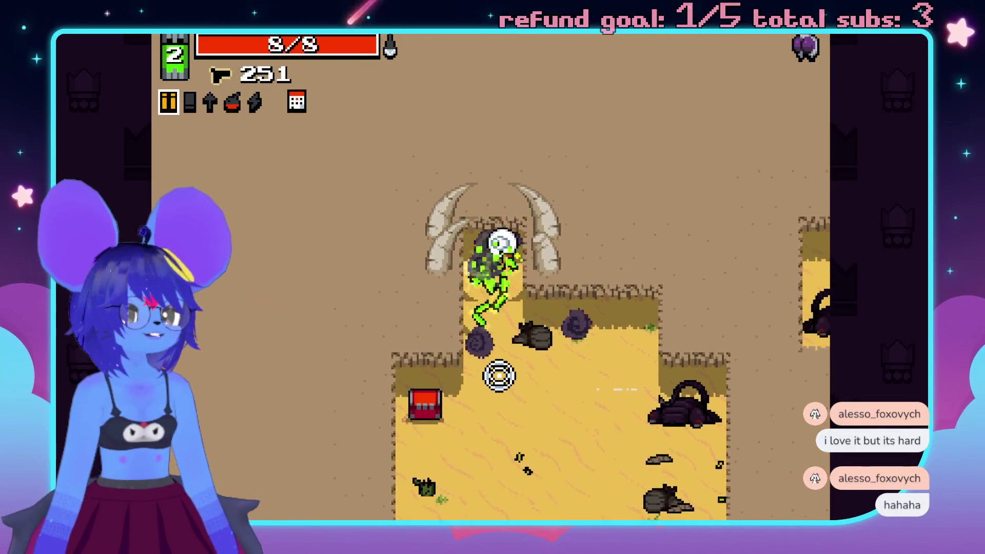
key(s)
mouse_move(617, 435)
mouse_down()
mouse_move(655, 367)
mouse_move(593, 410)
mouse_up()
key(a)
drag(419, 403, 340, 234)
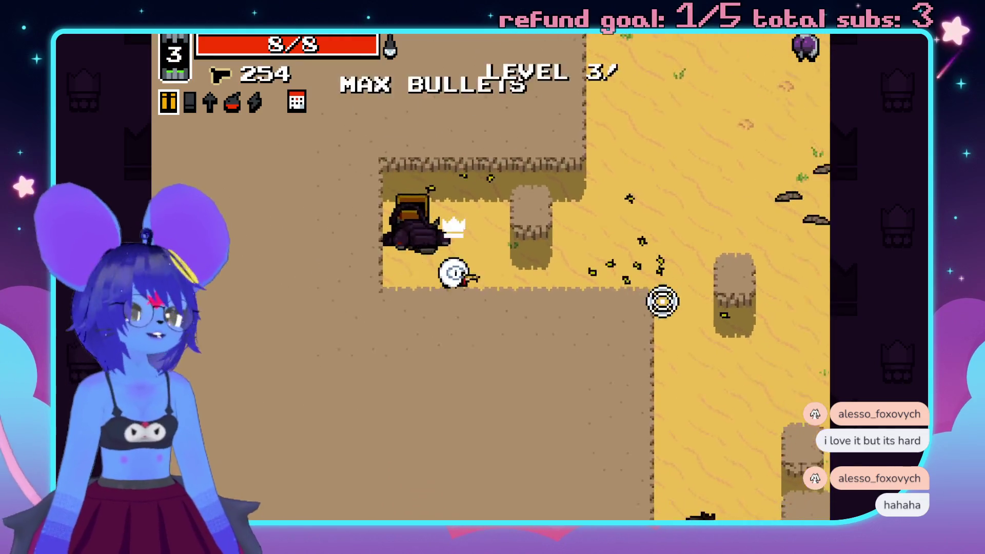
Walk through the level and choose a mutation at the level-up.
key(d)
key(s)
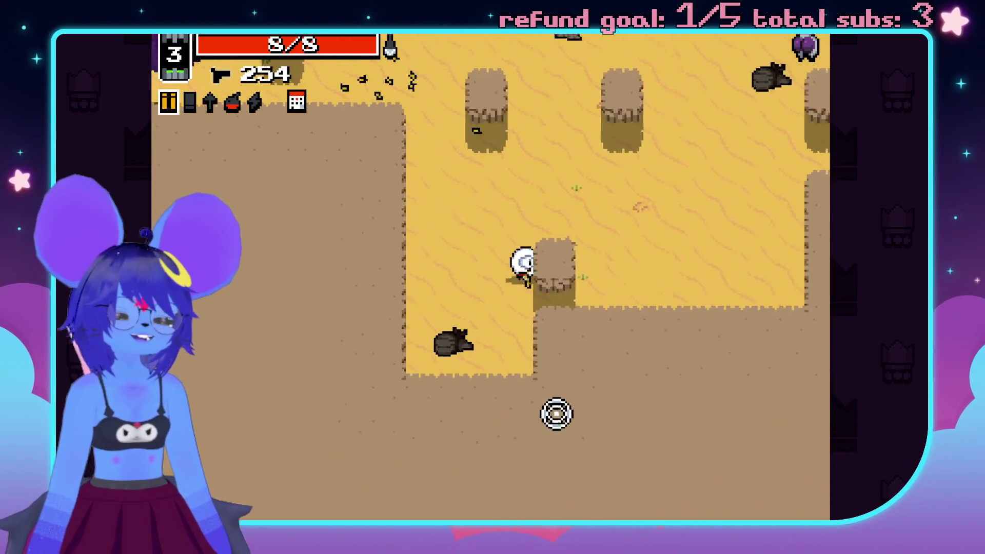
key(w)
key(a)
key(w)
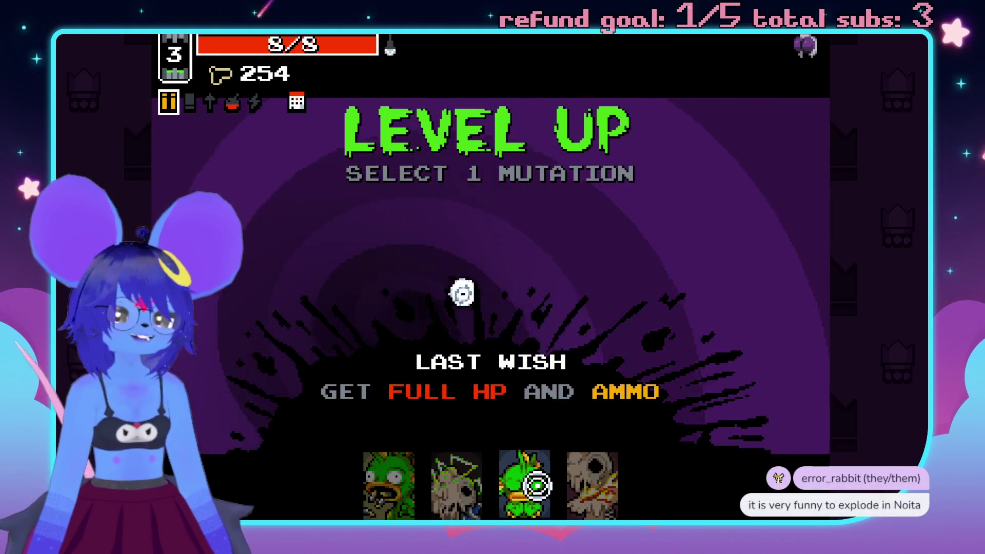
click(591, 482)
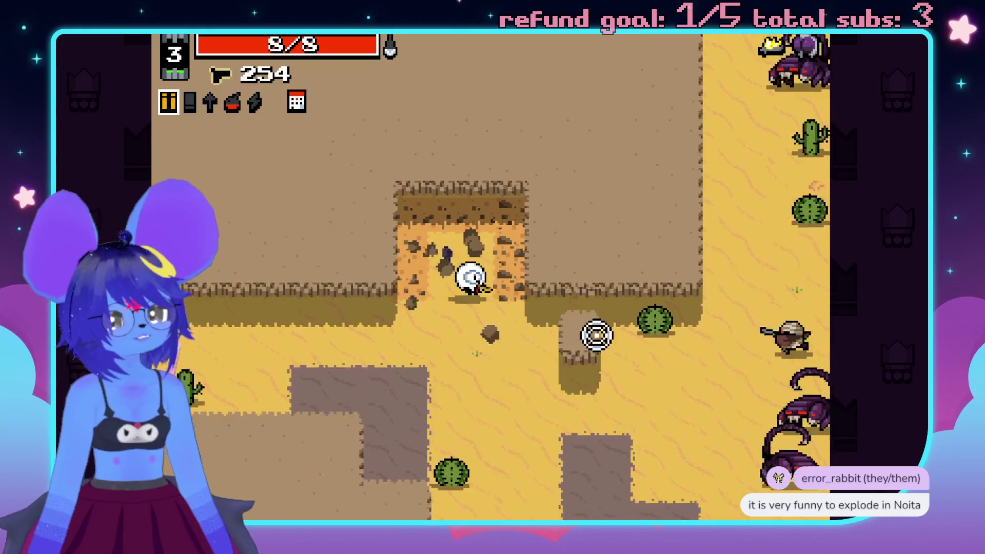
Shoot down the scorpions in the new desert area.
click(708, 367)
click(704, 278)
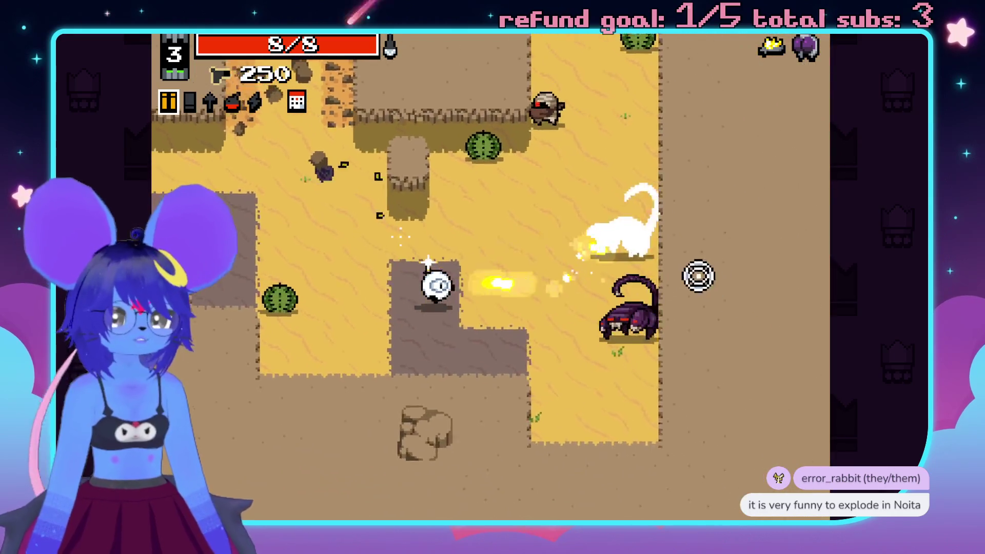
click(704, 278)
mouse_move(658, 402)
mouse_down()
mouse_move(585, 429)
mouse_move(633, 183)
mouse_move(525, 104)
mouse_up()
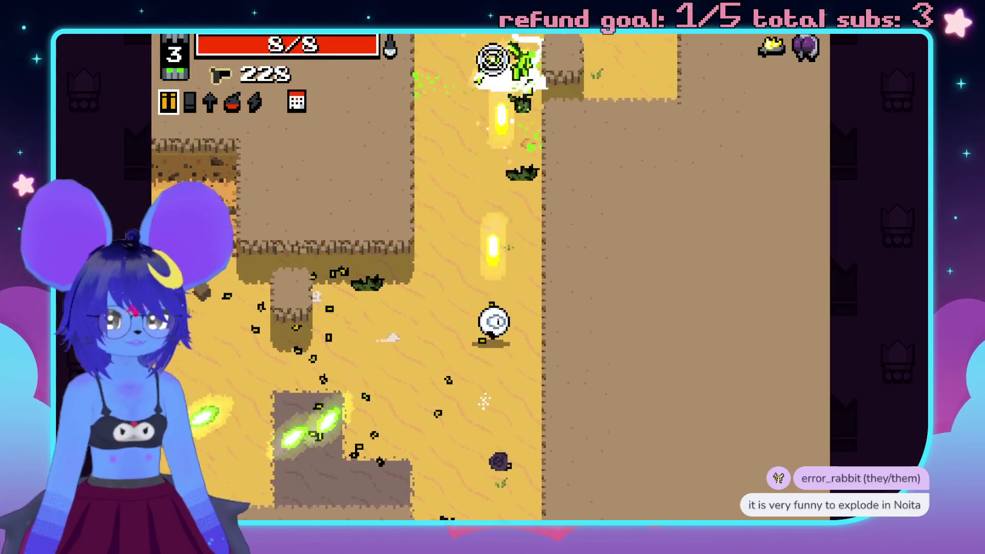
mouse_move(587, 123)
mouse_down()
mouse_move(626, 235)
mouse_move(688, 271)
mouse_move(708, 214)
mouse_move(470, 205)
mouse_move(629, 295)
mouse_move(655, 210)
mouse_move(633, 233)
mouse_move(618, 364)
mouse_move(594, 322)
mouse_move(565, 431)
mouse_move(667, 216)
mouse_move(688, 288)
mouse_move(648, 337)
mouse_move(598, 224)
mouse_move(584, 161)
mouse_up()
drag(537, 128, 554, 234)
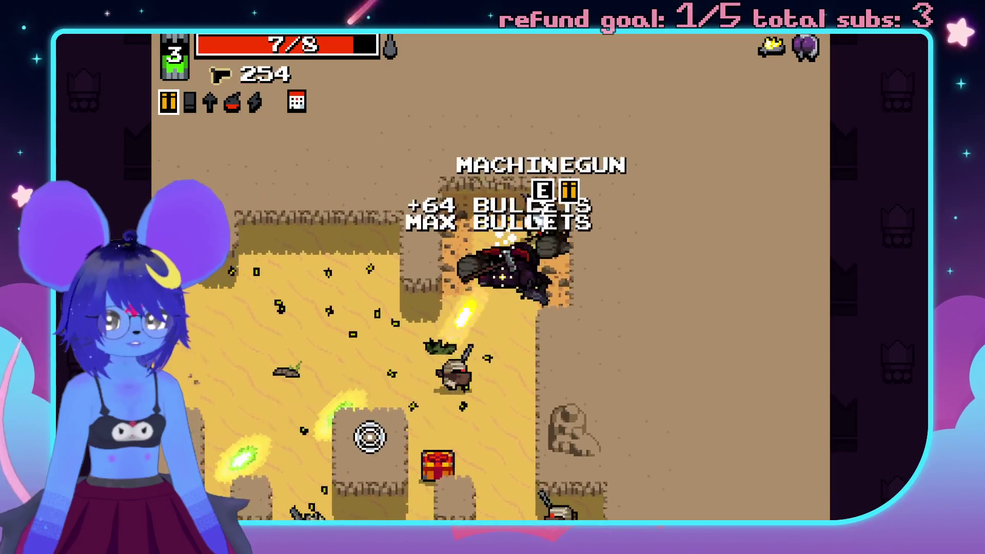
mouse_move(424, 420)
mouse_down()
mouse_move(475, 424)
mouse_move(512, 387)
mouse_move(635, 312)
mouse_move(637, 229)
mouse_move(644, 314)
mouse_move(590, 437)
mouse_move(507, 475)
mouse_move(582, 389)
mouse_move(495, 354)
mouse_up()
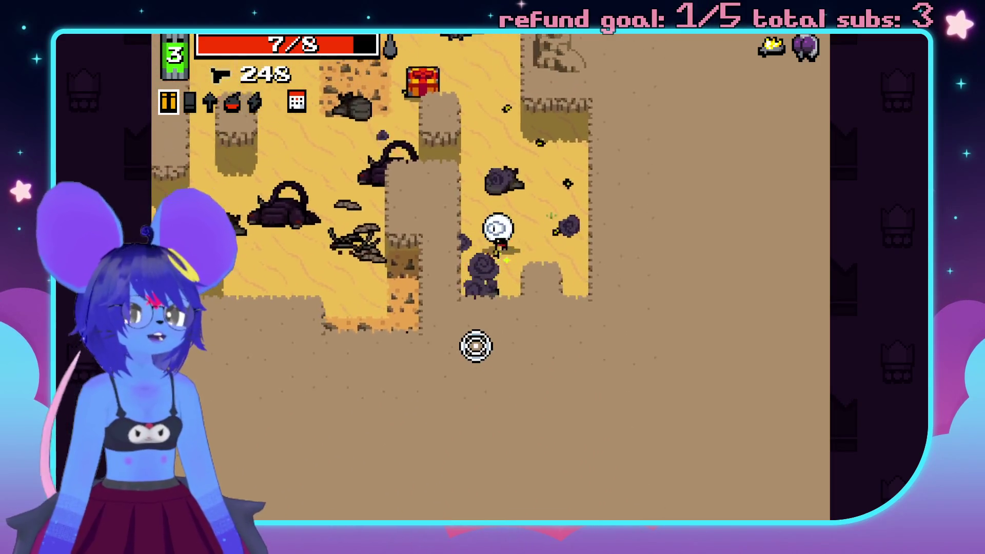
Collect the shells, pick up the Sledgehammer, and fight down-left with the revolver.
key(w)
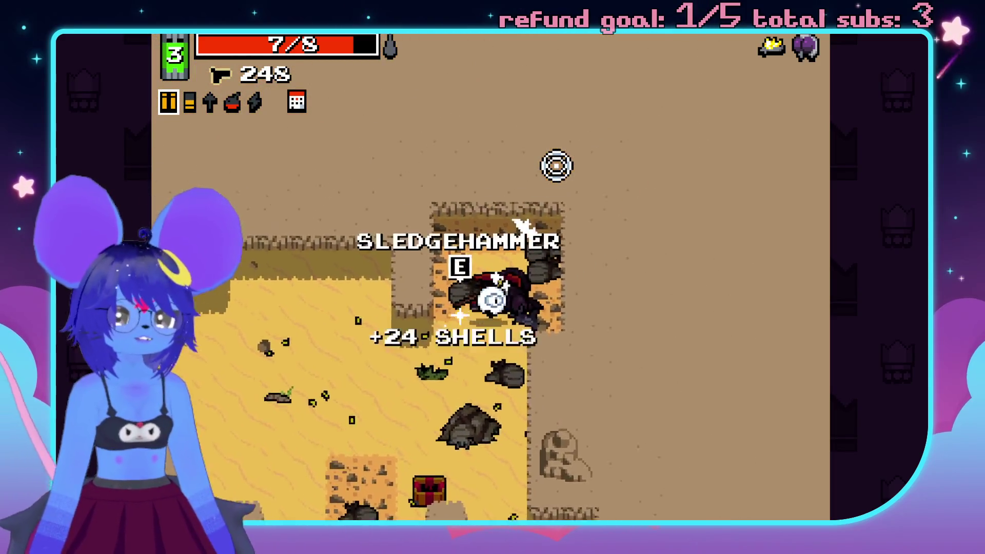
key(e)
key(s)
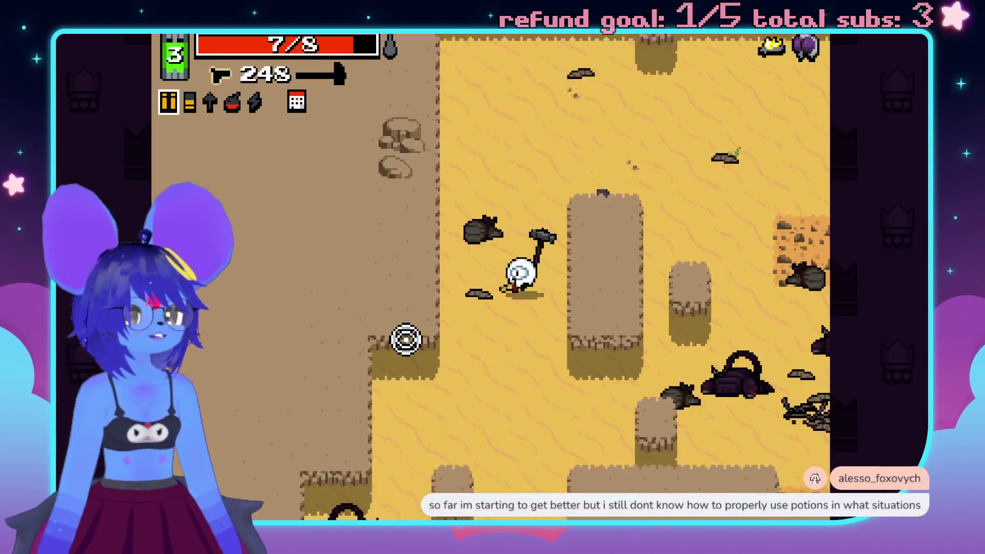
click(398, 348)
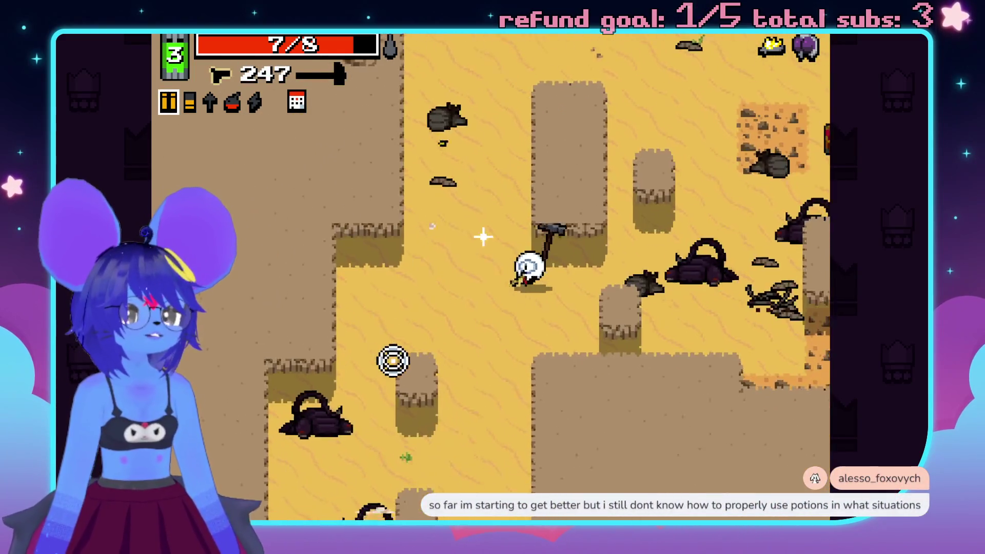
key(s)
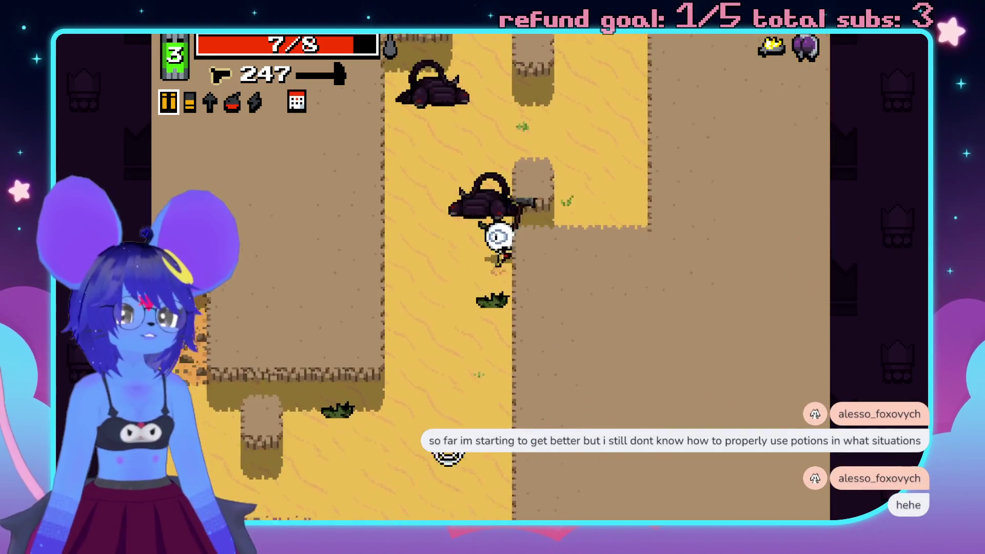
key(s)
key(a)
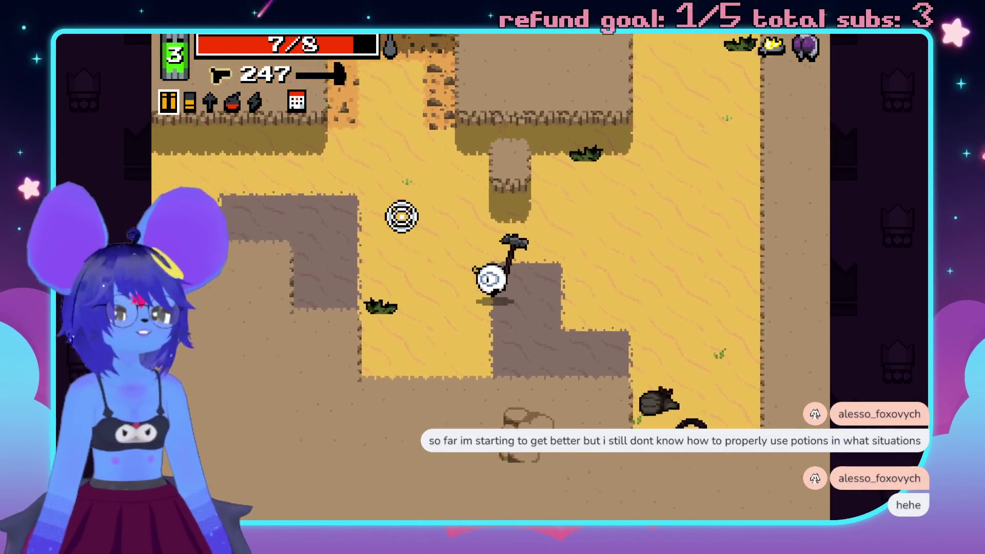
key(a)
mouse_move(314, 294)
mouse_down()
mouse_move(385, 237)
mouse_move(334, 247)
mouse_move(414, 197)
mouse_move(470, 347)
mouse_up()
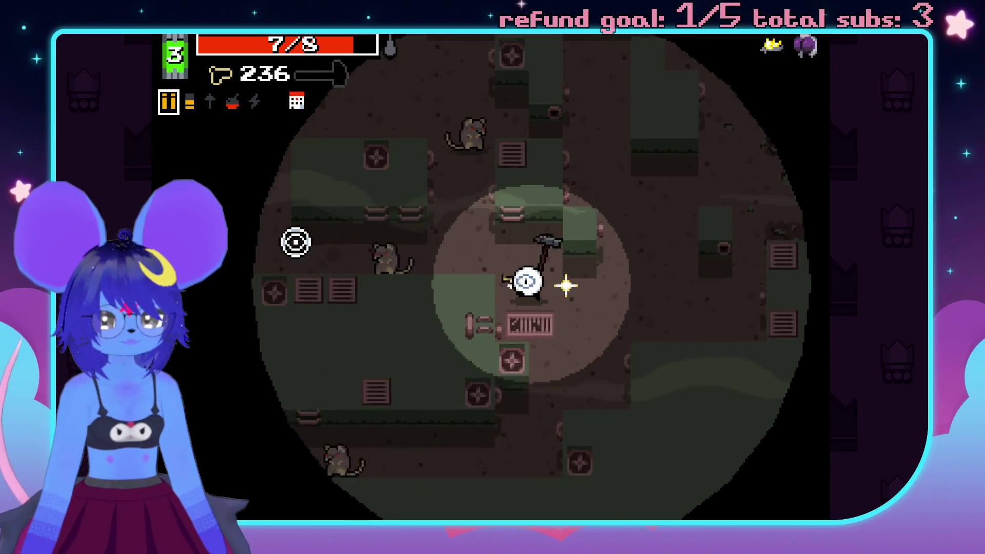
Shoot the rats, switch to the sledgehammer, and smash the sewer enemies.
click(302, 250)
key(space)
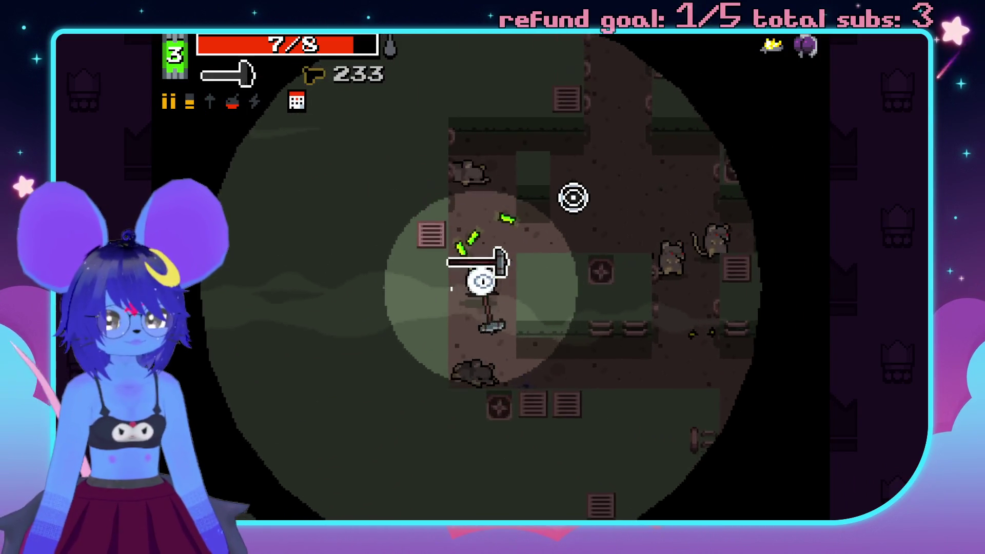
key(s)
key(d)
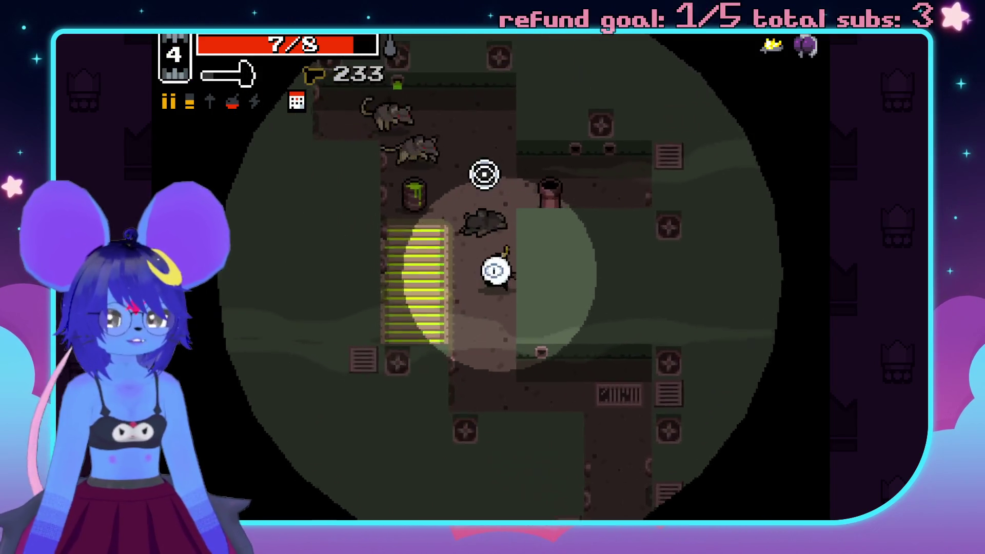
click(380, 184)
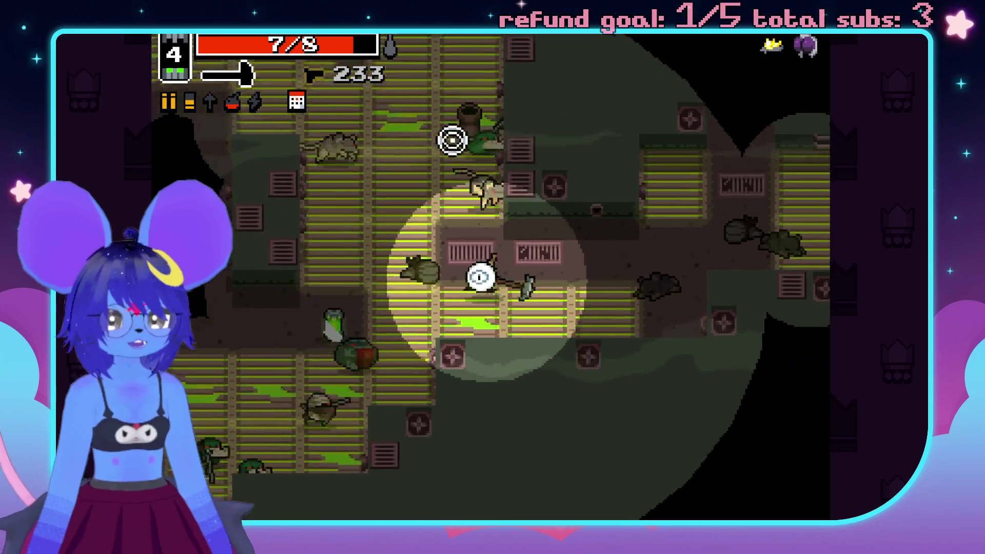
click(420, 152)
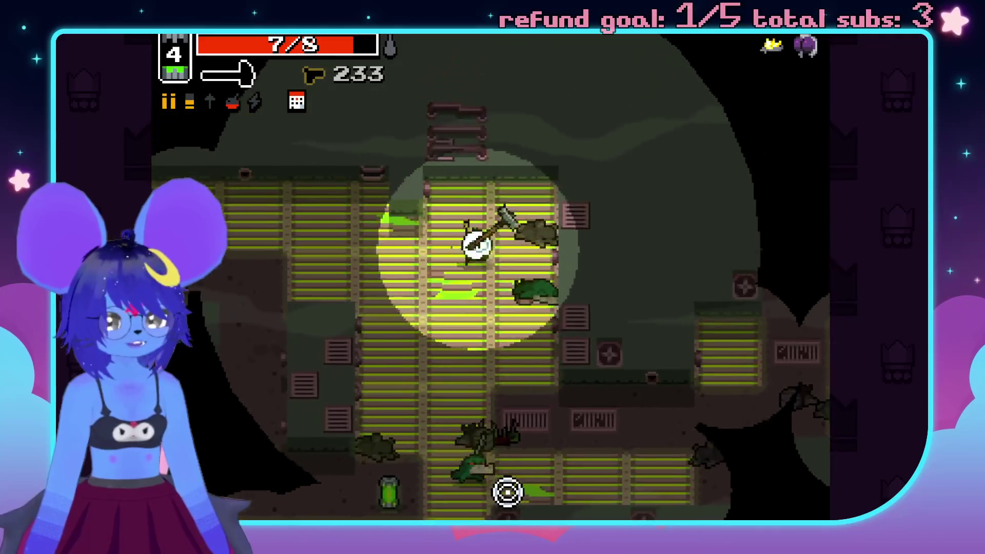
click(526, 455)
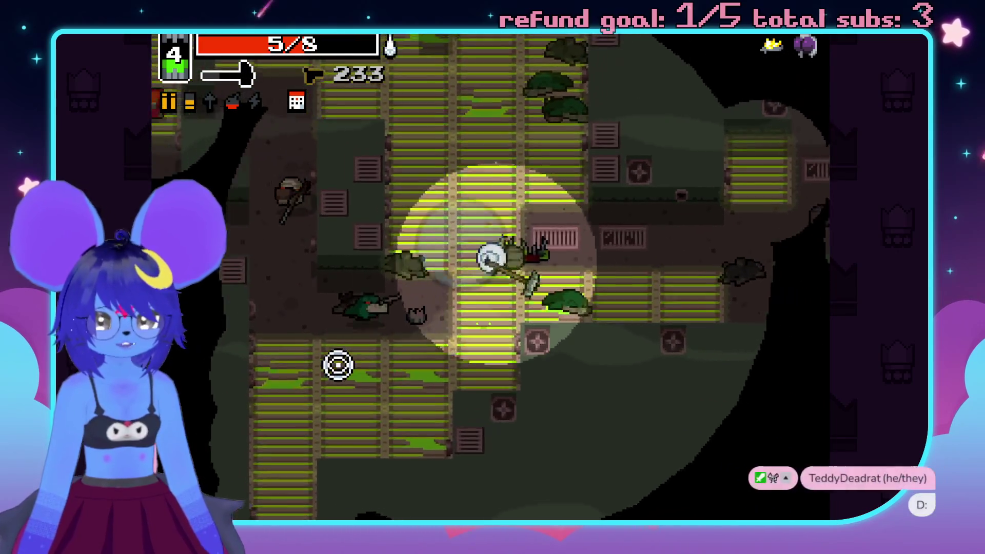
click(366, 235)
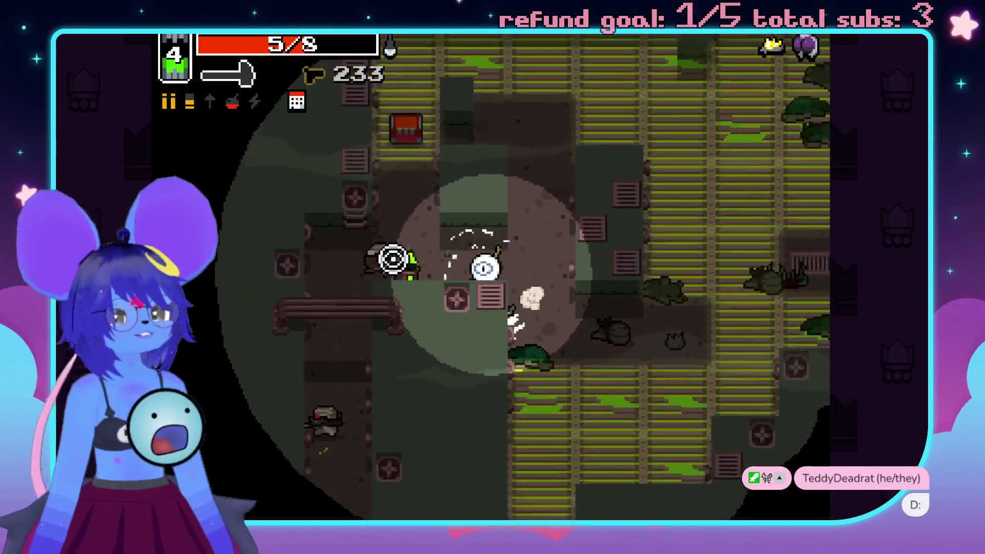
key(s)
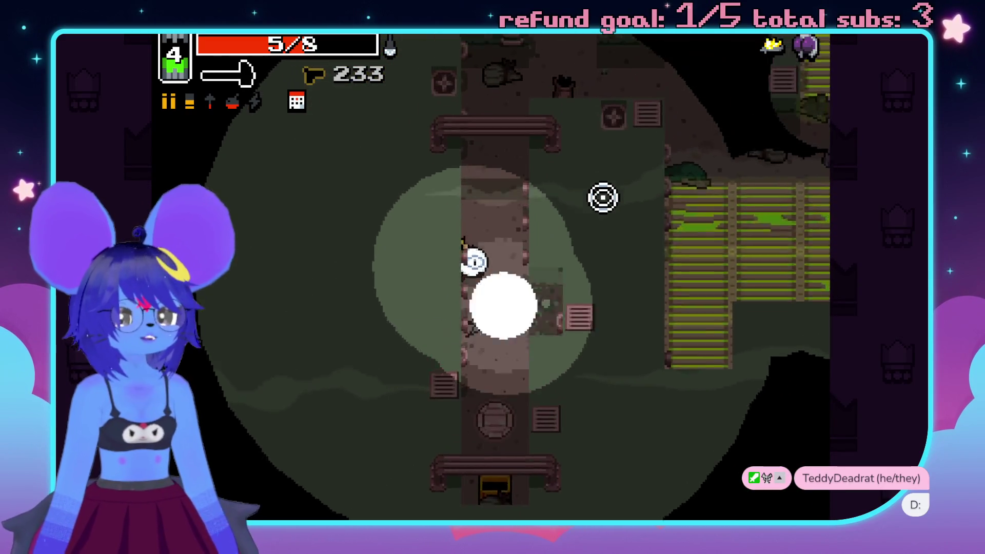
key(w)
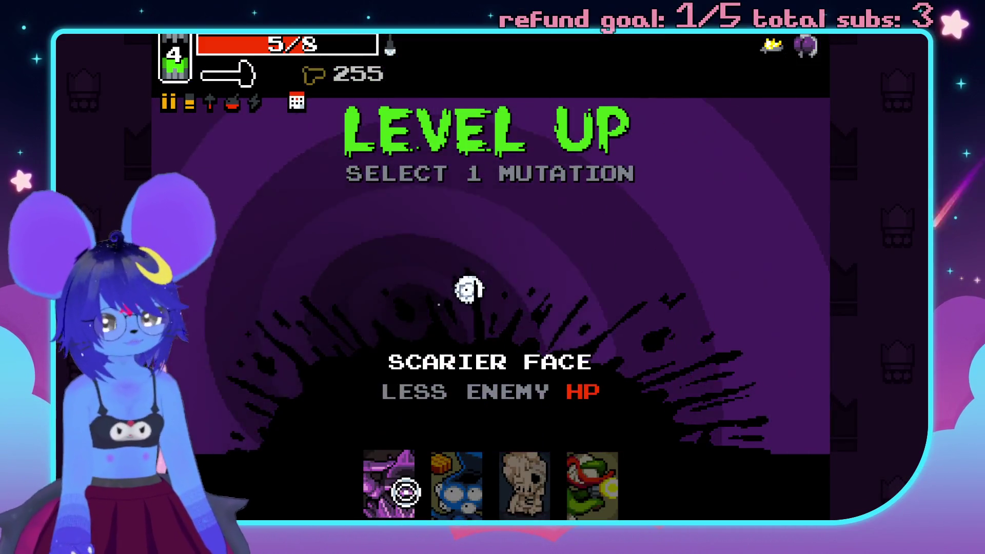
Take the Scarier Face mutation and fight through the 3-1 cave rooms.
click(405, 493)
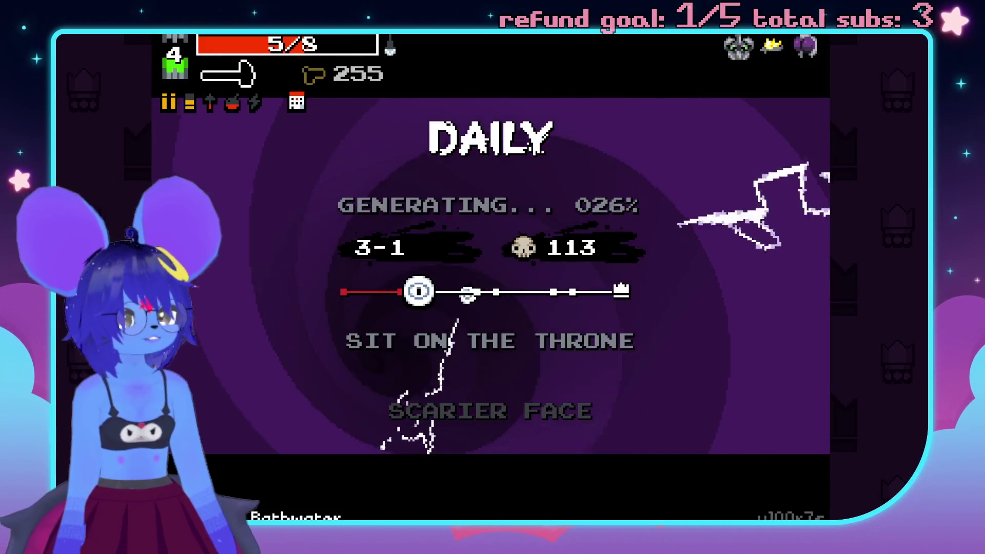
key(w)
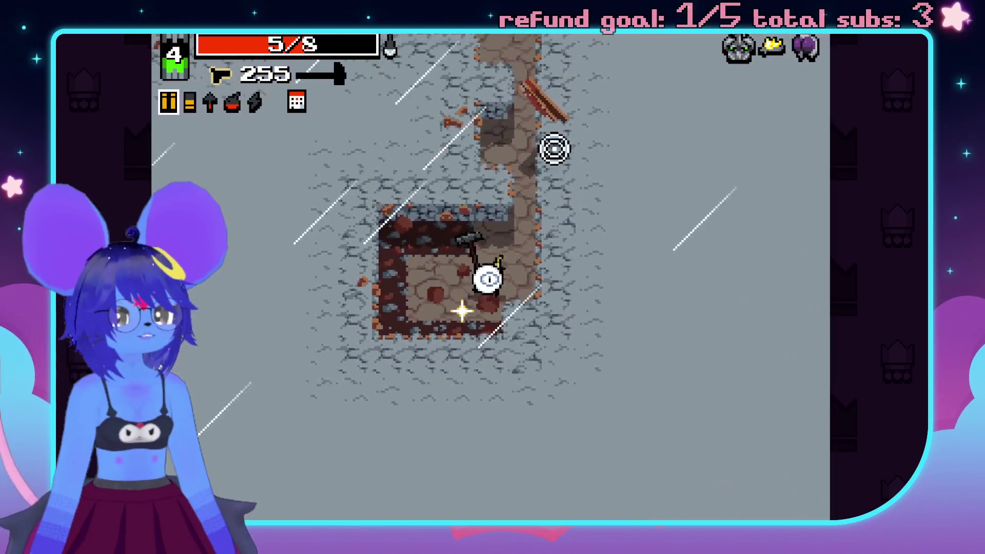
click(473, 100)
key(w)
click(473, 100)
key(space)
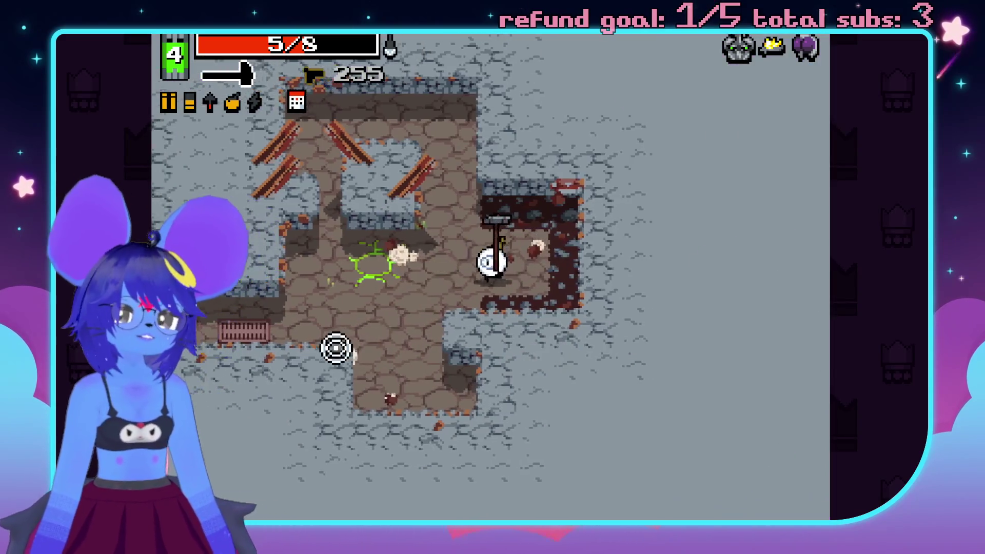
key(a)
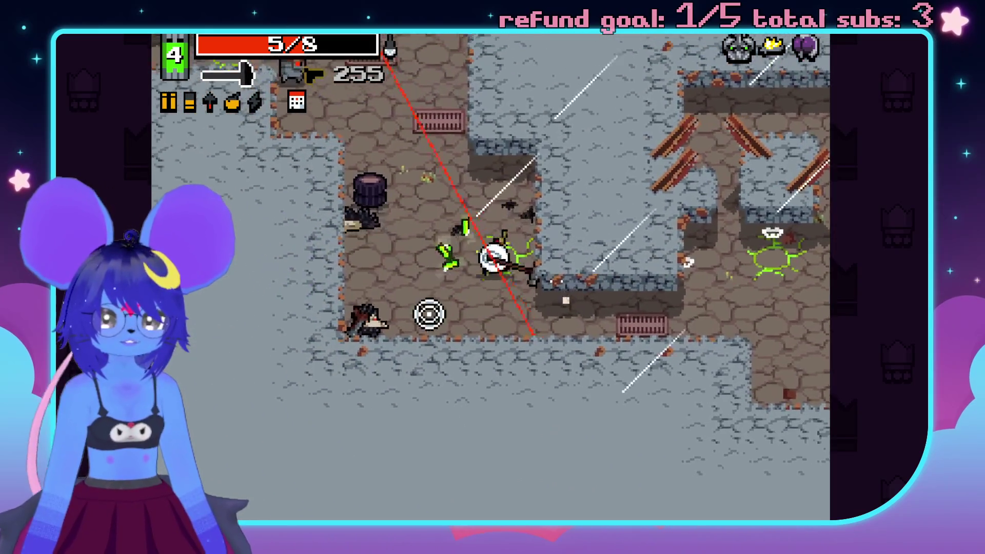
key(w)
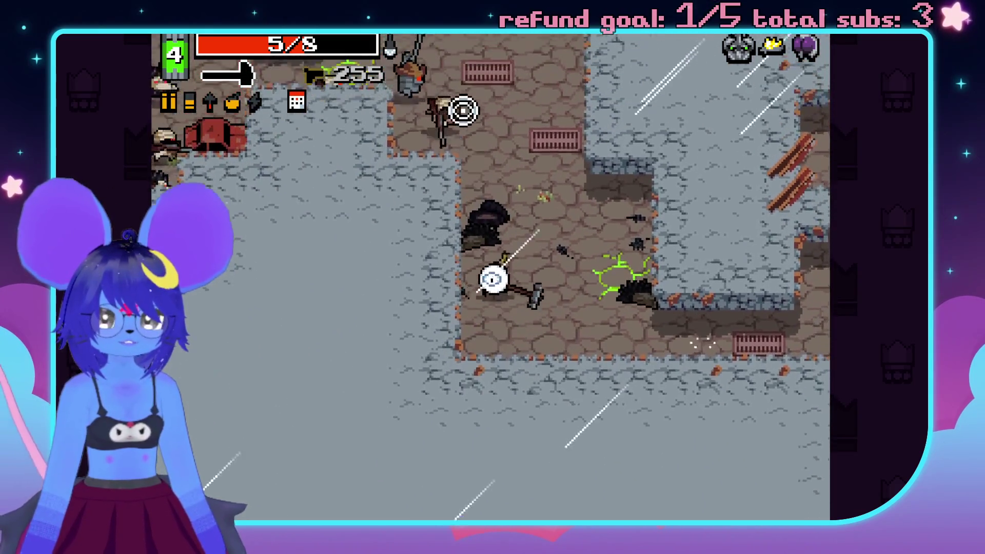
key(w)
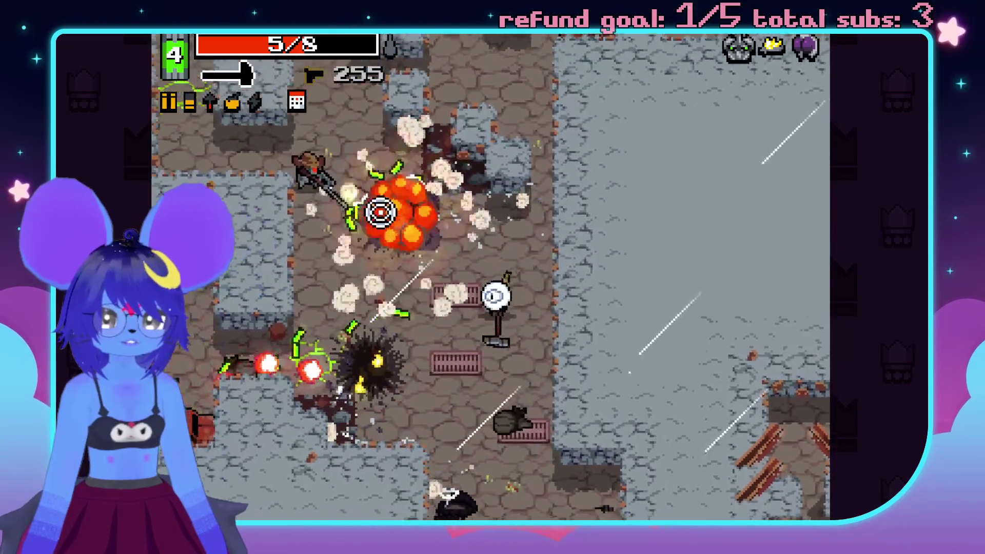
key(s)
key(a)
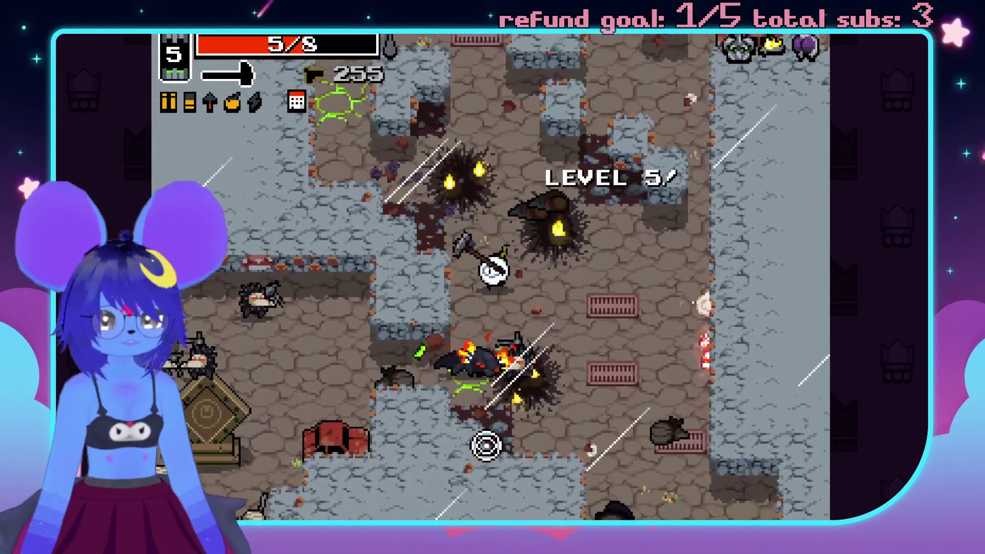
key(a)
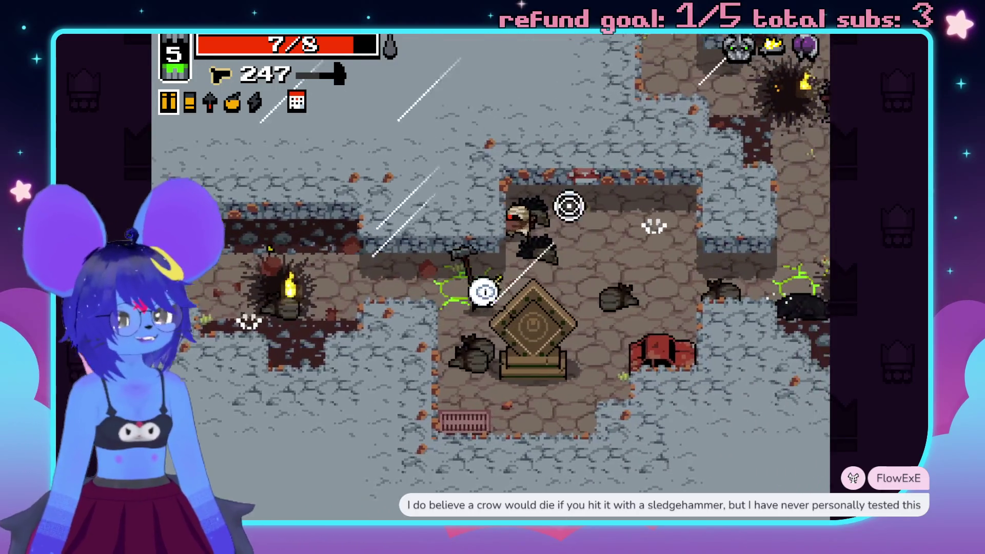
Fire at enemies in the next rooms and switch to the sledgehammer.
key(d)
click(571, 207)
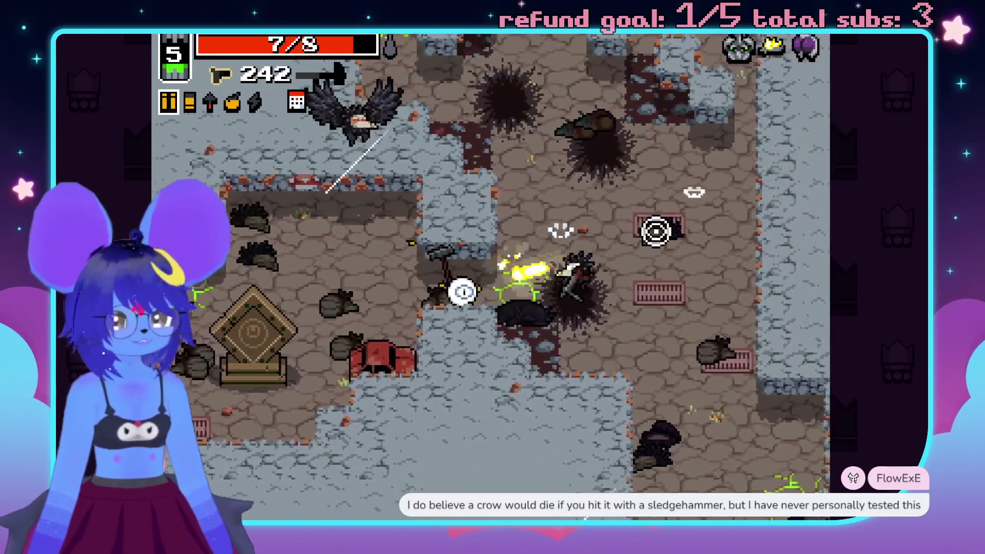
key(a)
click(656, 231)
click(315, 231)
click(385, 204)
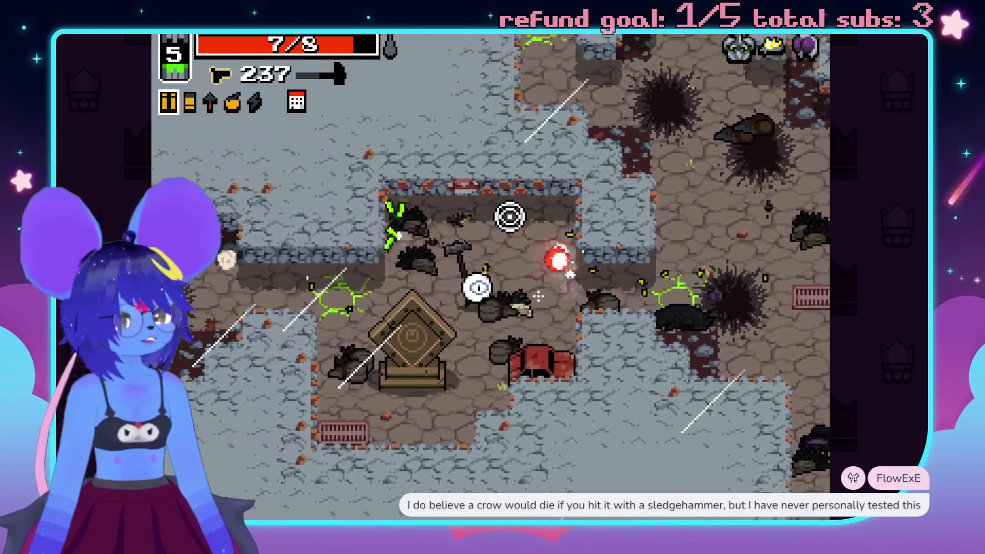
key(w)
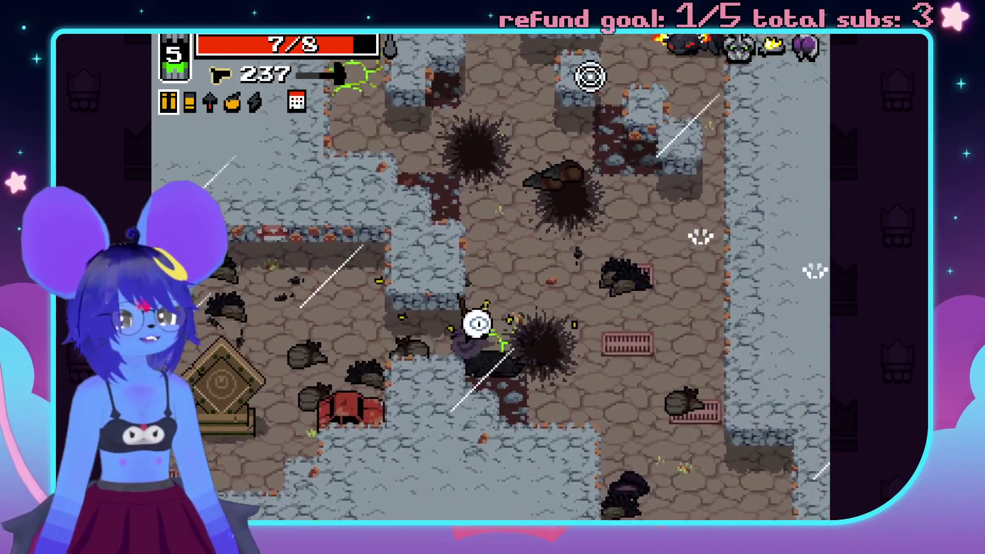
click(587, 73)
key(space)
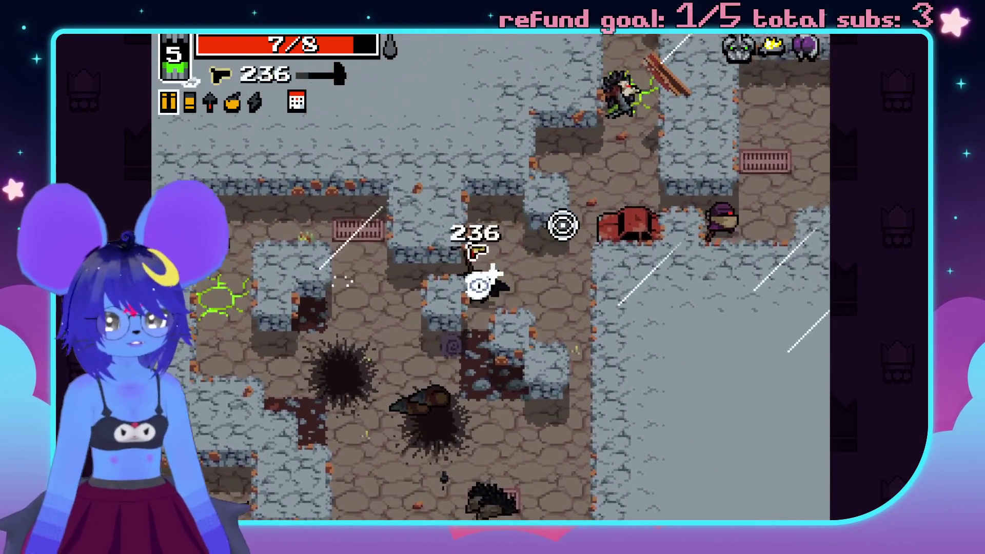
click(556, 176)
click(616, 162)
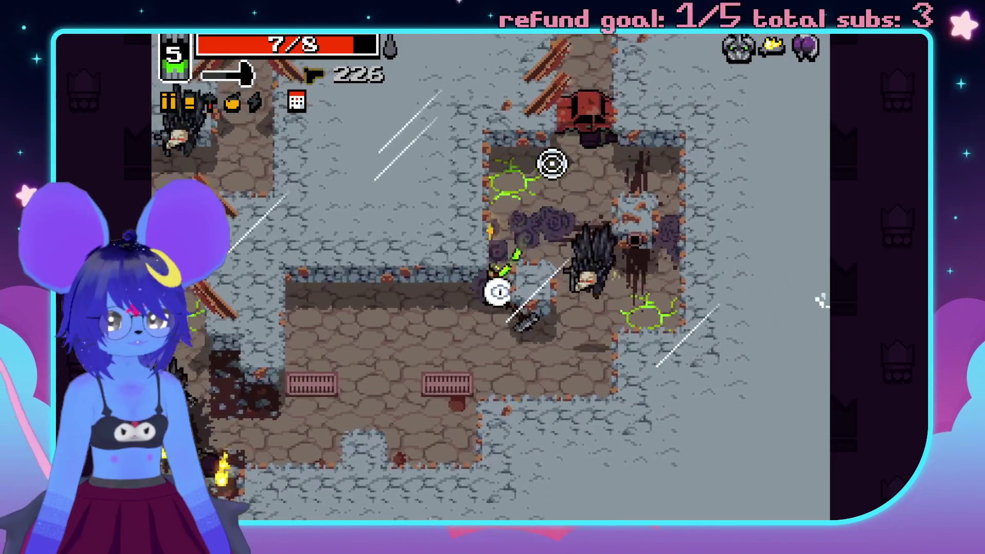
Clear the upper room, walk past the Disc Gun, and return to the Sawed-off Shotgun.
key(s)
key(a)
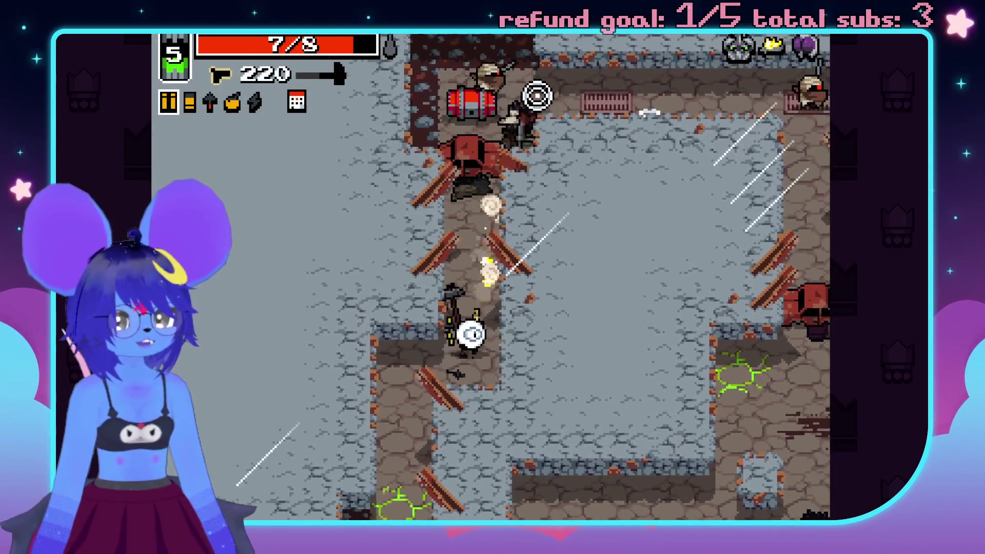
key(w)
click(503, 97)
click(533, 123)
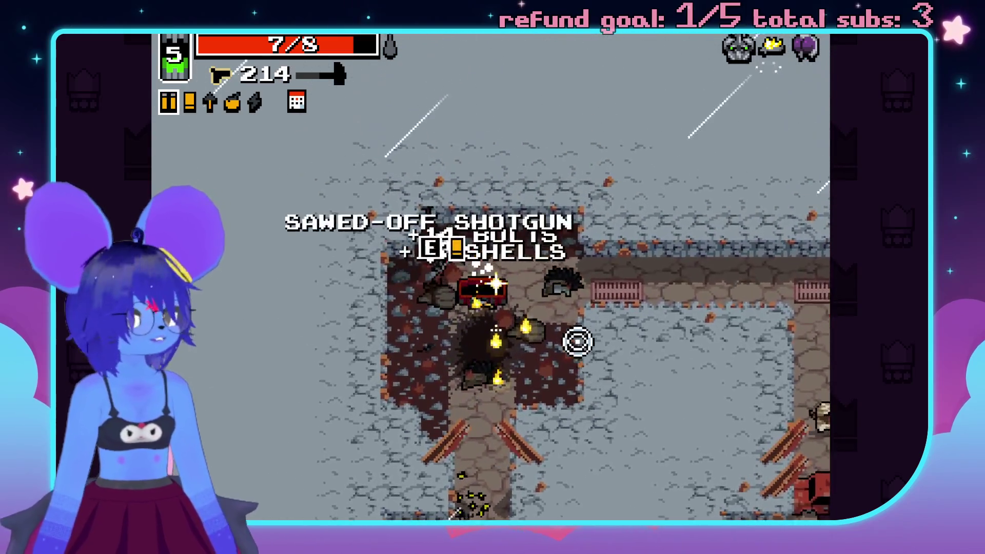
key(d)
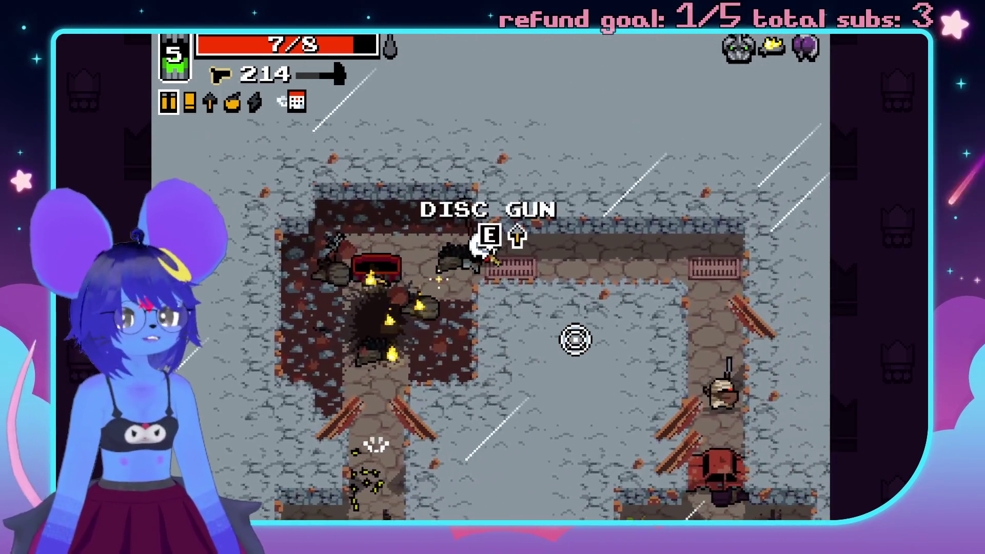
key(d)
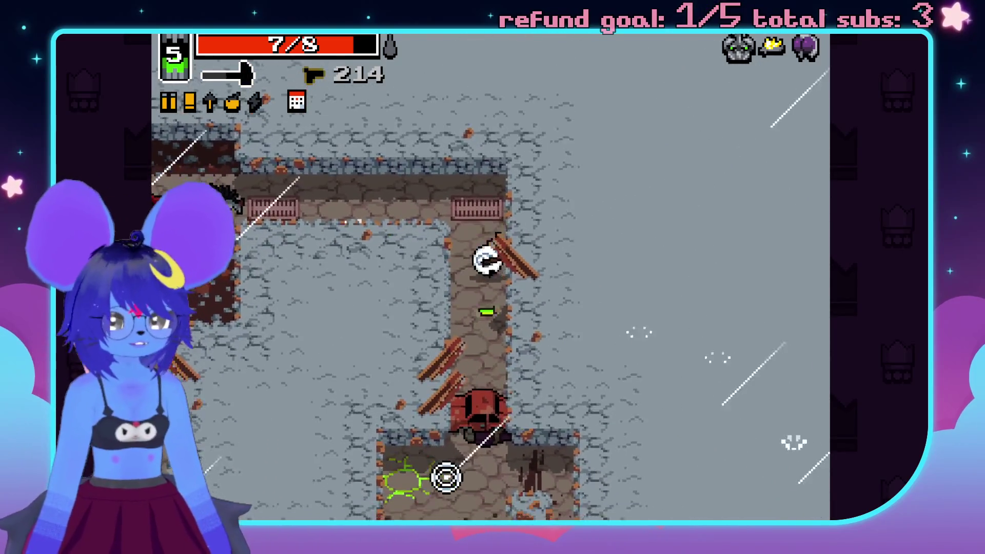
key(a)
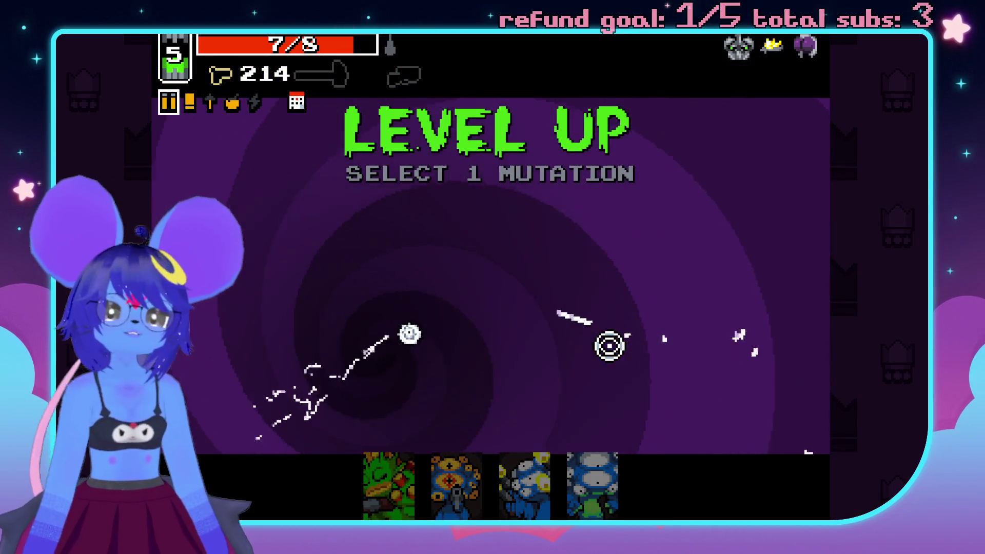
Choose the Trigger Fingers mutation, swap weapons, and fire the shotgun at nearby enemies.
click(515, 484)
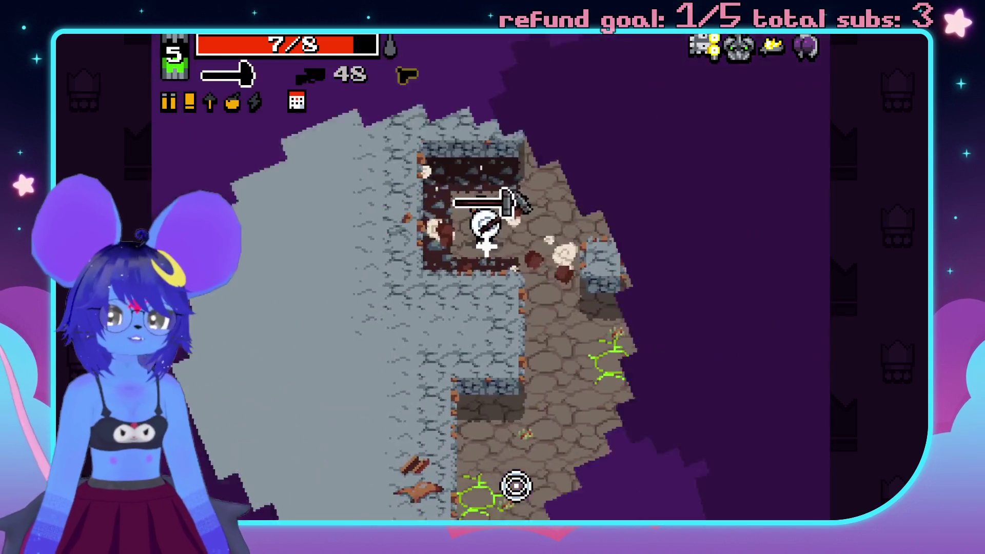
key(space)
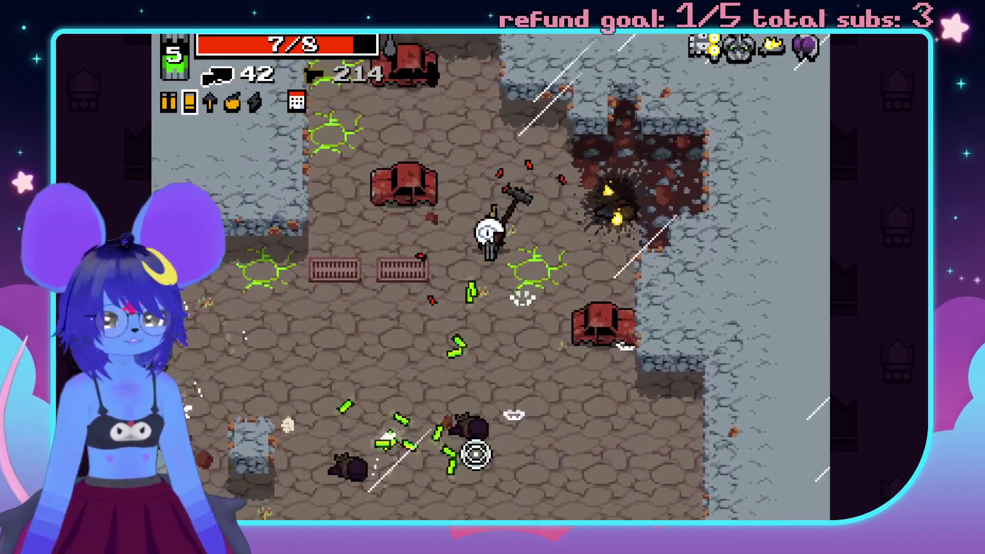
key(s)
click(448, 422)
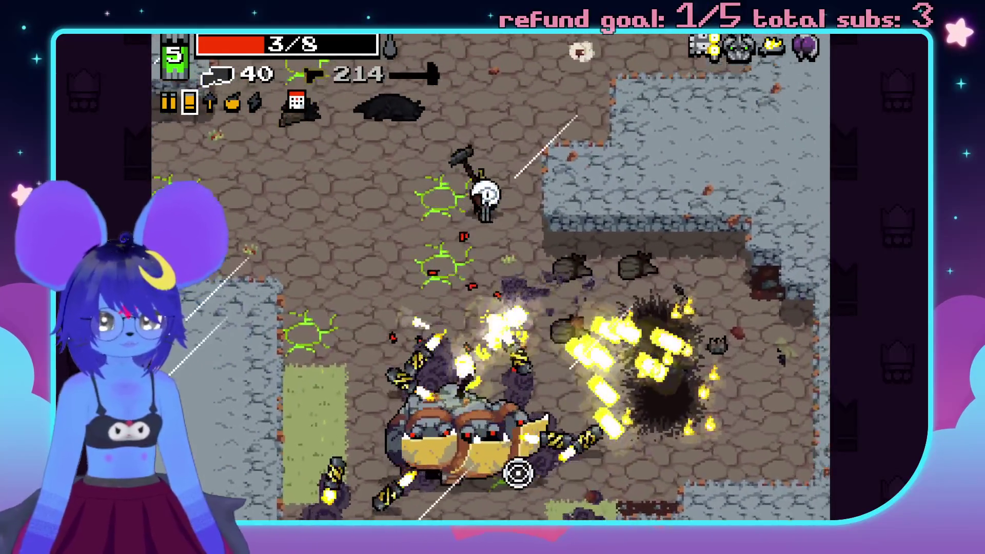
Rocket the remaining enemies, collect the ammo pickup, and enter the portal.
key(w)
key(a)
click(530, 427)
click(482, 442)
key(s)
key(a)
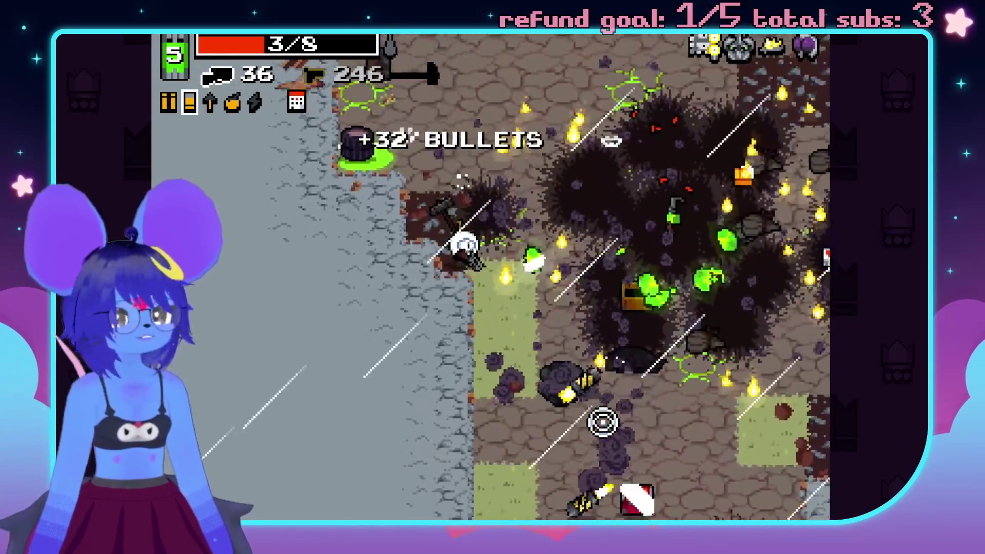
click(635, 414)
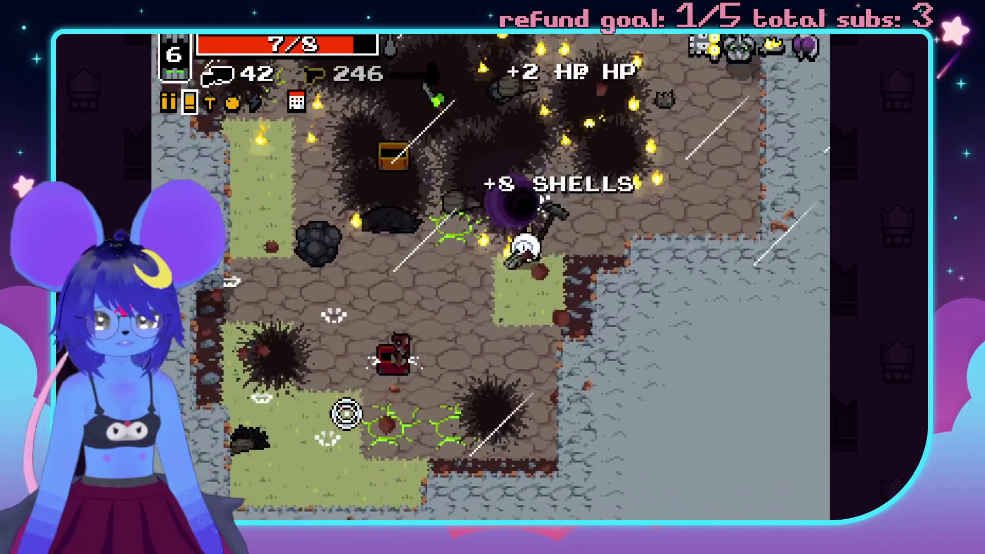
key(w)
key(d)
key(e)
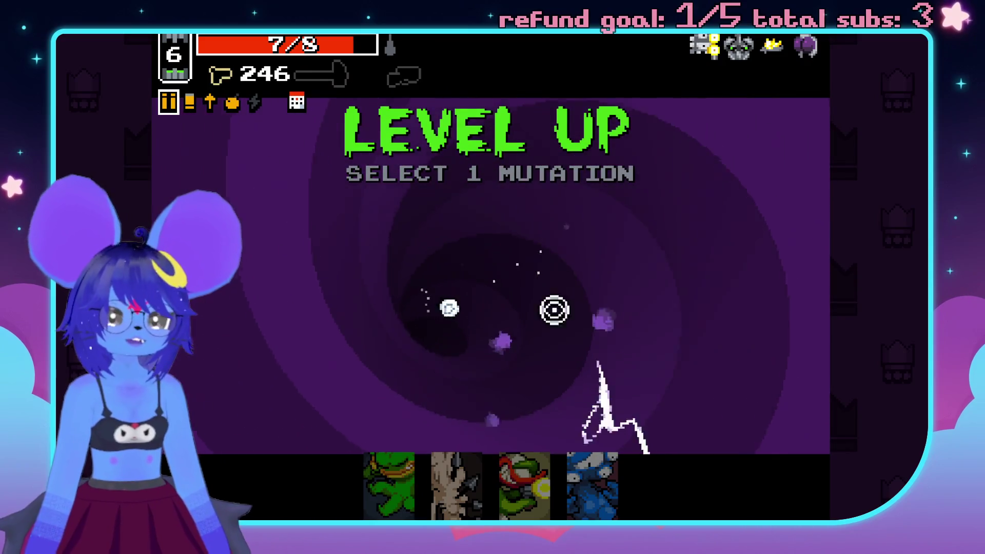
Take a new mutation and shoot the green enemies and others nearby.
click(456, 485)
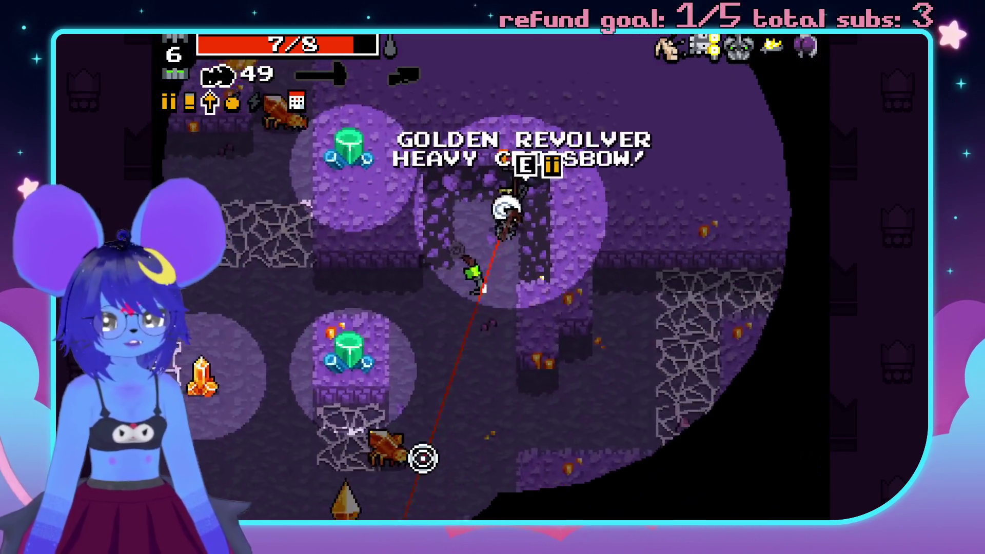
click(398, 473)
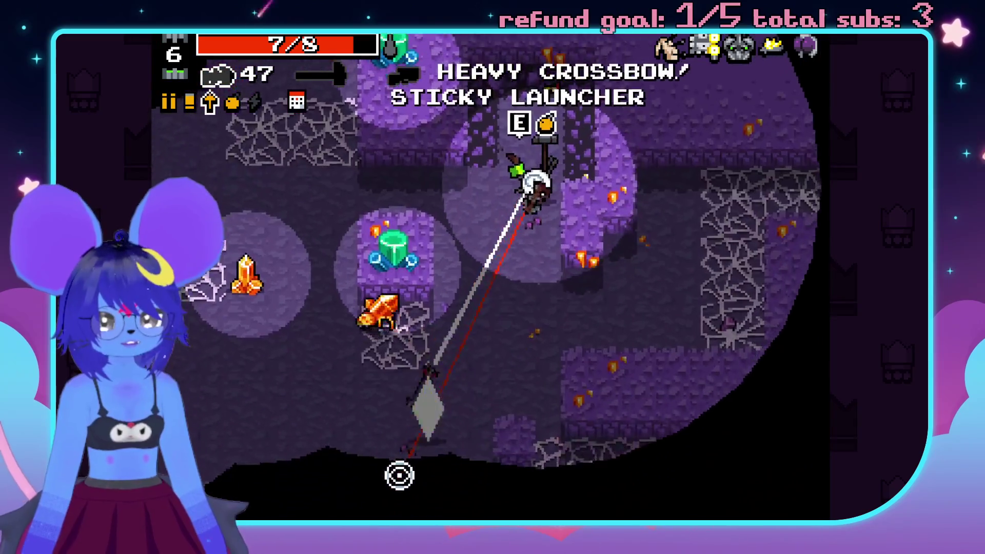
click(315, 275)
click(368, 276)
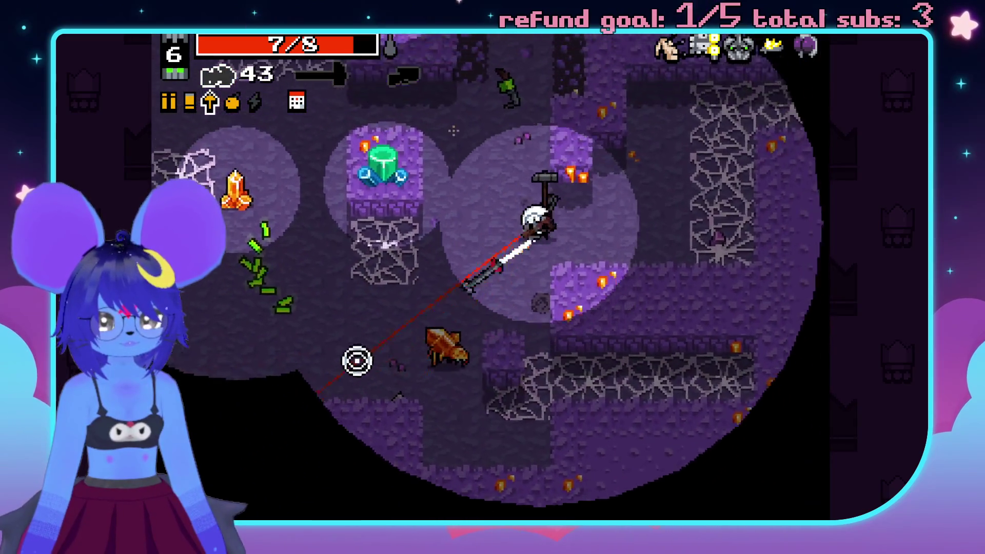
click(294, 242)
Switch to the hammer and smash the orange scorpions and surrounding cave enemies.
key(space)
click(426, 180)
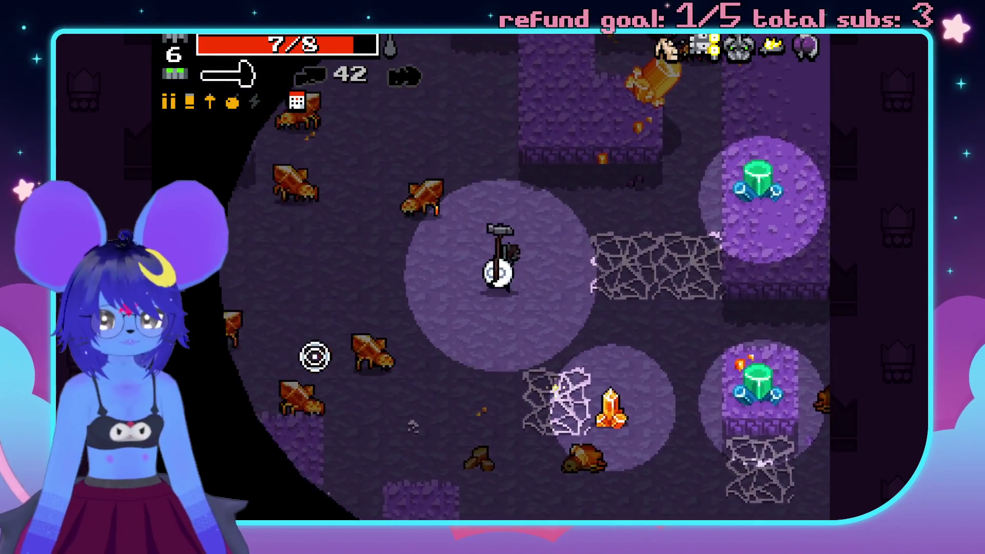
click(353, 228)
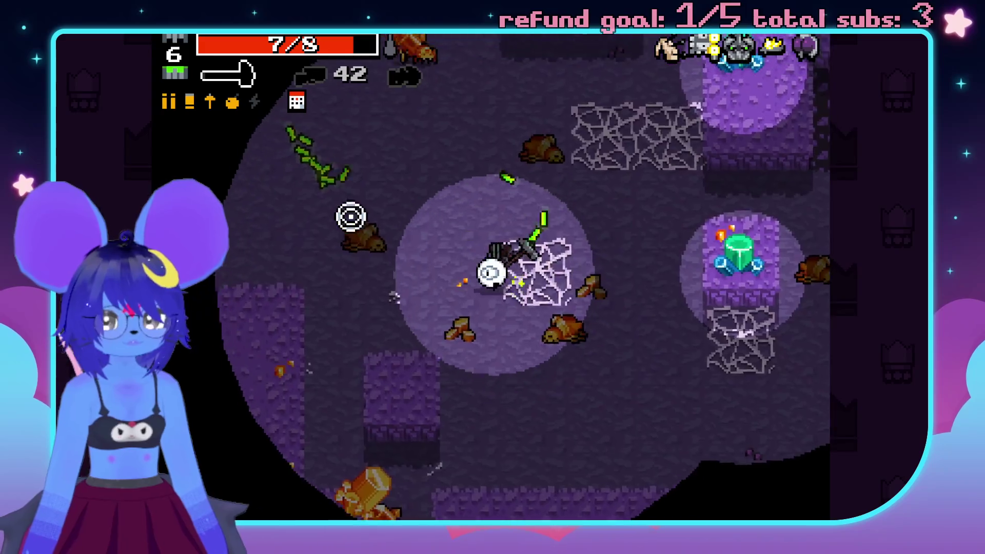
click(492, 123)
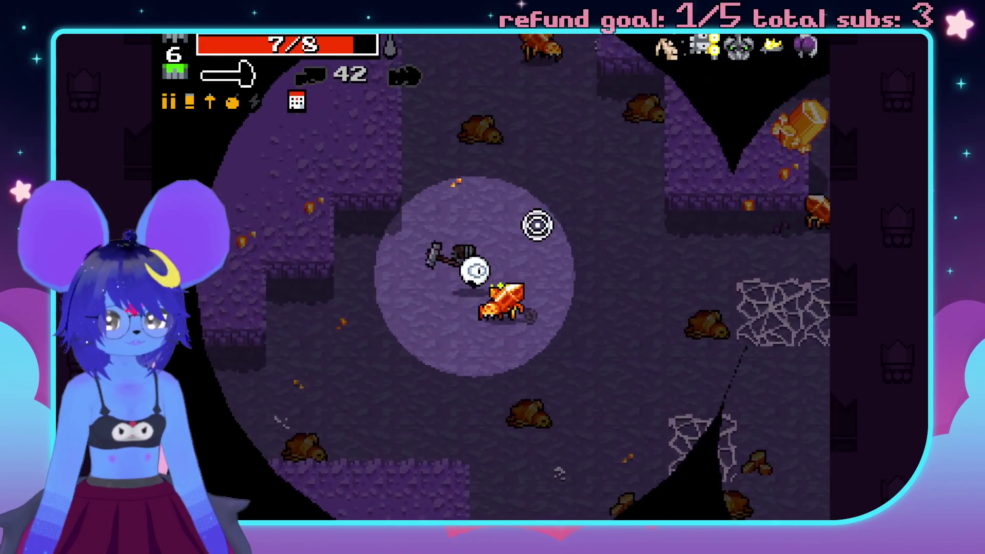
click(530, 213)
click(546, 141)
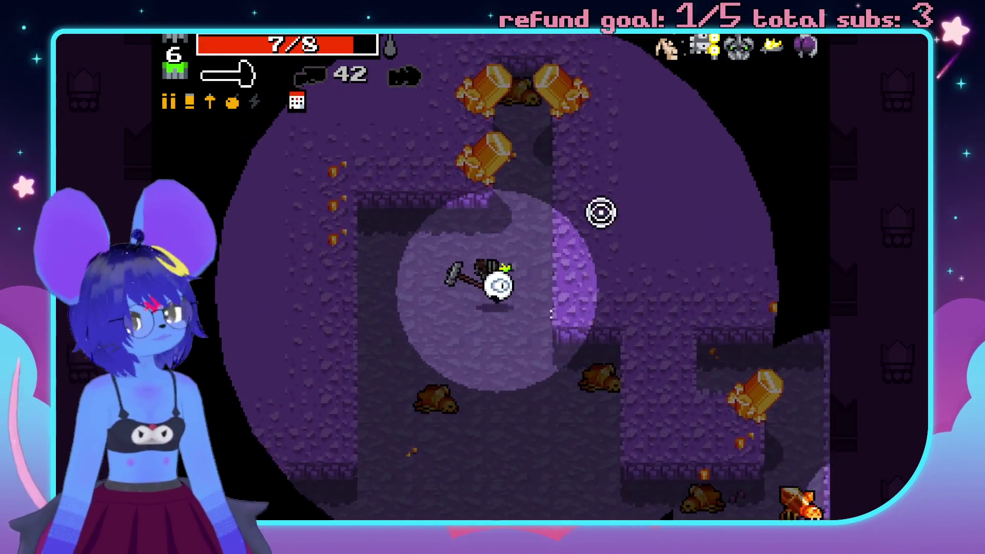
click(662, 277)
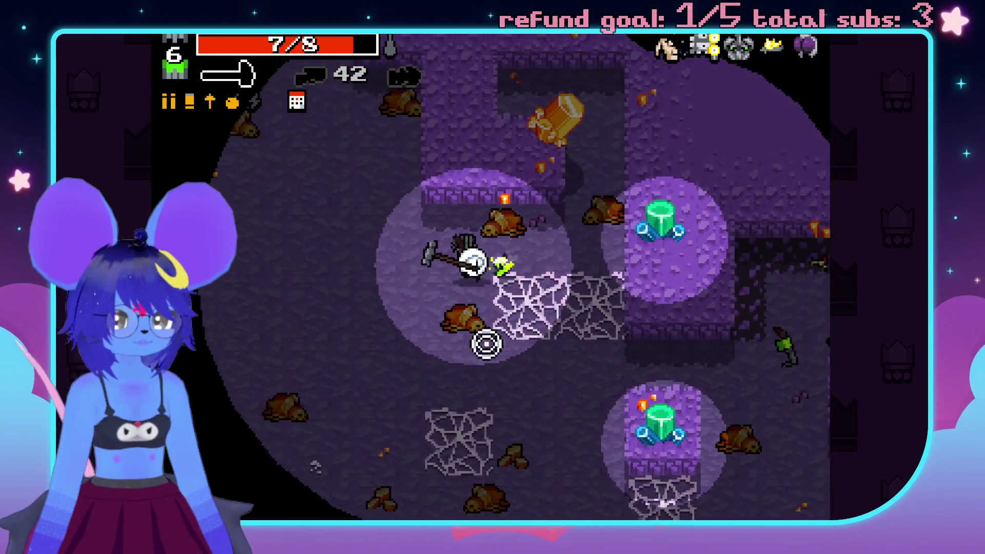
click(382, 246)
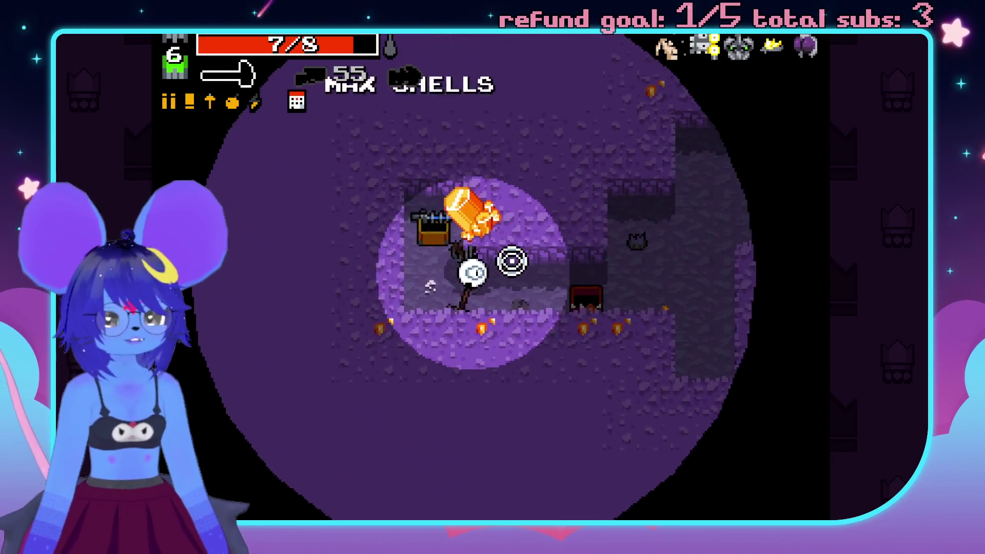
click(556, 280)
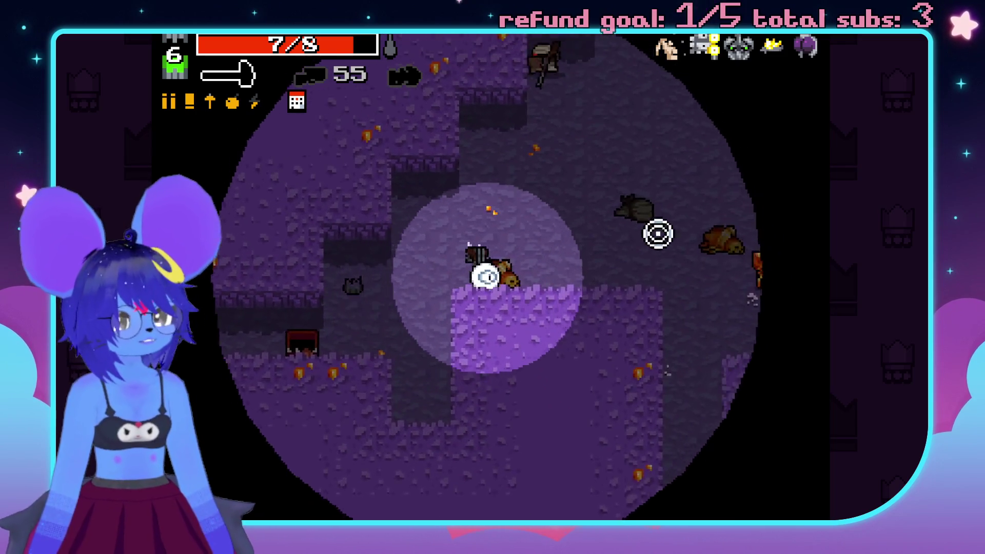
Go back to ranged weapons, shoot the lower-right scorpions, and head into the snowy level.
key(space)
click(596, 374)
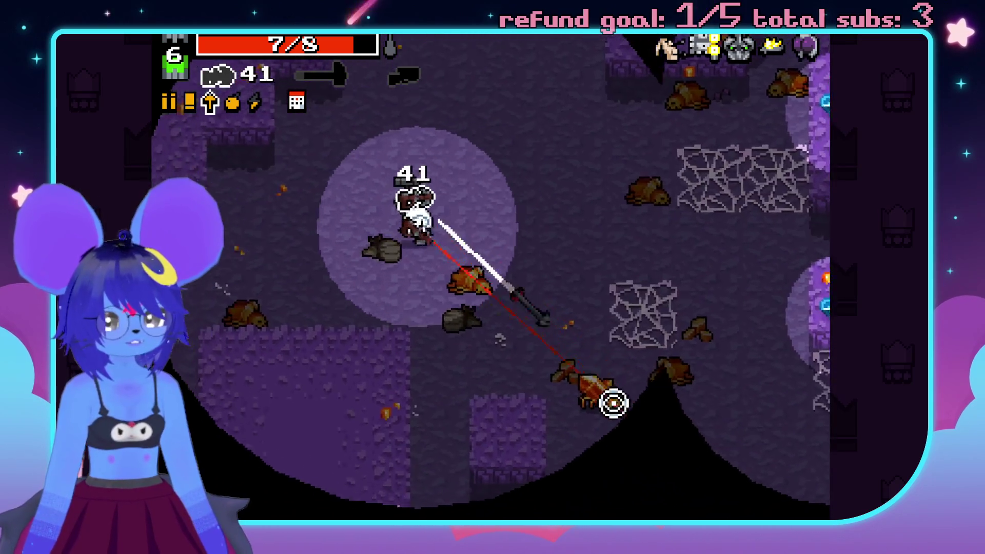
key(d)
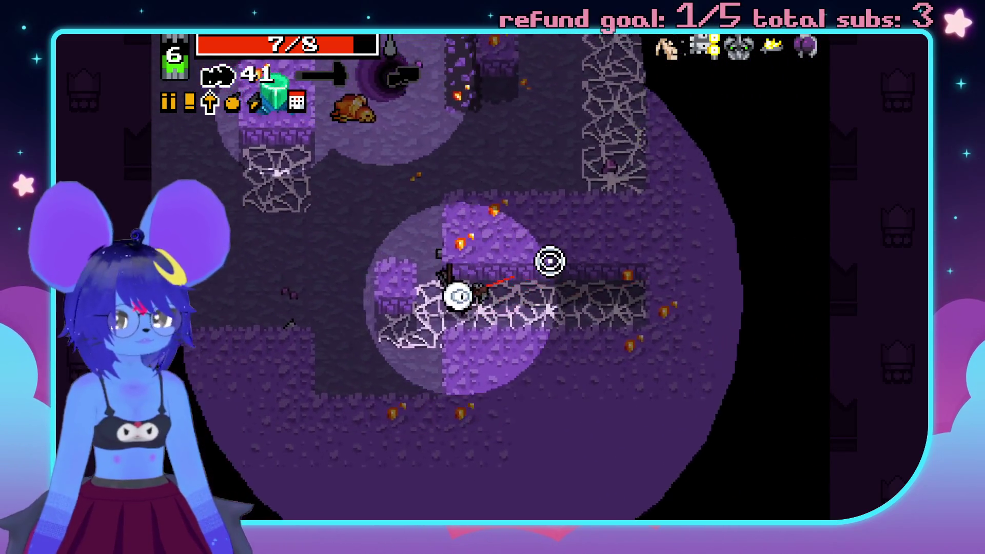
key(a)
key(e)
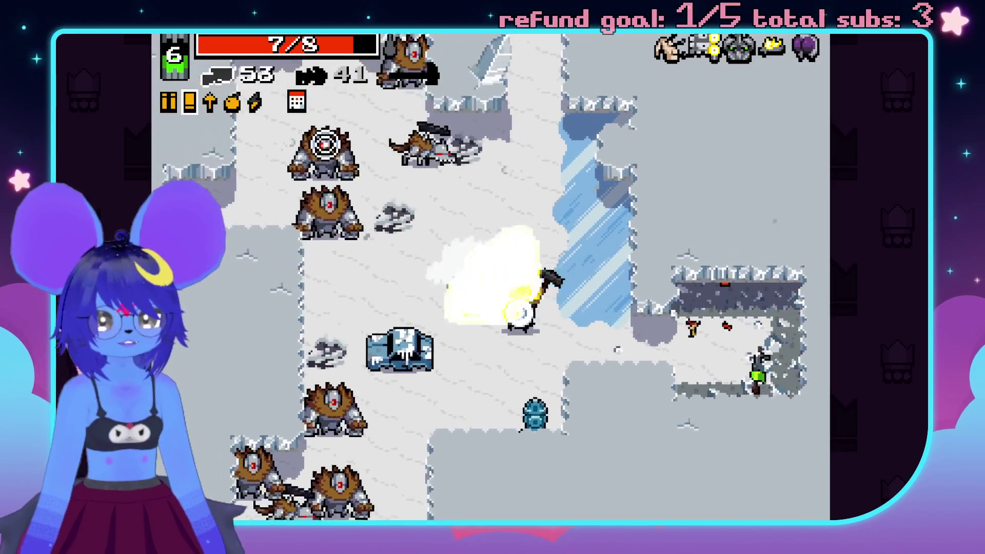
Shoot the enemies surrounding the character at the start of the snowy level.
click(340, 198)
click(325, 229)
click(477, 435)
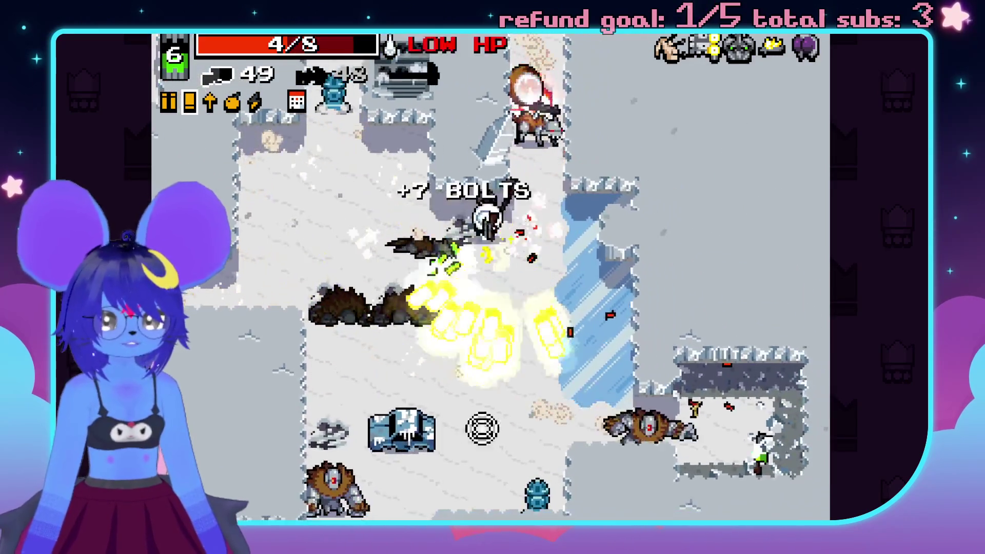
click(471, 110)
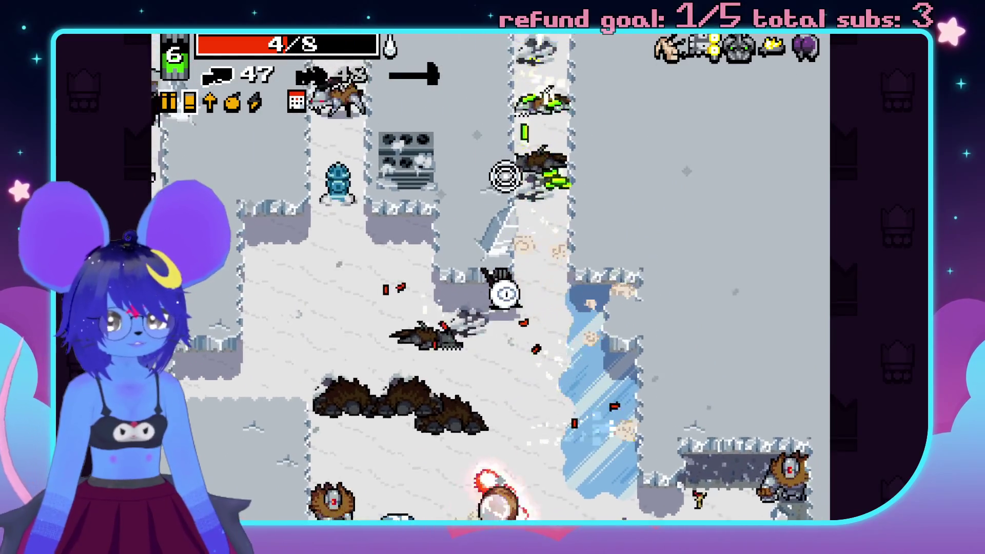
click(440, 459)
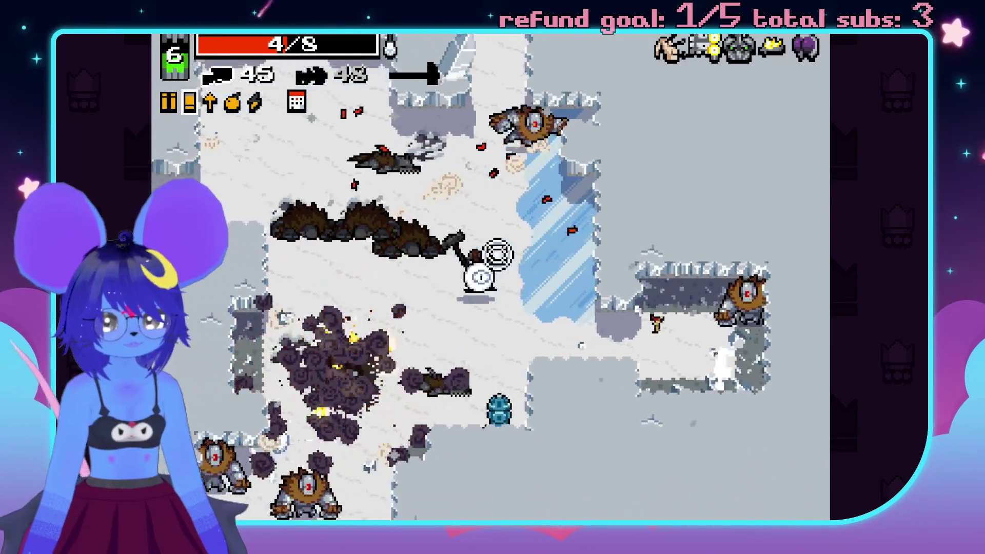
click(593, 244)
click(636, 313)
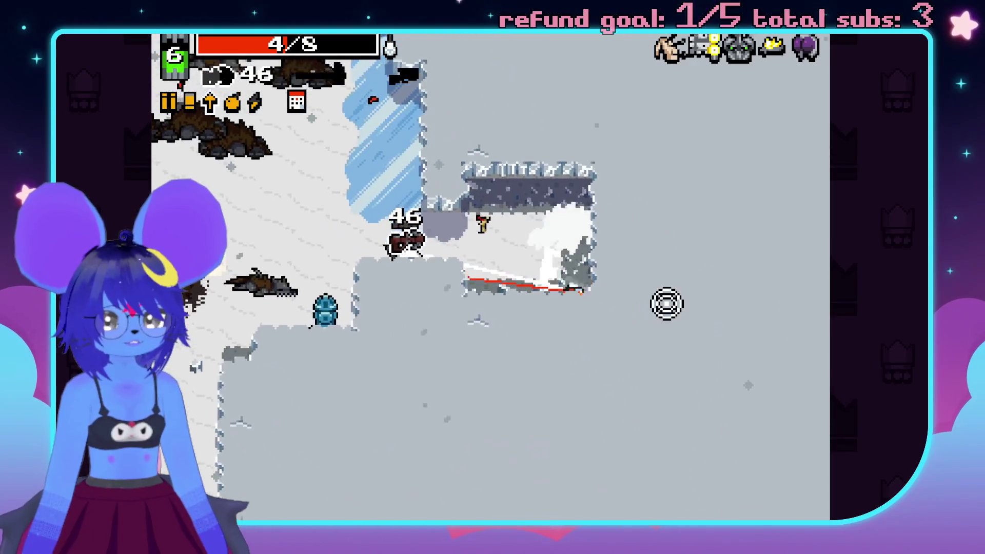
click(333, 390)
Switch to the hammer, walk up past the explosives ammo and Grenade Launcher, and smash adjacent enemies.
key(space)
key(w)
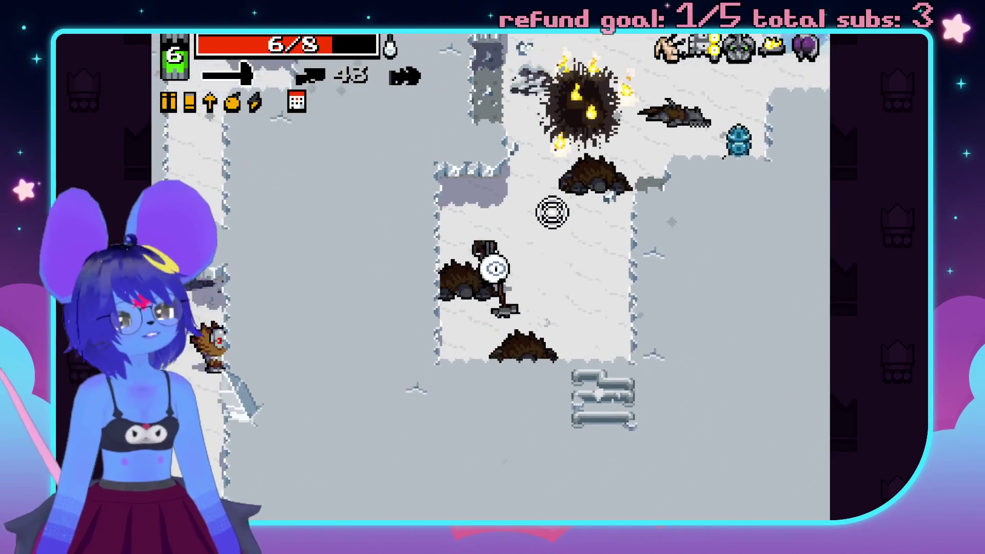
key(w)
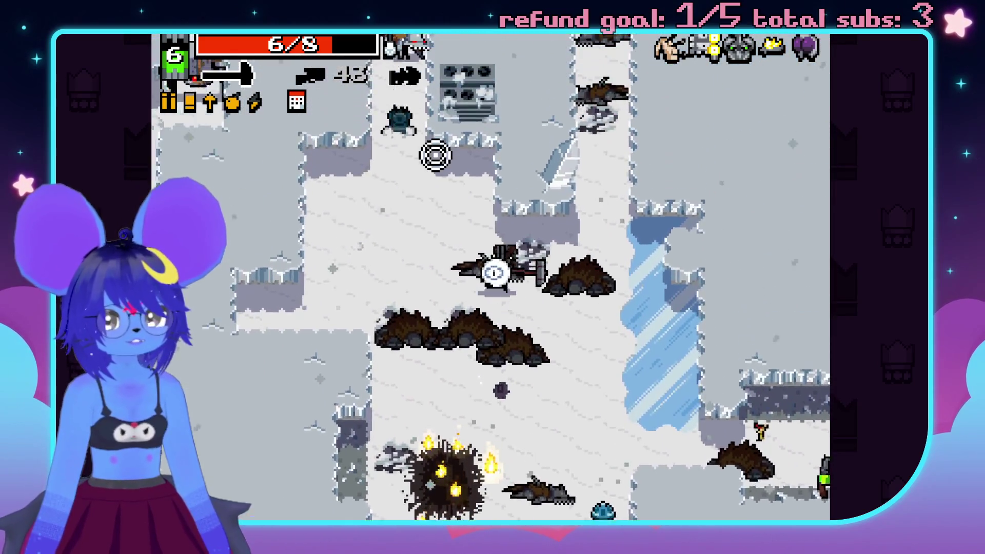
key(w)
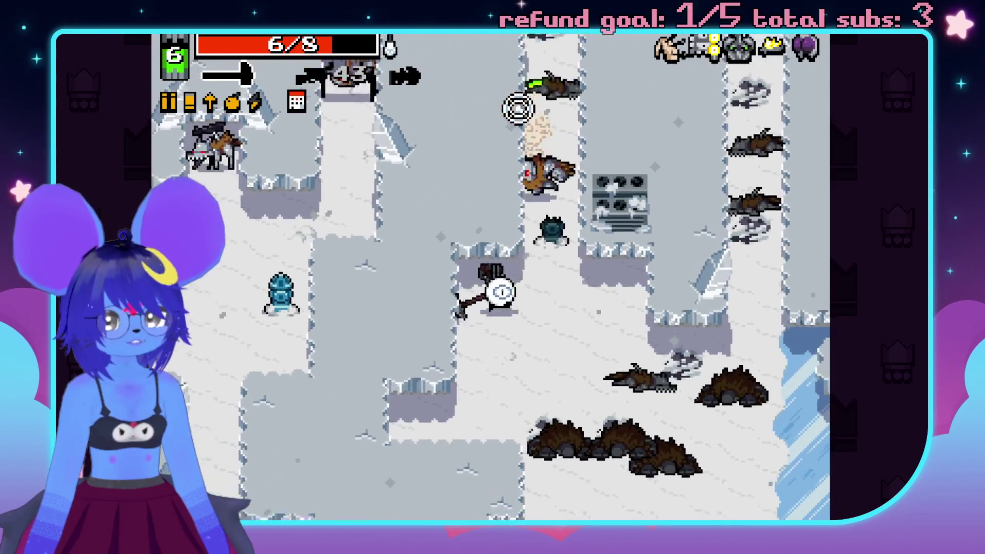
key(w)
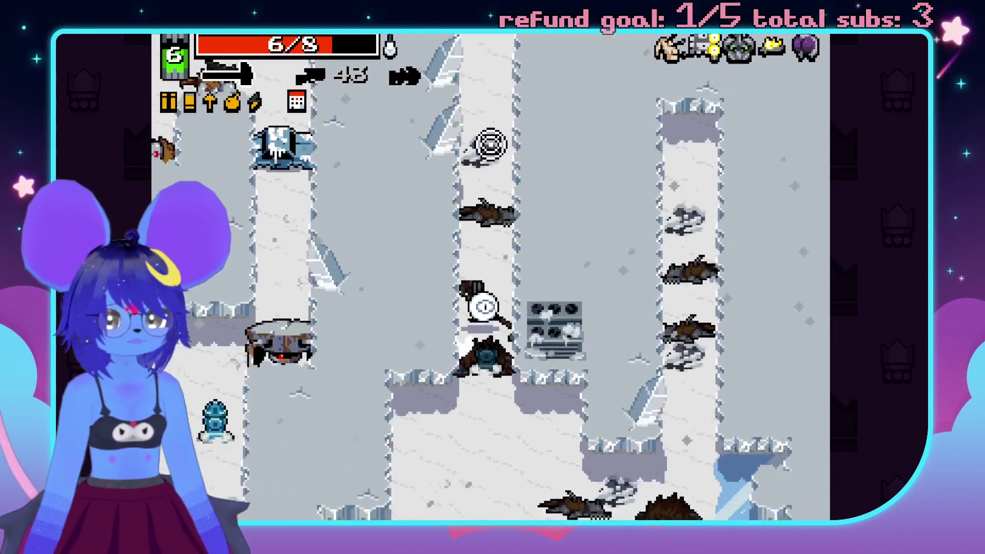
key(w)
click(622, 147)
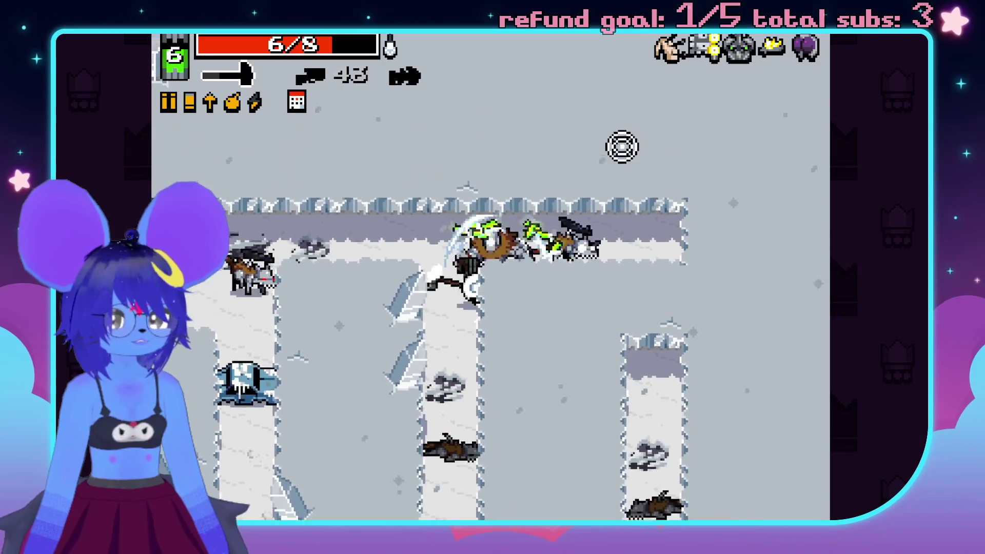
Move left onto the chest for energy, then fight up-left along the corridor.
key(w)
key(a)
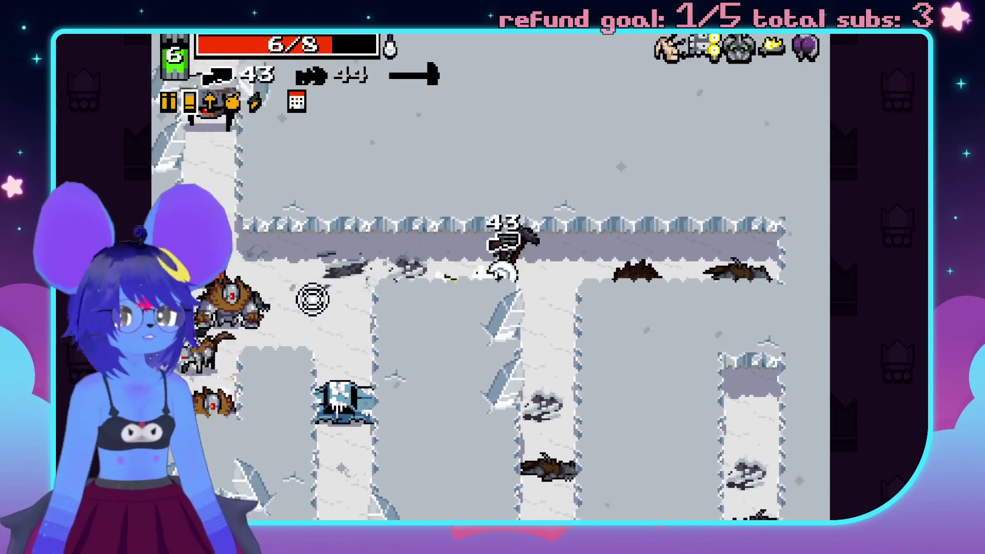
key(a)
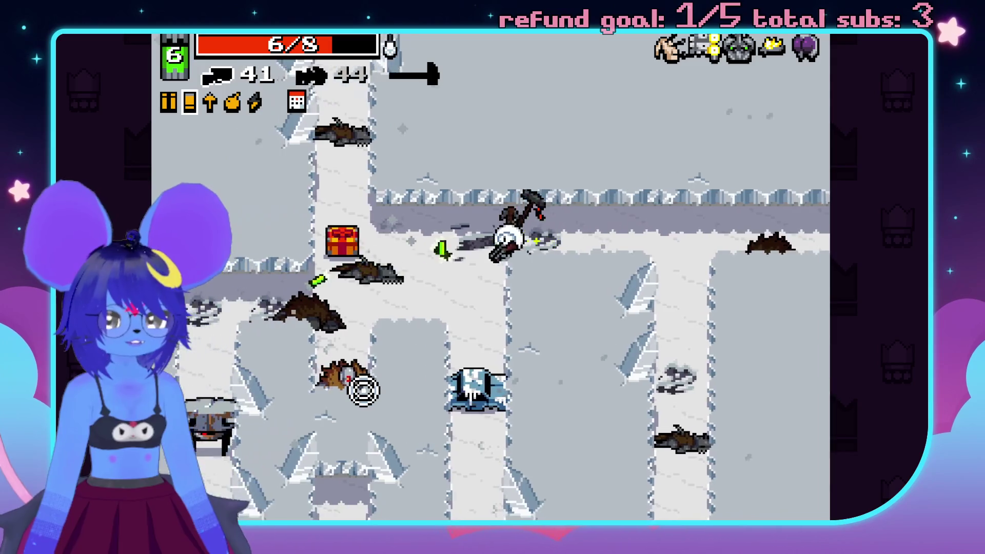
key(a)
click(549, 439)
key(w)
key(a)
click(482, 113)
Collect the shells and health while firing at nearby enemies.
key(s)
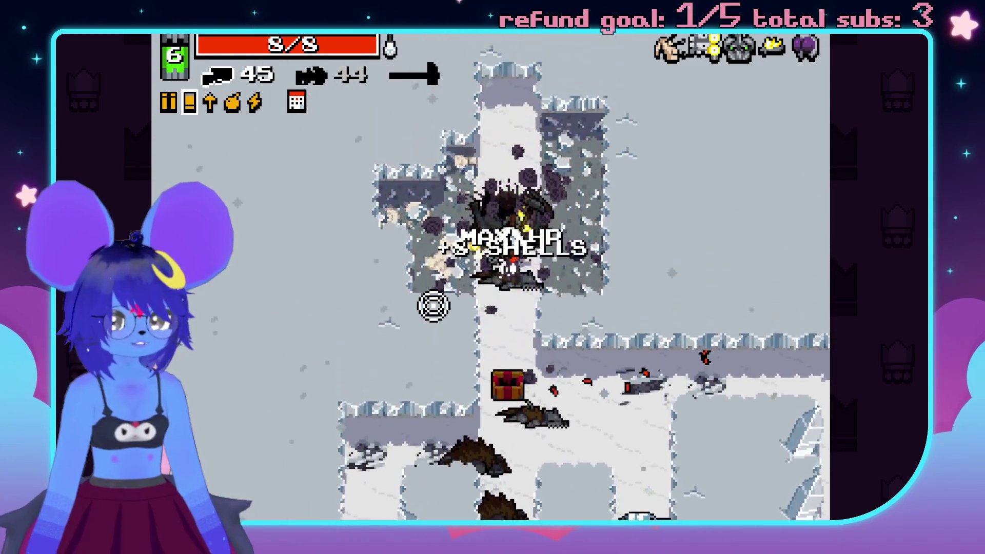
key(a)
key(s)
click(494, 408)
click(670, 314)
key(w)
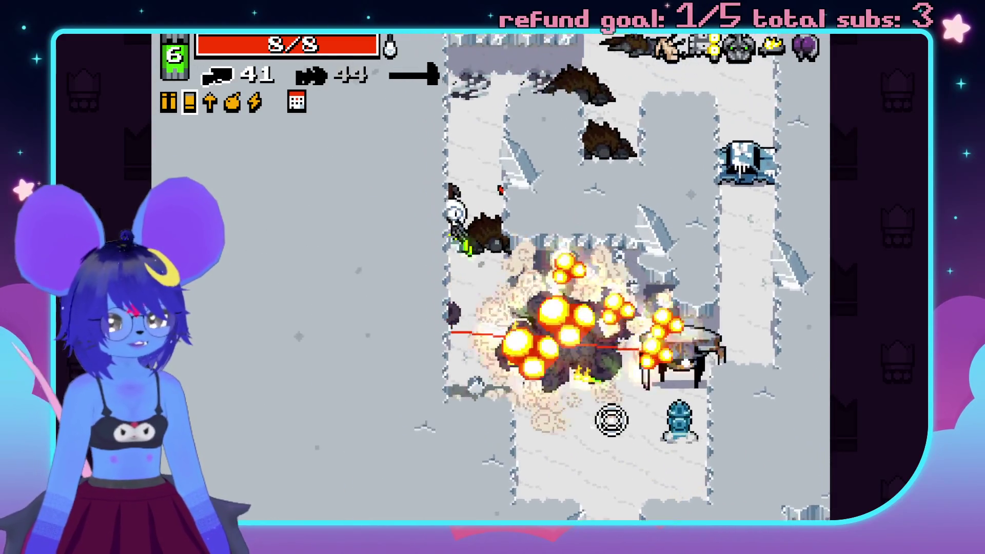
key(s)
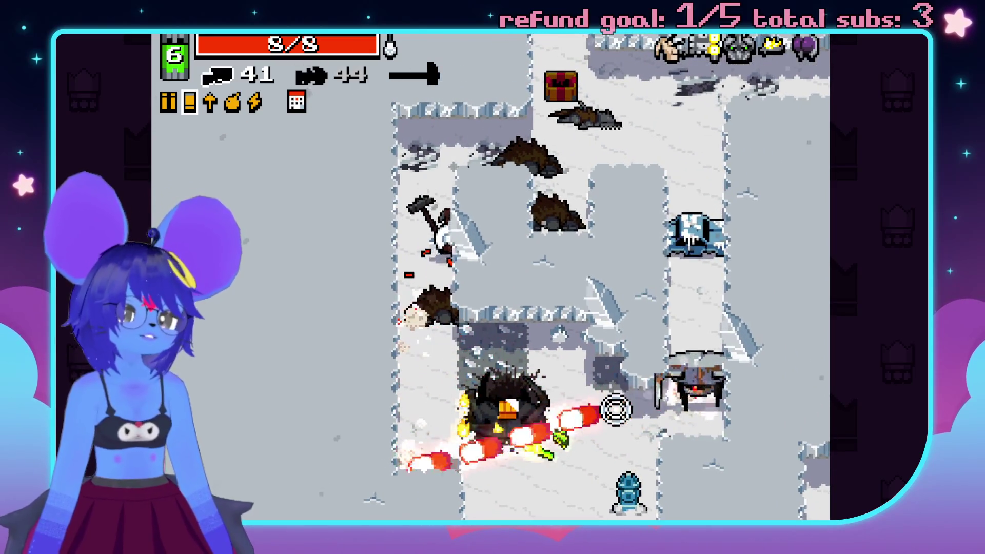
click(528, 461)
key(d)
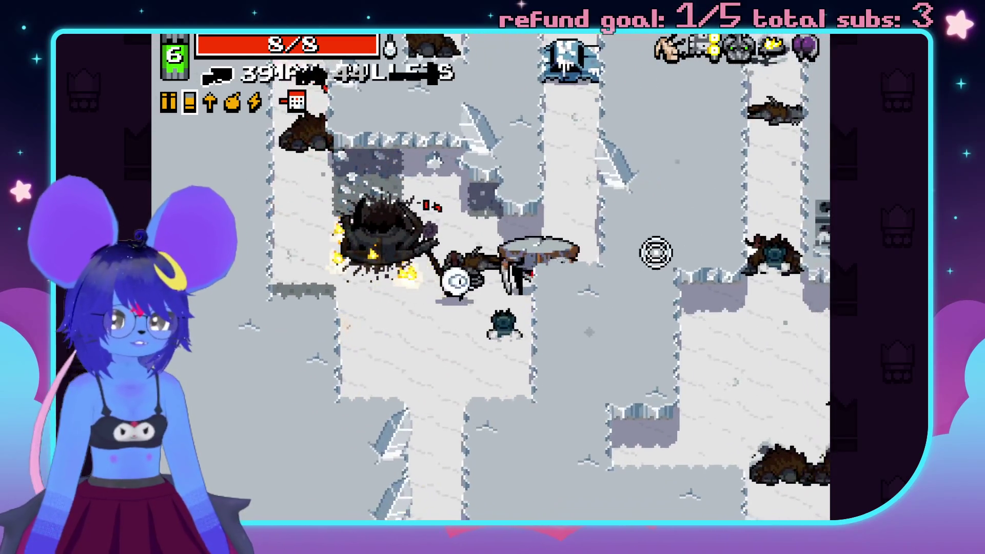
click(644, 270)
Walk down the snowy corridor shooting the enemies below until the portal takes you to 5-2.
key(s)
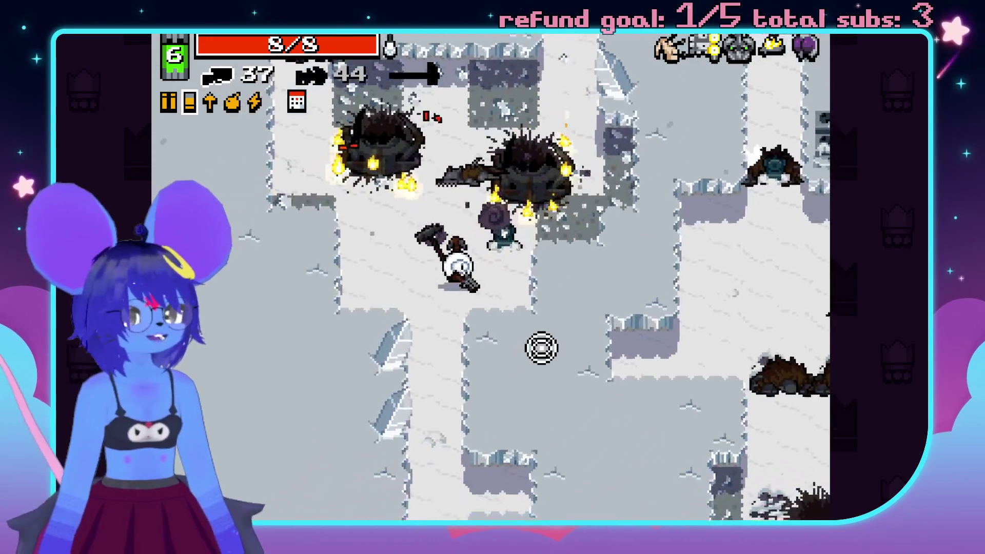
key(s)
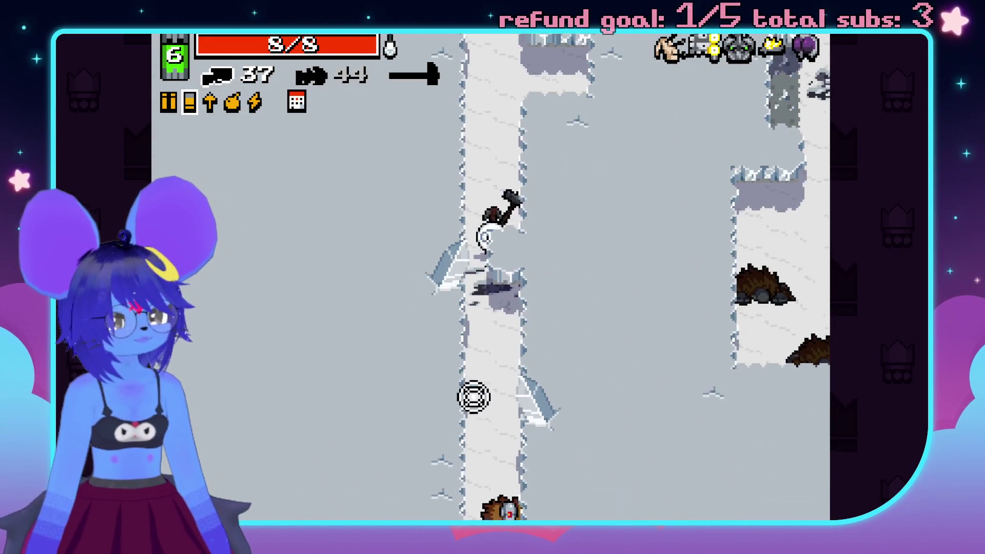
click(554, 449)
key(s)
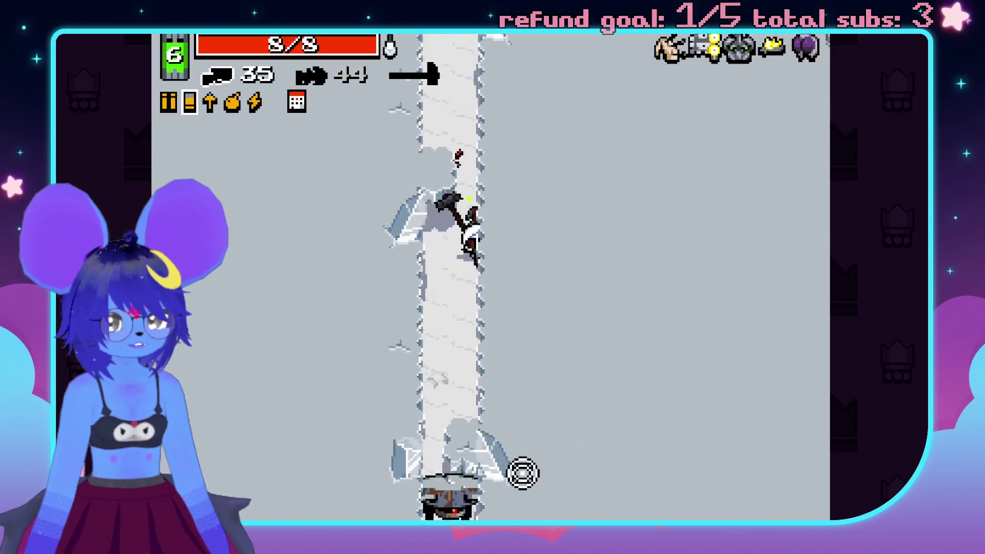
key(s)
click(507, 487)
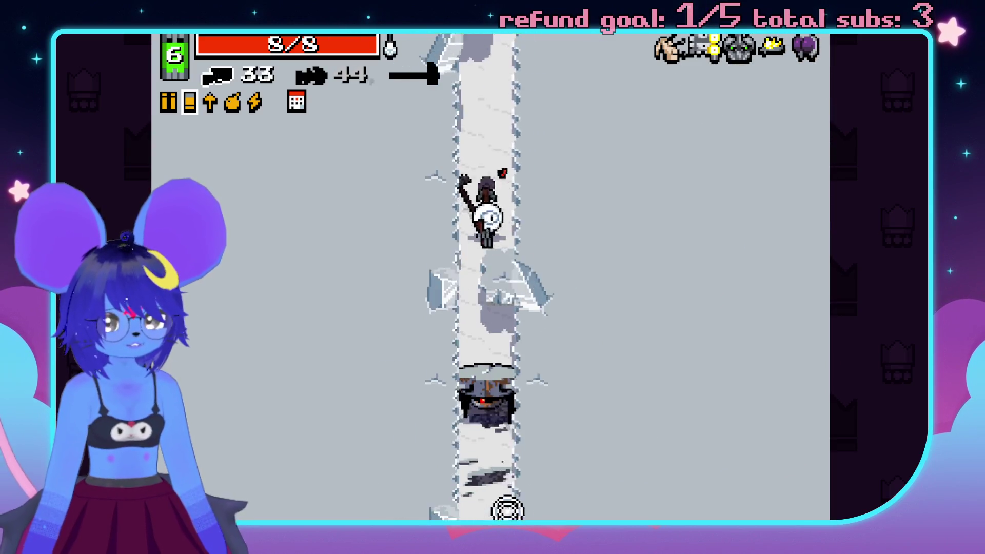
click(600, 479)
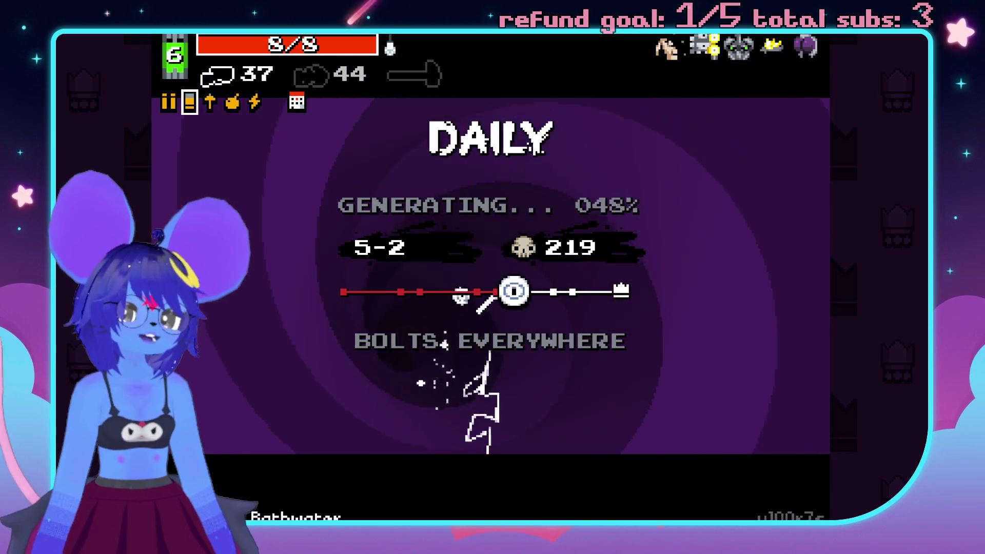
Swap to the hammer, enter area 5-2, and shoot the approaching enemies while collecting bolts.
key(space)
key(s)
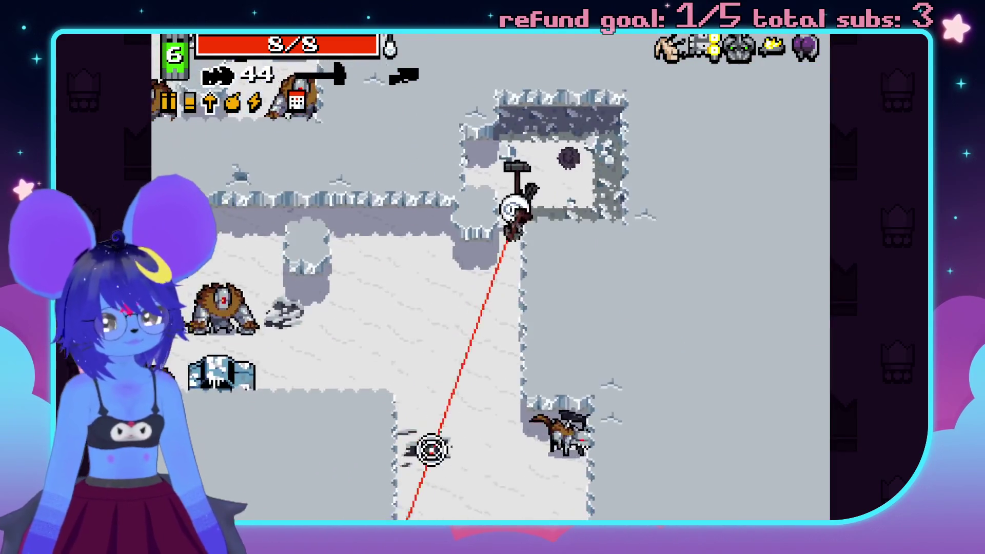
click(565, 447)
click(548, 453)
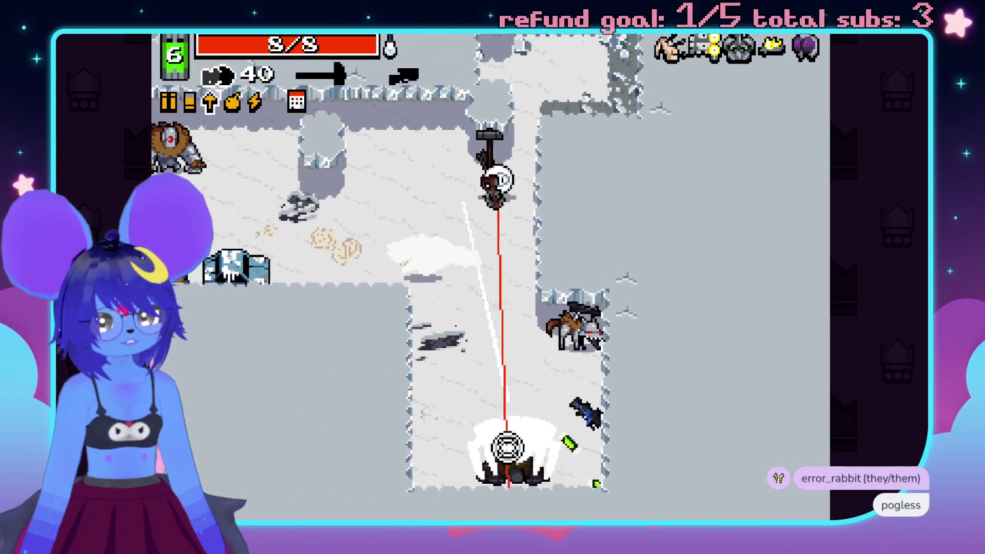
click(594, 394)
key(s)
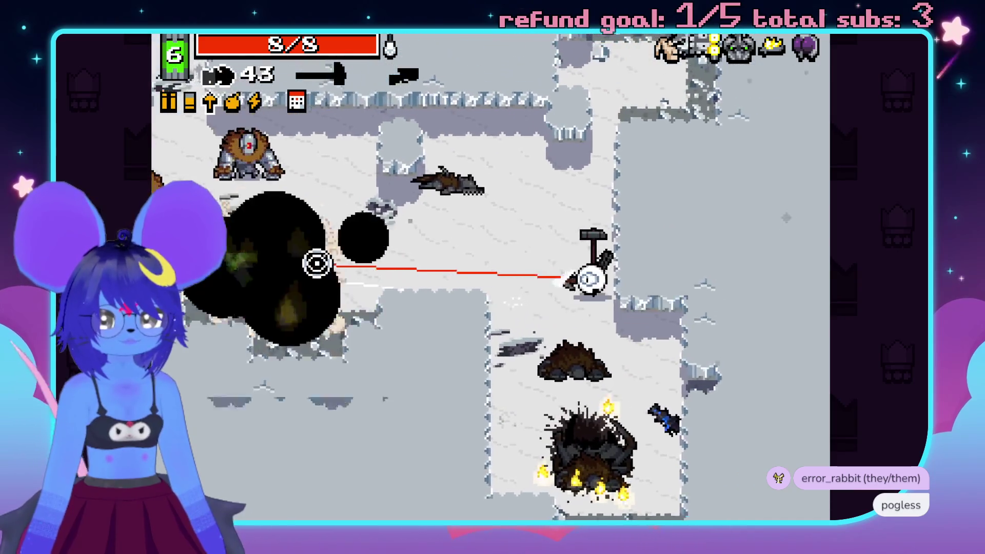
click(356, 169)
Dodge around firing at enemies, then pick up the Energy Screwdriver.
key(a)
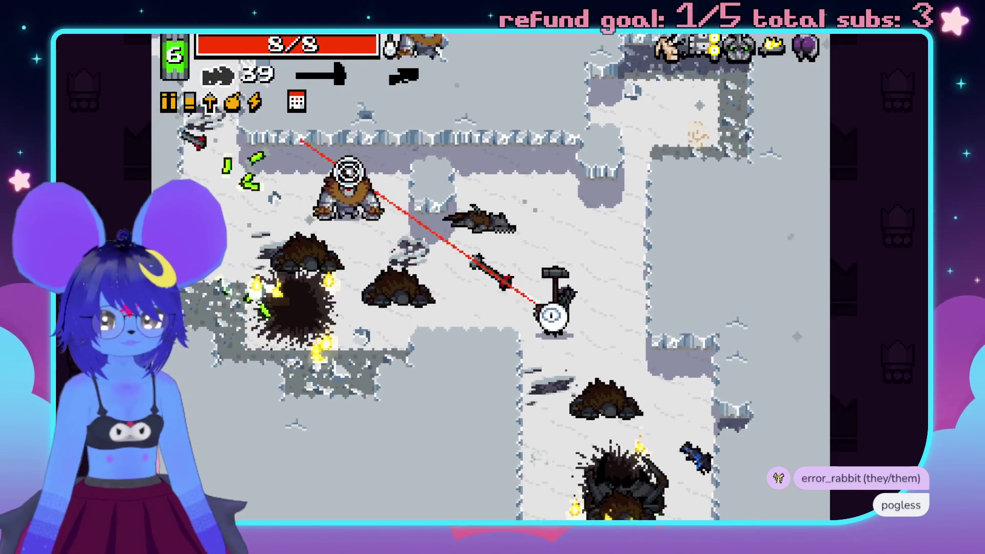
click(439, 194)
key(w)
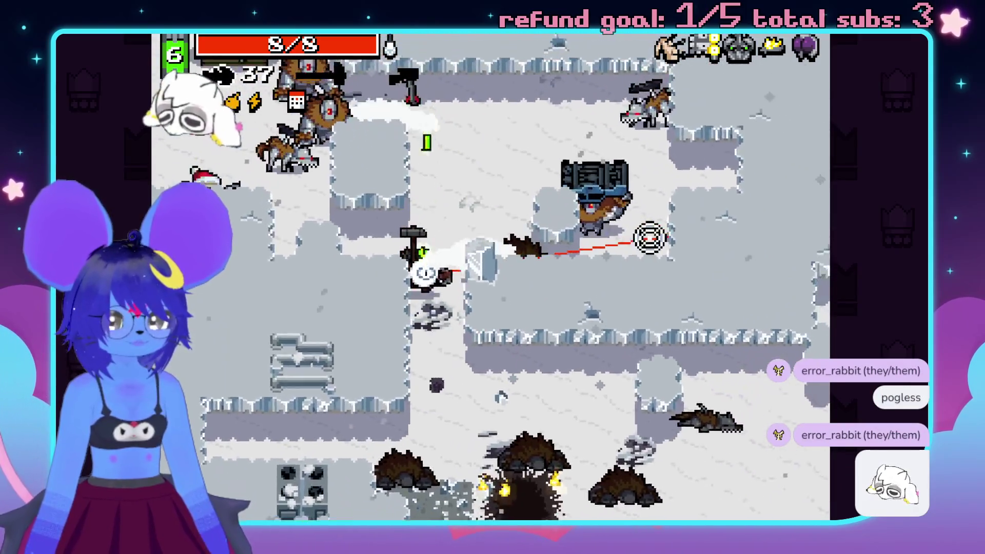
click(649, 237)
key(s)
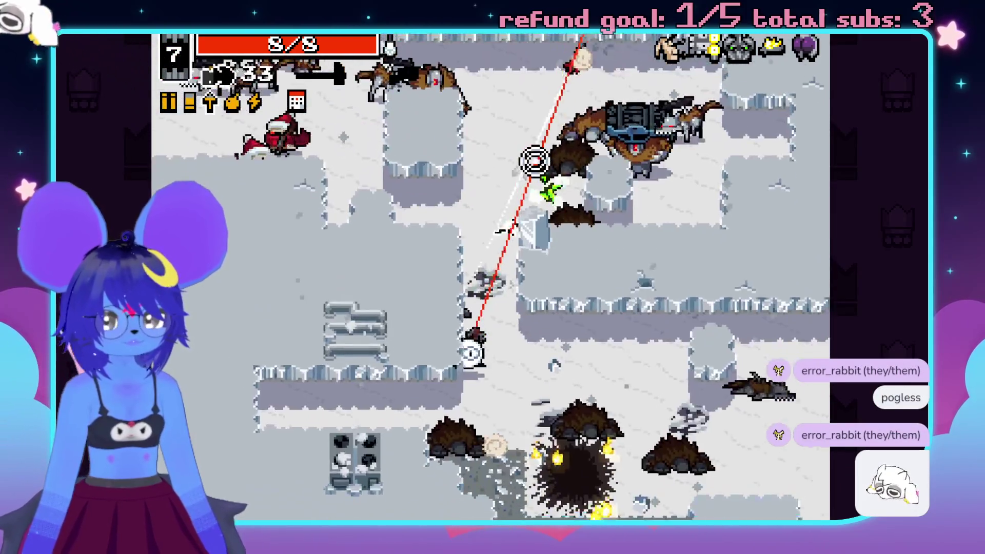
click(534, 160)
key(d)
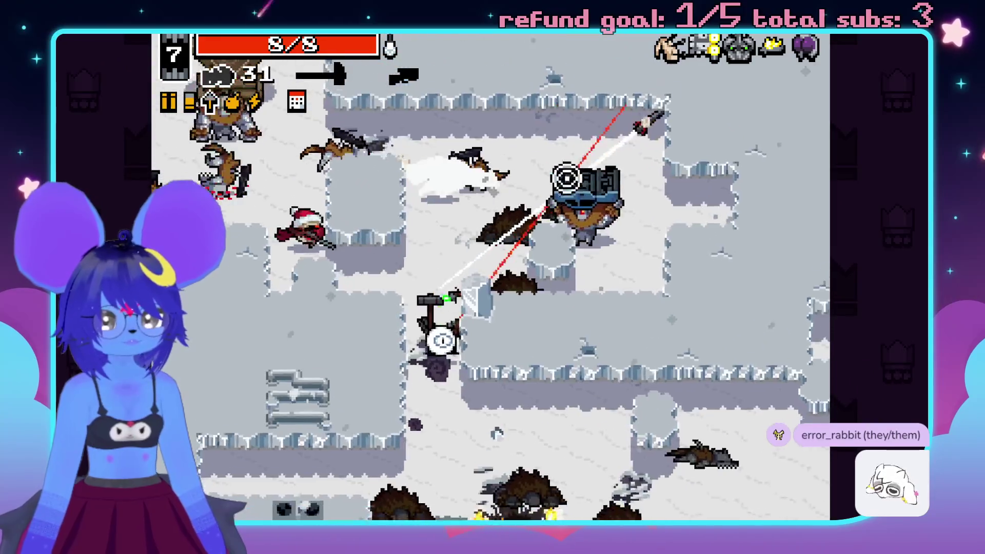
key(s)
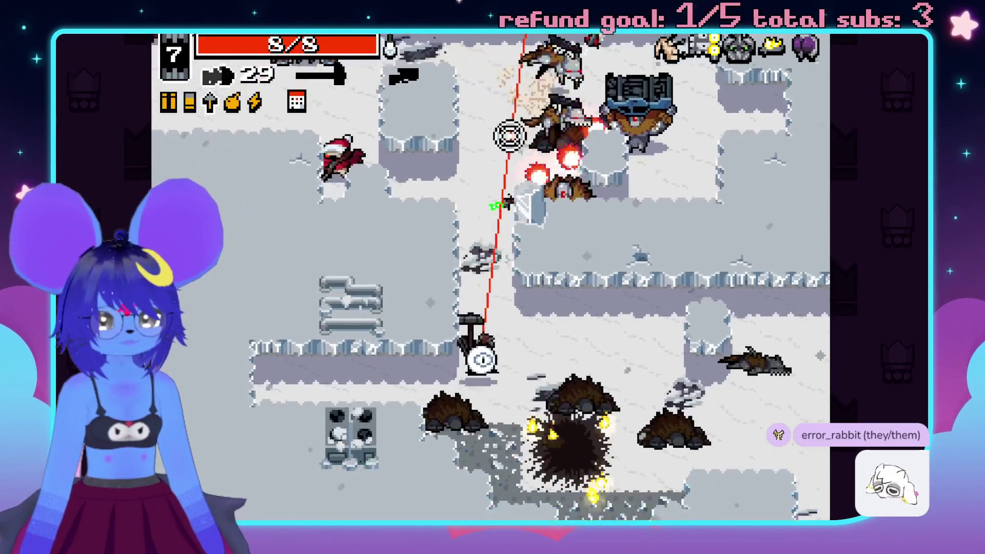
key(w)
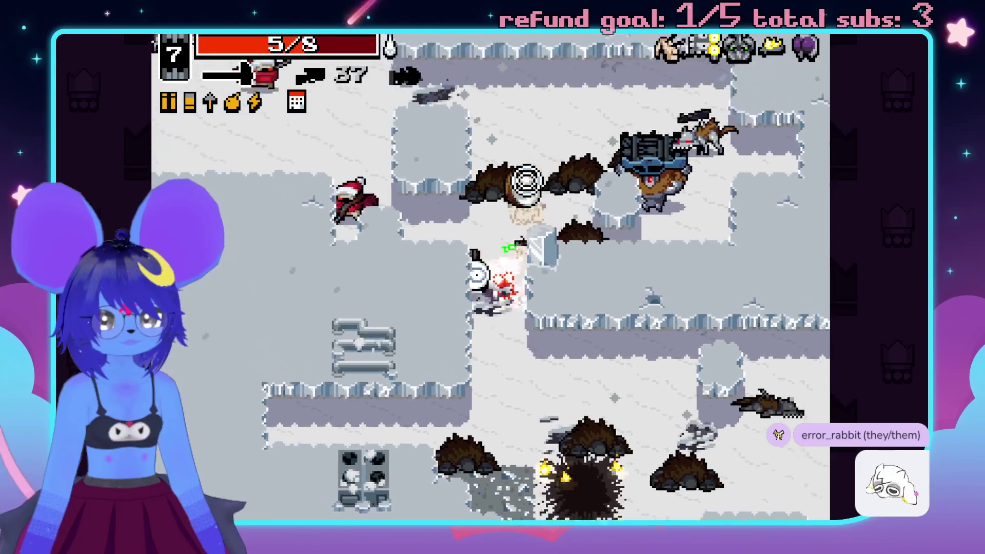
key(d)
key(e)
Fire at the enemy groups while moving up-left through the area.
click(626, 242)
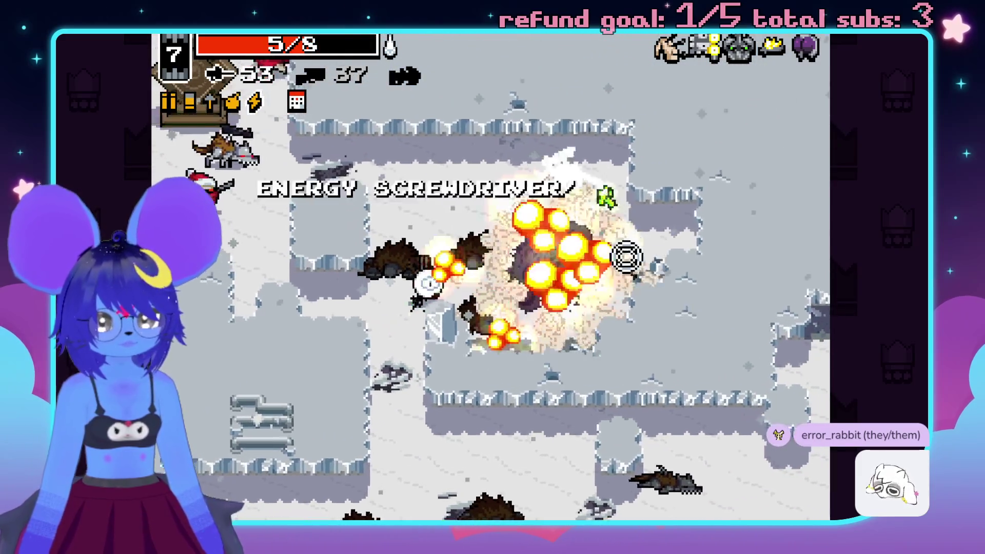
key(a)
key(w)
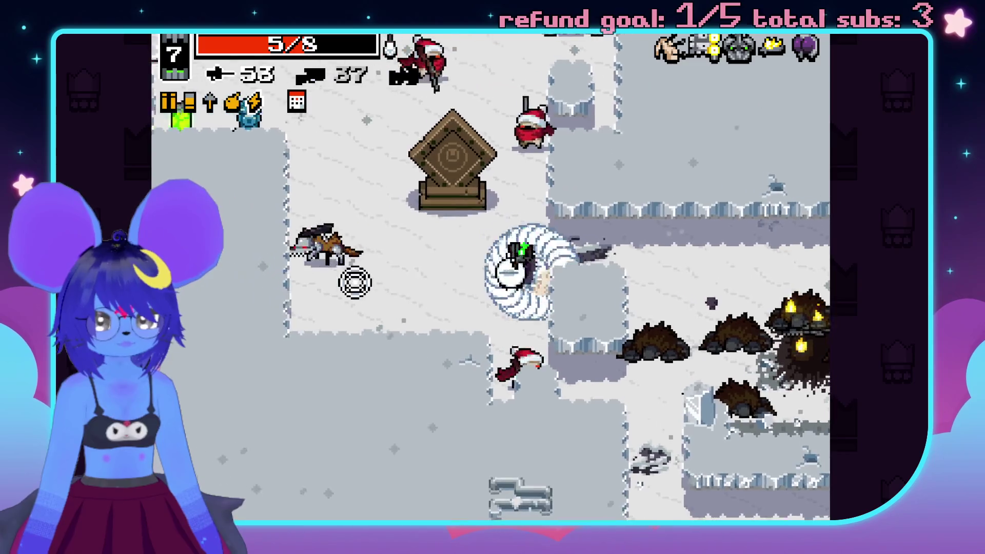
key(w)
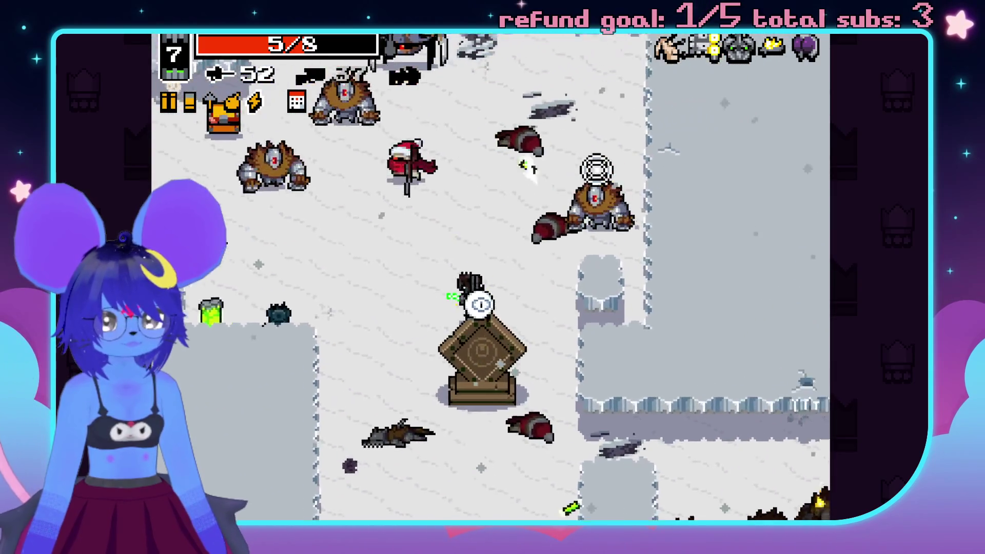
click(436, 228)
click(361, 288)
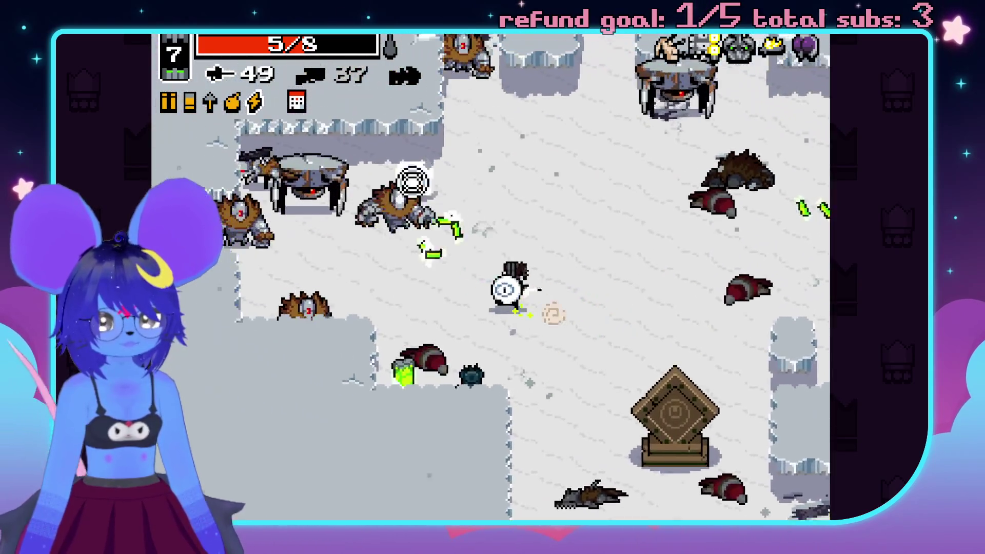
key(w)
key(a)
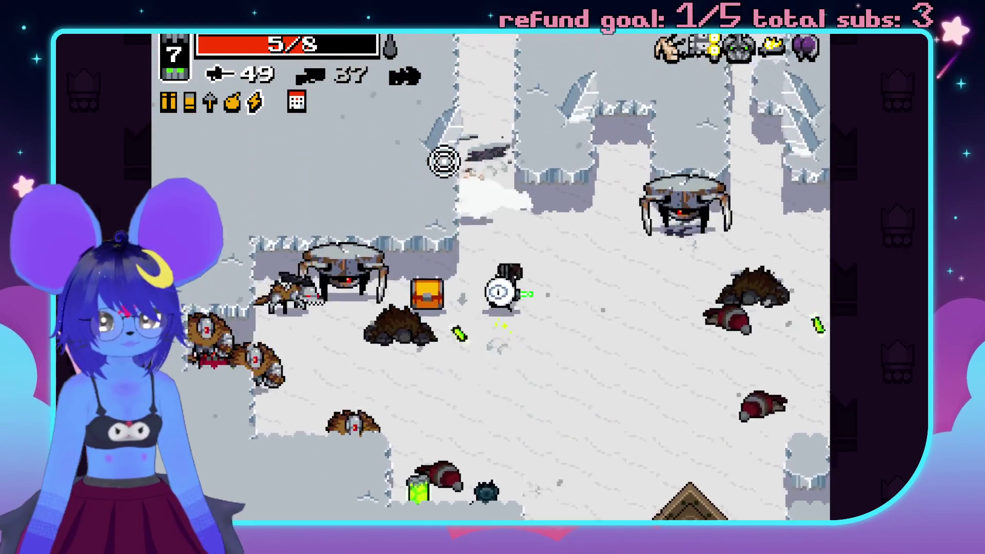
click(398, 440)
click(459, 297)
click(588, 339)
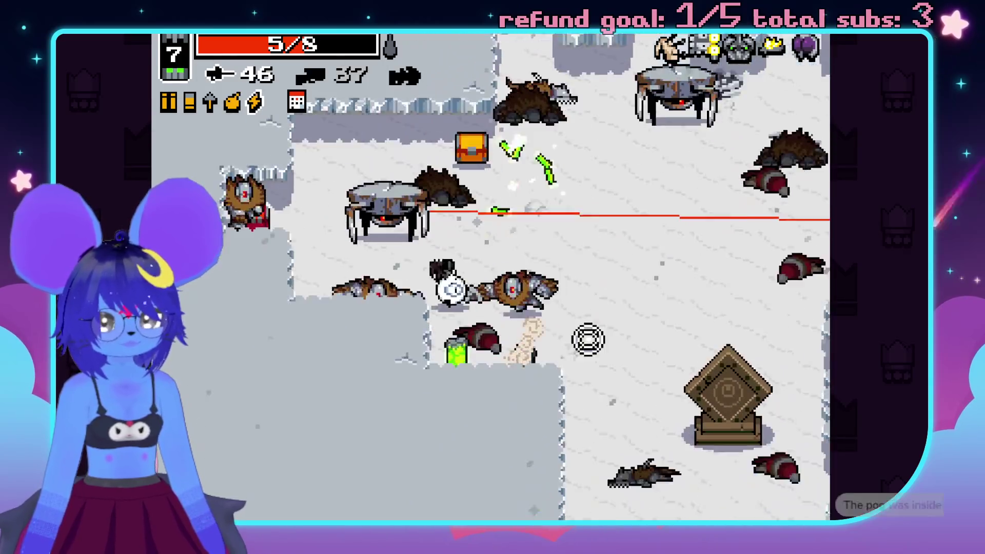
Keep shooting, grab the health pickup, and push toward the chest until the run ends.
key(a)
click(513, 231)
click(473, 160)
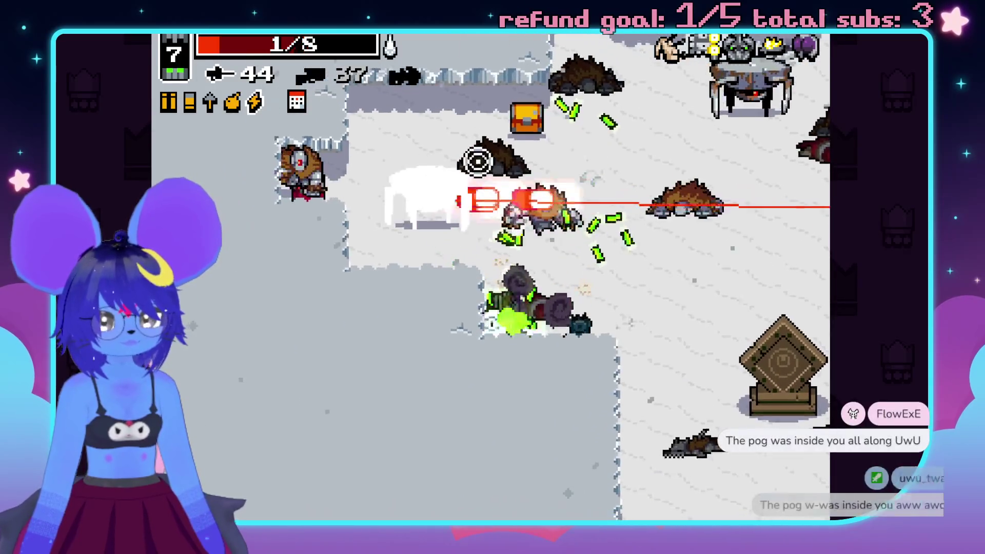
click(446, 159)
click(453, 164)
click(463, 170)
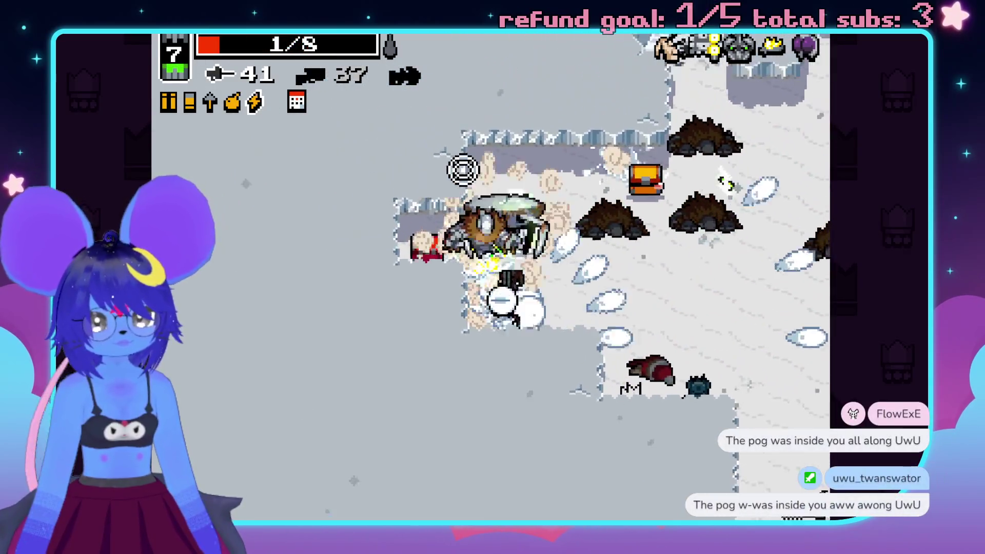
click(463, 170)
key(w)
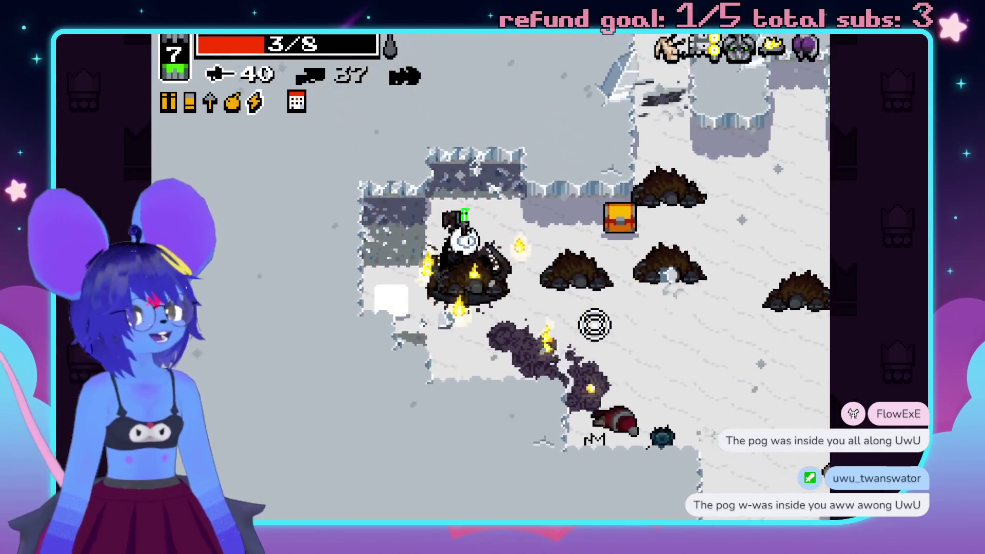
key(w)
key(d)
click(625, 324)
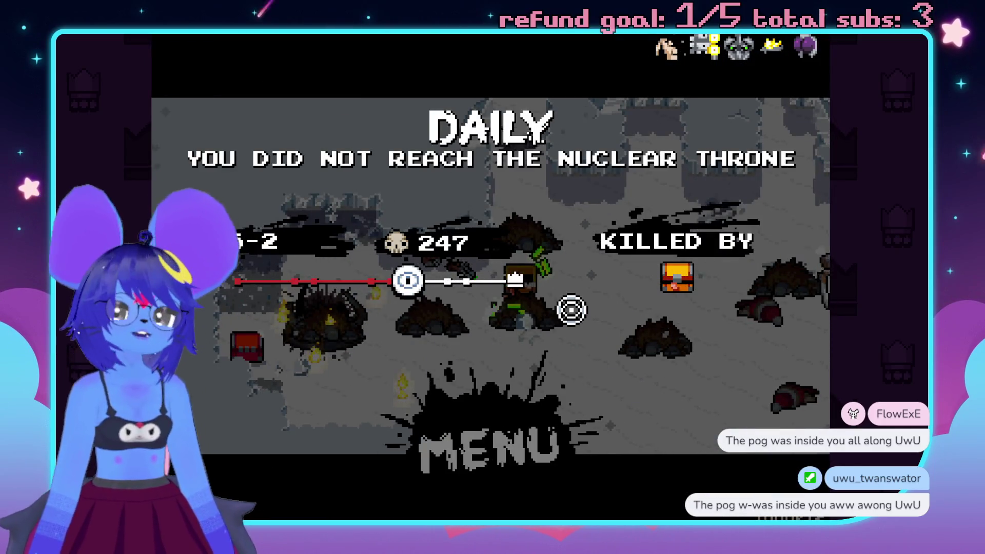
Leave the death screen, quit Nuclear Throne from the main menu, and return to Aseprite.
click(455, 450)
key(Escape)
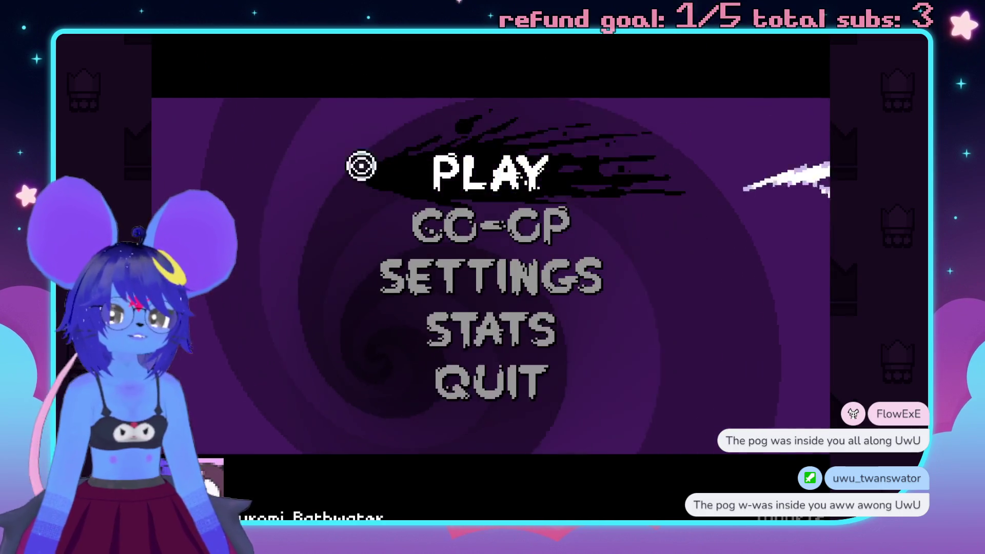
click(477, 376)
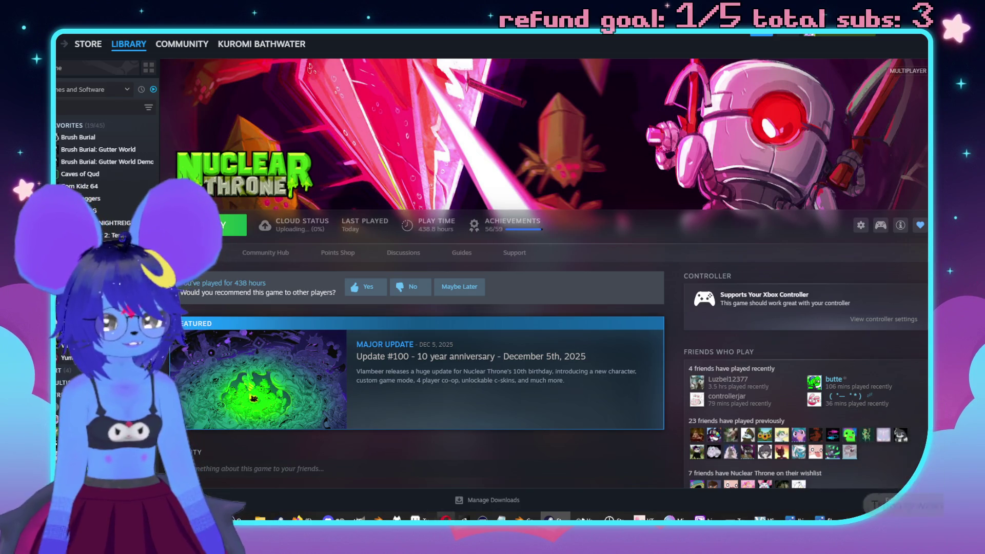
click(418, 516)
Zoom the canvas back and forth, step to frame 2's front pose, and play the walk animation.
scroll(622, 272, down, 2)
scroll(623, 261, up, 1)
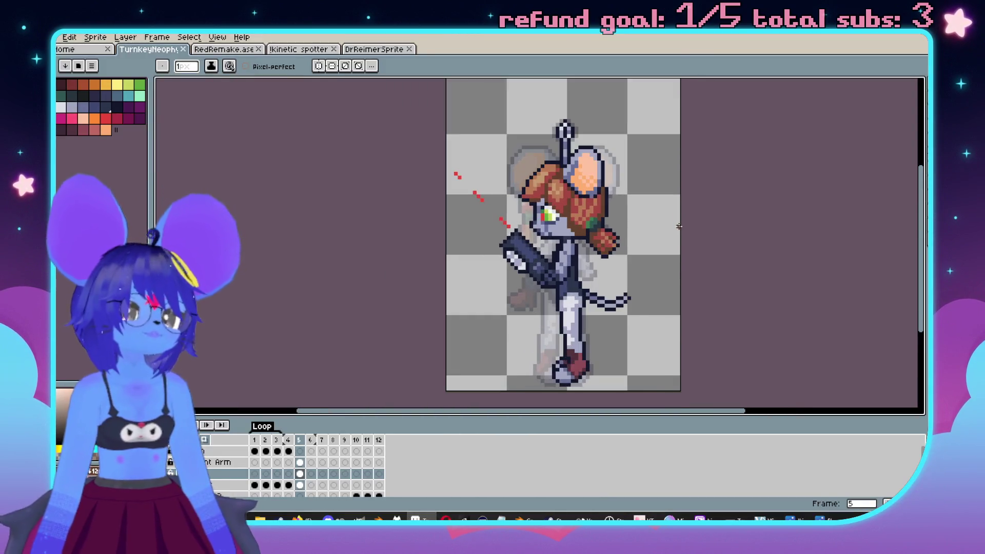
scroll(625, 252, down, 1)
scroll(627, 237, up, 1)
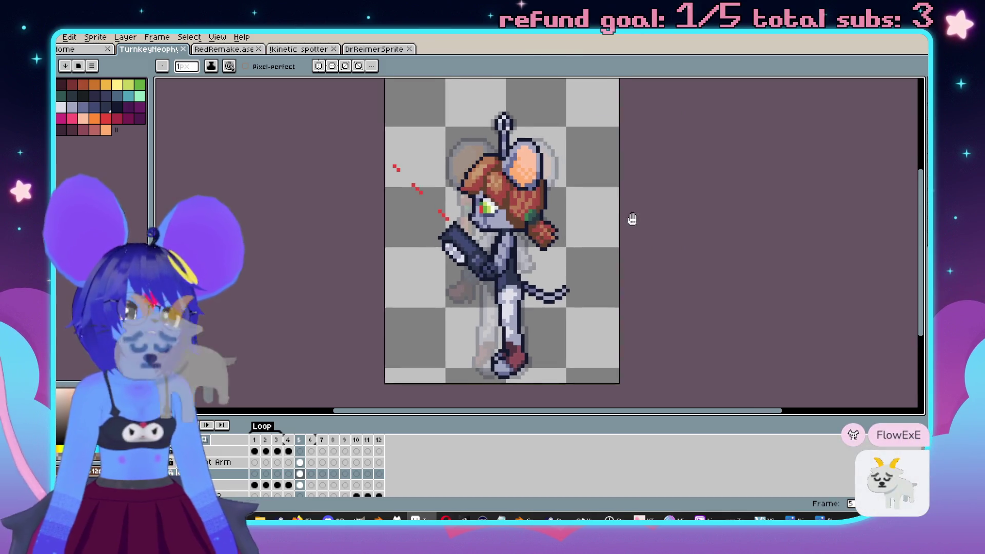
scroll(630, 221, down, 1)
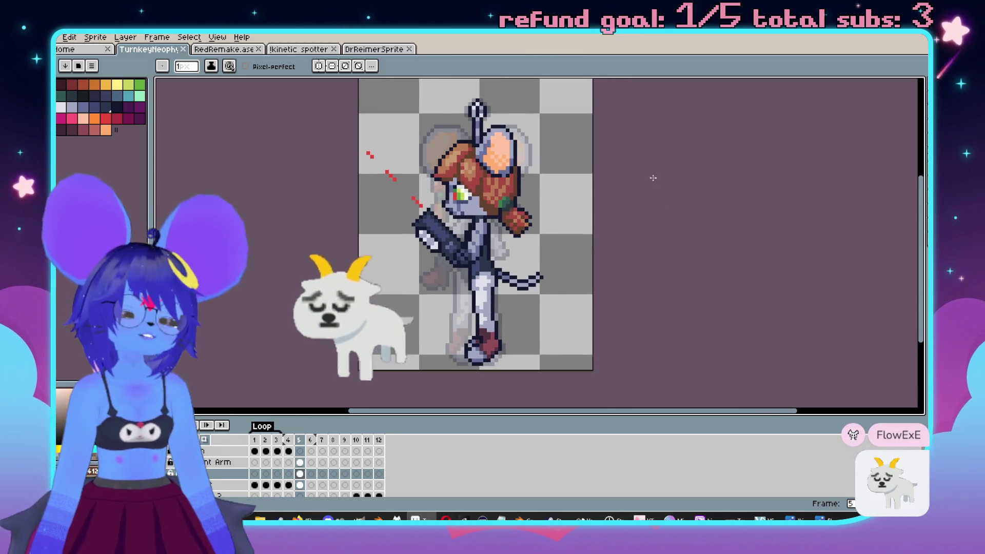
scroll(666, 216, up, 1)
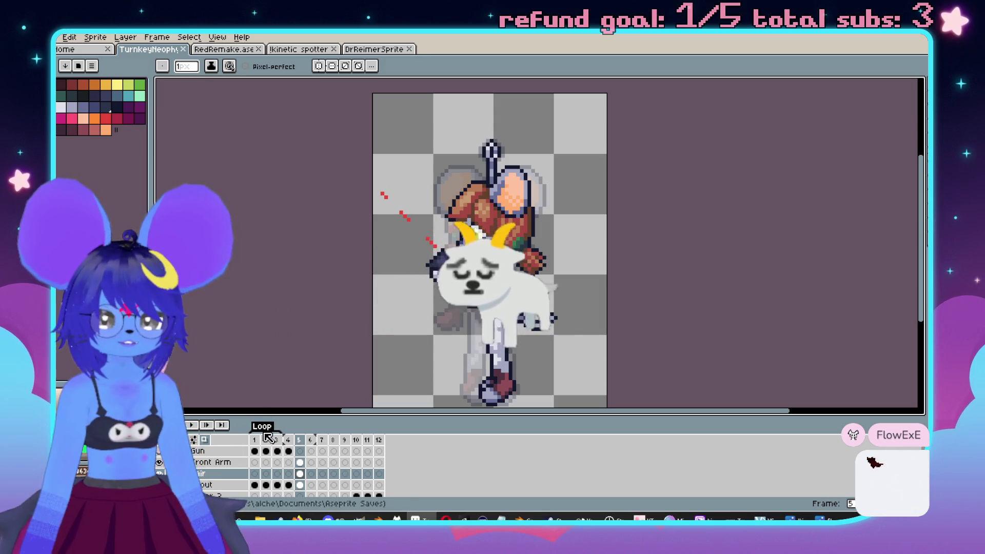
key(Left)
key(Left)
key(Left)
scroll(561, 254, down, 1)
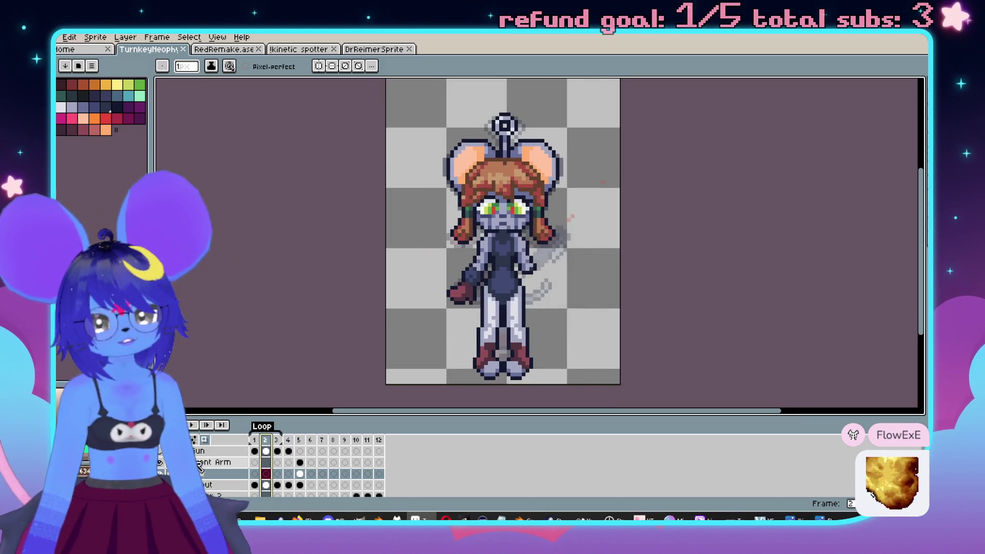
key(Return)
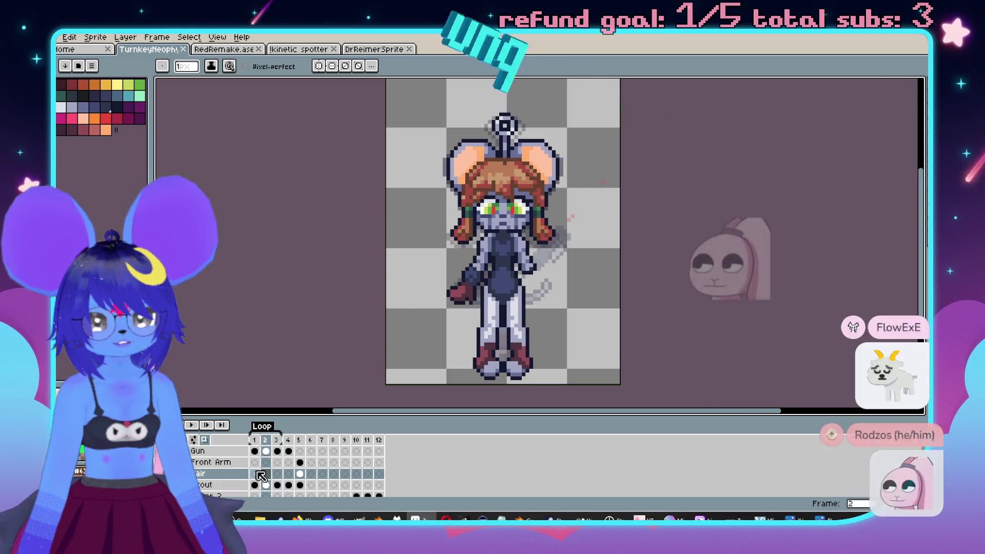
Select frame 3 on the Gun layer and pan the canvas to recentre the sprite.
click(277, 451)
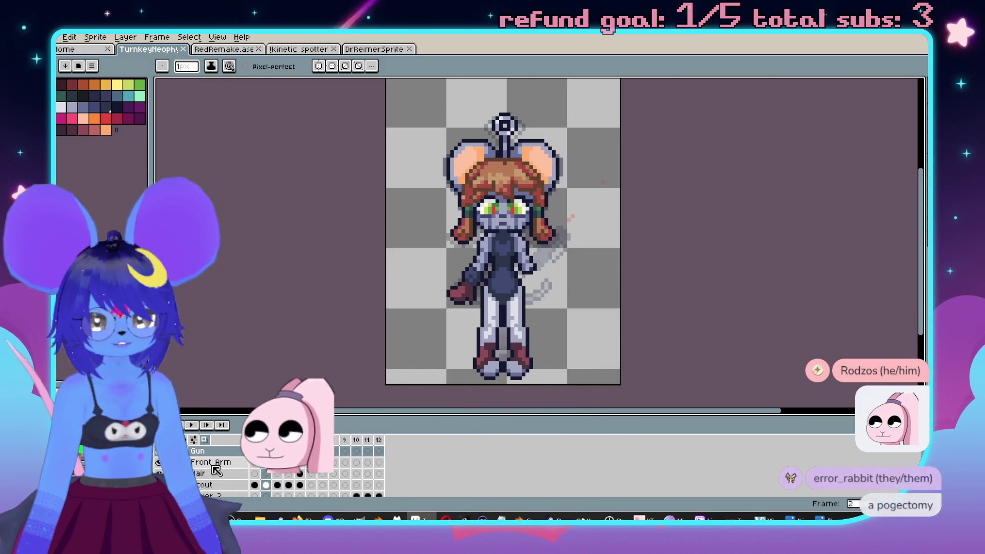
mouse_move(261, 254)
mouse_down()
mouse_move(286, 222)
mouse_move(298, 253)
mouse_move(301, 226)
mouse_up()
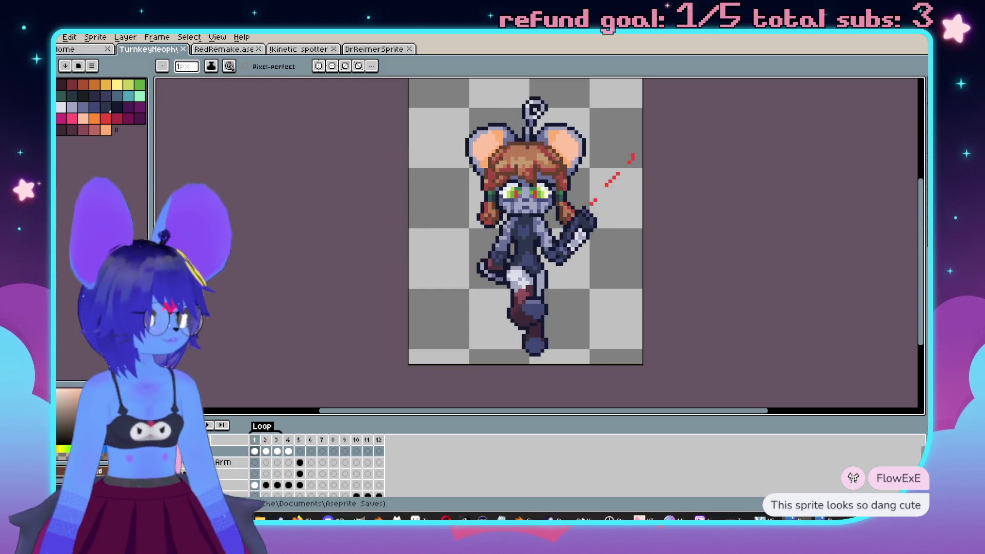
drag(804, 143, 743, 160)
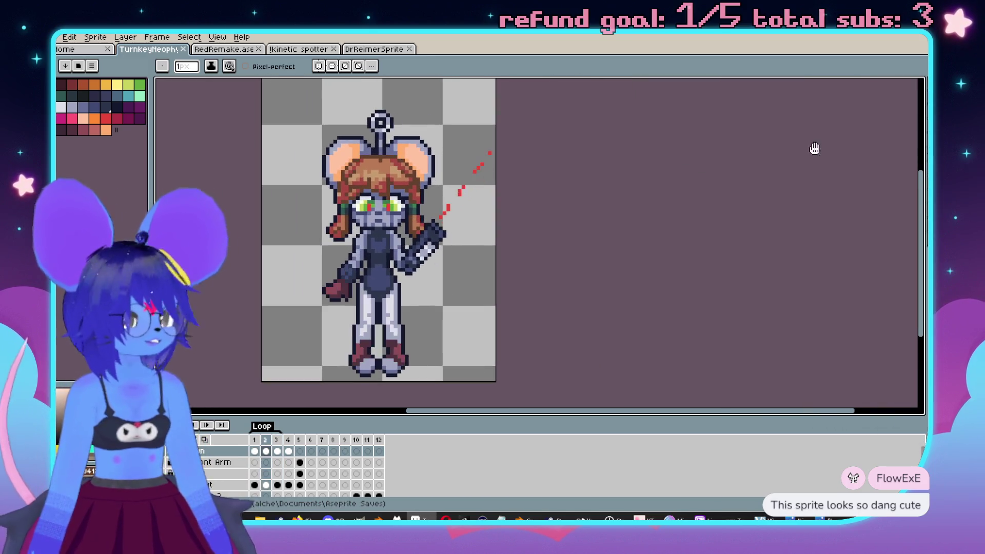
scroll(722, 146, up, 5)
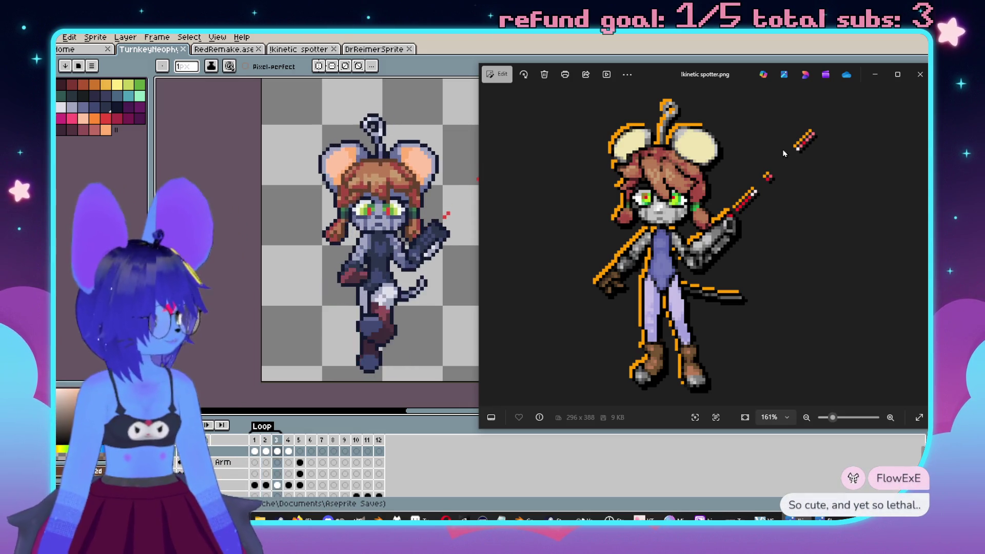
Move the kinetic spotter reference window higher and rightward and make it narrower.
mouse_move(685, 86)
mouse_down()
mouse_move(923, 82)
mouse_move(661, 68)
mouse_move(682, 62)
mouse_up()
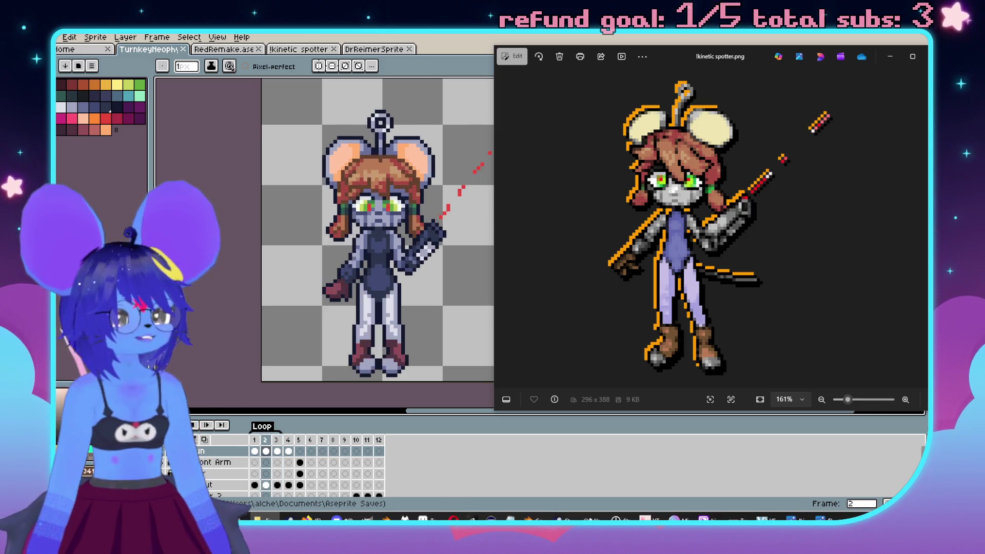
drag(928, 231, 822, 231)
mouse_move(653, 56)
mouse_down()
mouse_move(723, 58)
mouse_move(680, 59)
mouse_move(701, 61)
mouse_up()
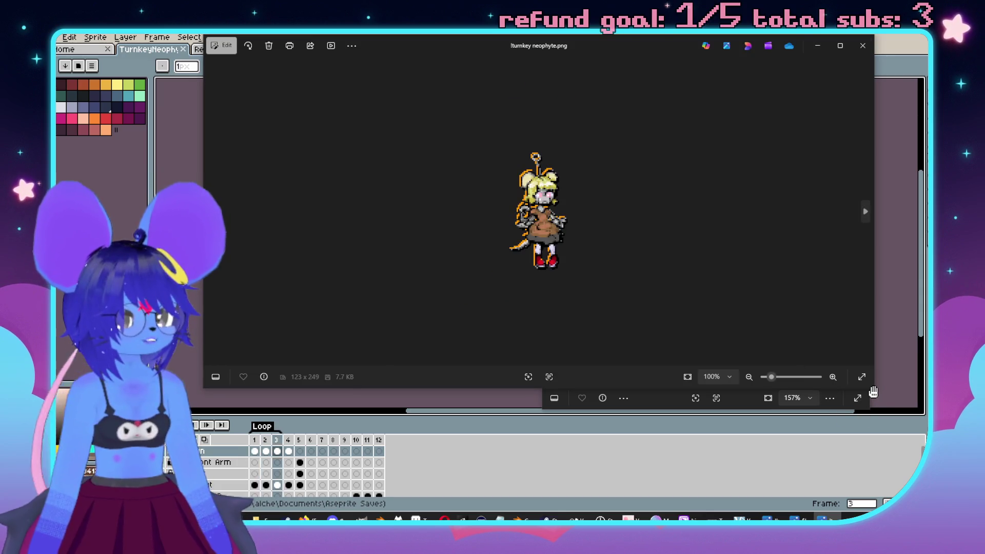
Shrink the turnkey neophyte window to half width, reposition it, and show sprite frame 3.
mouse_move(873, 392)
mouse_down()
mouse_move(529, 408)
mouse_move(543, 395)
mouse_up()
scroll(416, 247, up, 3)
scroll(415, 248, up, 2)
drag(381, 55, 419, 76)
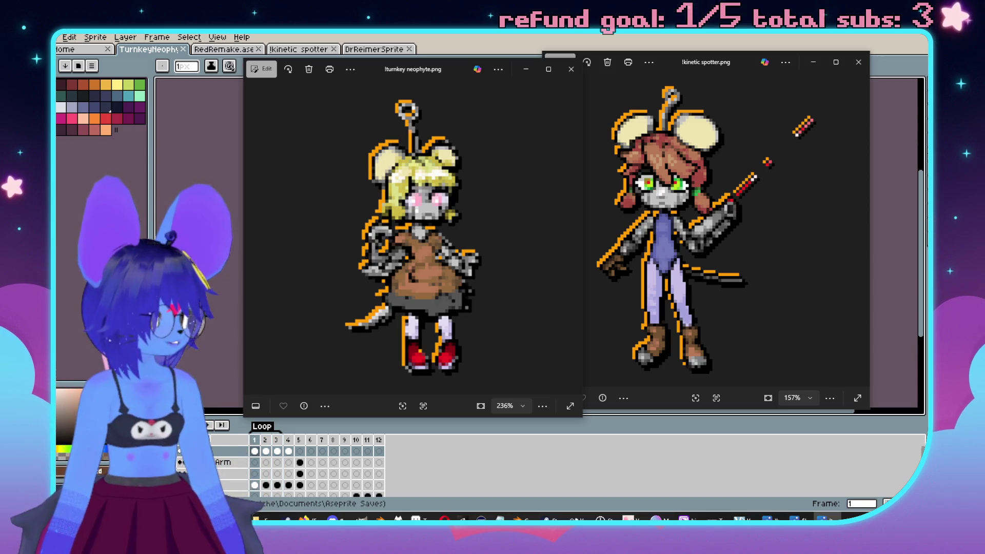
click(276, 440)
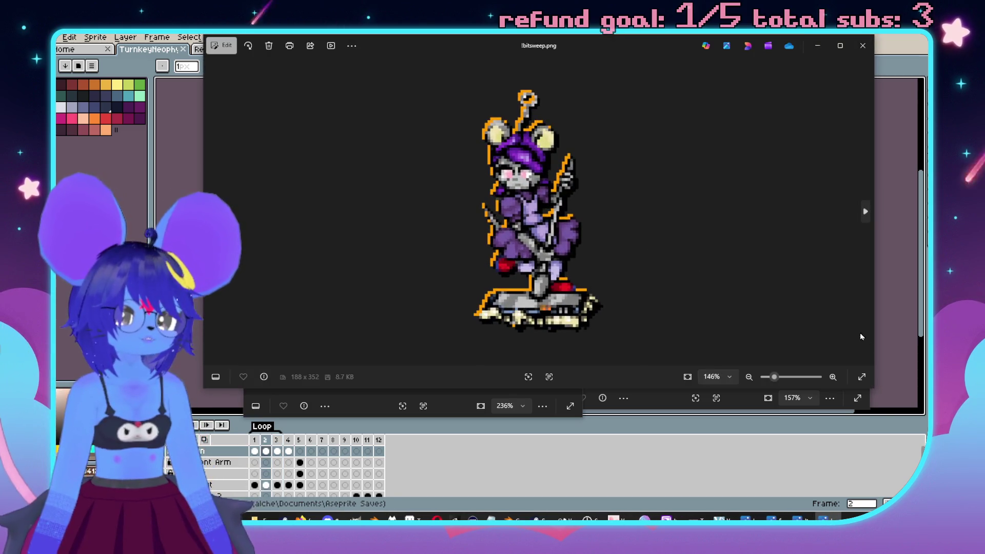
Arrange the bitsweep, kinetic spotter, turnkey neophyte and Moloch reference windows side by side.
mouse_move(875, 393)
mouse_down()
mouse_move(567, 413)
mouse_move(596, 435)
mouse_up()
scroll(400, 230, up, 2)
mouse_move(422, 53)
mouse_down()
mouse_move(270, 82)
mouse_move(268, 140)
mouse_move(544, 231)
mouse_move(216, 90)
mouse_up()
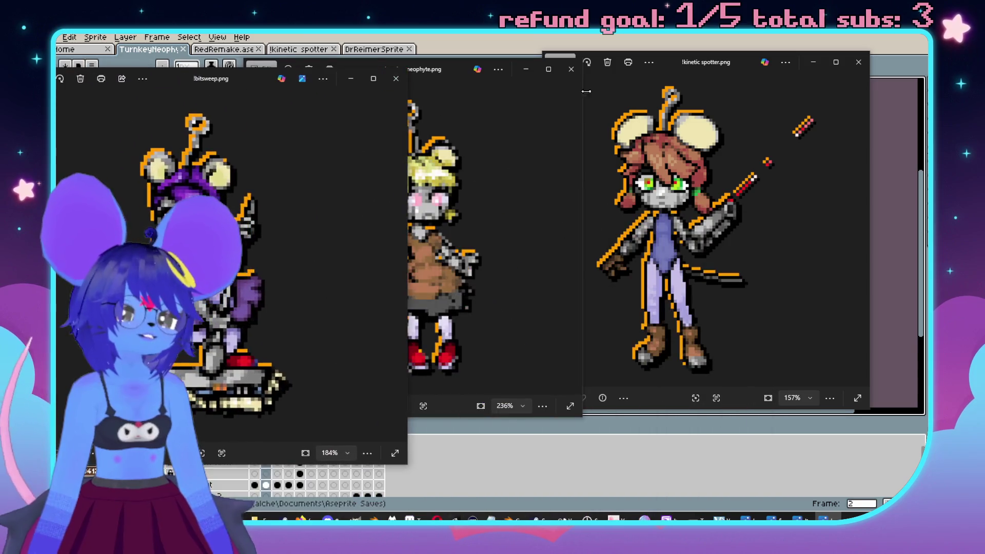
mouse_move(706, 63)
mouse_down()
mouse_move(764, 58)
mouse_move(816, 37)
mouse_up()
mouse_move(471, 77)
mouse_down()
mouse_move(495, 59)
mouse_move(588, 54)
mouse_up()
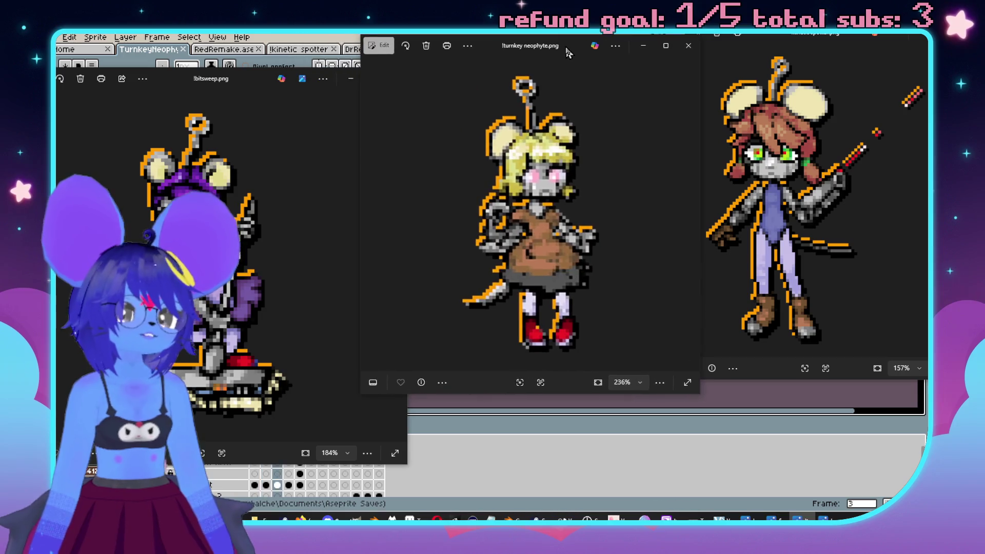
drag(224, 89, 326, 78)
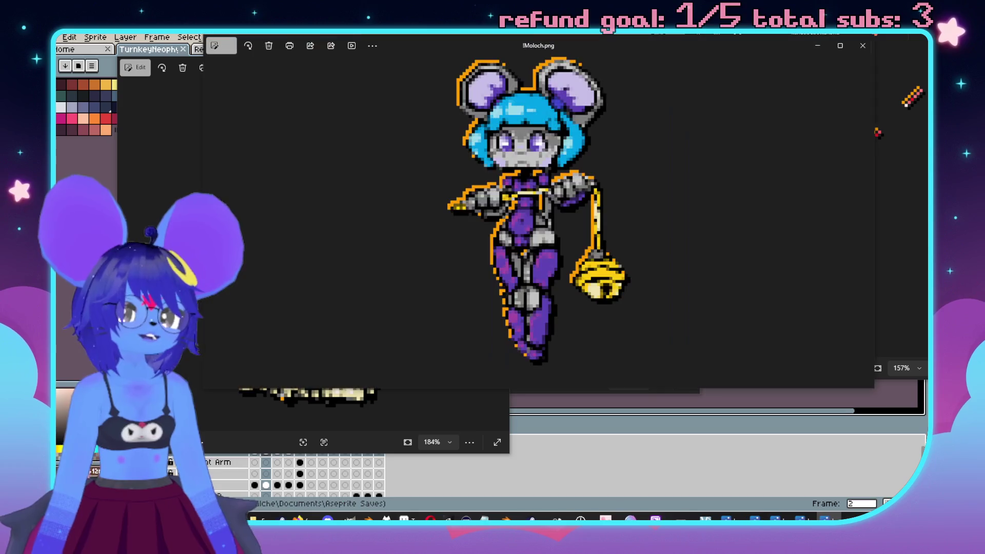
mouse_move(873, 390)
mouse_down()
mouse_move(875, 410)
mouse_move(834, 481)
mouse_up()
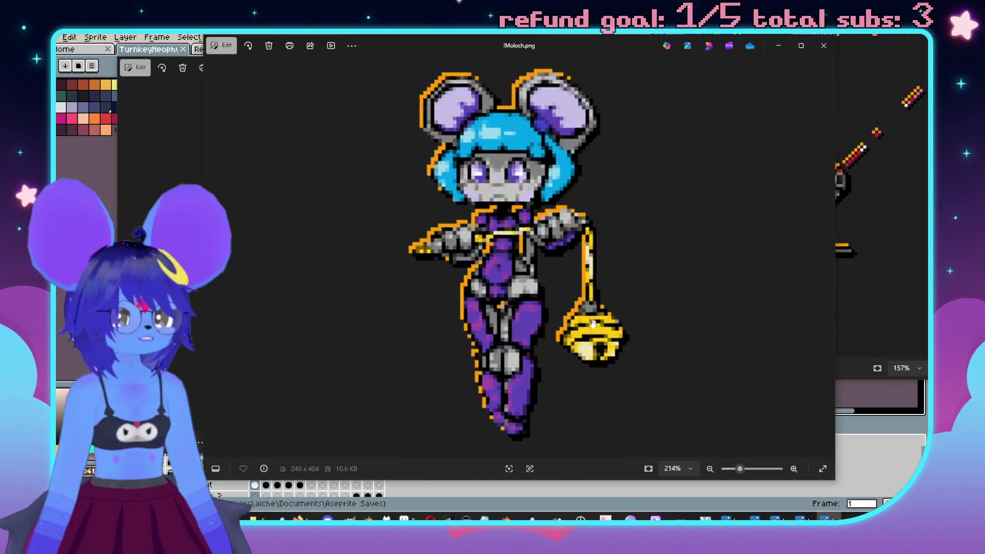
drag(574, 50, 682, 56)
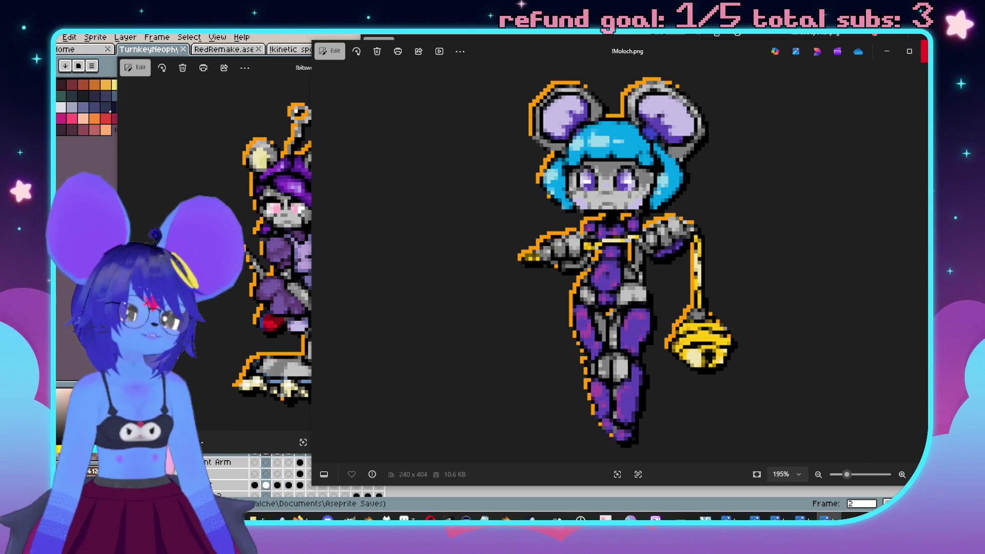
Close the Moloch, bitsweep, turnkey neophyte and kinetic spotter reference windows.
key(alt+F4)
click(498, 67)
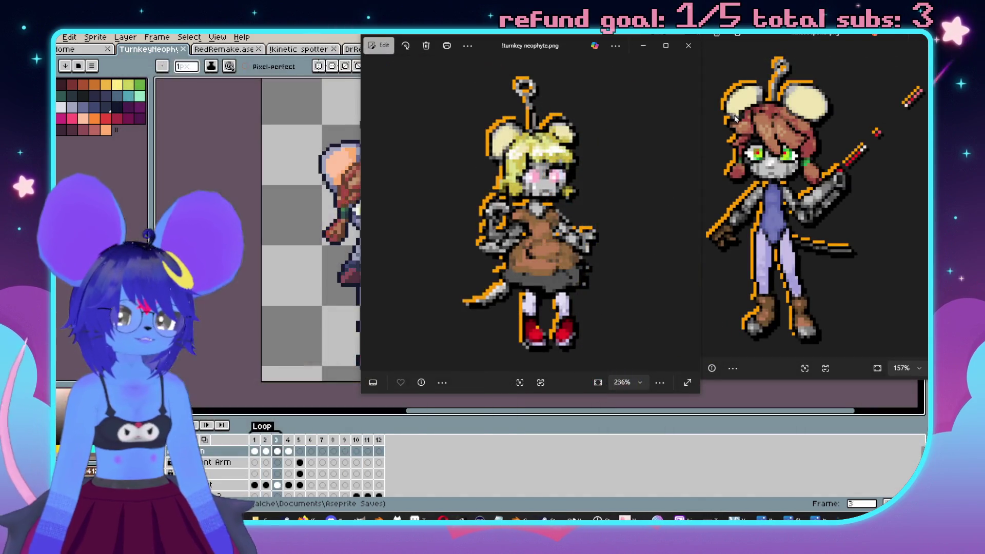
click(688, 45)
mouse_move(758, 36)
mouse_down()
mouse_move(713, 98)
mouse_move(686, 82)
mouse_up()
drag(647, 110, 894, 96)
click(915, 88)
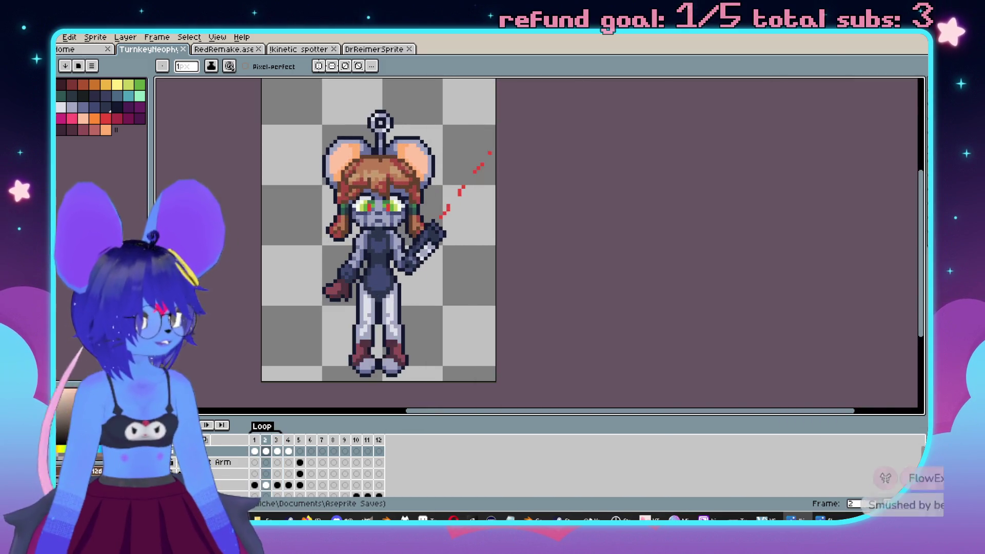
Recenter the canvas and delete the Gun cel from frame 4 of the mouse walk.
mouse_move(580, 195)
mouse_down()
mouse_move(653, 199)
mouse_move(670, 189)
mouse_up()
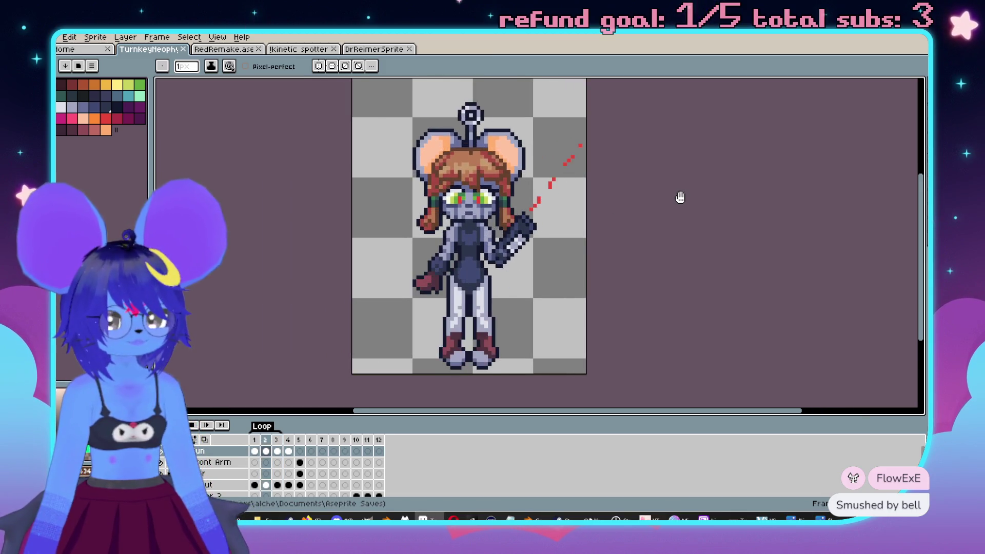
scroll(651, 180, left, 1)
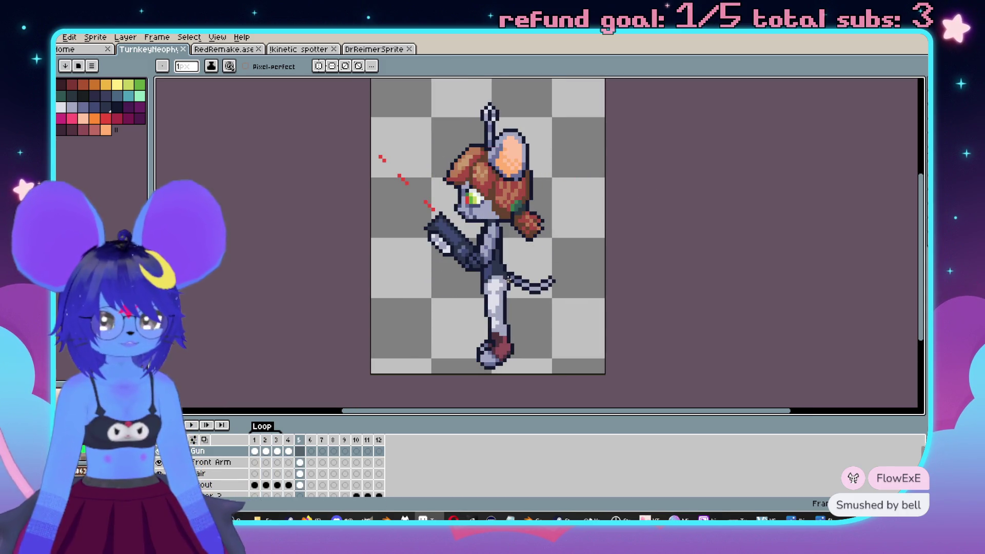
scroll(400, 288, up, 1)
scroll(365, 279, down, 1)
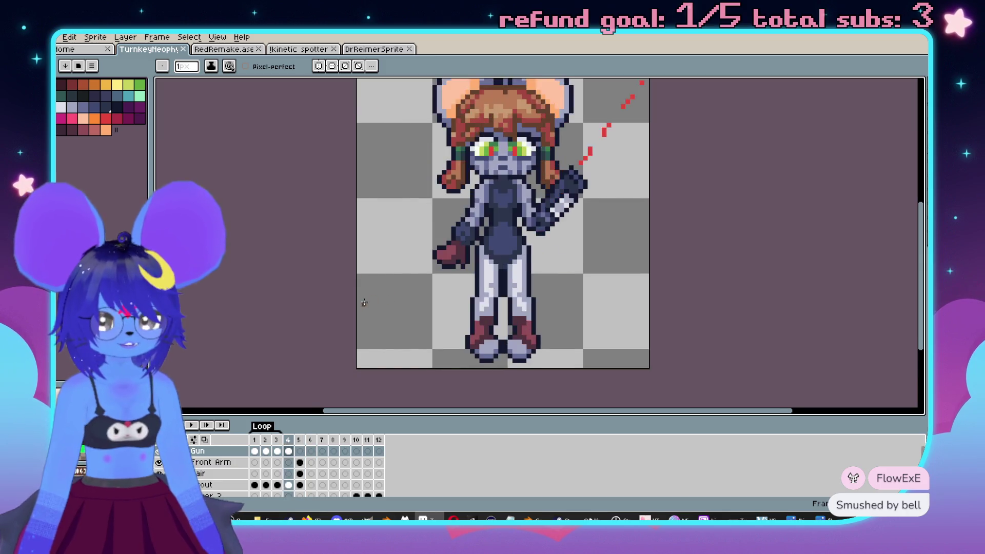
scroll(365, 228, down, 3)
click(289, 452)
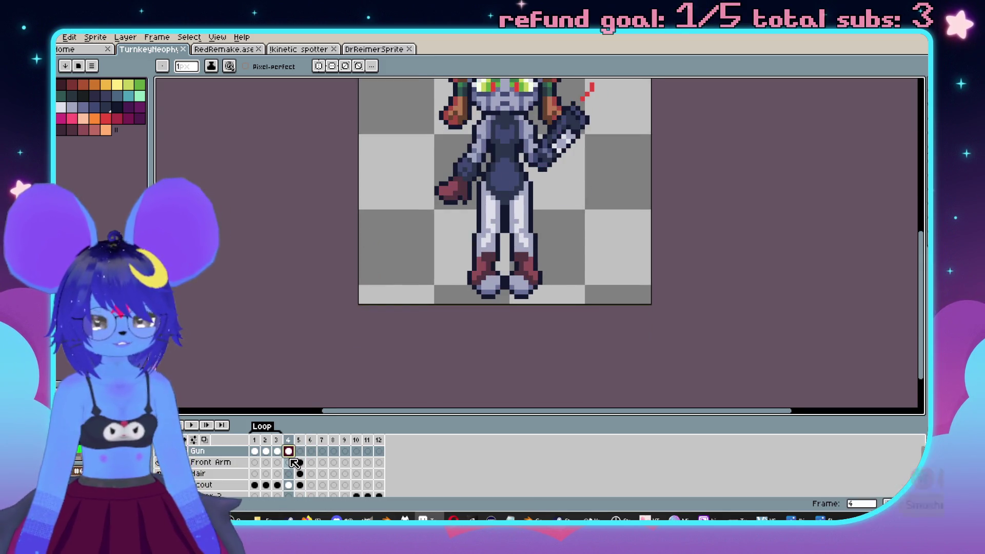
key(Delete)
Flip through frames 4, 5 and 6 to compare poses, ending on frame 5.
scroll(292, 491, down, 4)
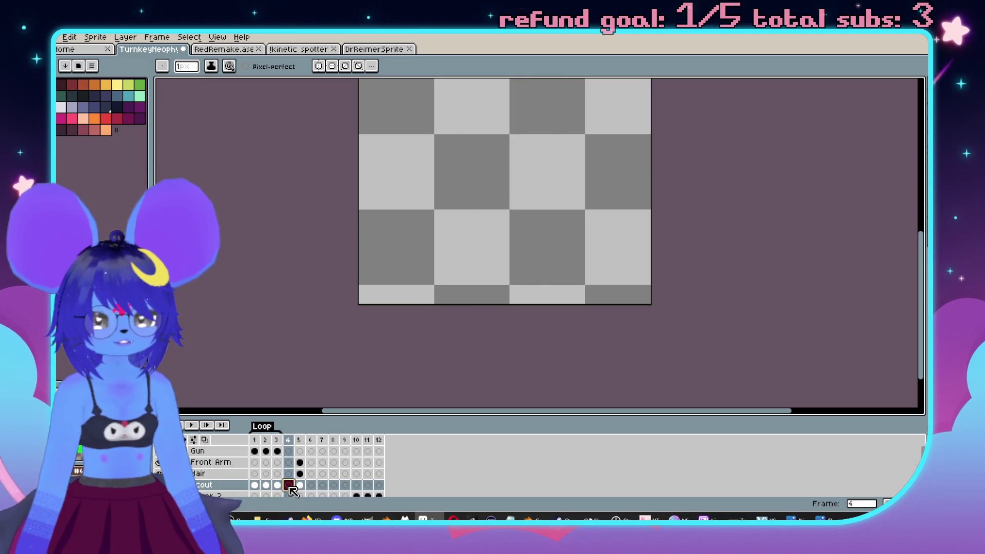
scroll(214, 484, up, 1)
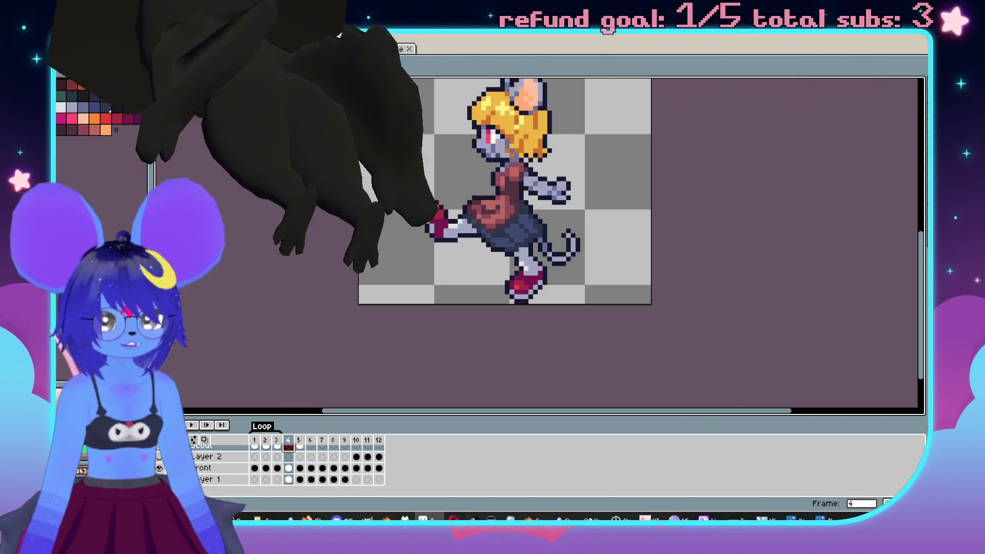
scroll(214, 484, up, 3)
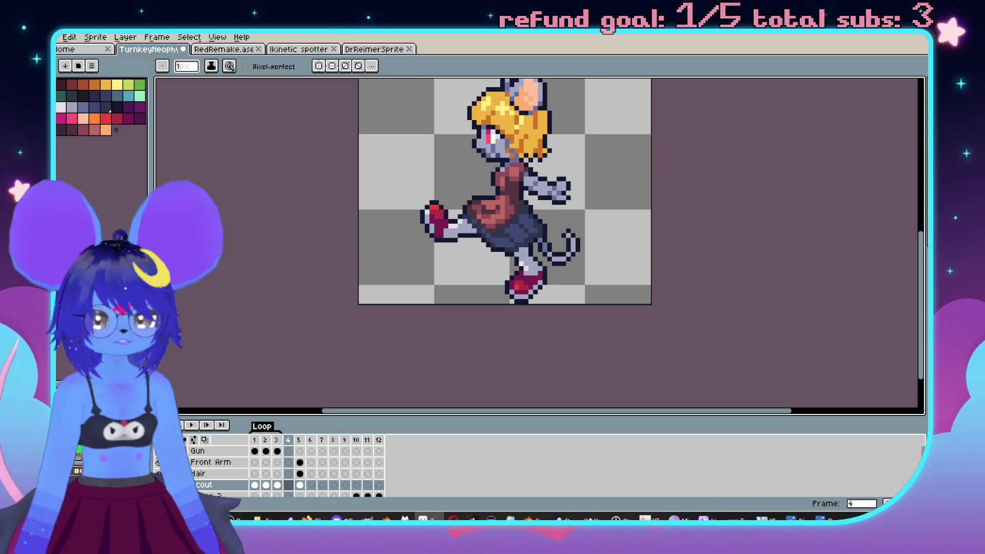
key(Right)
key(Left)
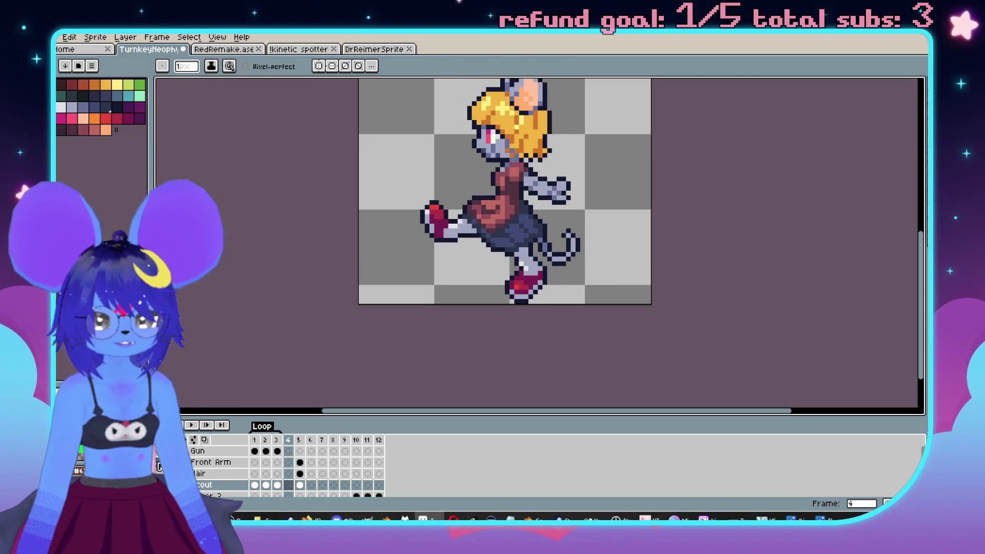
scroll(234, 463, down, 3)
key(Right)
key(Right)
key(Left)
key(Left)
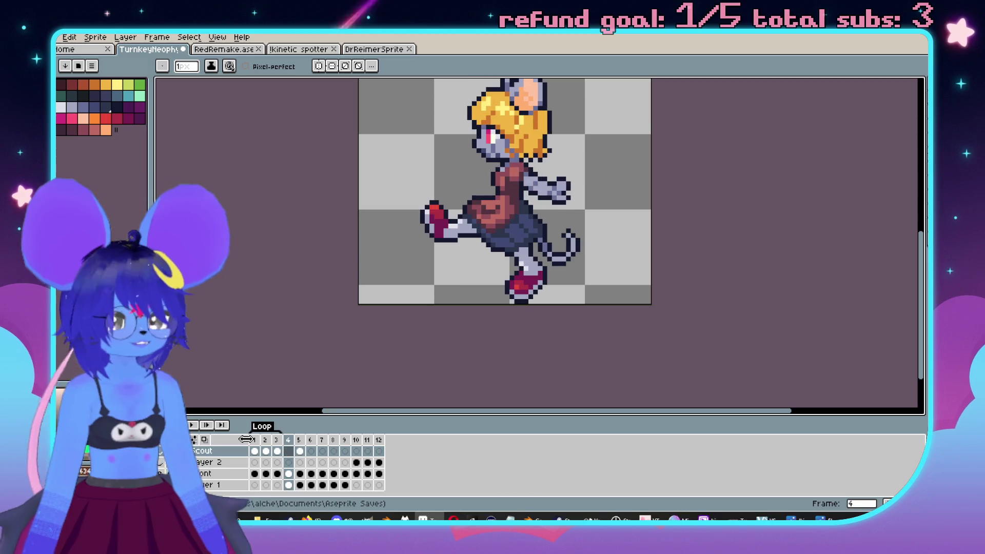
key(Right)
key(Right)
key(Left)
key(Left)
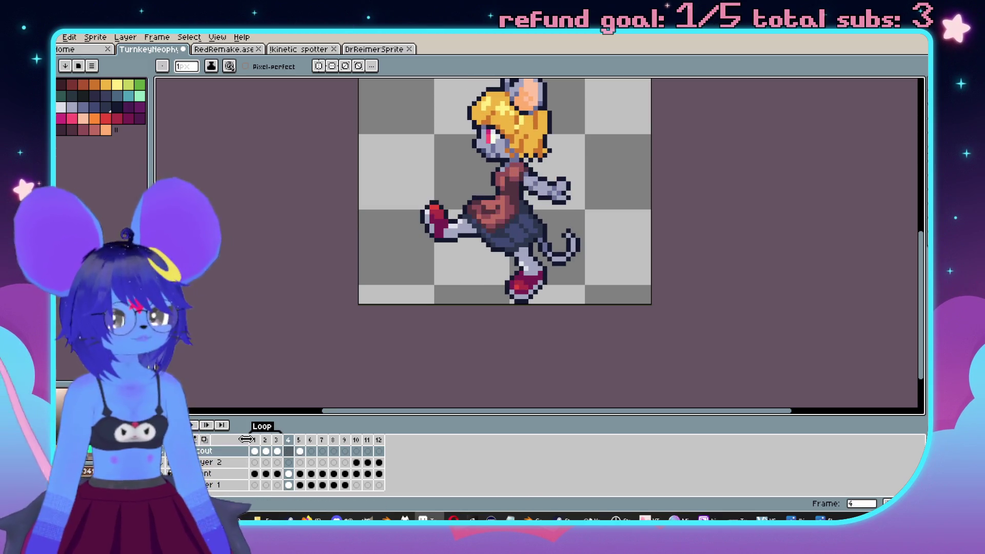
key(Right)
key(Right)
key(Left)
key(Left)
key(Right)
key(Right)
key(Left)
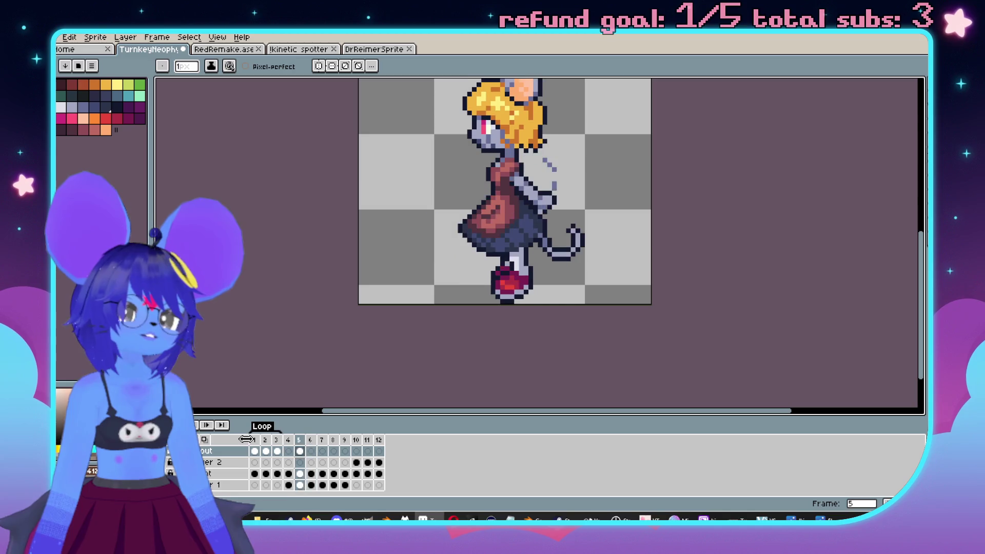
key(Left)
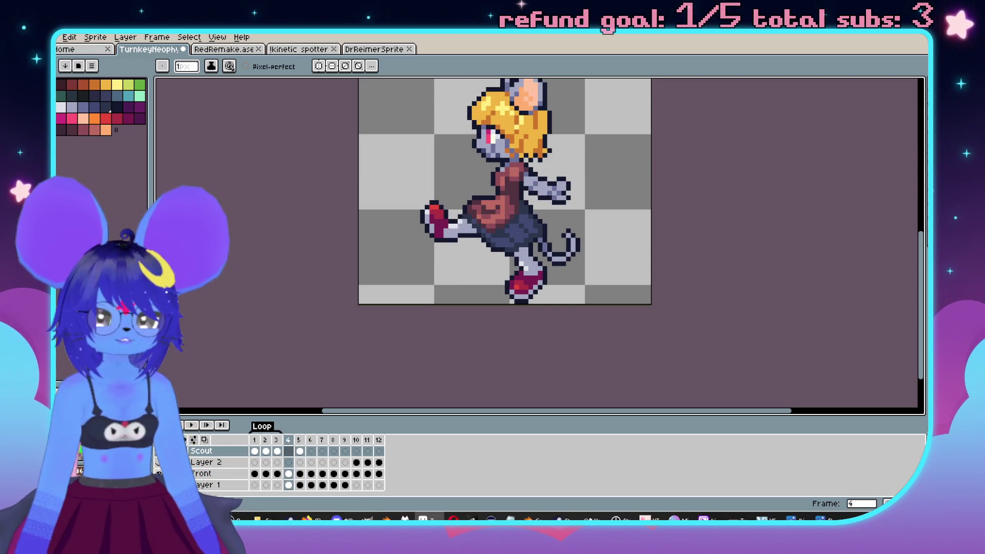
scroll(318, 467, up, 2)
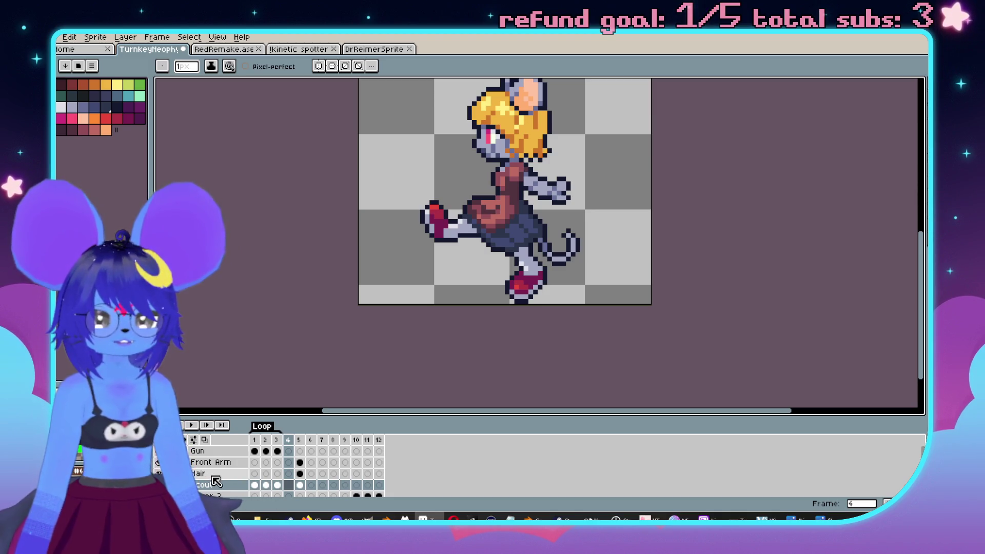
click(300, 466)
Switch to the RedRemake.ase reference sprite of the red-haired girl.
scroll(529, 265, up, 2)
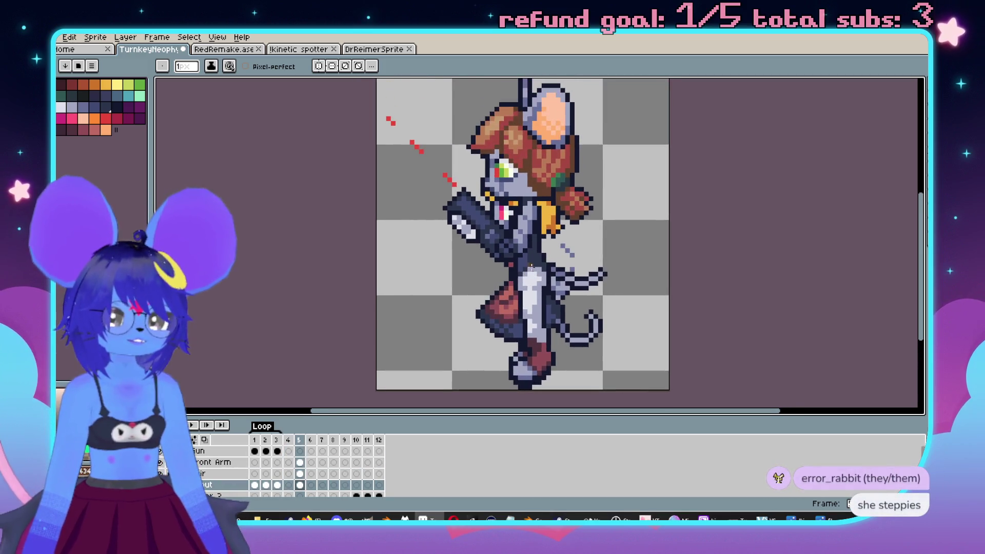
scroll(529, 265, down, 2)
scroll(578, 277, up, 1)
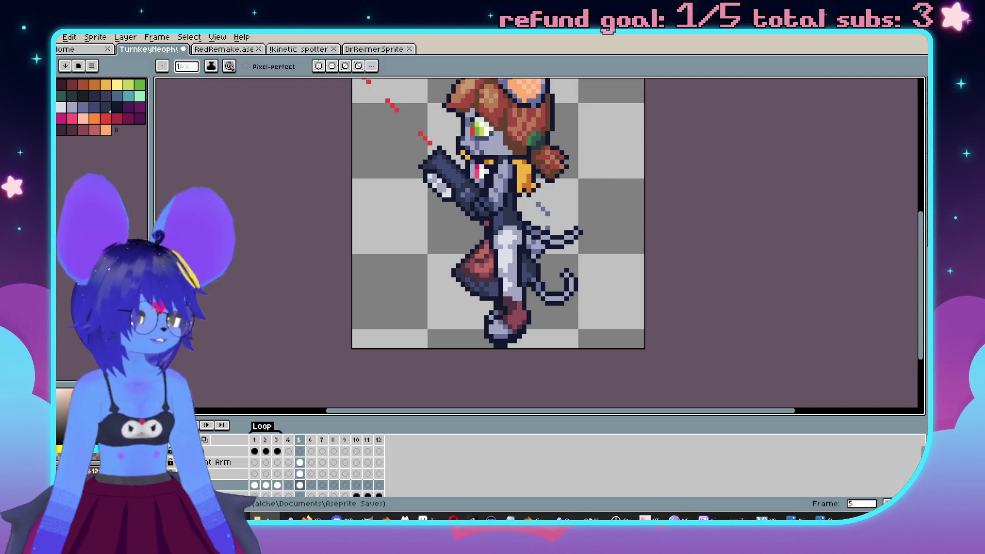
click(226, 50)
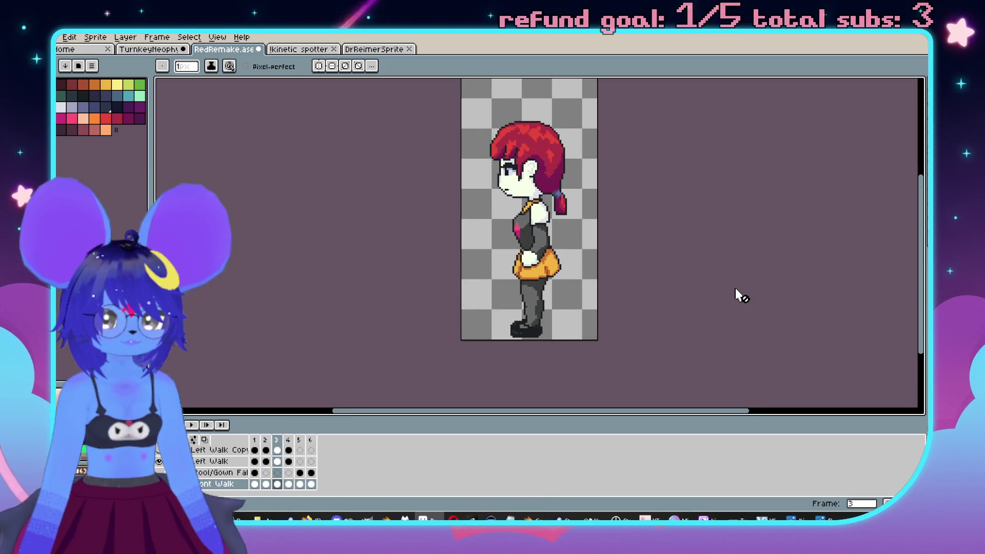
Zoom and pan around the RedRemake girl to inspect her side walk pose.
scroll(595, 253, up, 2)
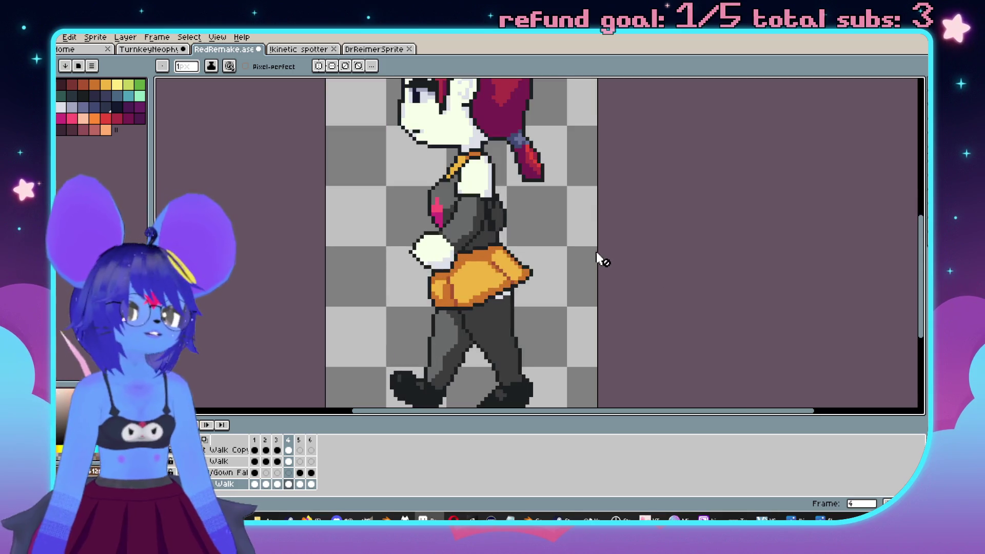
scroll(506, 254, down, 1)
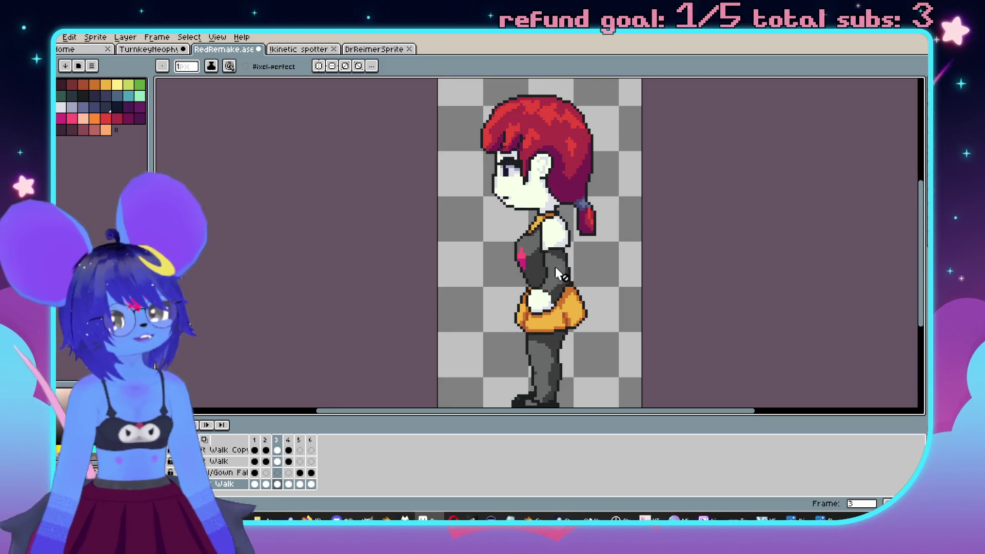
scroll(560, 277, right, 1)
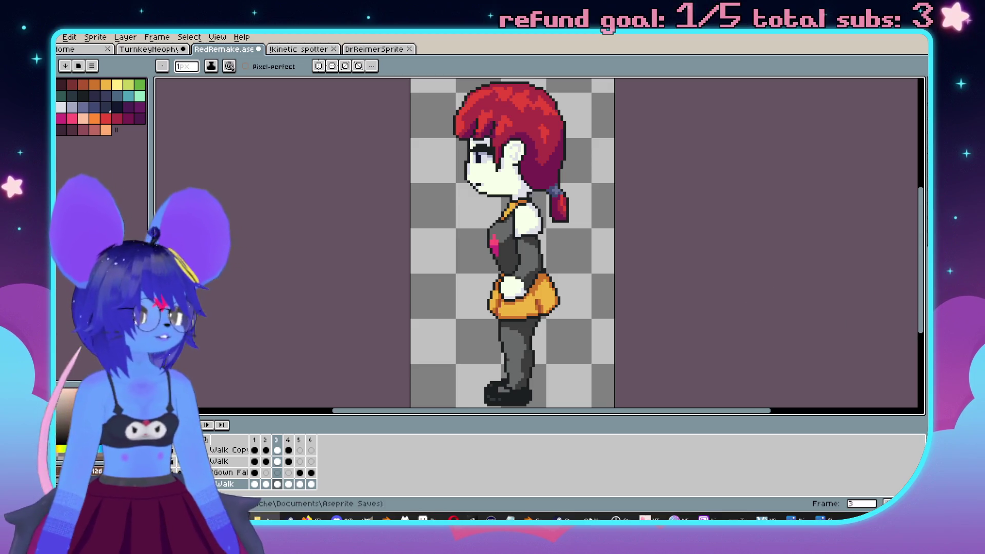
scroll(571, 264, right, 3)
scroll(565, 271, up, 1)
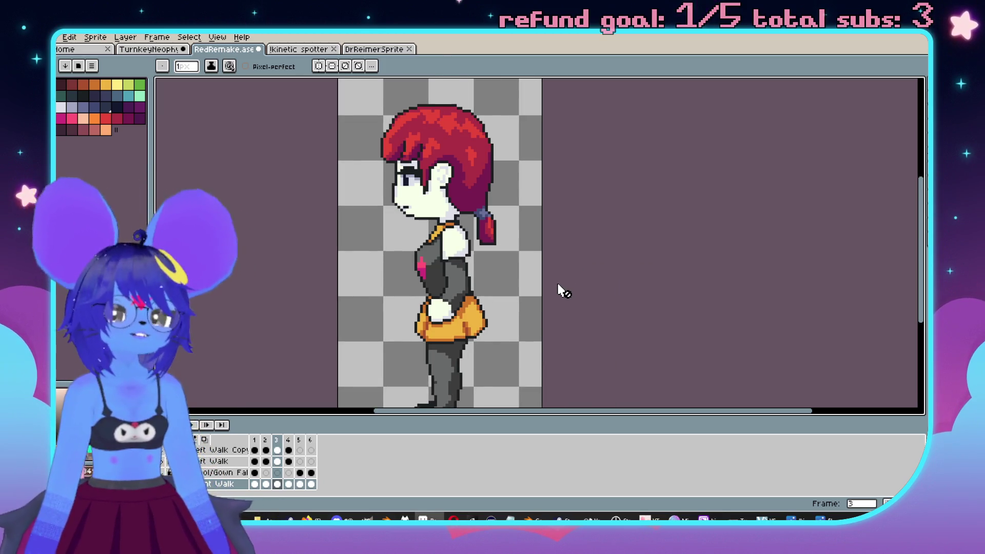
scroll(696, 279, left, 3)
scroll(754, 249, down, 3)
scroll(744, 238, up, 2)
drag(744, 239, 712, 244)
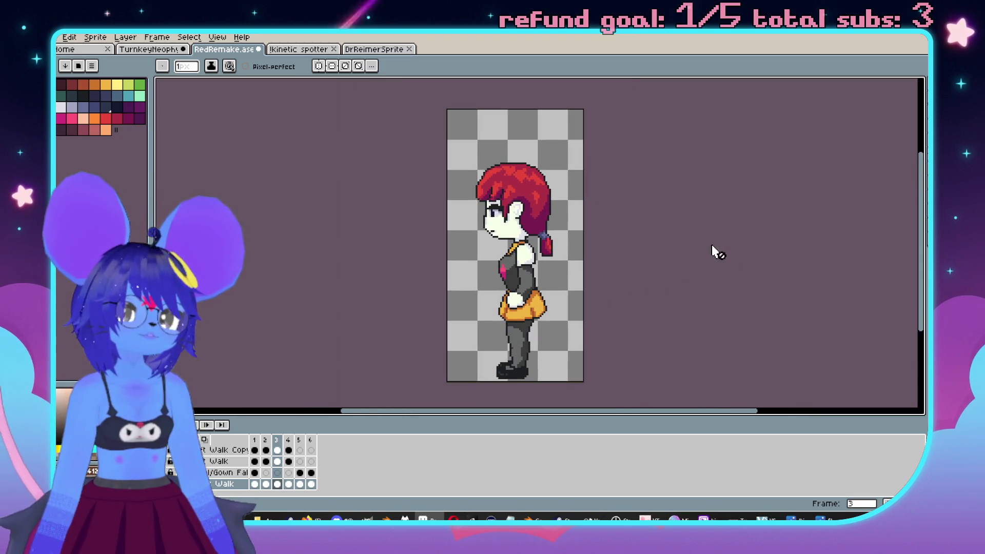
Play the girl's walk animation, then return to the TurnkeyNeophyte mouse sprite.
key(Return)
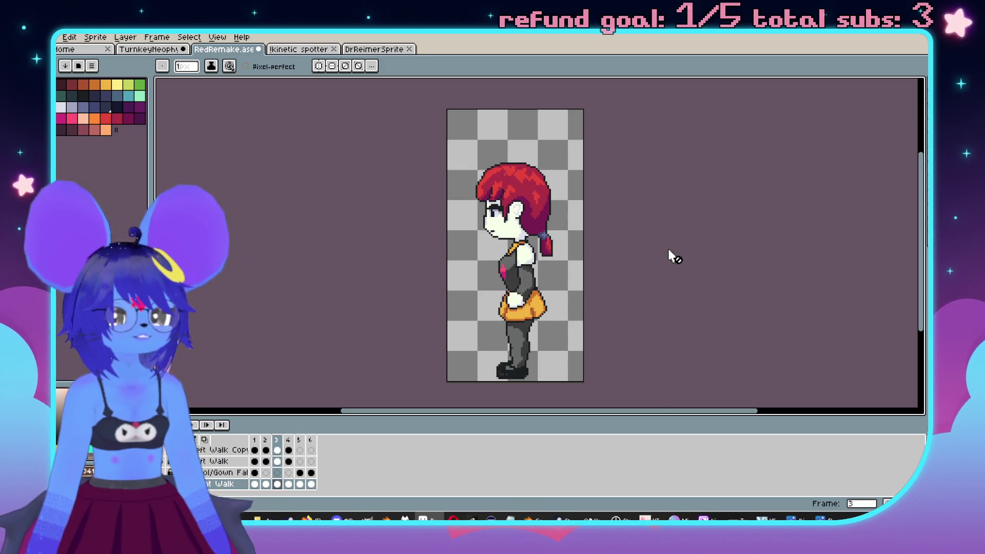
scroll(581, 263, up, 1)
scroll(533, 266, down, 2)
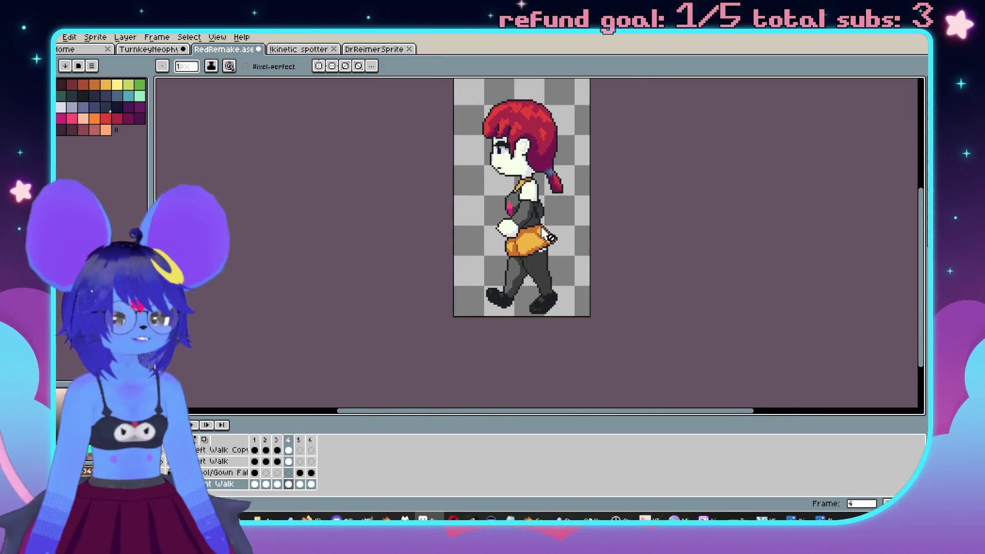
scroll(550, 268, up, 1)
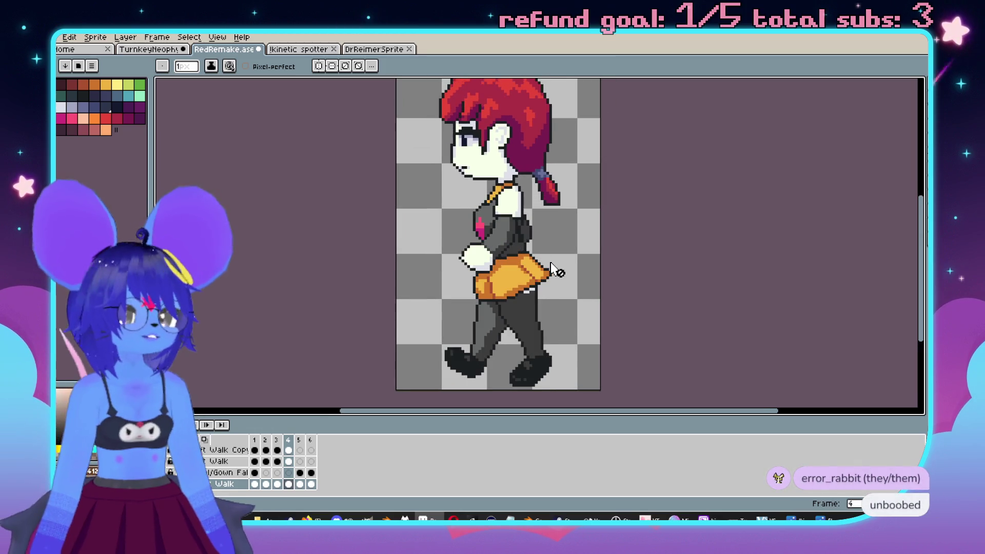
click(170, 50)
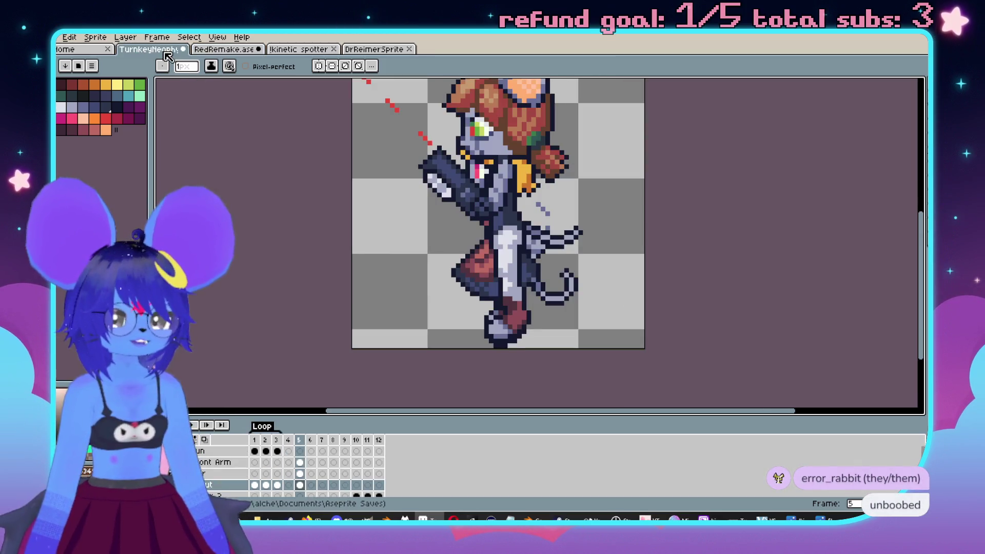
Turn on onion skinning, inspect the poses around empty frame 4, and move to frame 5.
scroll(207, 478, down, 2)
scroll(207, 478, up, 2)
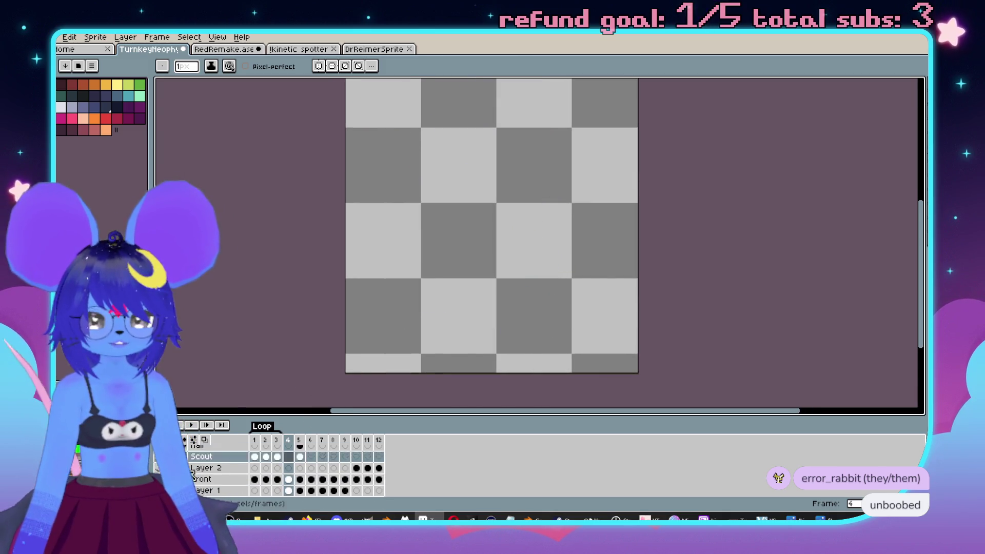
click(206, 440)
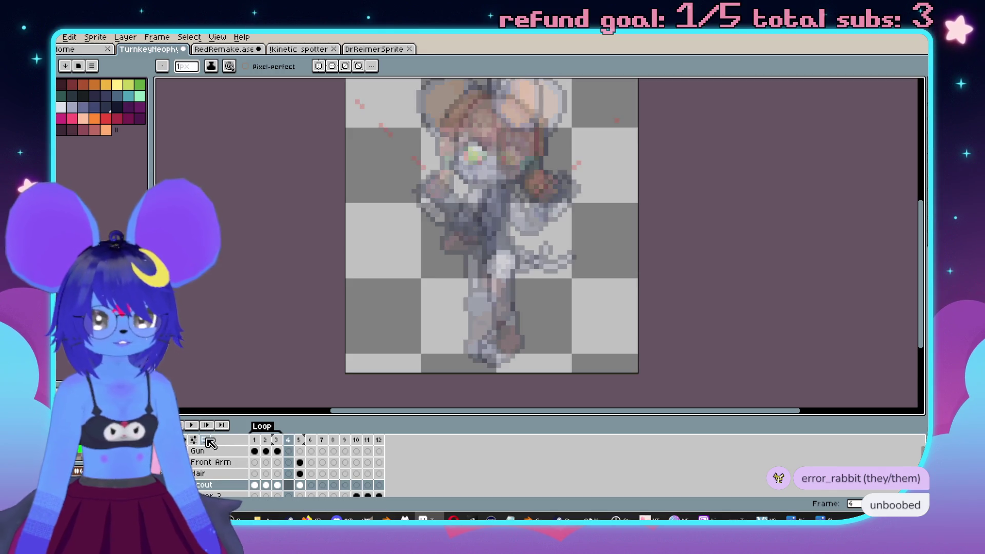
click(290, 440)
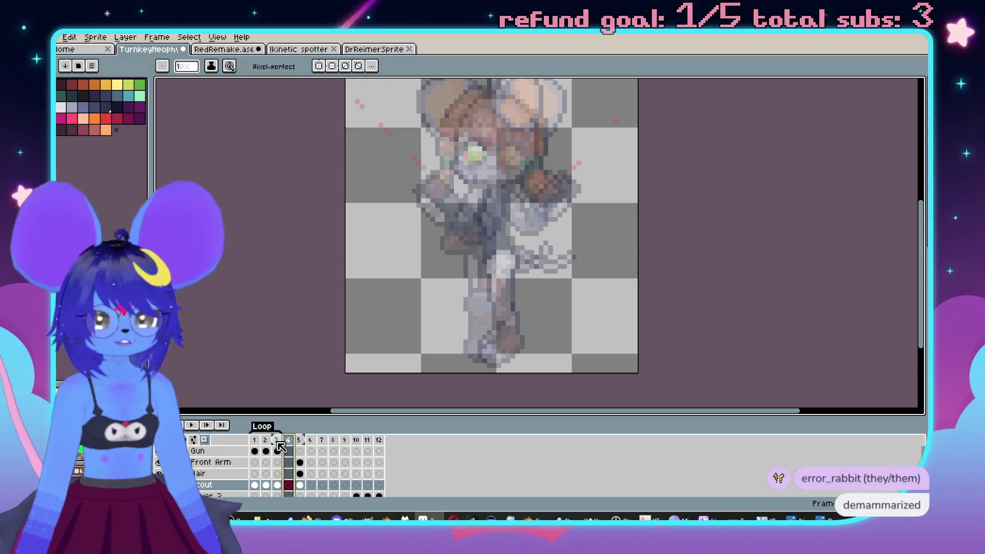
click(277, 442)
click(288, 440)
scroll(524, 305, down, 1)
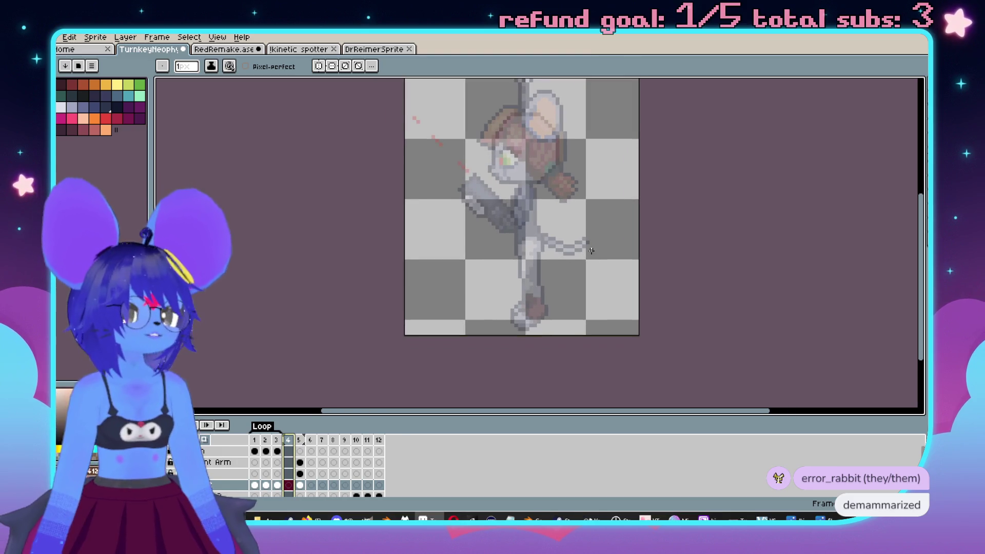
key(Right)
key(m)
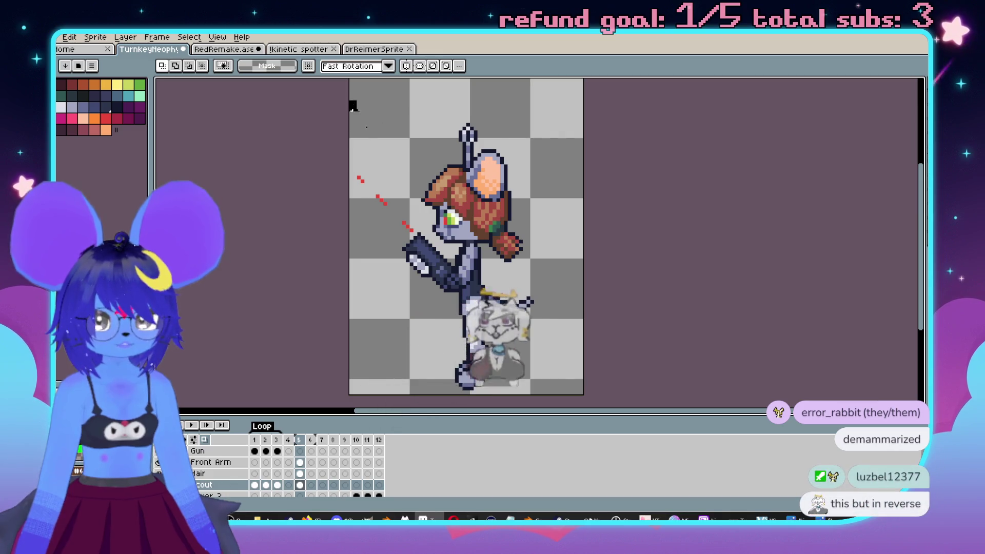
Clear frame 5's gun and arm pixels and merge the Hair layer down into Scout.
key(ctrl+a)
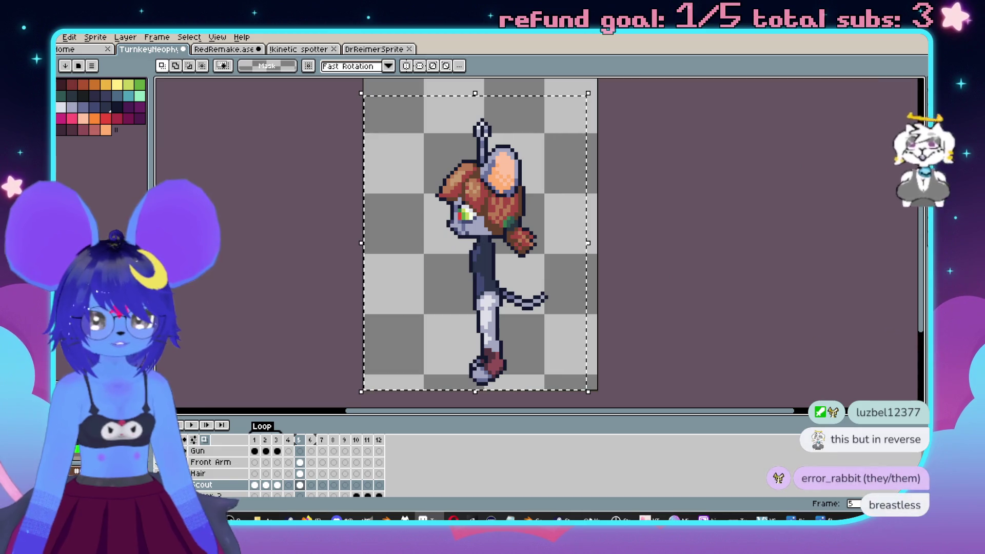
key(Delete)
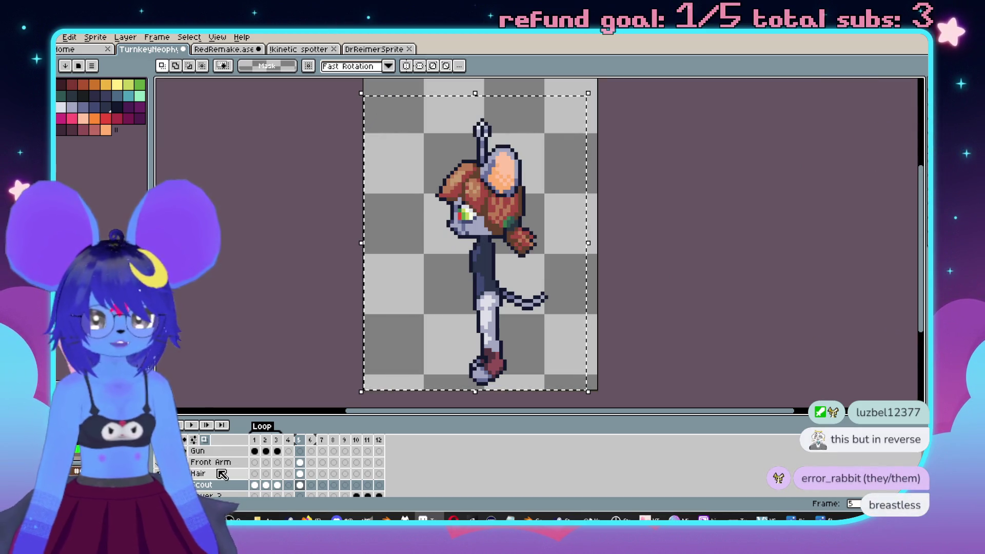
click(216, 474)
right_click(216, 475)
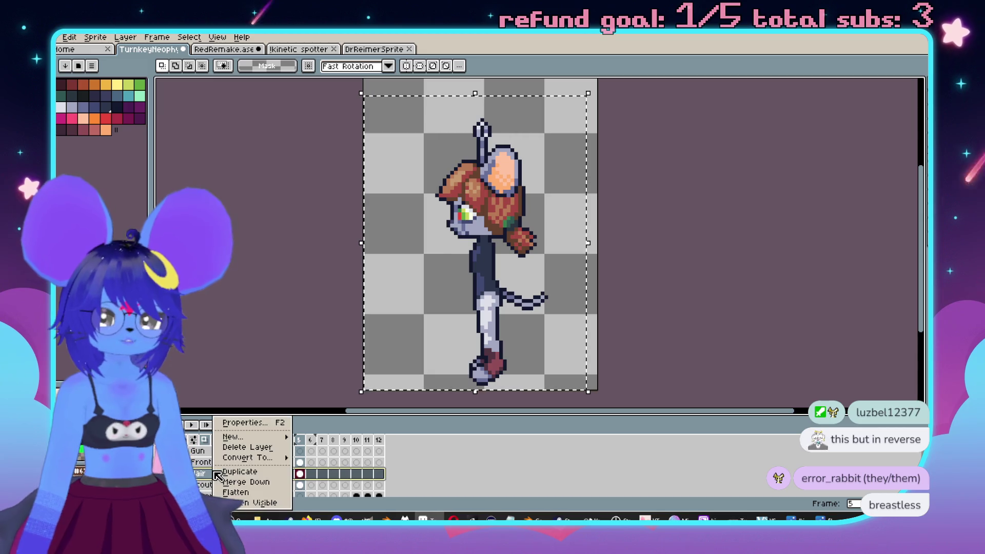
click(246, 483)
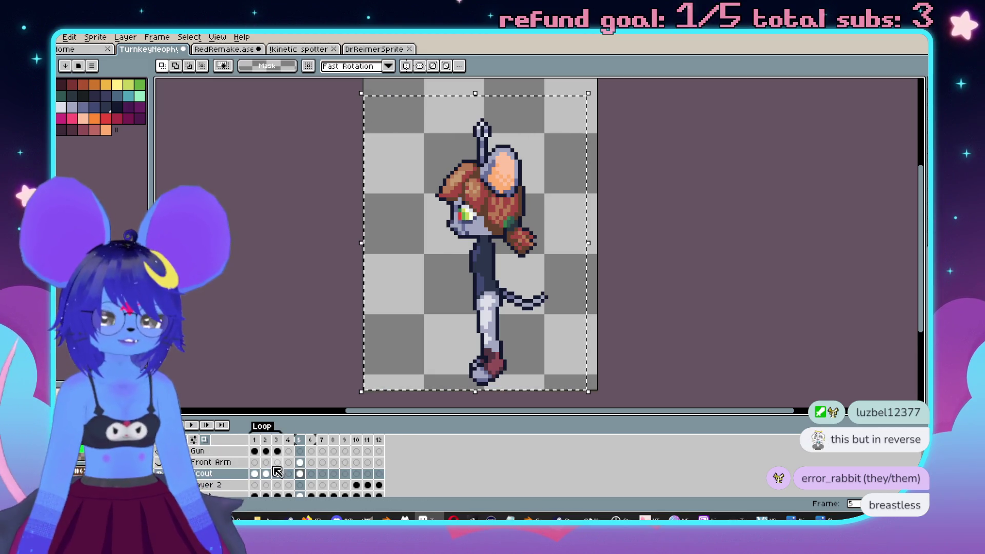
Move the Scout cel from frame 5 into frame 4 and drop the selection.
drag(306, 478, 295, 482)
key(Right)
key(ctrl+d)
scroll(521, 253, down, 2)
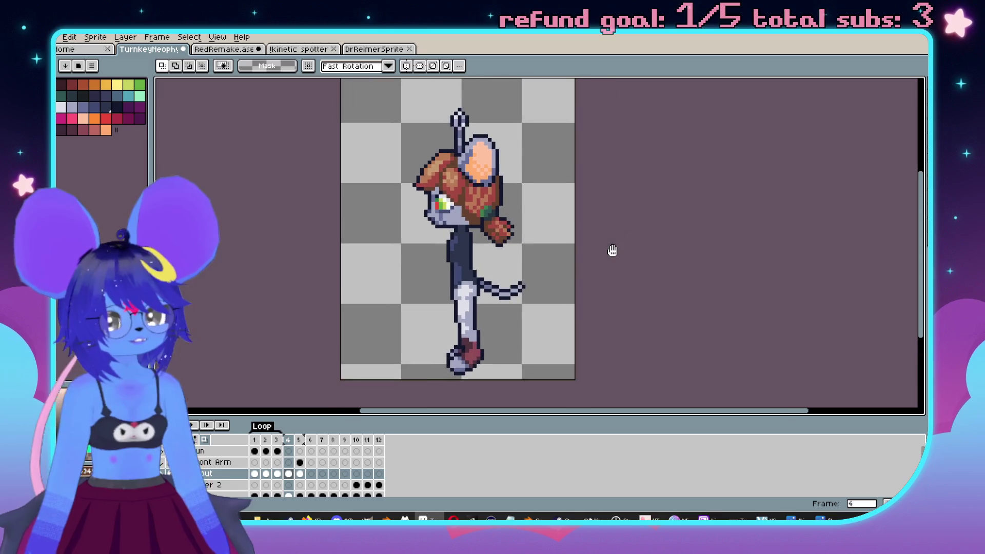
key(Left)
scroll(516, 233, up, 1)
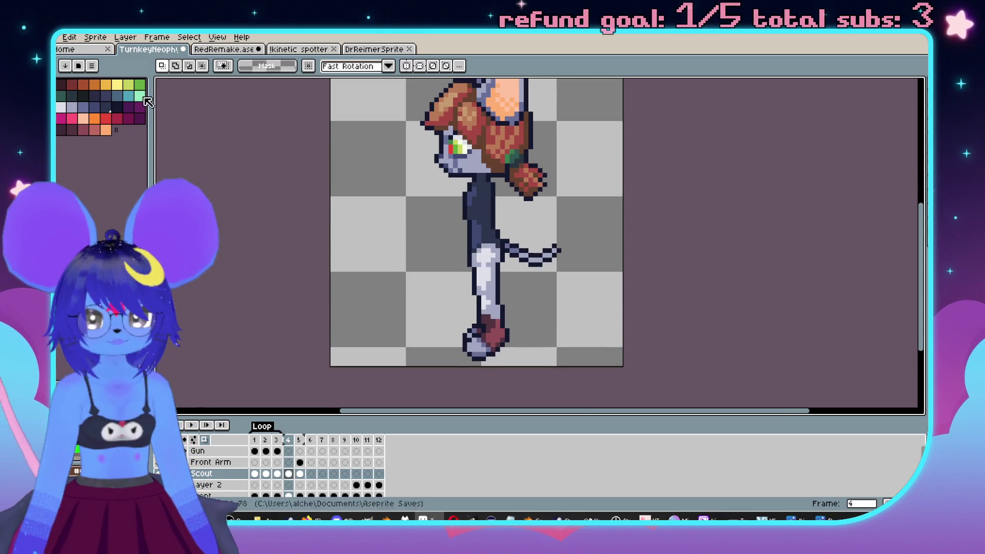
Compare the girl's walk frames 3 and 4 in RedRemake, then return to the mouse.
click(226, 50)
key(Left)
key(Right)
click(161, 51)
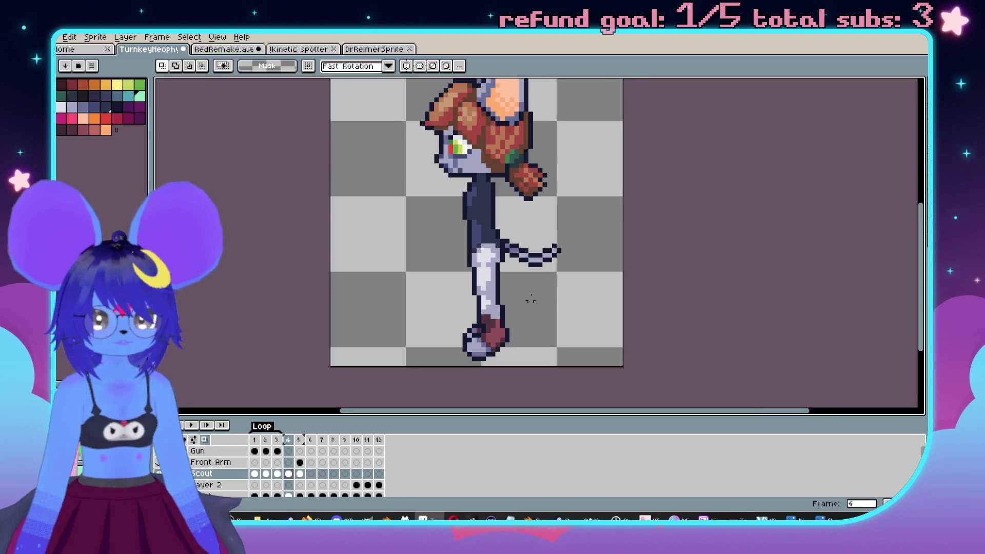
scroll(518, 368, up, 3)
Paint a mint green foot patch beside the boot with a 3px pencil.
key(b)
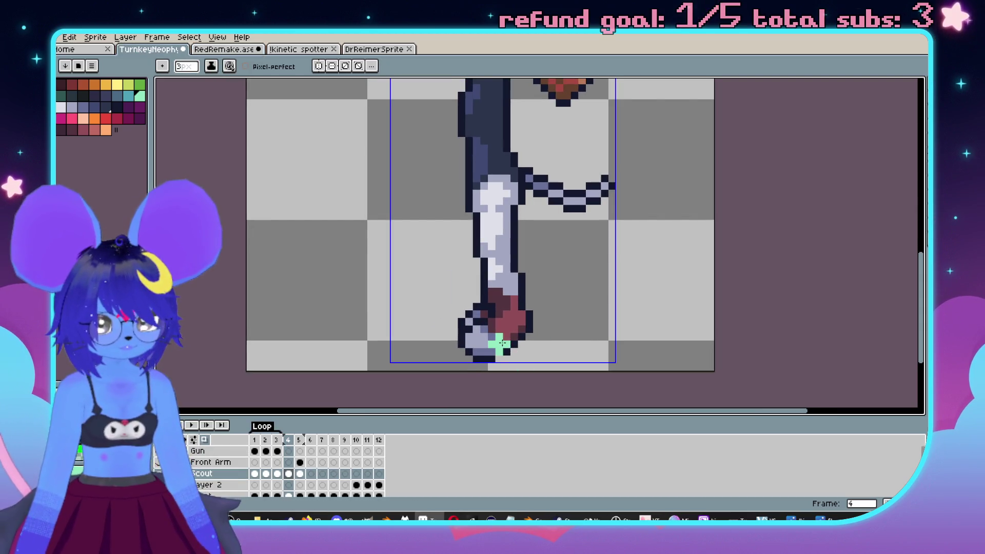
key(plus)
key(plus)
scroll(514, 342, down, 2)
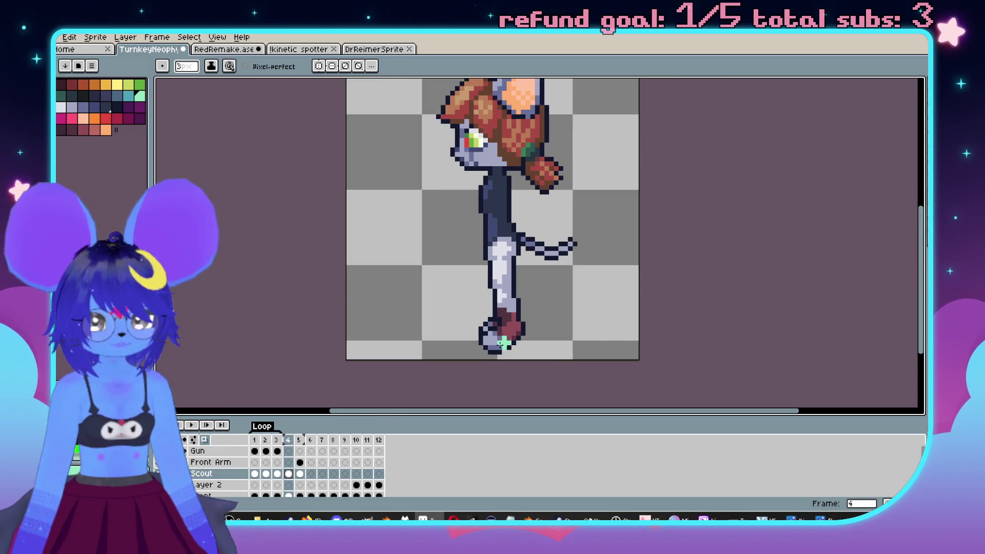
scroll(508, 333, up, 1)
scroll(542, 313, up, 1)
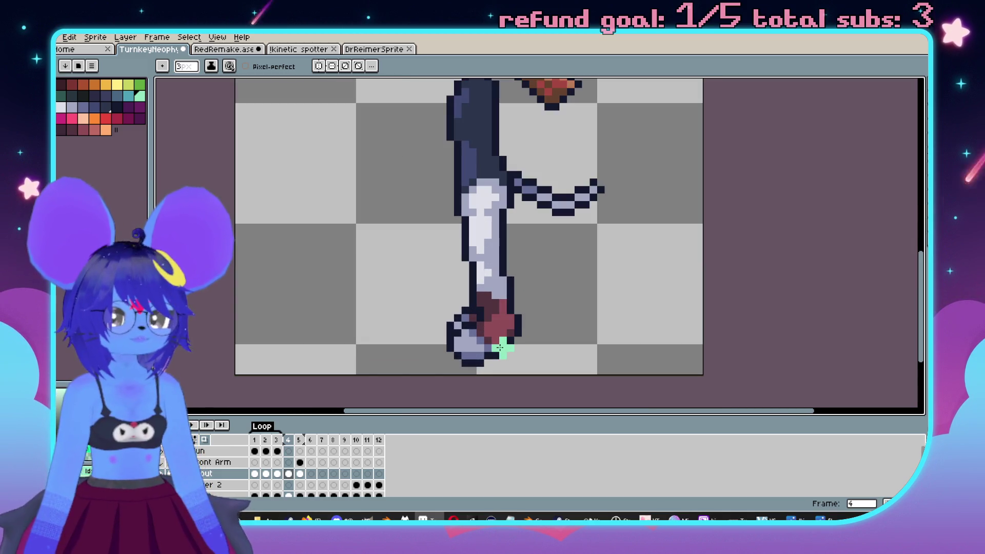
drag(492, 343, 501, 338)
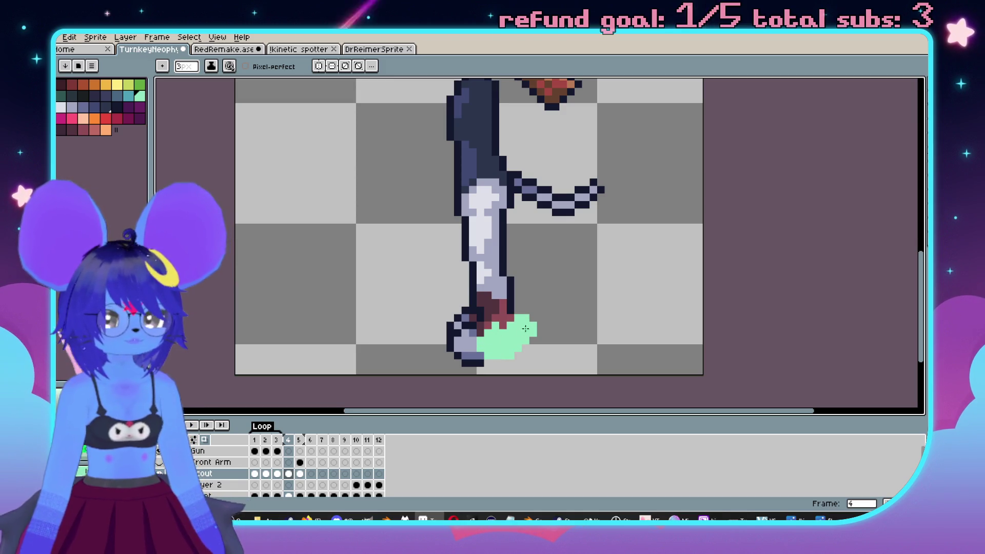
Nudge the mint foot pixels one pixel right and commit the move.
mouse_move(533, 317)
mouse_down()
mouse_move(549, 325)
mouse_move(551, 347)
mouse_up()
key(w)
click(544, 345)
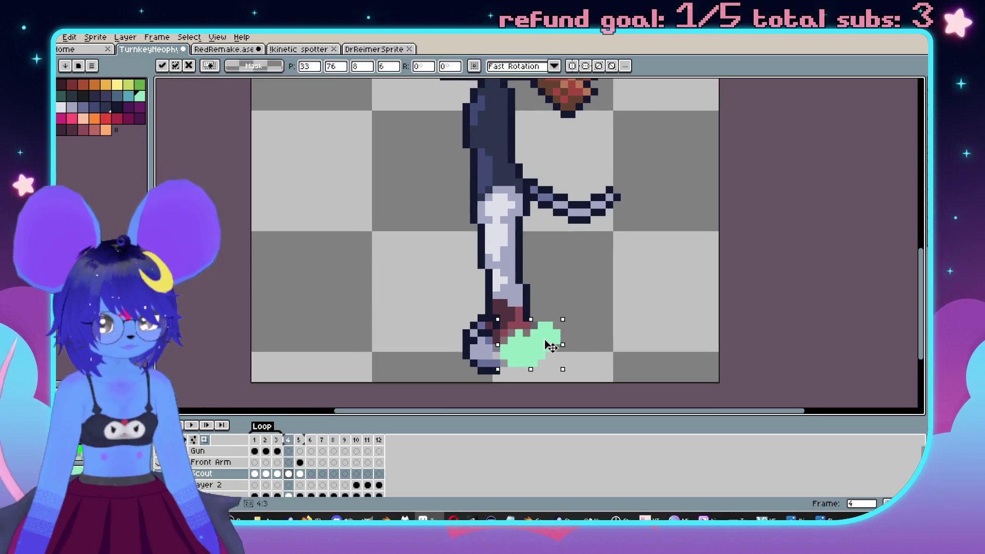
key(Return)
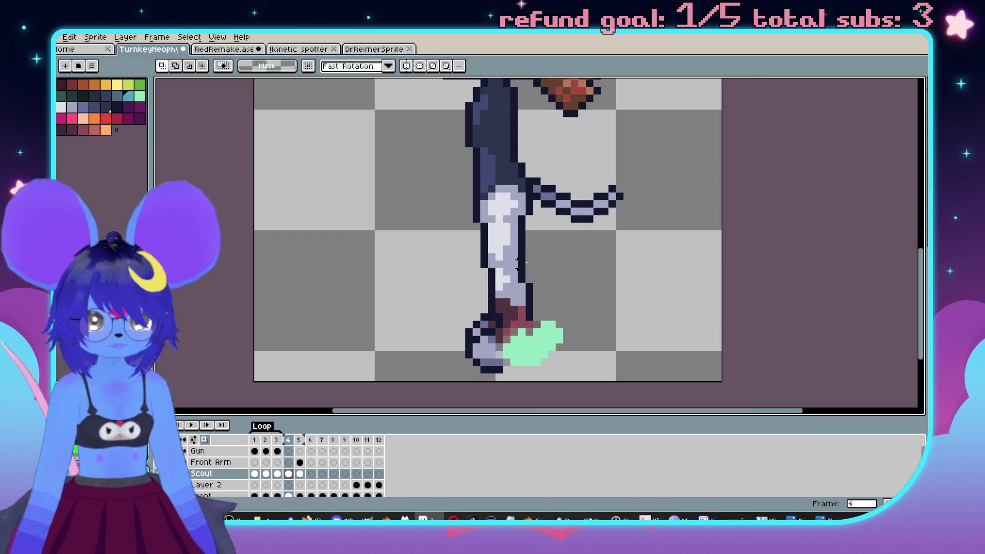
Invert a selection around the mint foot and paint the leg teal up from the foot.
key(w)
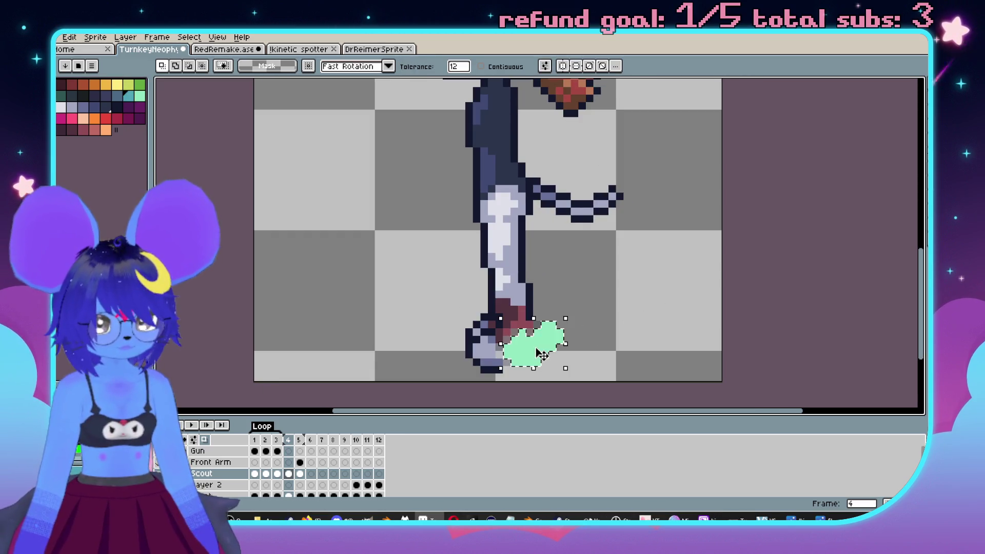
click(189, 37)
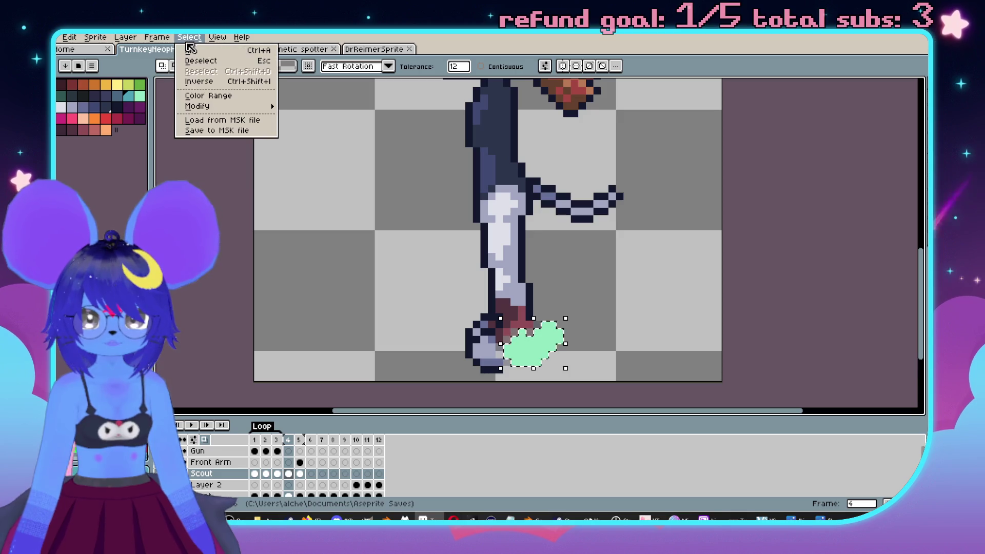
click(195, 82)
key(b)
click(534, 316)
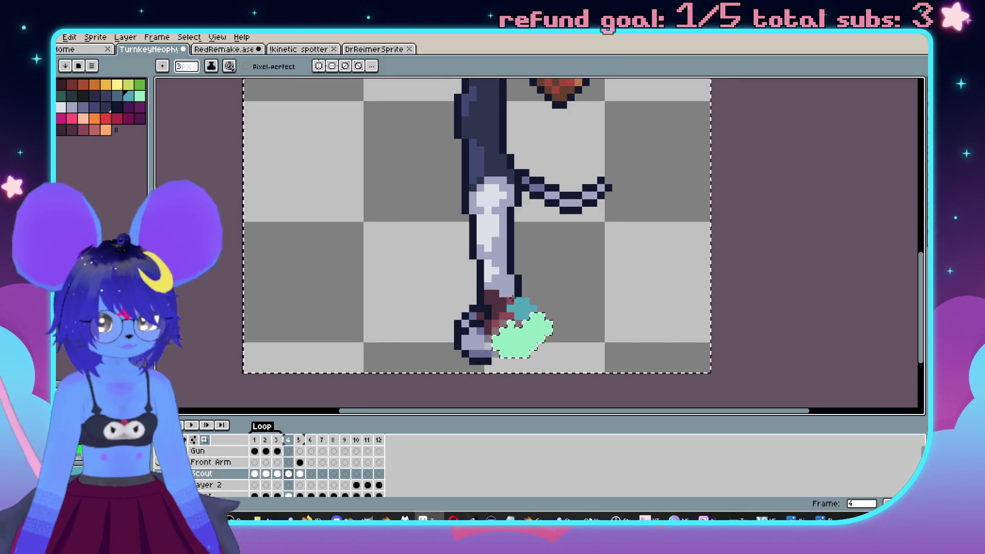
key(ctrl+z)
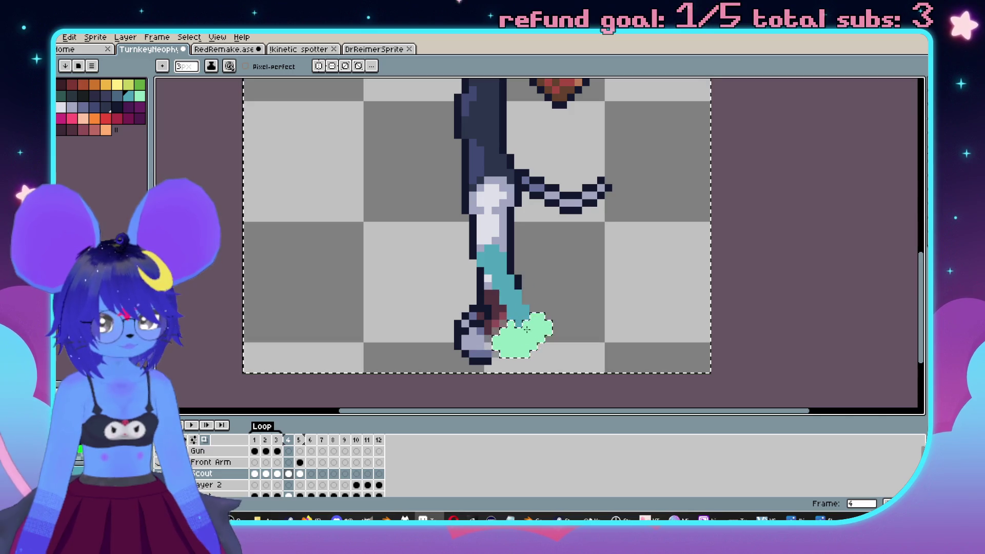
key(ctrl+z)
mouse_move(524, 324)
mouse_down()
mouse_move(504, 269)
mouse_move(496, 193)
mouse_up()
alt+click(492, 190)
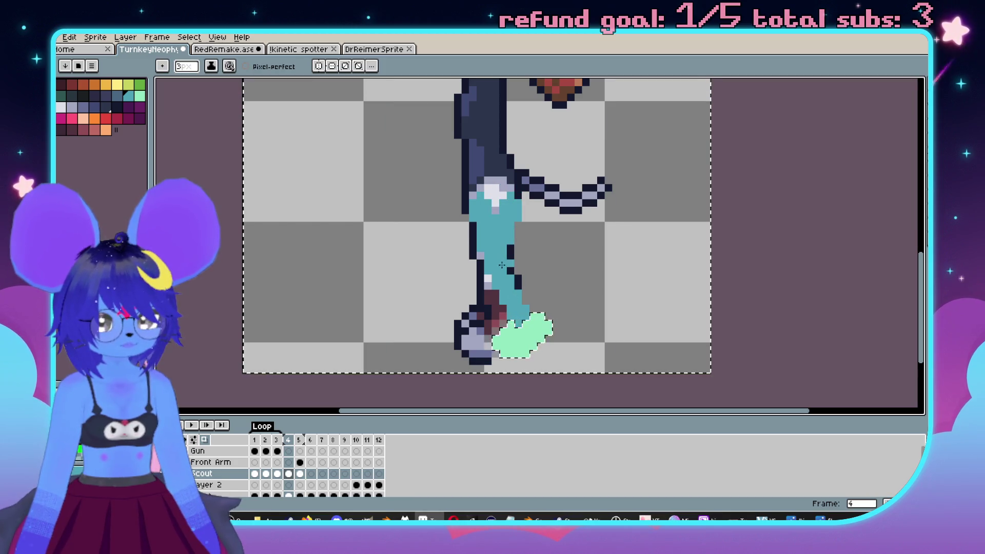
drag(524, 297, 515, 261)
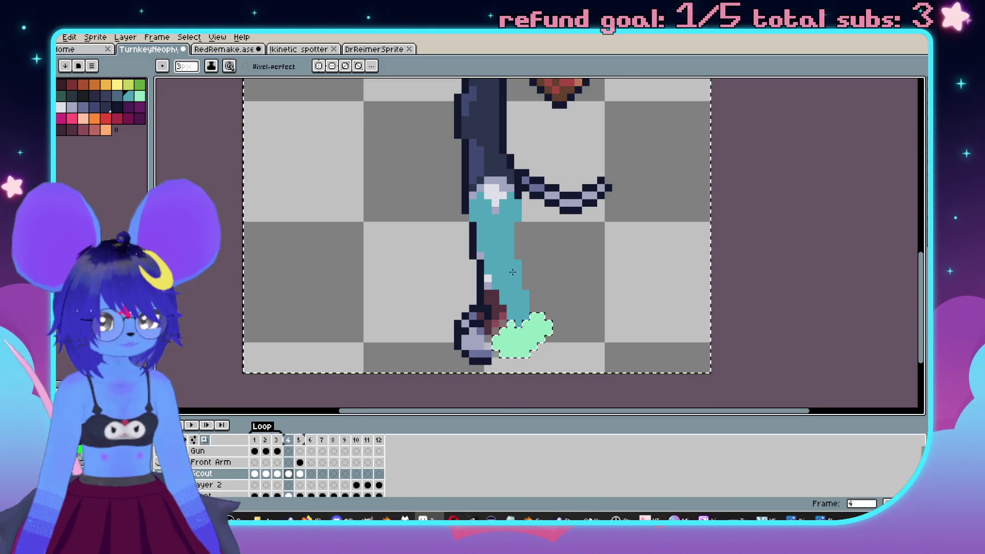
Compare the teal leg with frame 5, then erase the old dark leg outline at 4px.
scroll(512, 272, down, 1)
key(Left)
key(Right)
key(Right)
key(Left)
key(Right)
key(Left)
scroll(569, 287, up, 2)
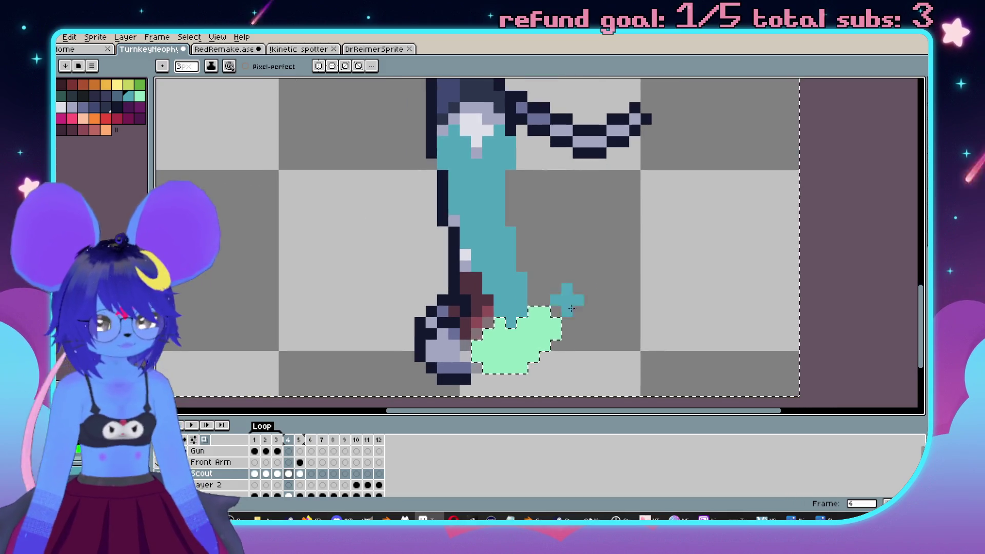
key(b)
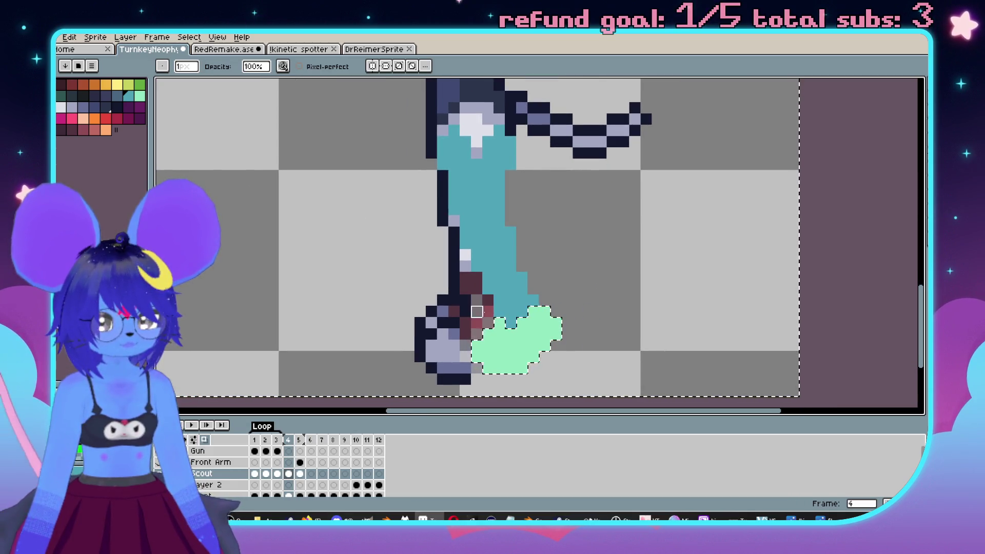
key(plus)
key(plus)
key(plus)
mouse_move(426, 307)
mouse_down()
mouse_move(423, 333)
mouse_move(441, 359)
mouse_move(460, 328)
mouse_move(407, 180)
mouse_up()
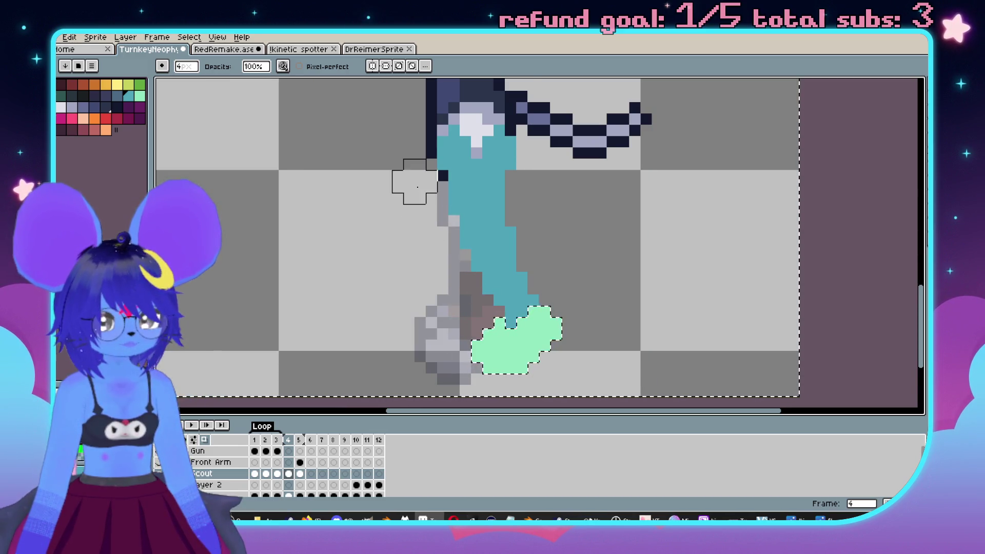
Flip through frames 3 to 5 to check the pose, then drop the selection.
key(comma)
scroll(622, 314, down, 2)
key(period)
key(period)
key(comma)
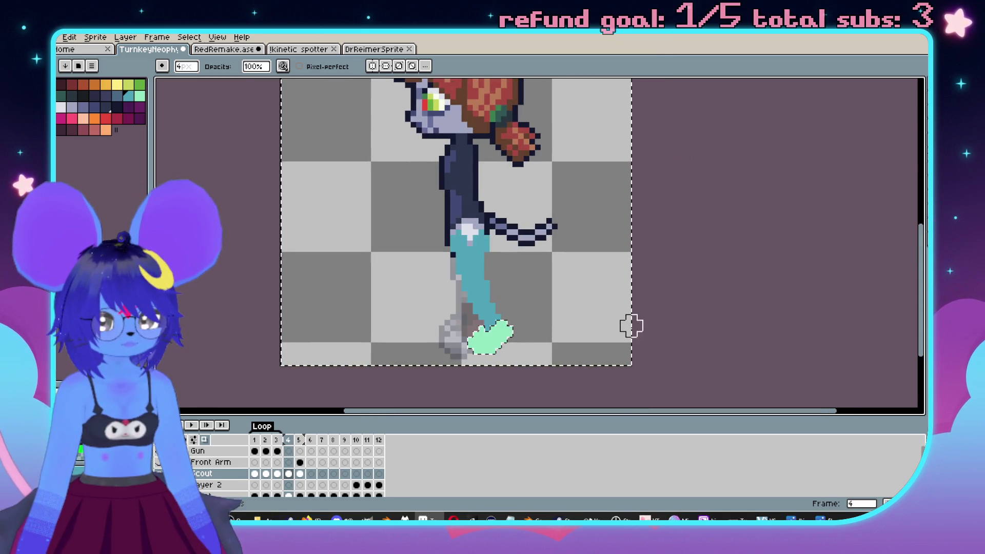
key(period)
key(comma)
scroll(510, 308, up, 1)
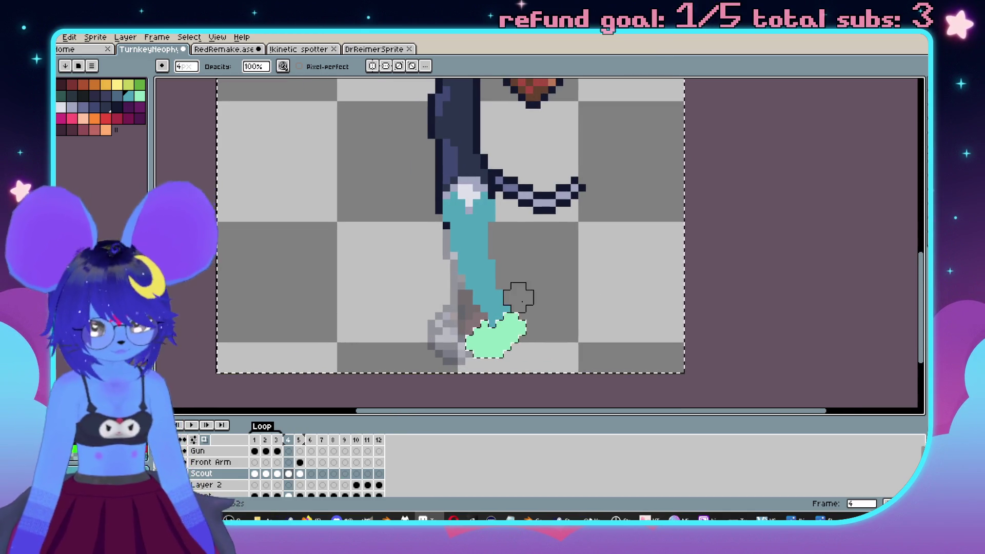
key(v)
key(ctrl+d)
key(b)
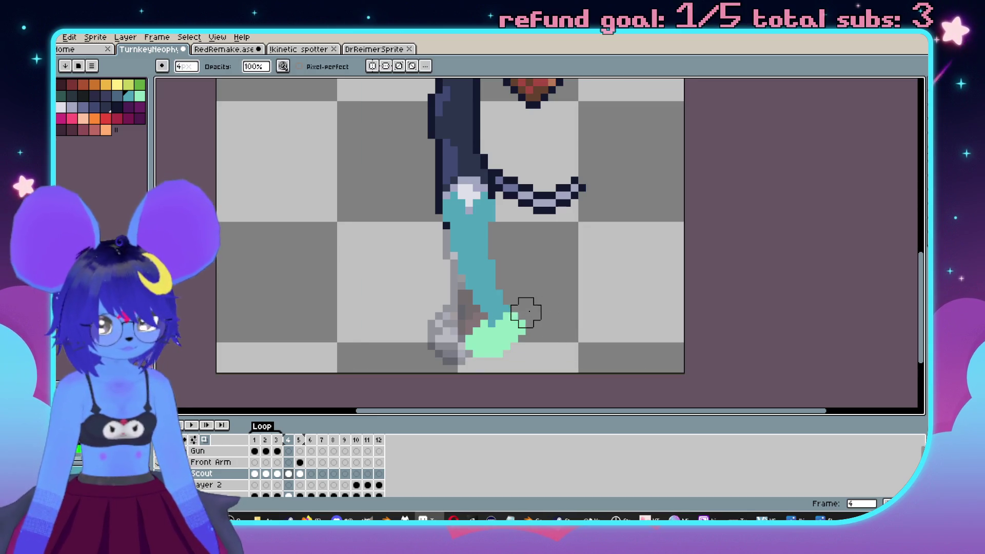
key(e)
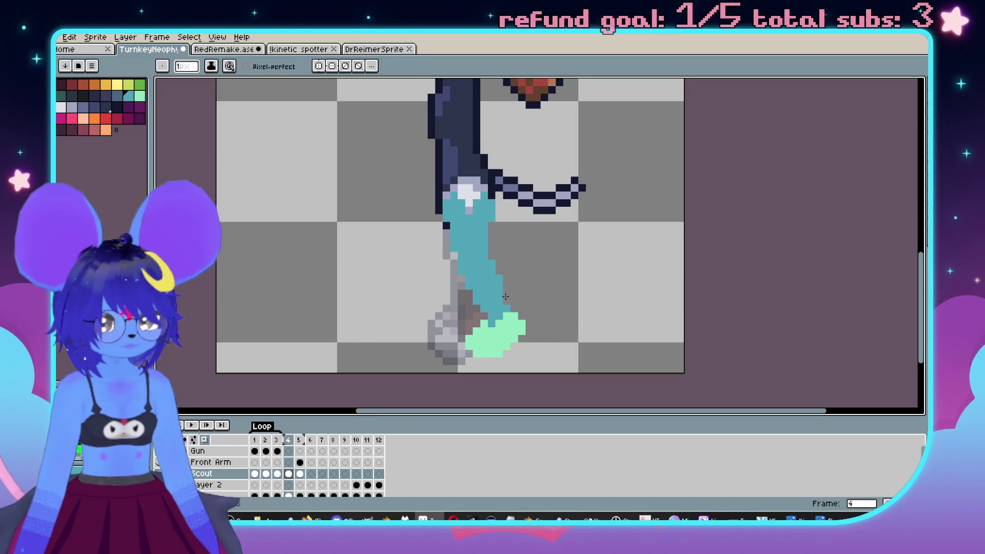
Eyedrop the mint colour and add mint pixels extending the foot against the teal leg.
scroll(513, 313, down, 1)
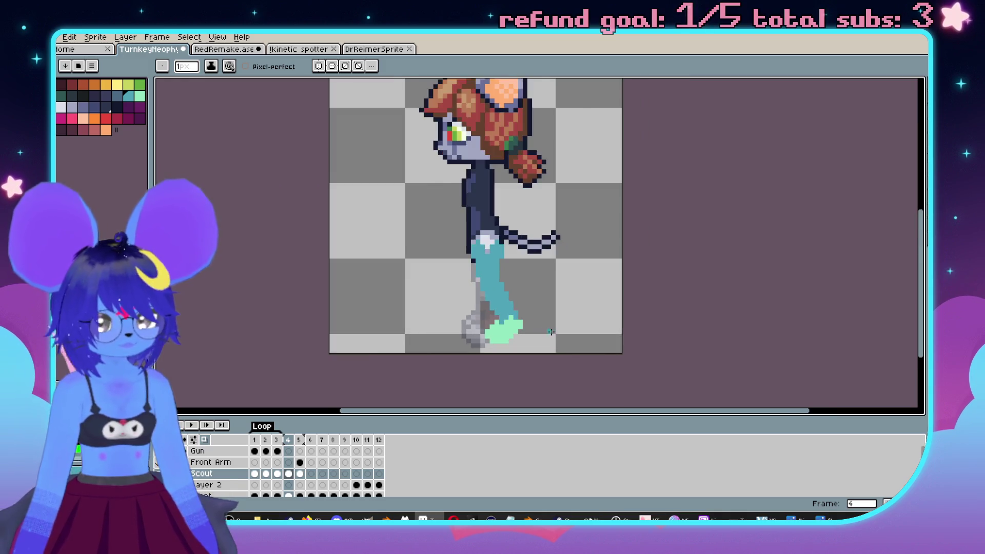
scroll(548, 333, up, 2)
alt+click(495, 334)
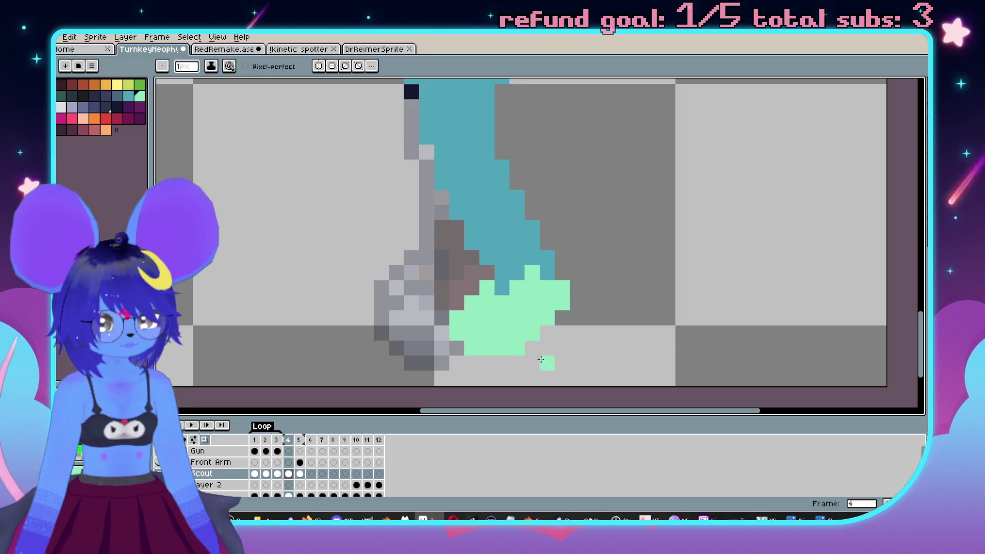
click(546, 272)
click(493, 289)
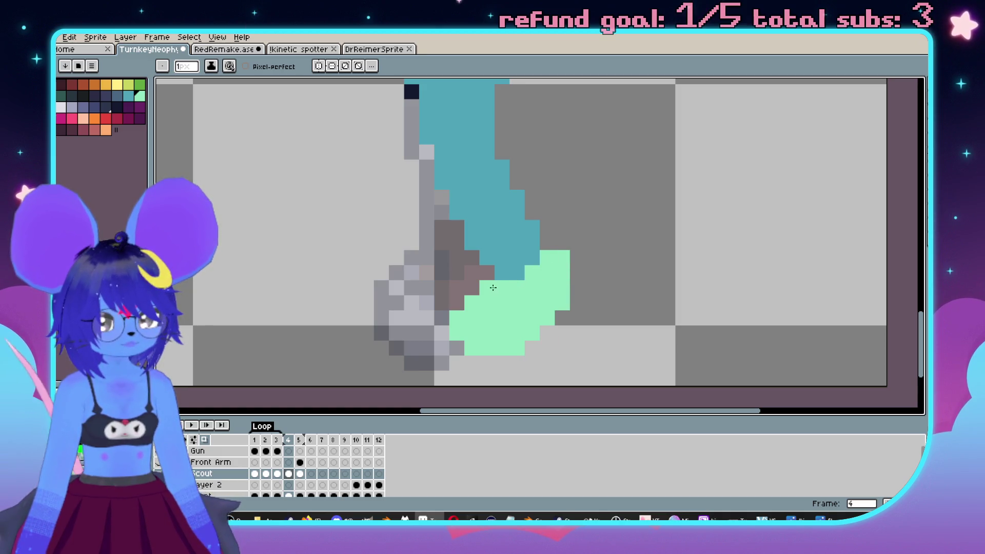
click(517, 272)
scroll(517, 273, down, 4)
scroll(516, 273, up, 3)
click(508, 260)
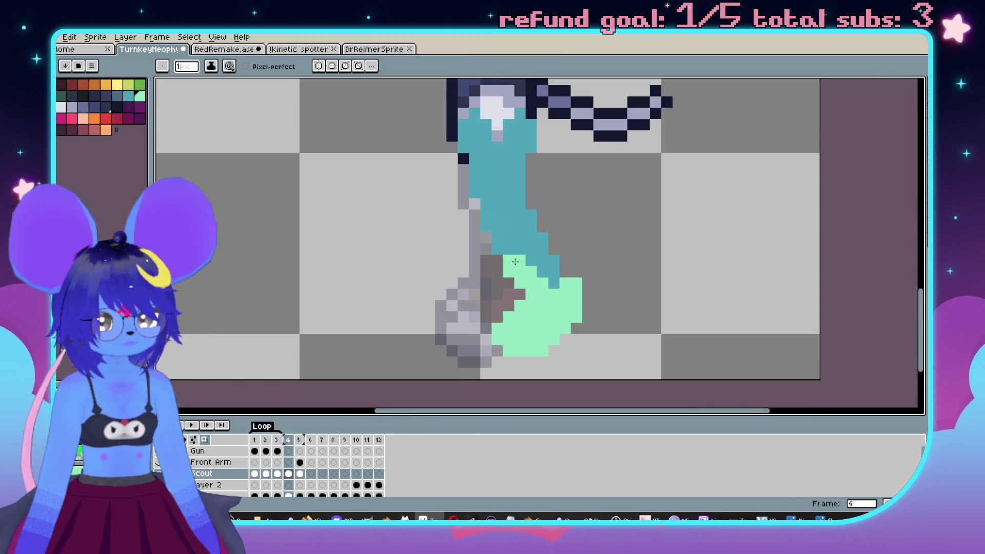
Flip between frames 3, 4 and 5 to check the reshaped foot, ending on frame 4.
scroll(585, 319, down, 3)
key(comma)
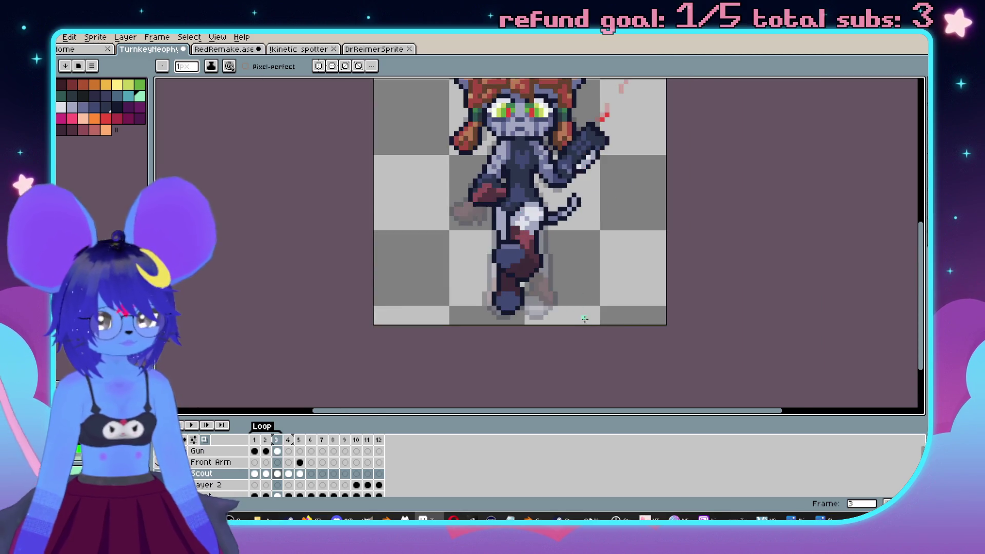
scroll(579, 308, up, 2)
key(period)
key(period)
key(comma)
key(period)
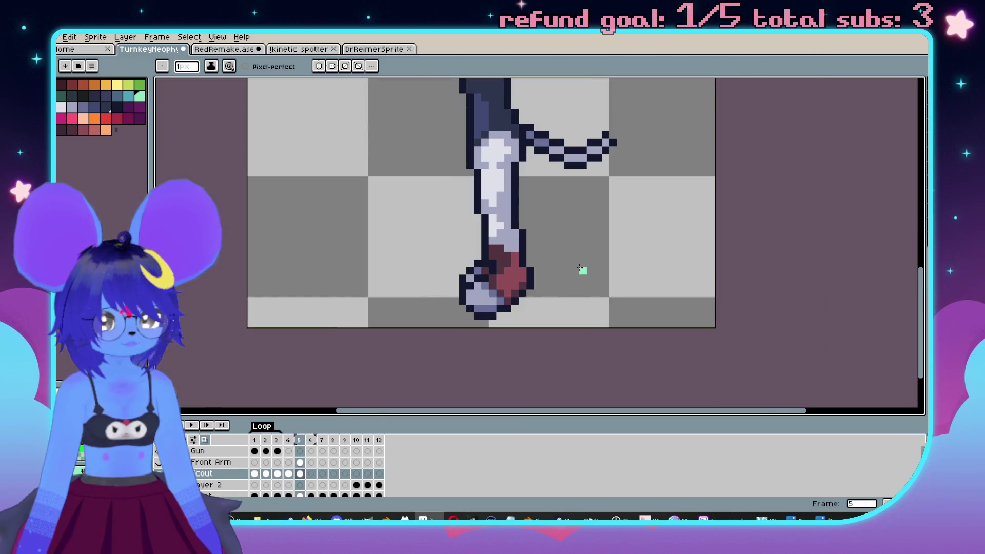
key(comma)
scroll(574, 257, up, 2)
key(Right)
key(Left)
scroll(563, 289, up, 2)
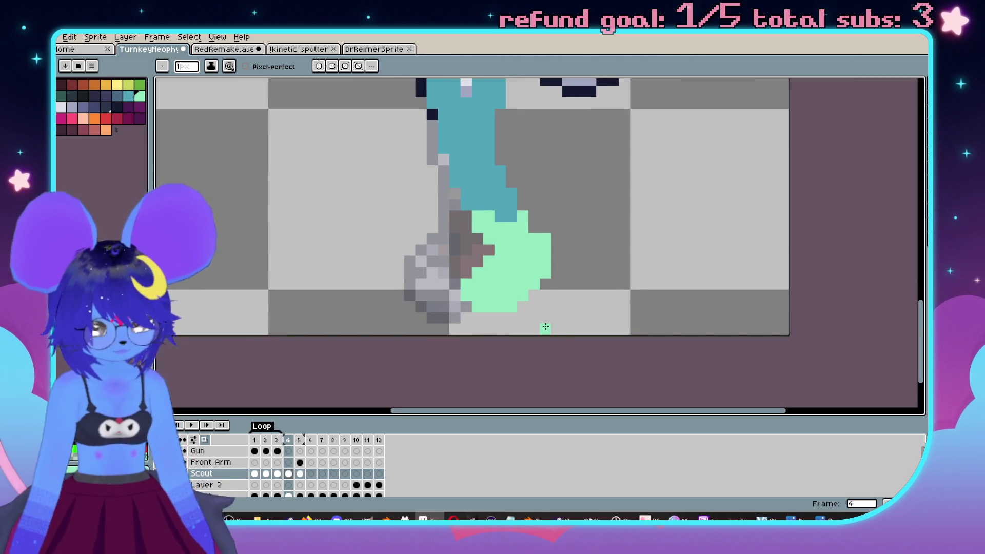
Select the lower teal leg and mint foot and stretch them downward.
key(m)
drag(465, 261, 488, 281)
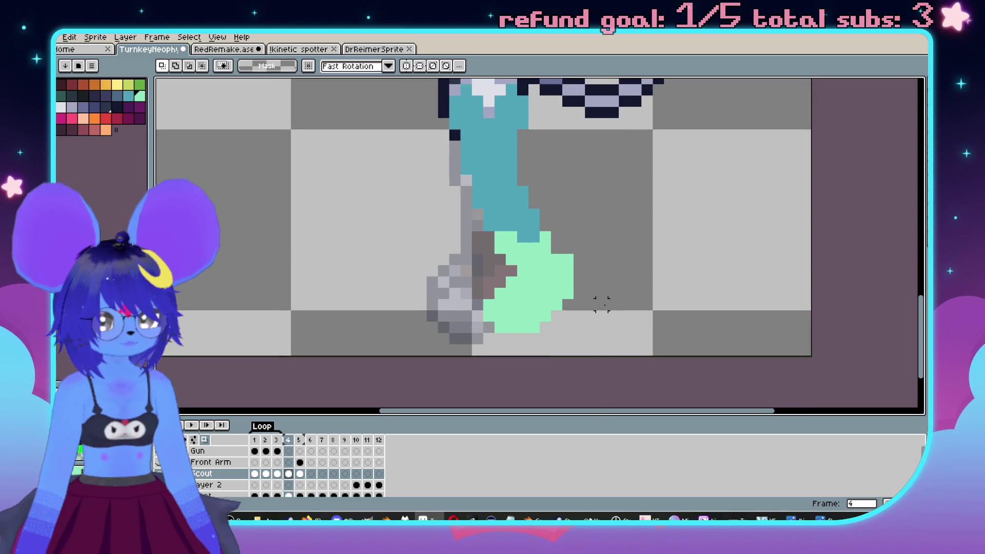
mouse_move(602, 304)
mouse_down()
mouse_move(496, 241)
mouse_move(515, 252)
mouse_up()
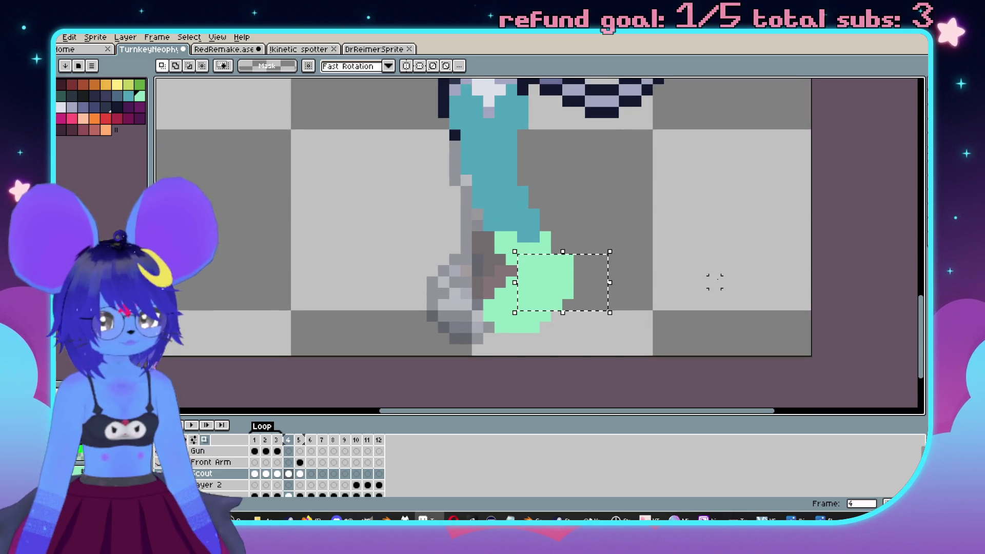
mouse_move(612, 293)
mouse_down()
mouse_move(495, 199)
mouse_move(463, 177)
mouse_move(473, 188)
mouse_move(459, 185)
mouse_up()
drag(540, 301, 543, 313)
key(Return)
Compare the stretched leg against frame 5, then undo the stretch.
scroll(666, 328, down, 2)
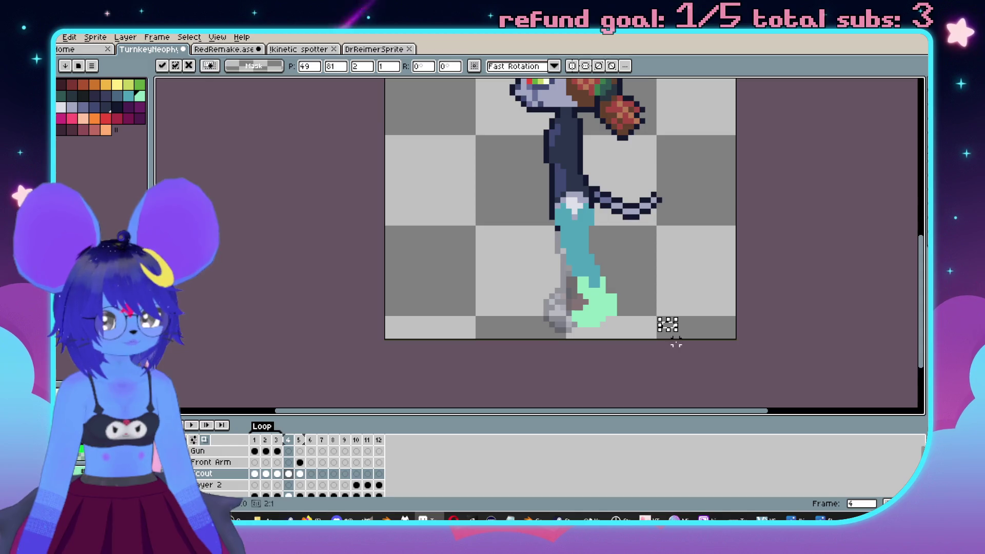
key(period)
key(comma)
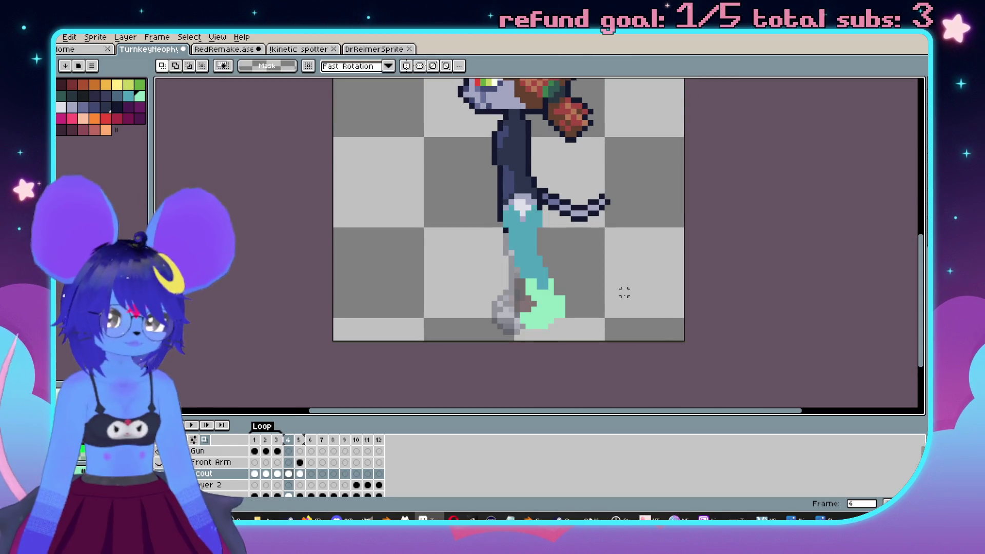
scroll(627, 292, up, 3)
key(b)
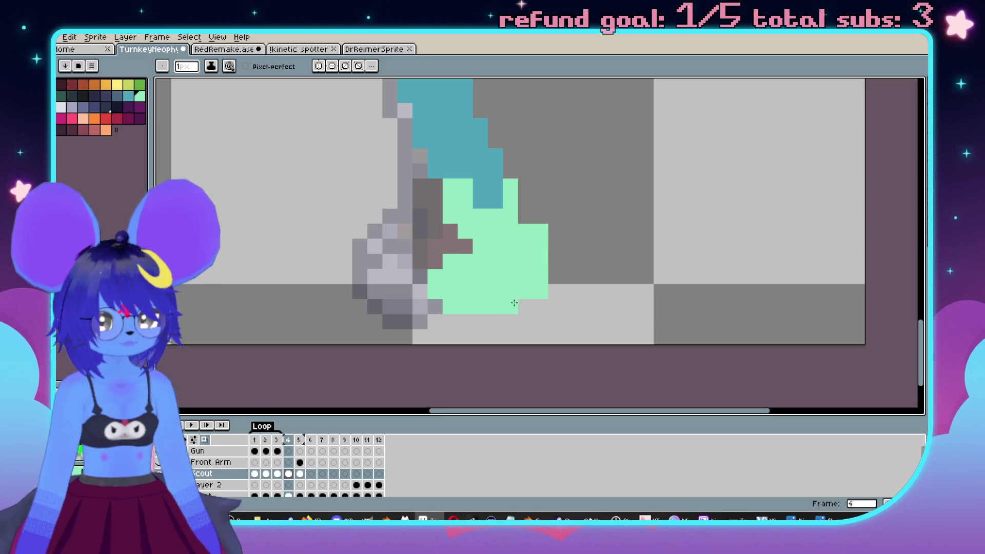
key(v)
key(ctrl+z)
key(ctrl+z)
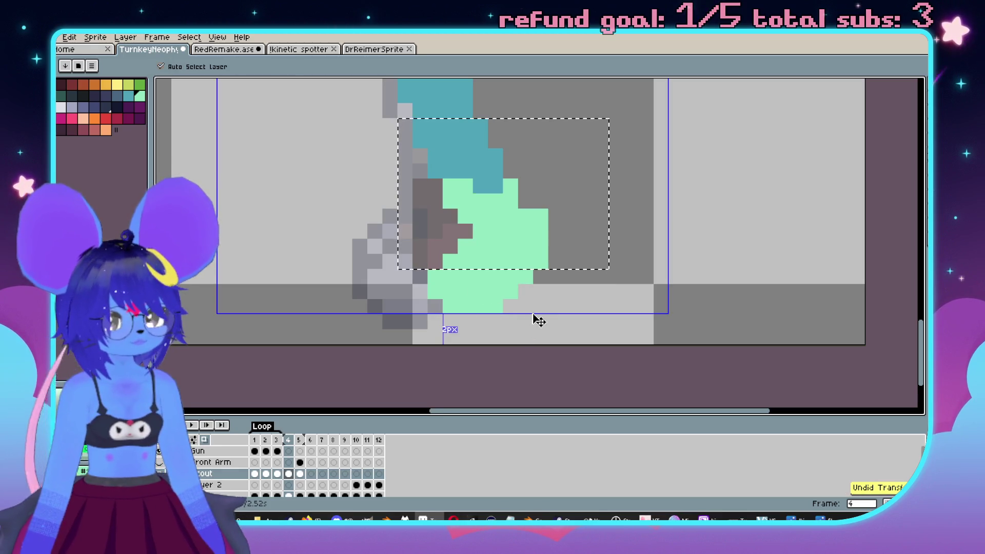
scroll(589, 295, down, 2)
key(b)
Flip between frames 4 and 5, then centre the view on the leg.
scroll(631, 306, up, 2)
key(Right)
key(Left)
scroll(635, 298, up, 1)
key(Right)
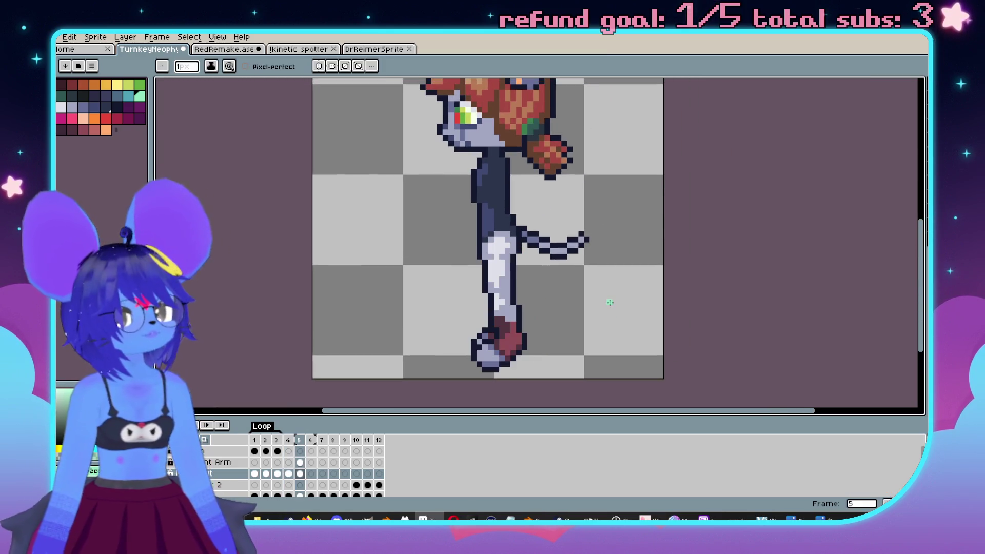
key(Left)
scroll(596, 315, up, 1)
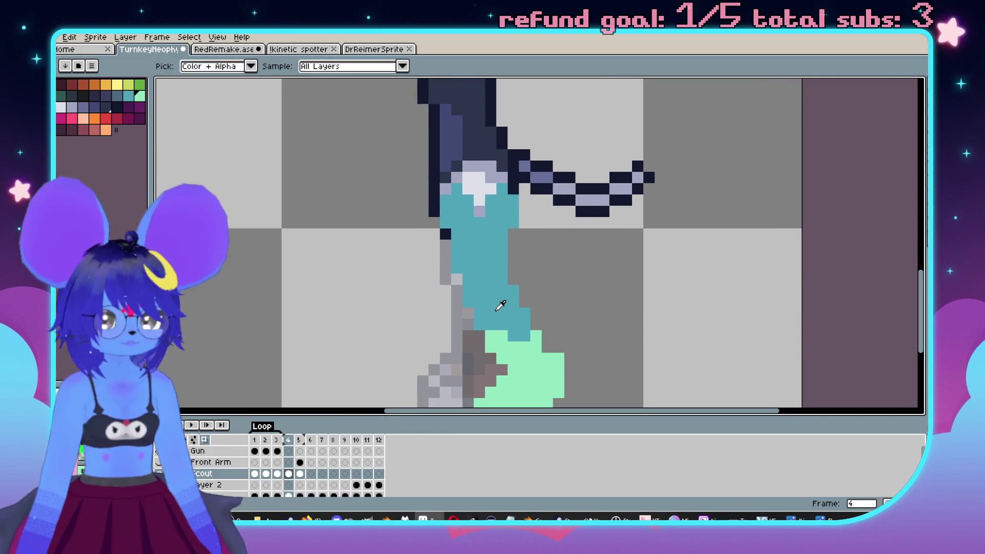
mouse_move(515, 293)
mouse_down()
mouse_move(608, 291)
mouse_move(588, 272)
mouse_move(649, 264)
mouse_move(572, 274)
mouse_move(562, 237)
mouse_up()
Select the teal leg and mint foot by colour, previewing against the neighbouring frames.
key(w)
click(546, 271)
shift+click(569, 354)
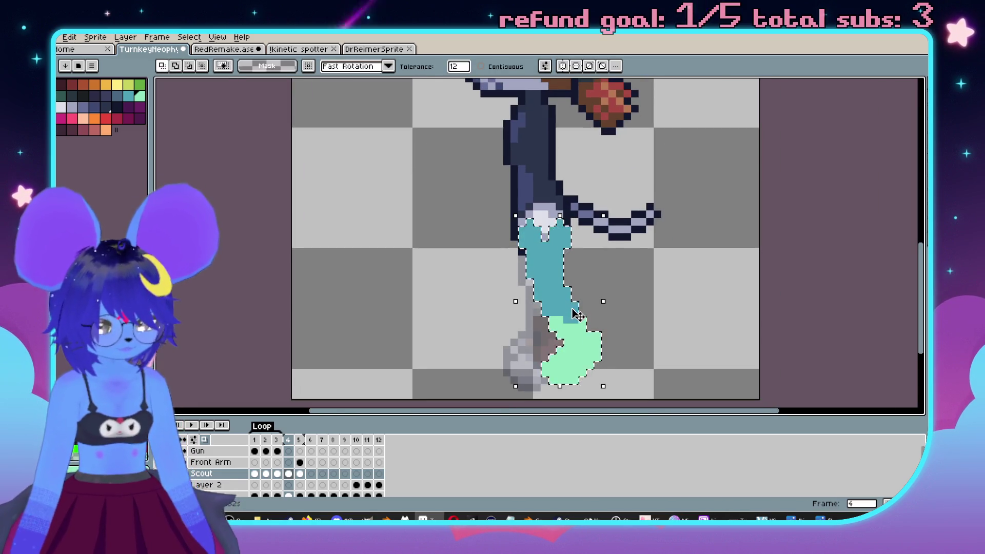
key(Left)
key(Right)
key(Right)
key(Left)
key(Right)
key(Left)
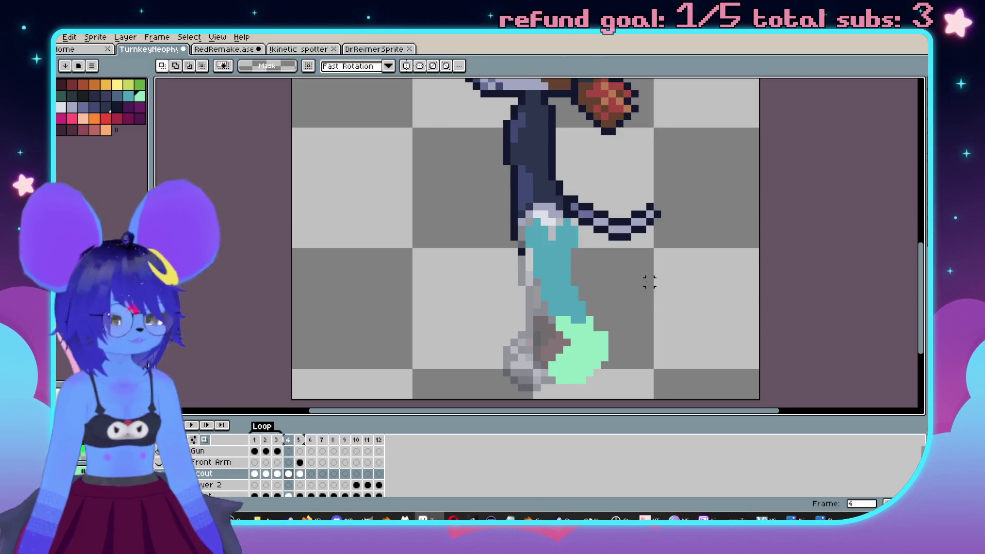
key(Right)
key(Left)
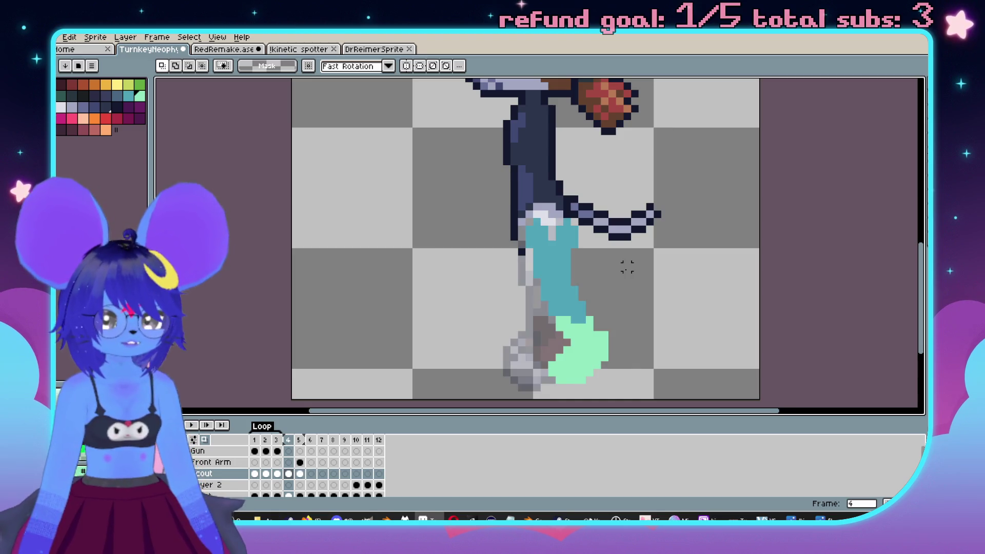
key(Right)
key(Left)
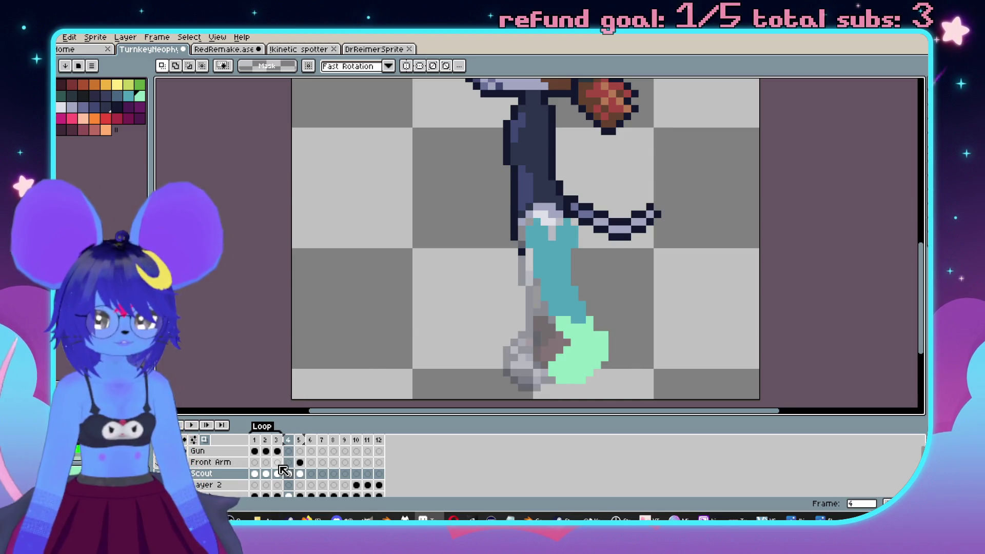
Select the Scout layer's frame 4 cel and turn on onion skin.
click(256, 475)
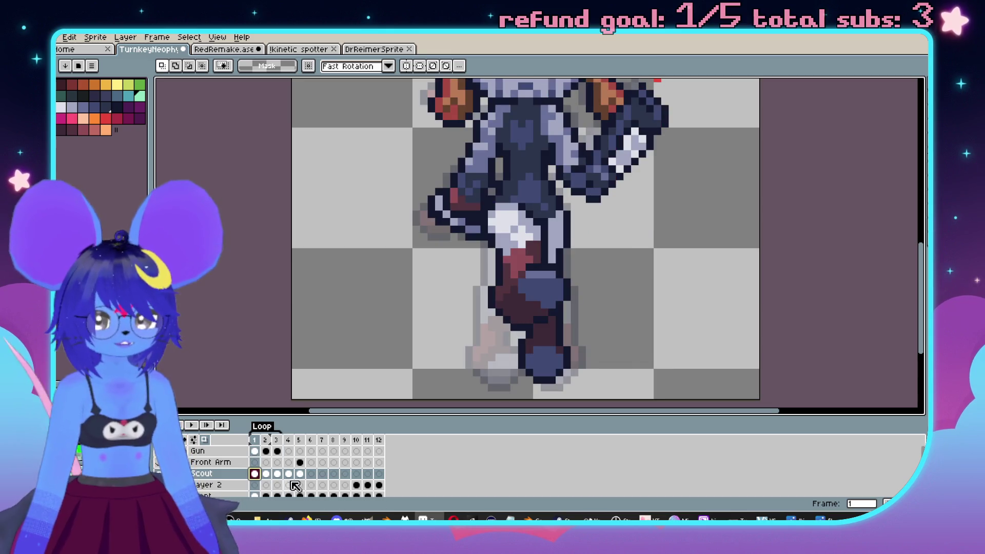
click(288, 474)
drag(282, 435, 293, 435)
scroll(484, 290, up, 1)
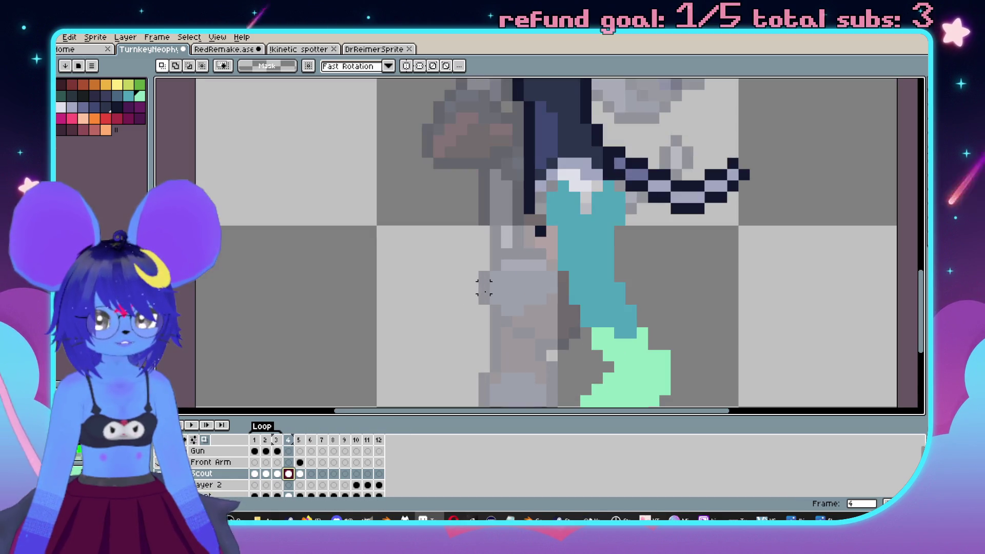
scroll(564, 328, down, 1)
Paint the mint back foot left of the leg, redoing the first stroke.
key(i)
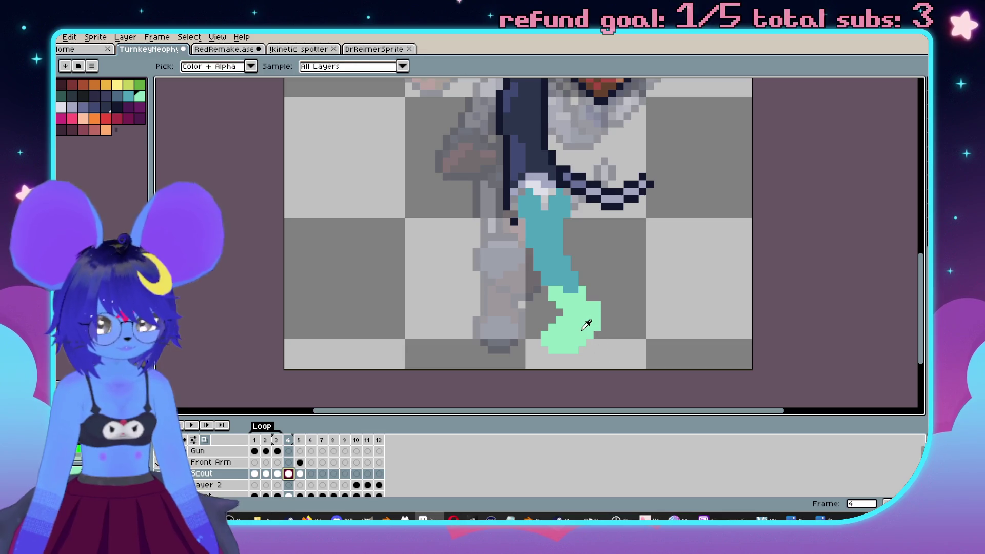
key(b)
scroll(488, 259, up, 1)
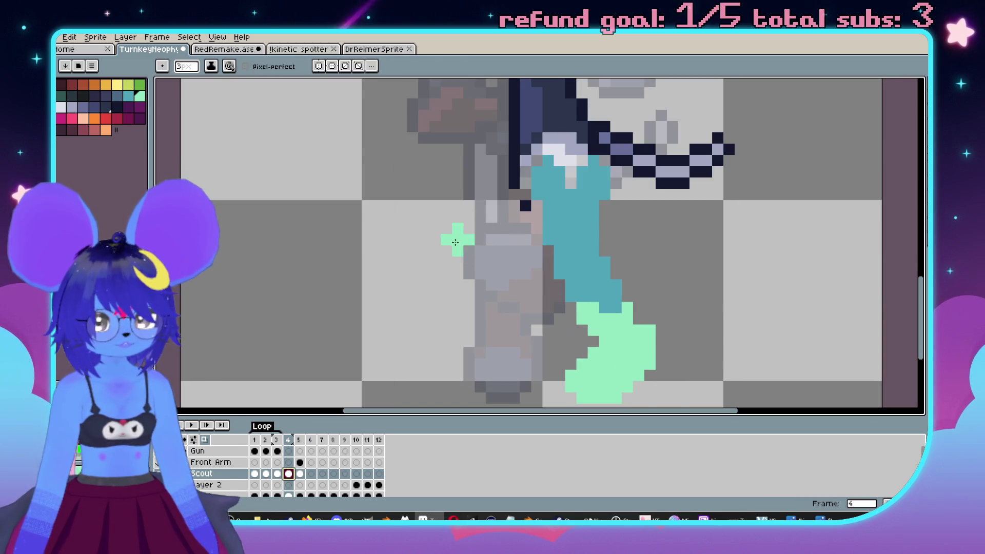
mouse_move(446, 256)
mouse_down()
mouse_move(465, 275)
mouse_move(469, 251)
mouse_move(507, 289)
mouse_up()
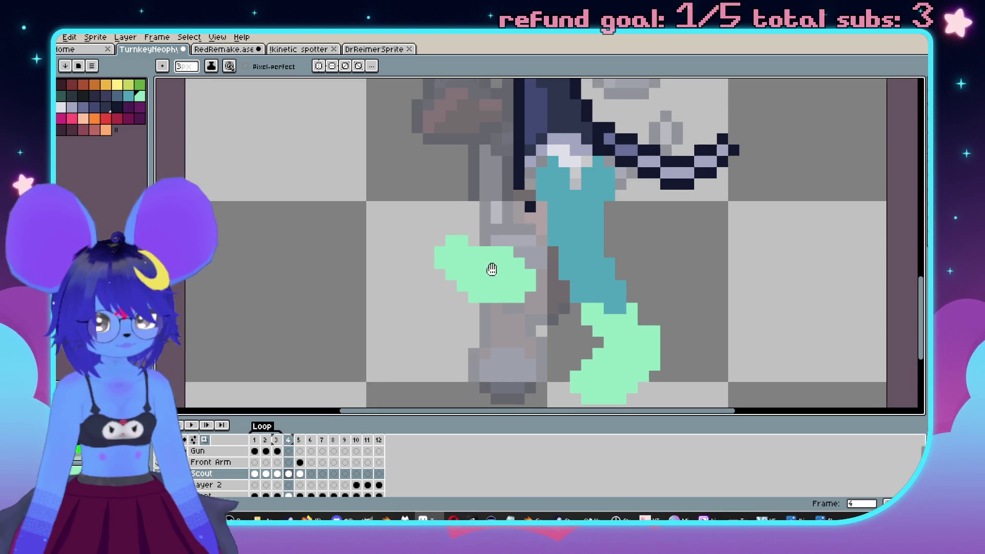
key(ctrl+z)
mouse_move(445, 253)
mouse_down()
mouse_move(508, 287)
mouse_move(453, 248)
mouse_up()
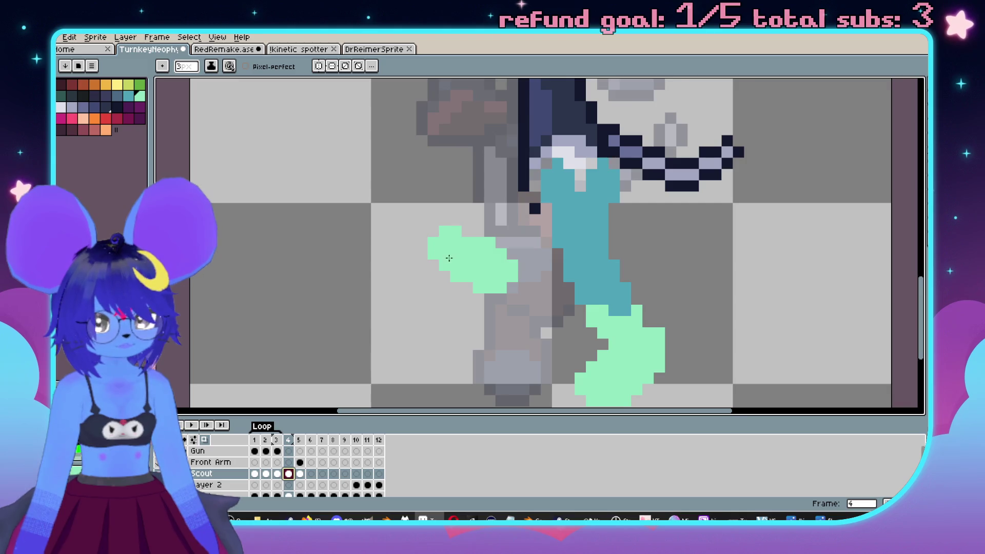
scroll(447, 257, up, 1)
scroll(482, 260, down, 2)
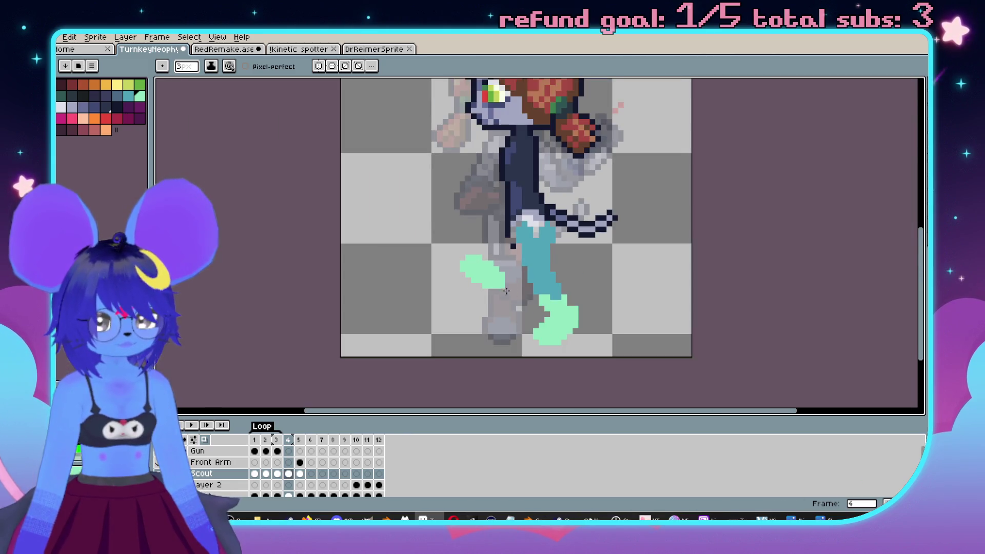
key(period)
key(comma)
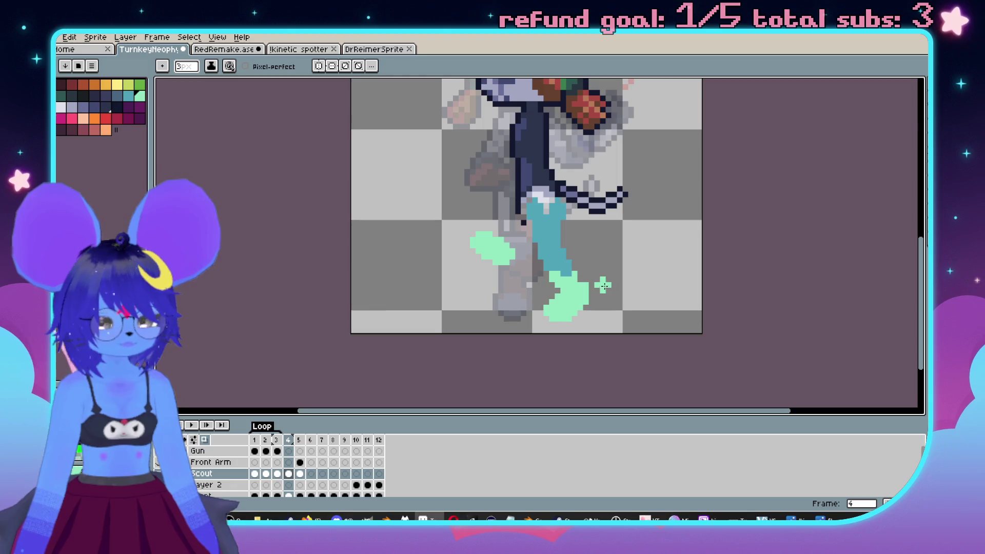
Pan across the legs and compare frame 4 with frame 5.
scroll(486, 253, up, 2)
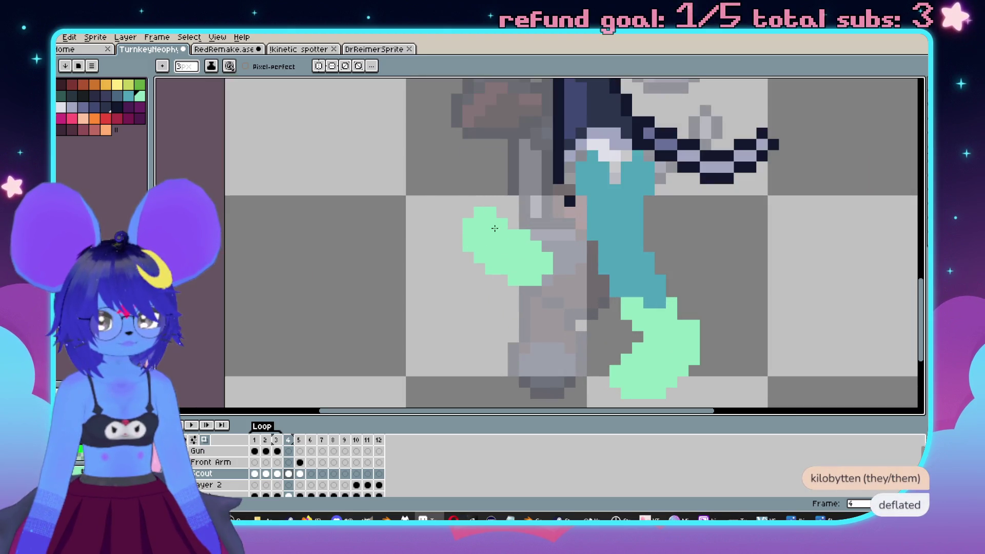
drag(502, 244, 513, 245)
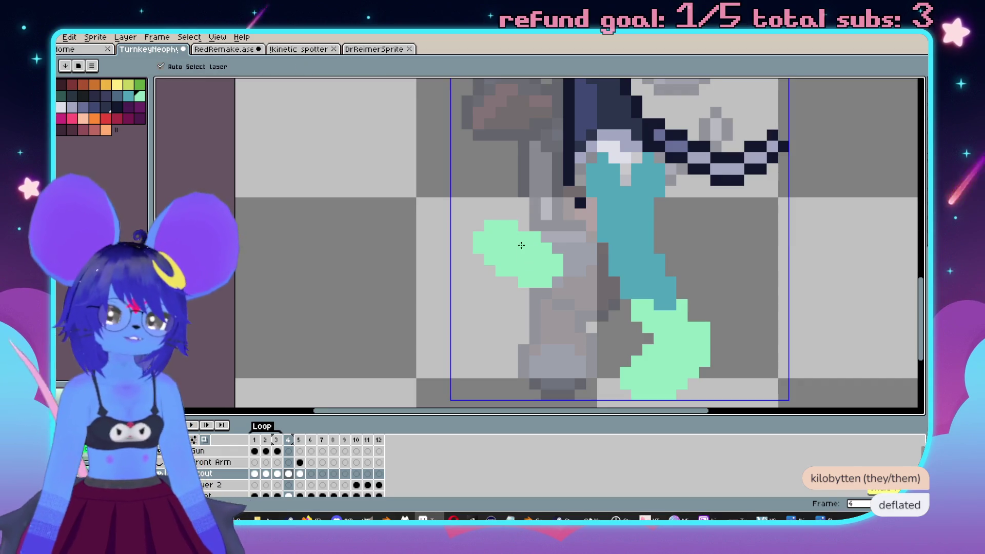
scroll(522, 247, down, 1)
key(period)
key(comma)
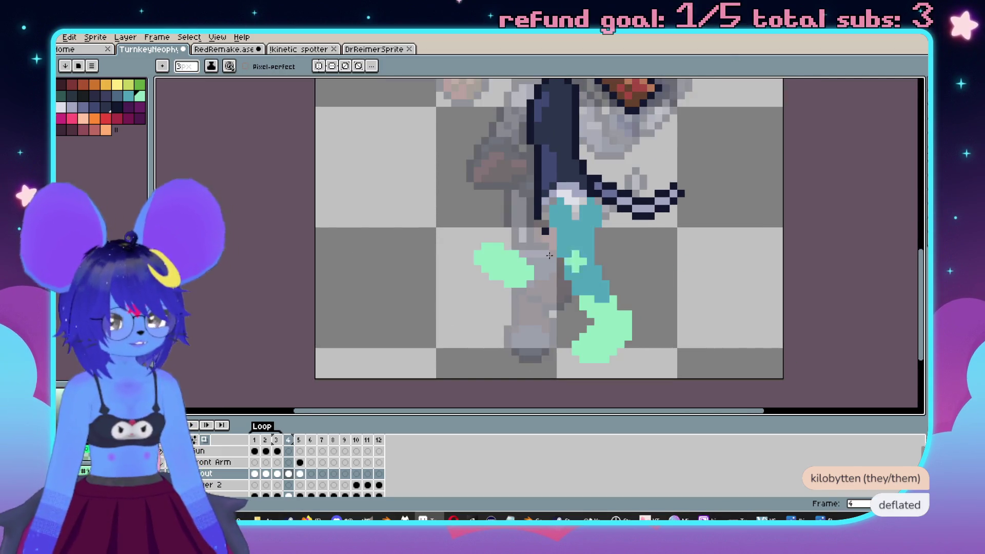
Paint the teal back leg down to the mint foot, comparing with frame 5.
drag(544, 212, 548, 265)
key(i)
key(b)
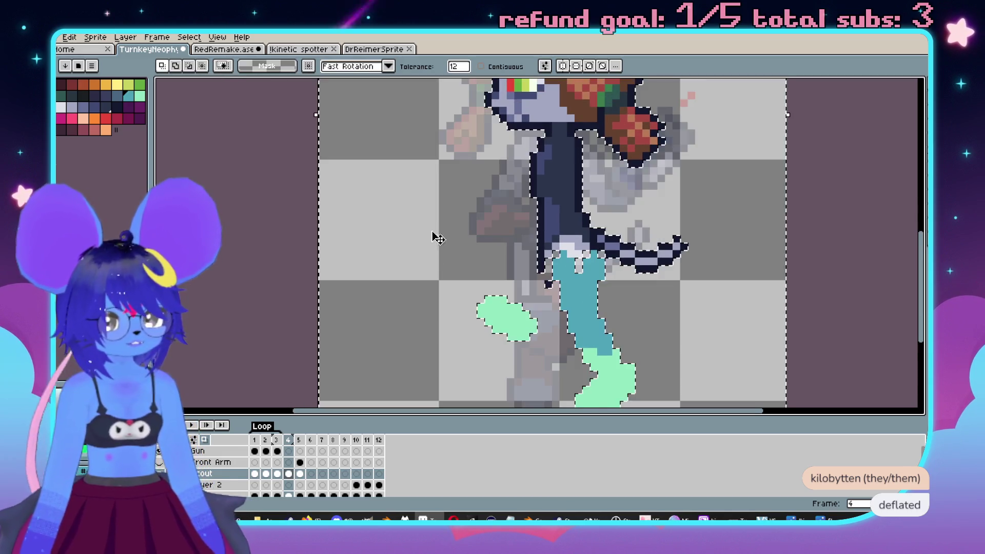
scroll(541, 266, up, 1)
click(508, 274)
key(period)
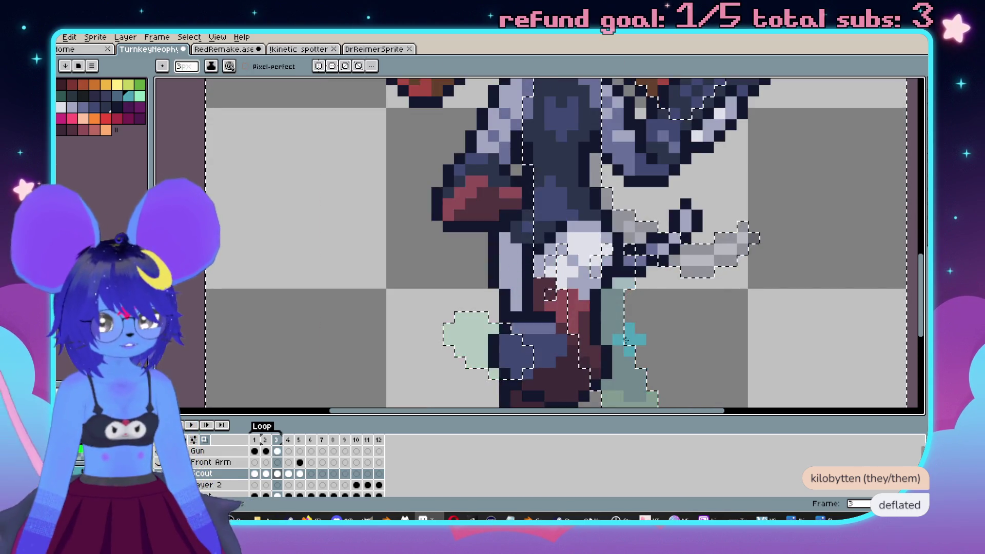
key(comma)
mouse_move(518, 247)
mouse_down()
mouse_move(523, 345)
mouse_move(490, 272)
mouse_move(524, 236)
mouse_up()
key(period)
key(comma)
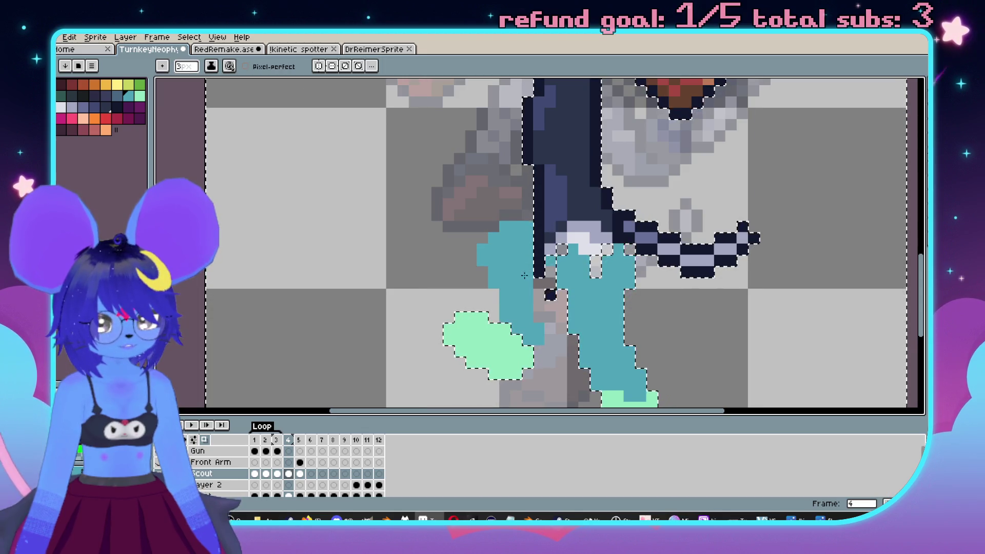
Draw a rectangular selection around the sprite, then clear it.
scroll(524, 236, down, 3)
scroll(543, 237, up, 3)
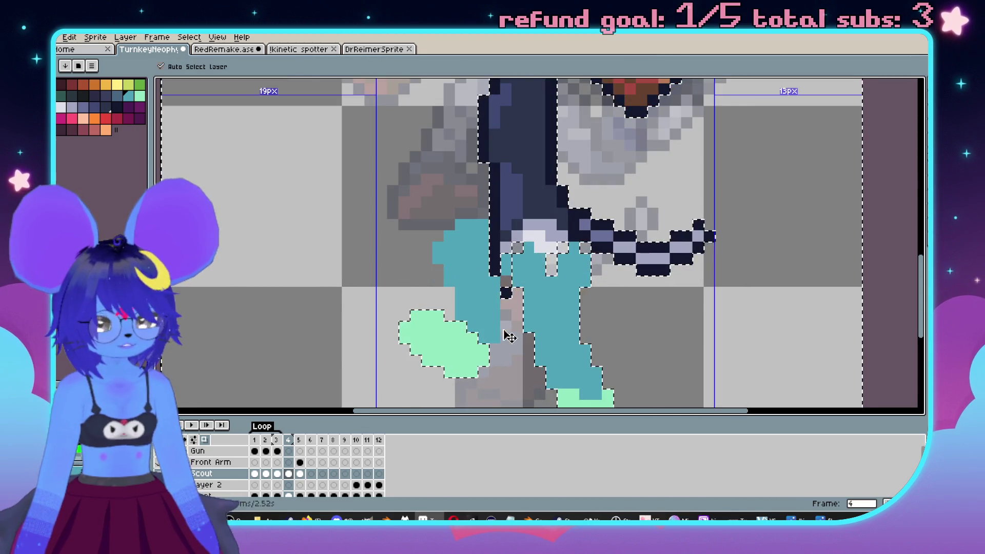
scroll(564, 287, down, 4)
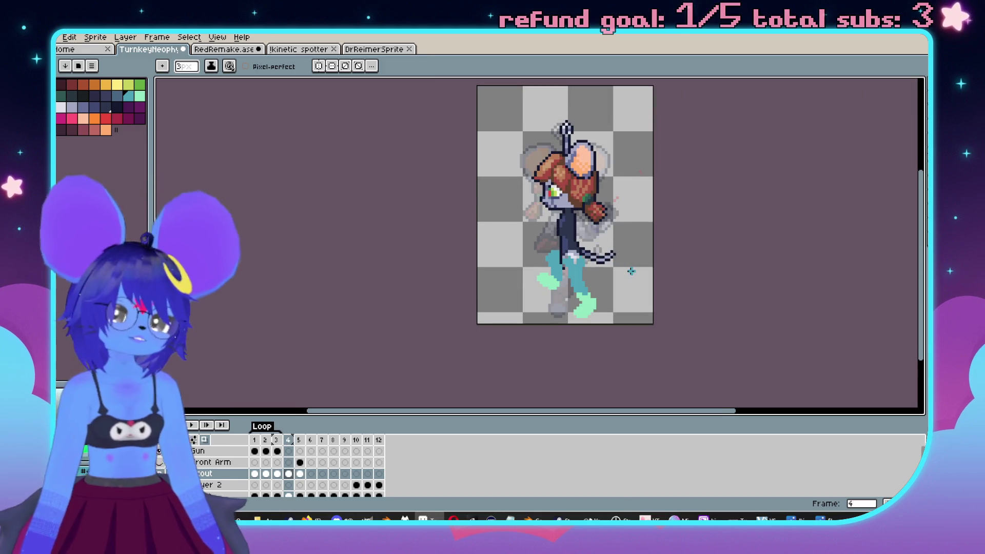
scroll(628, 280, up, 2)
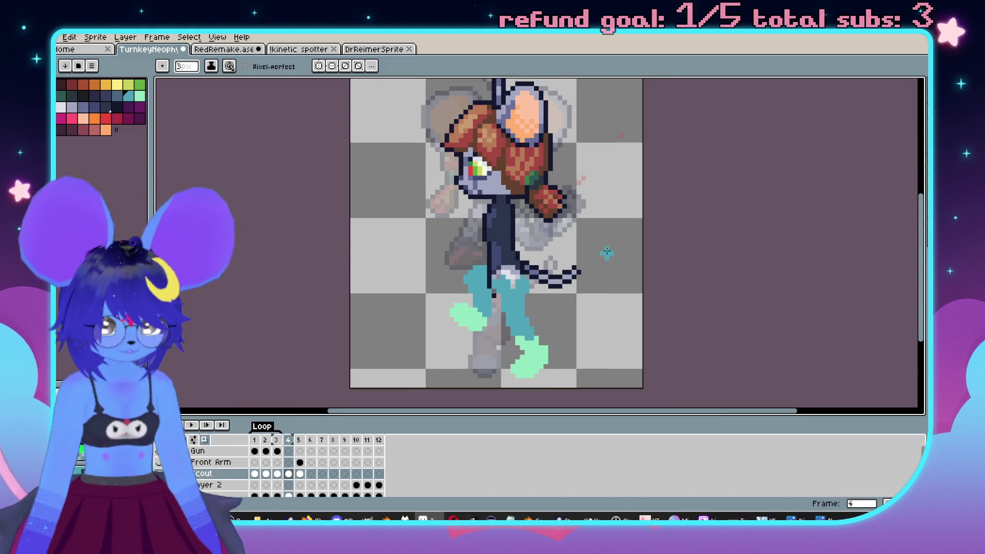
scroll(552, 250, down, 1)
key(m)
drag(418, 99, 596, 342)
click(655, 336)
scroll(660, 328, down, 1)
Flip between frames 4 and 5 to check the walk motion.
key(period)
key(comma)
key(period)
key(comma)
scroll(471, 276, up, 1)
scroll(470, 276, up, 1)
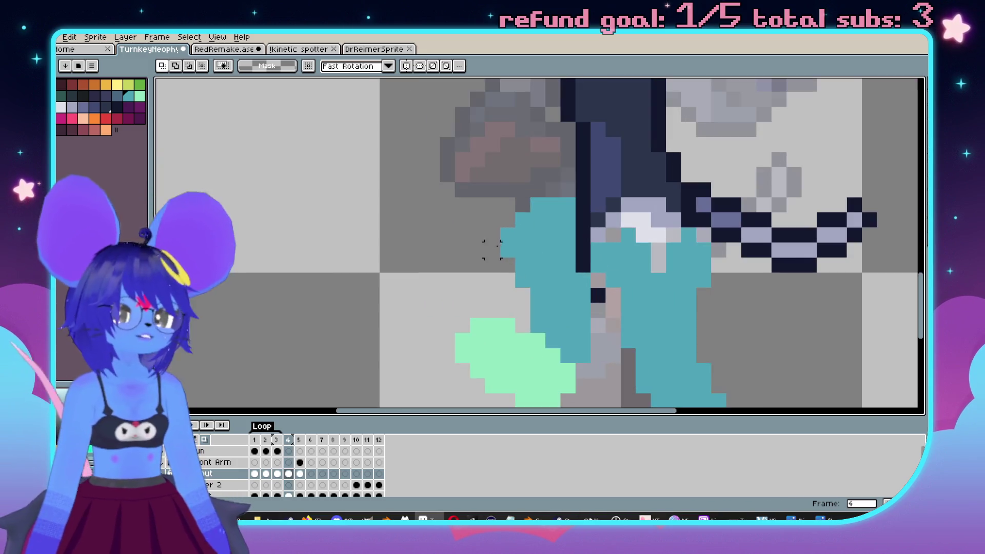
key(b)
scroll(446, 191, down, 2)
scroll(448, 195, up, 2)
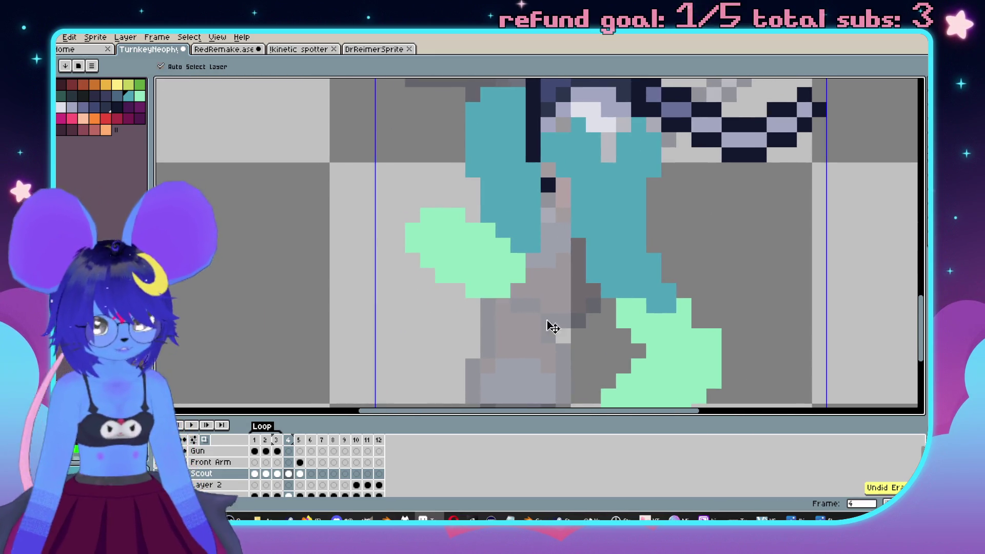
Extend the mint back foot up toward the leg and nudge it one pixel left.
key(e)
mouse_move(505, 285)
mouse_down()
mouse_move(547, 218)
mouse_move(500, 215)
mouse_move(528, 235)
mouse_up()
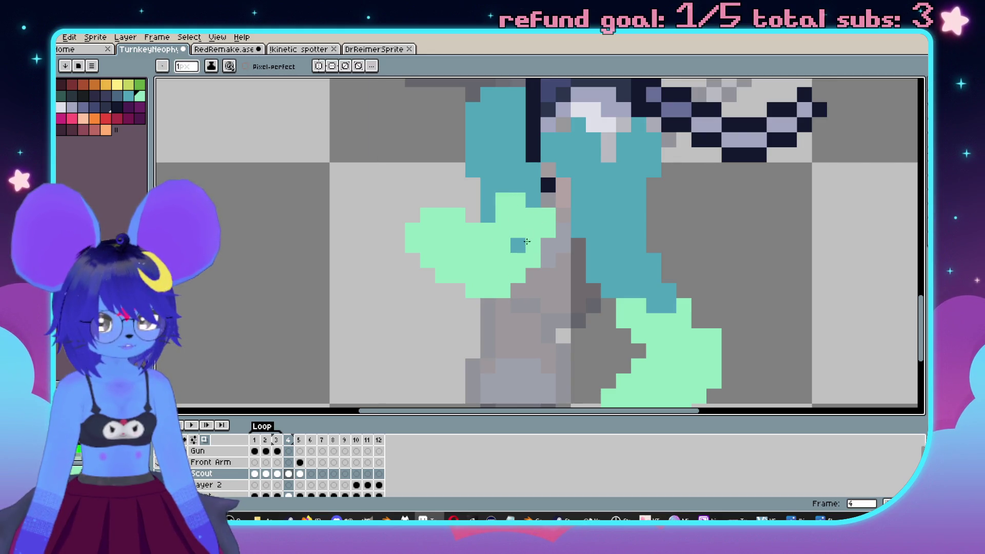
key(w)
click(510, 255)
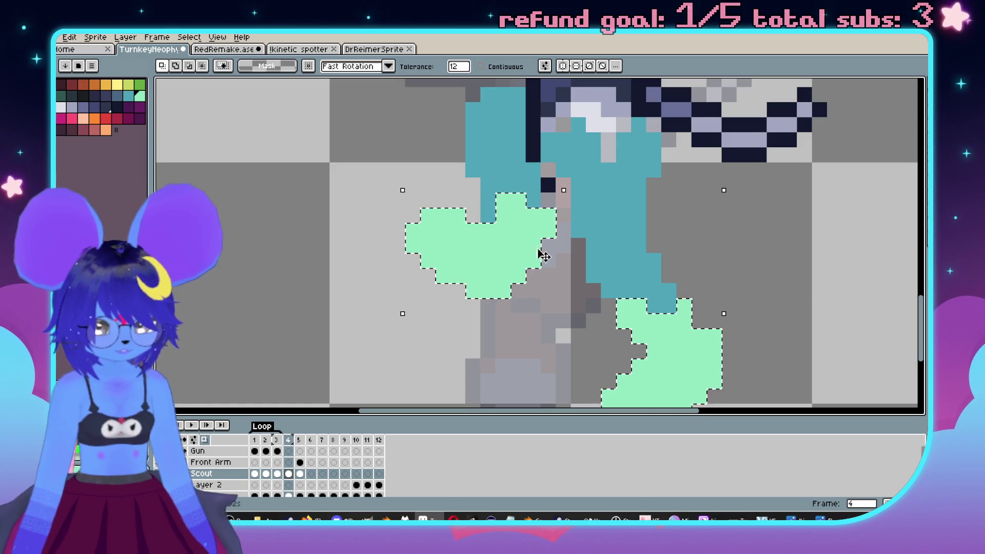
scroll(667, 257, down, 1)
alt+drag(679, 250, 576, 354)
scroll(654, 288, up, 2)
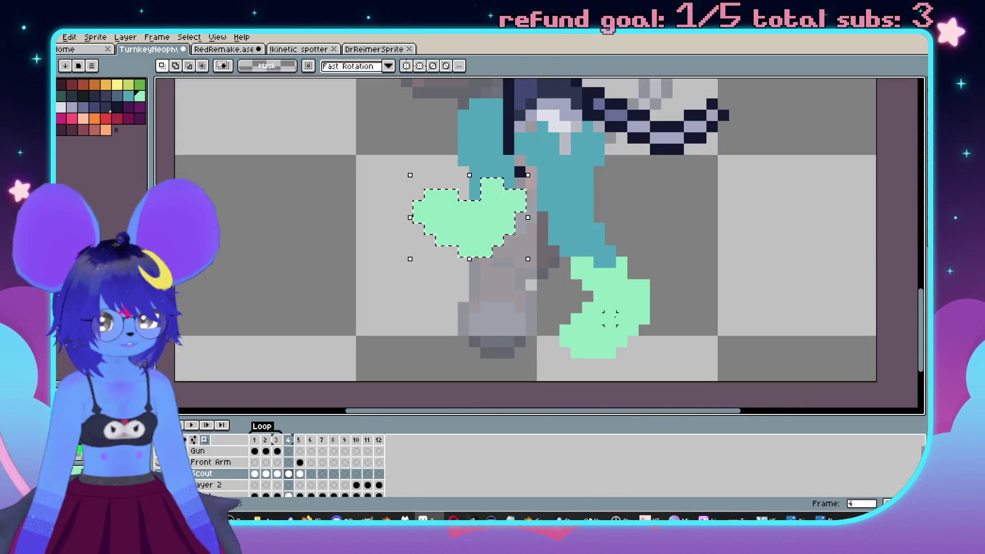
key(Left)
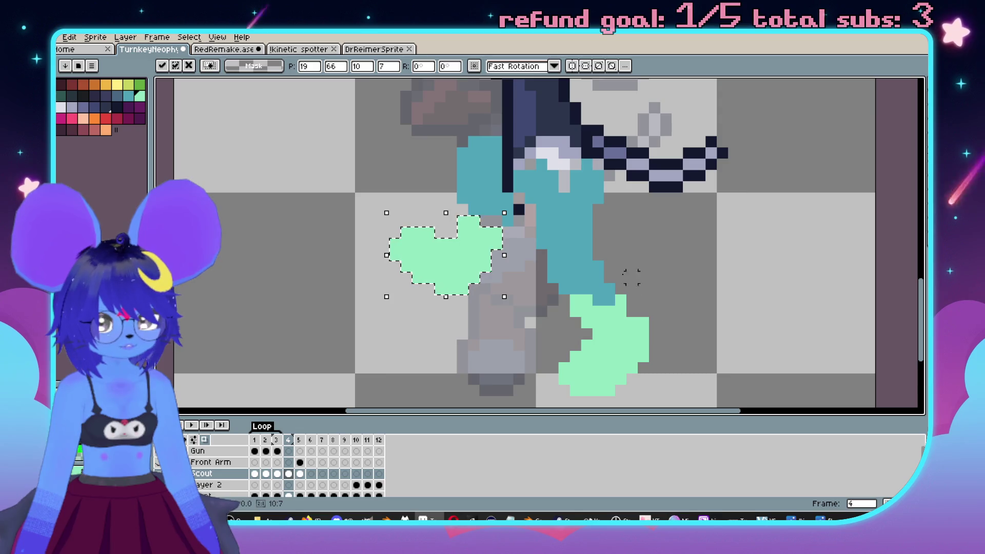
key(Return)
Try a dark outline pixel on the leg, then undo it.
alt+click(515, 255)
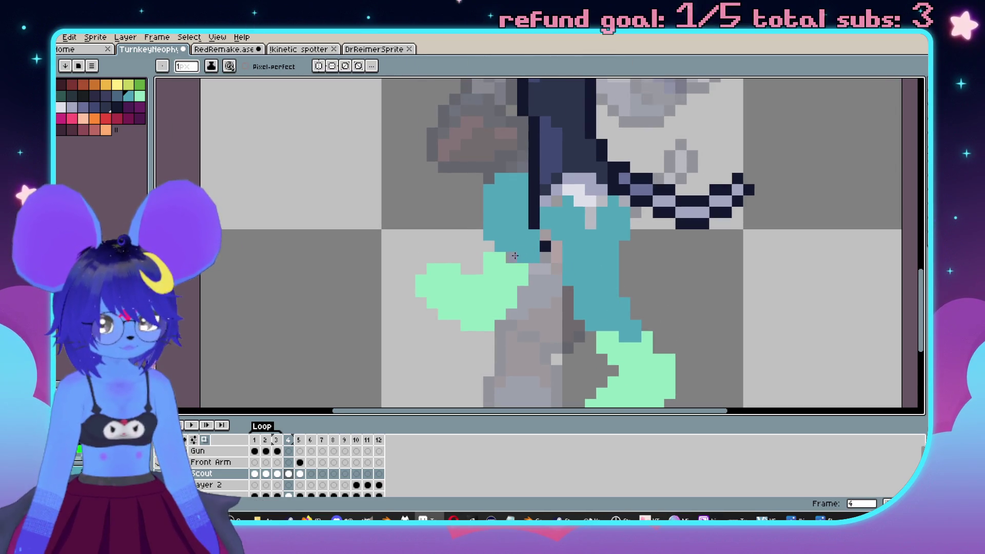
scroll(489, 245, down, 1)
scroll(513, 256, up, 1)
key(e)
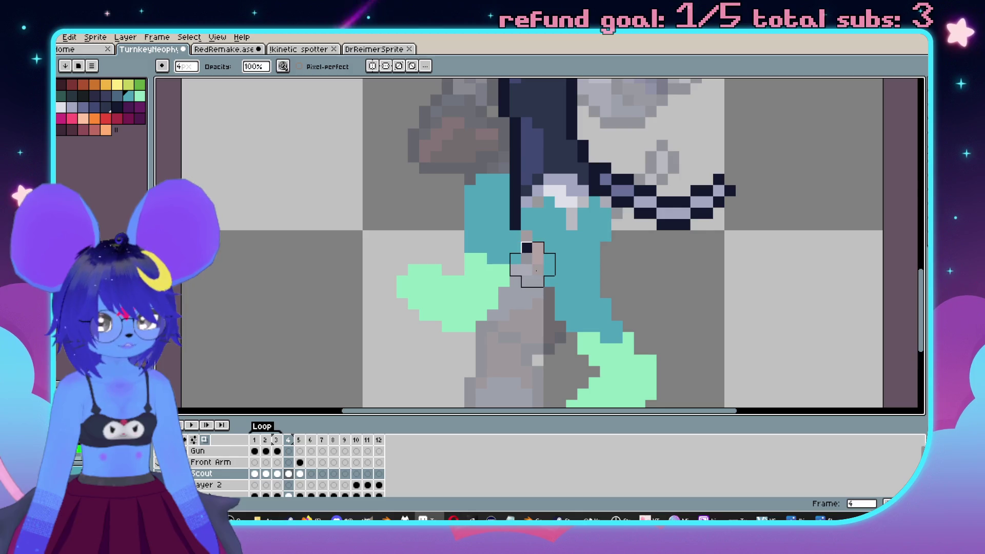
scroll(515, 258, down, 1)
scroll(515, 258, up, 2)
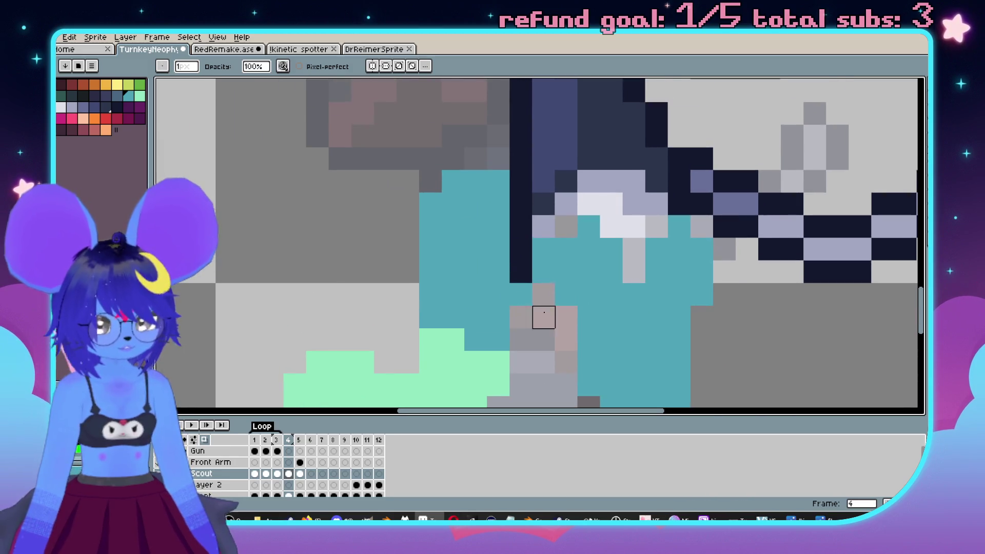
key(b)
click(117, 95)
click(511, 260)
scroll(513, 247, down, 1)
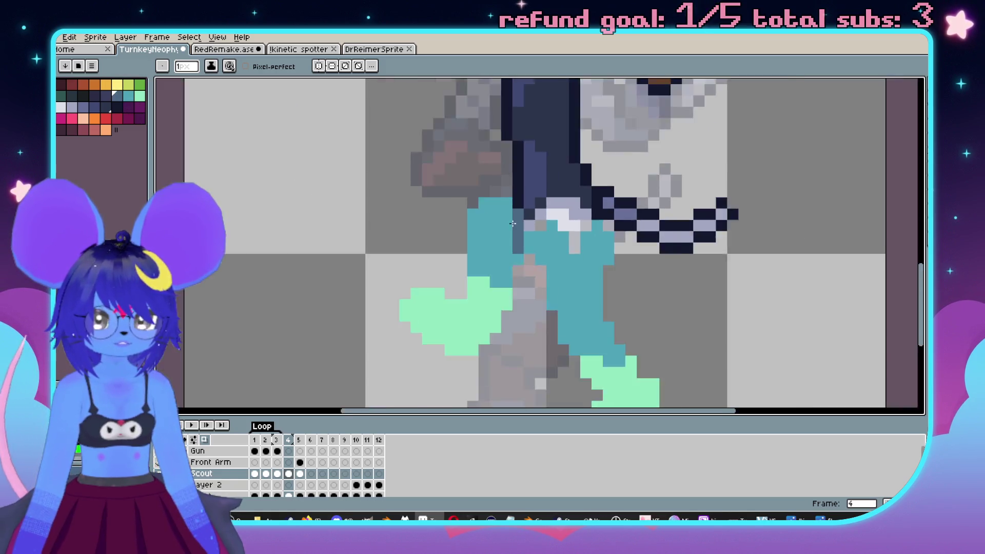
scroll(513, 246, up, 1)
key(ctrl+z)
Fill the gap pixels at the top of the leg with teal.
key(i)
click(567, 204)
scroll(569, 247, down, 2)
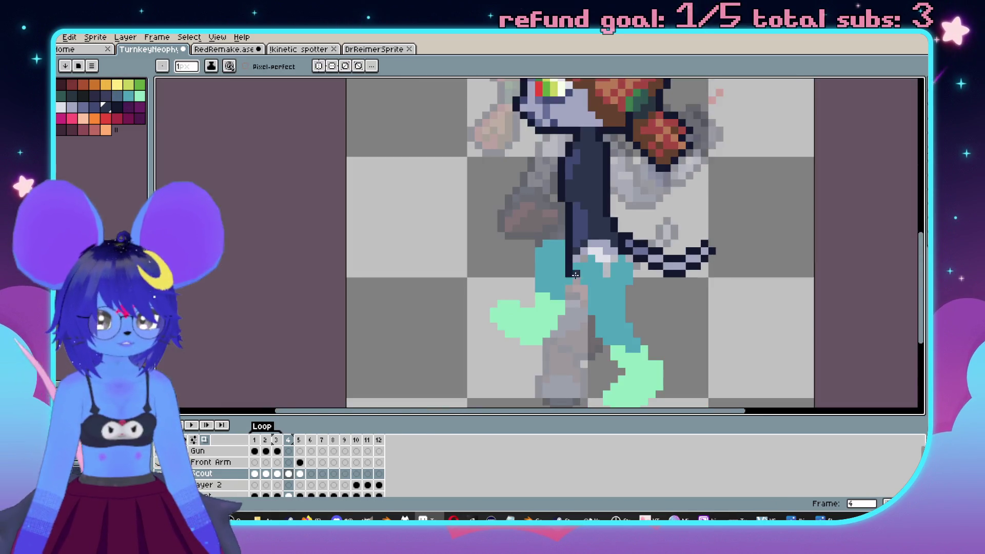
scroll(574, 277, up, 1)
click(577, 294)
key(b)
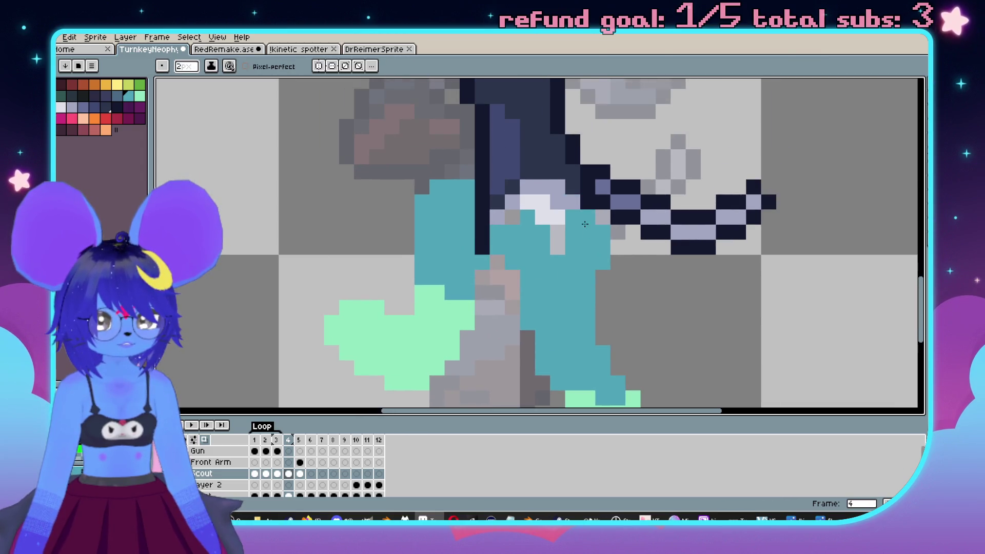
drag(584, 202, 545, 207)
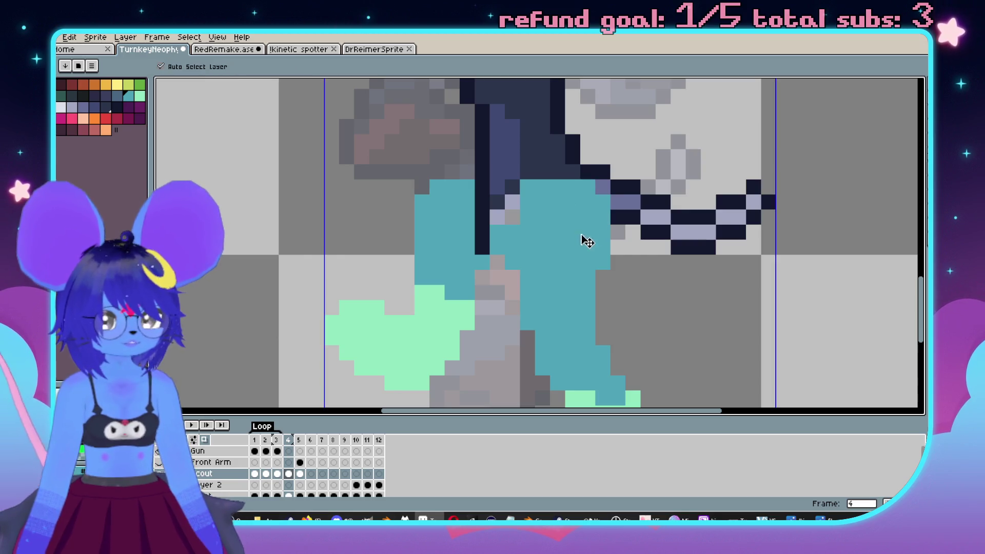
key(ctrl+z)
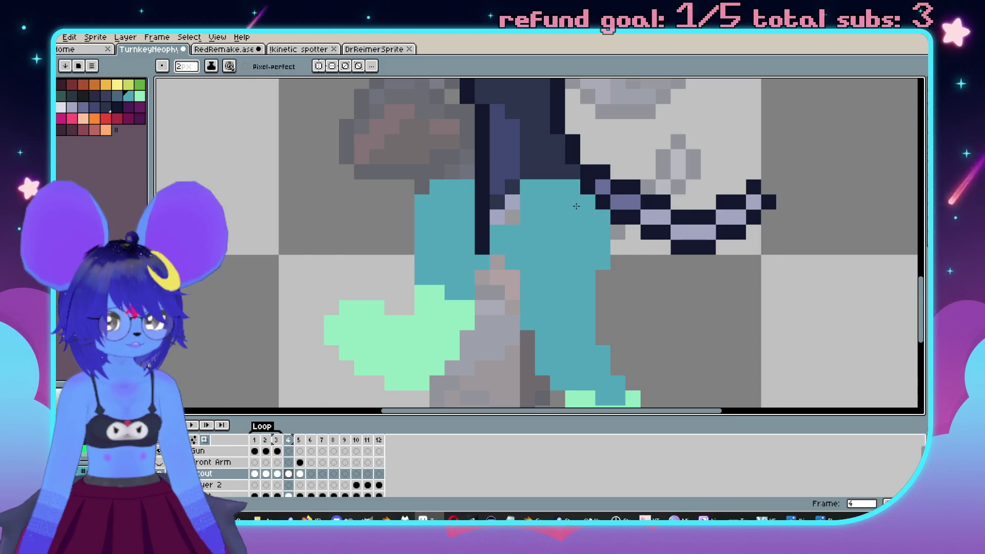
scroll(574, 211, down, 1)
scroll(564, 223, up, 1)
scroll(554, 222, down, 1)
scroll(554, 222, up, 1)
click(543, 218)
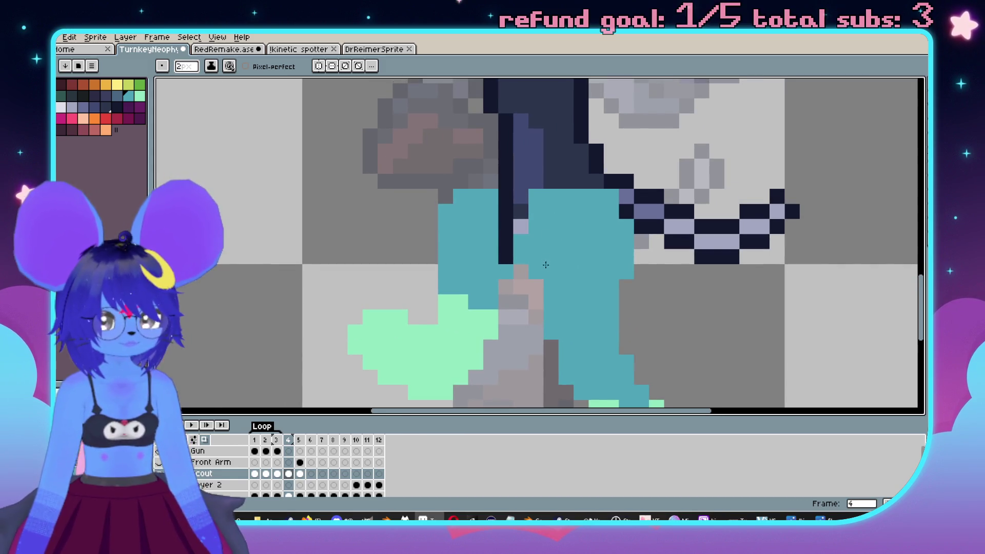
Pick the dark navy outline colour and place a navy pixel on the leg seam.
key(e)
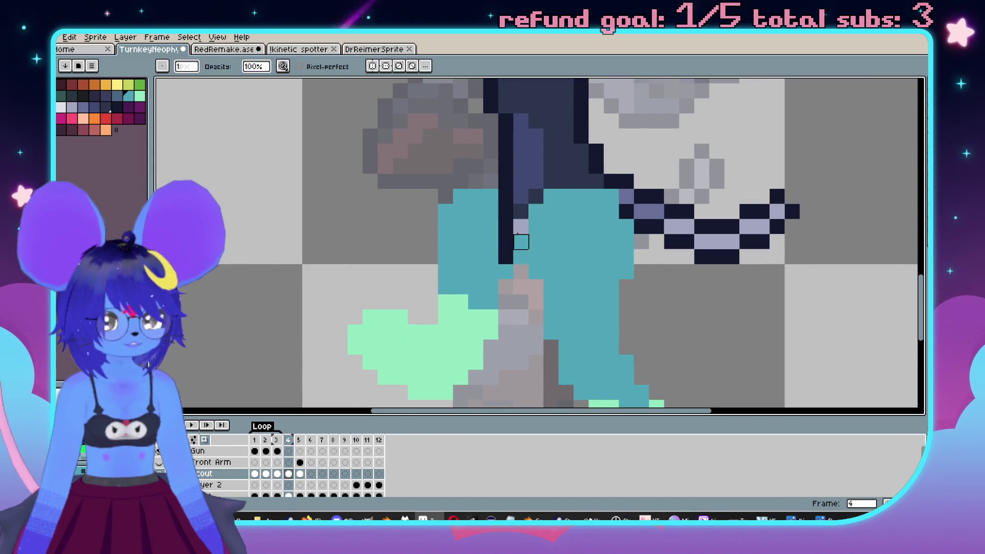
scroll(550, 302, up, 1)
key(b)
alt+click(509, 245)
click(505, 259)
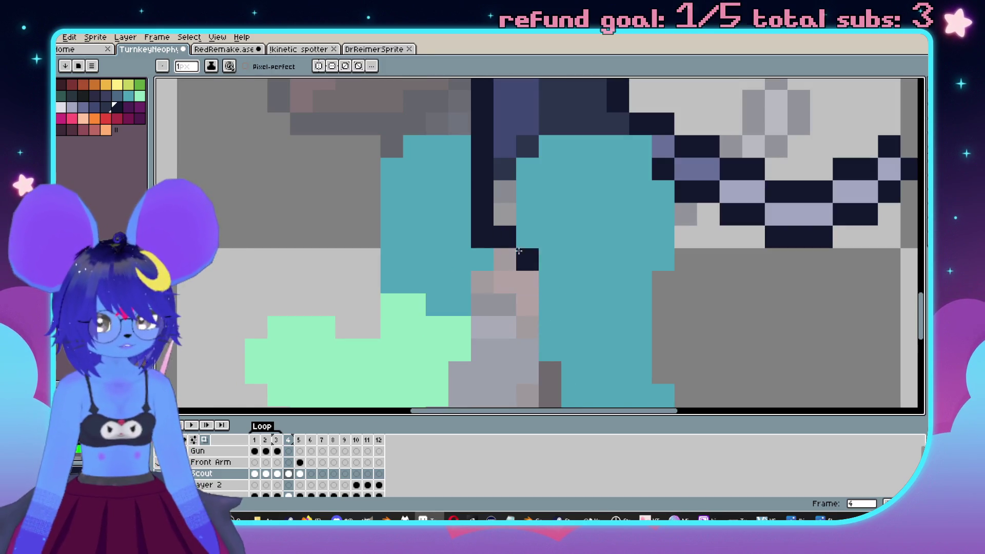
Sample the leg's teal, repaint most of the navy seam column teal and touch up seam pixels.
key(i)
alt+click(448, 241)
drag(482, 237, 483, 192)
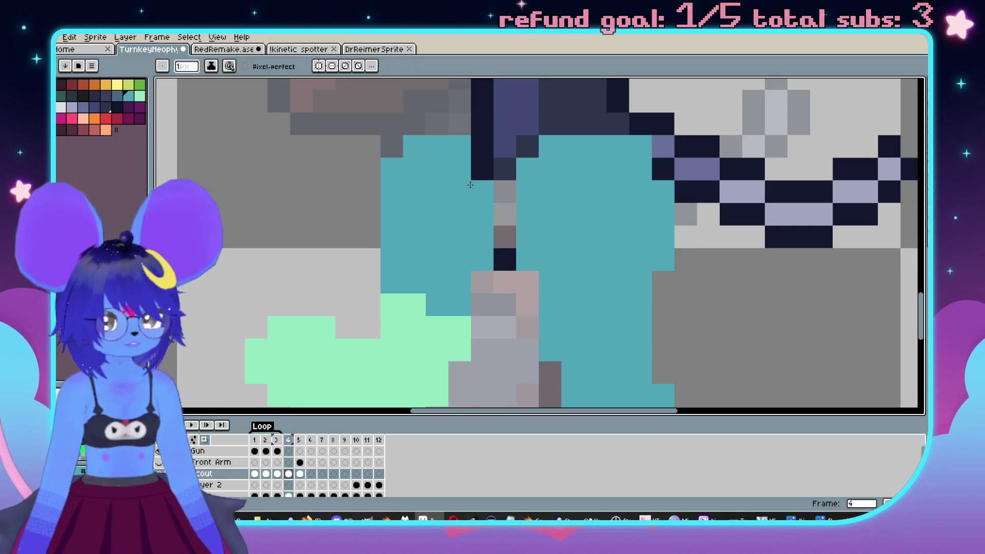
alt+click(486, 152)
click(482, 214)
click(489, 200)
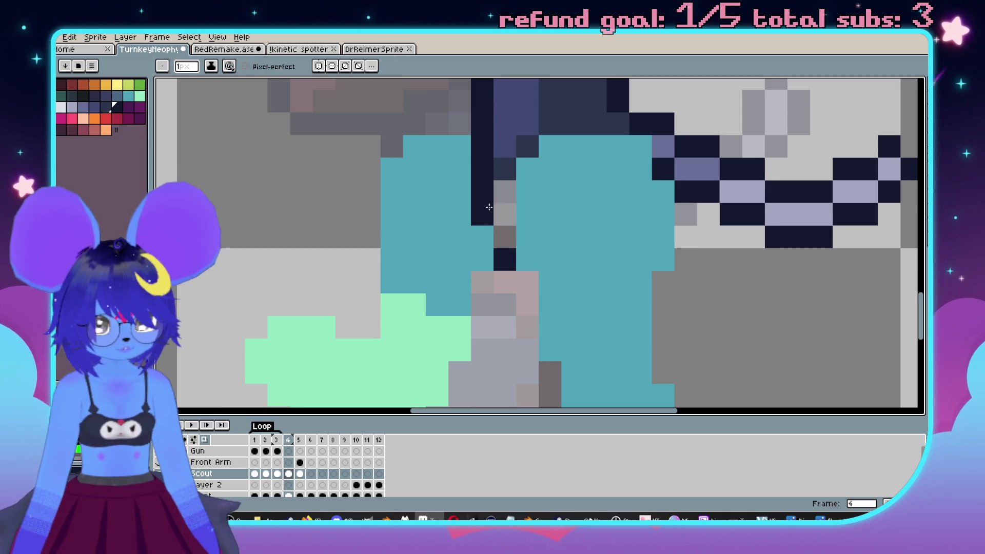
scroll(553, 261, down, 4)
Compare against the next frame, then add a navy outline pixel on the leg in frame 4.
key(Right)
key(Left)
scroll(511, 273, up, 4)
key(i)
key(b)
scroll(517, 209, down, 2)
click(505, 201)
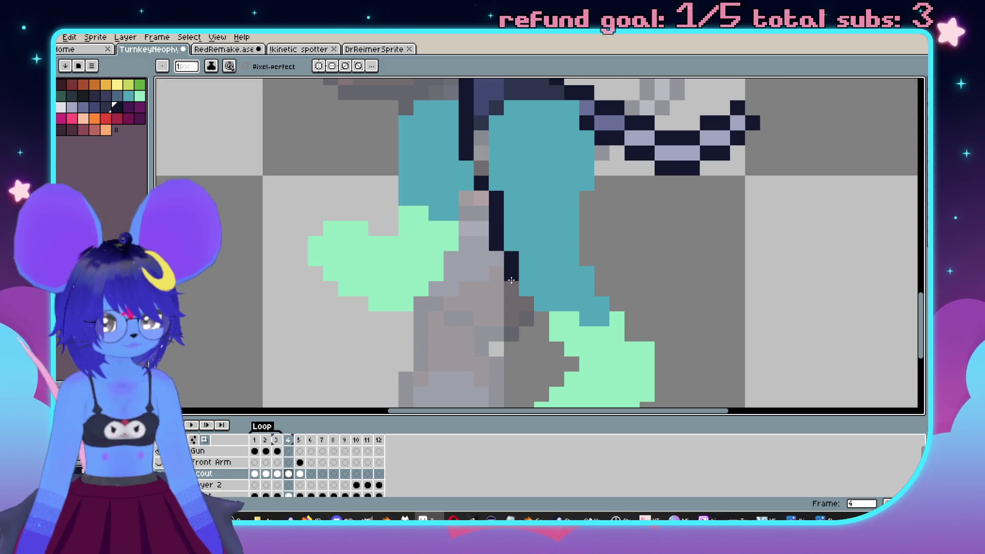
Outline the leg diagonally in navy, plus the mint foot's bottom and a straight right edge.
scroll(508, 246, down, 2)
mouse_move(505, 218)
mouse_down()
mouse_move(547, 272)
mouse_move(545, 306)
mouse_move(522, 338)
mouse_up()
mouse_move(553, 380)
mouse_down()
mouse_move(595, 380)
mouse_move(645, 314)
mouse_move(658, 312)
mouse_up()
key(ctrl+z)
key(ctrl+z)
mouse_move(625, 350)
mouse_down()
mouse_move(660, 292)
mouse_move(627, 264)
mouse_up()
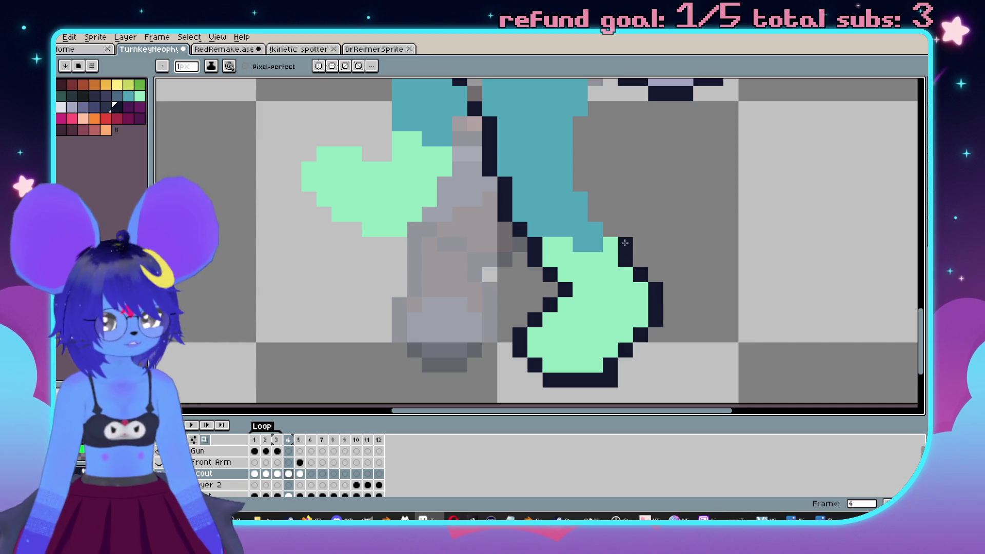
Extend the leg's right outline upward with navy pixels and add a navy column along the leg.
scroll(590, 217, up, 2)
drag(618, 249, 598, 229)
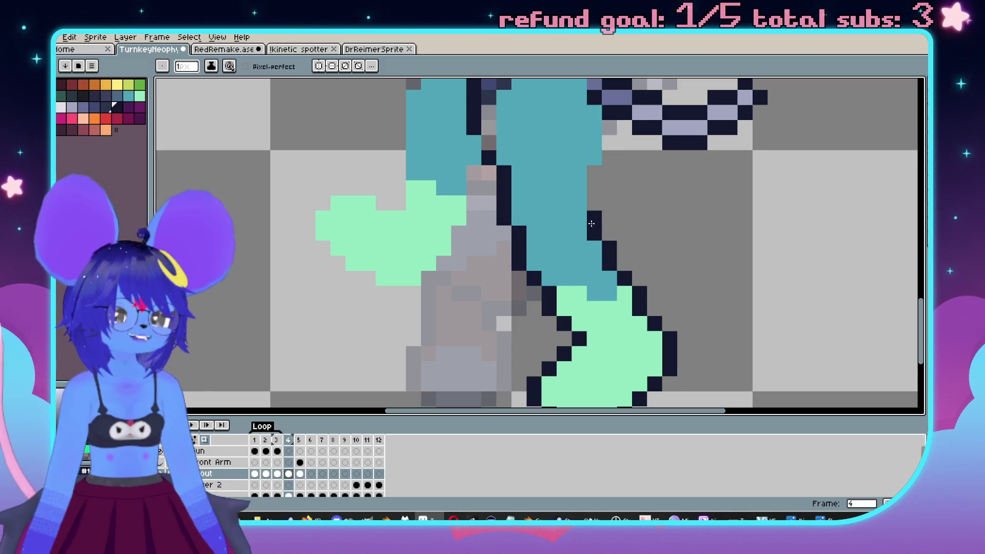
key(ctrl+z)
click(604, 230)
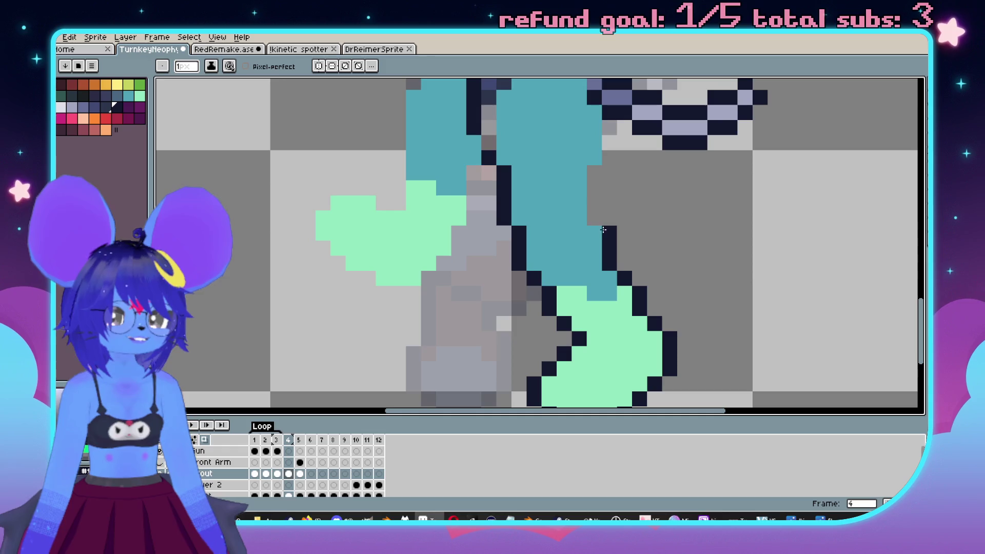
scroll(592, 172, up, 3)
drag(598, 242, 598, 228)
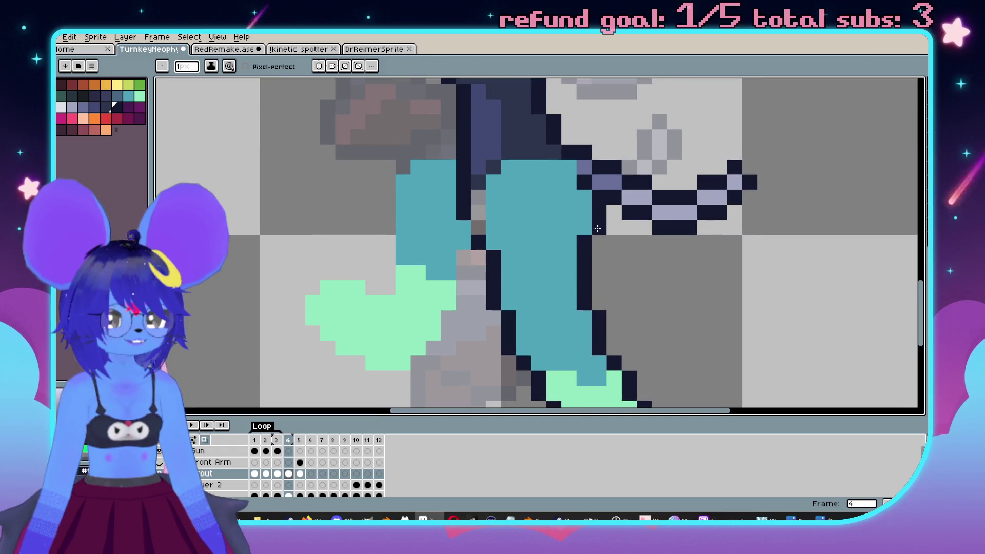
scroll(575, 246, up, 1)
click(503, 229)
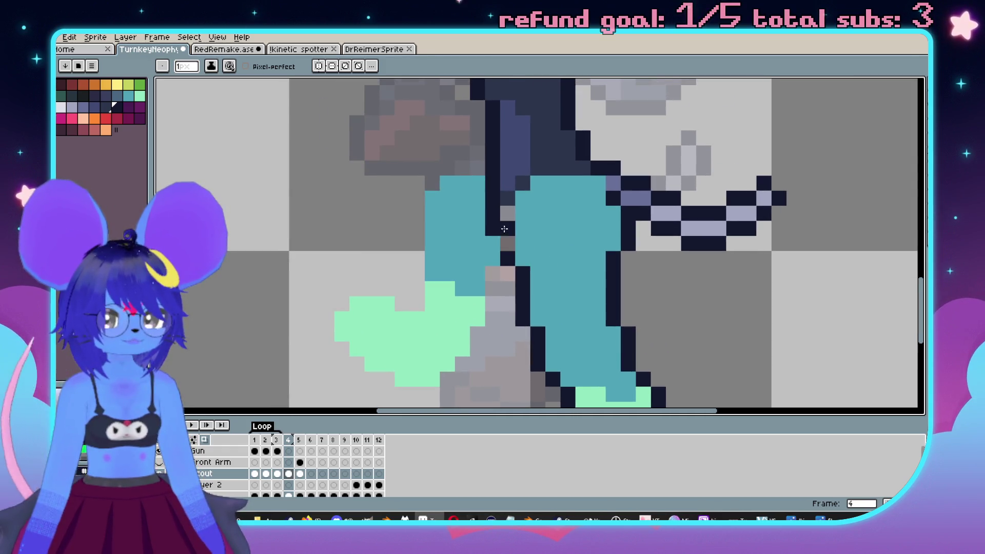
key(ctrl+z)
drag(523, 243, 527, 216)
Add a dark pixel below the left outline and outline the mint foot's lower-left edge.
scroll(526, 215, down, 3)
scroll(544, 226, up, 4)
scroll(560, 239, down, 1)
scroll(559, 239, up, 2)
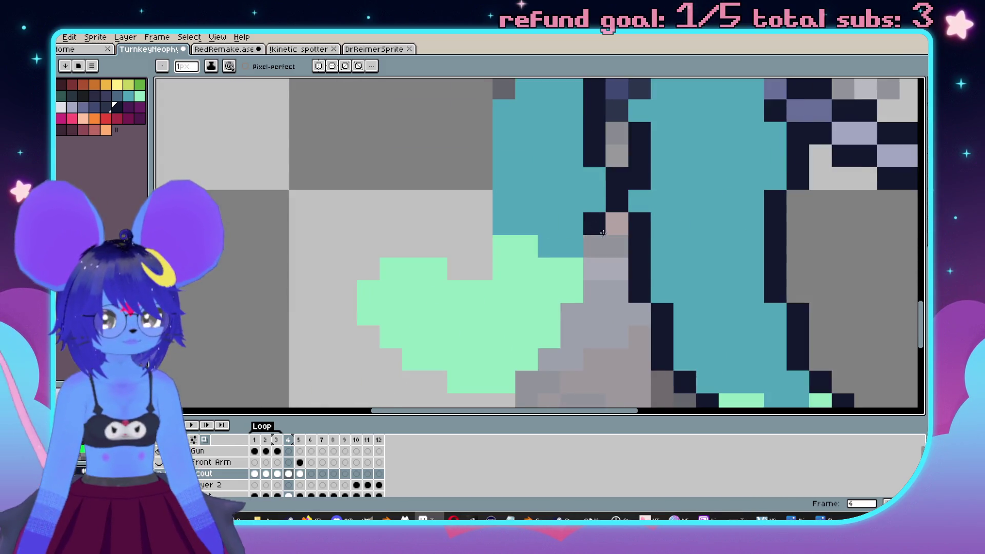
scroll(601, 248, down, 1)
scroll(602, 218, up, 2)
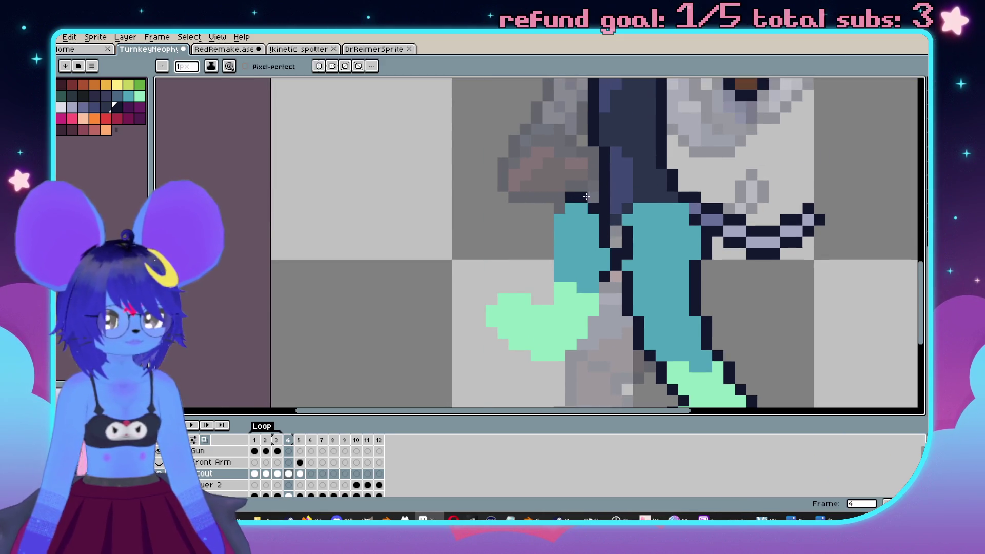
click(550, 278)
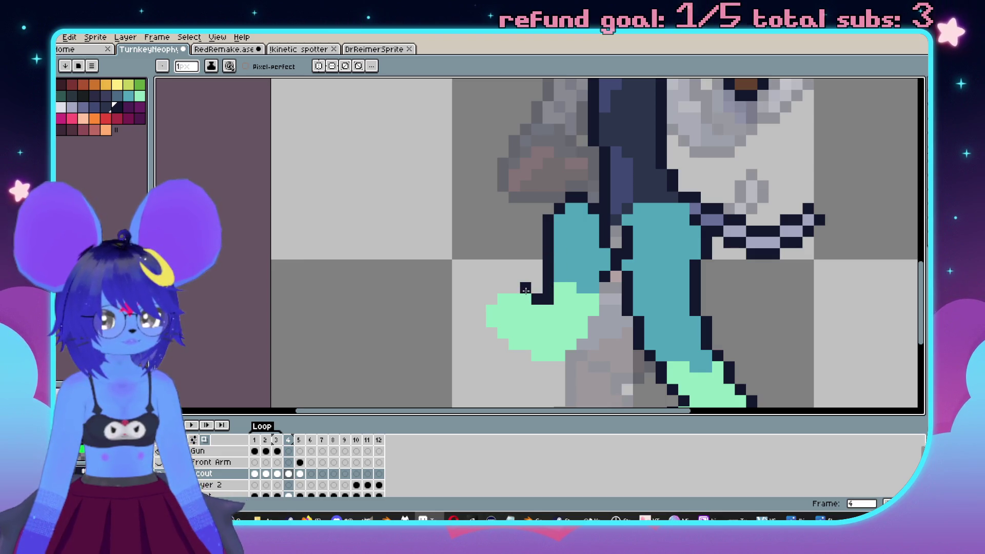
mouse_move(481, 309)
mouse_down()
mouse_move(524, 353)
mouse_move(554, 319)
mouse_move(582, 319)
mouse_move(632, 274)
mouse_up()
Outline up along the grey column beside the foot and repaint the adjacent column dark slate.
scroll(525, 350, up, 2)
drag(661, 219, 669, 163)
scroll(564, 233, down, 2)
key(Left)
key(Right)
key(Right)
key(Left)
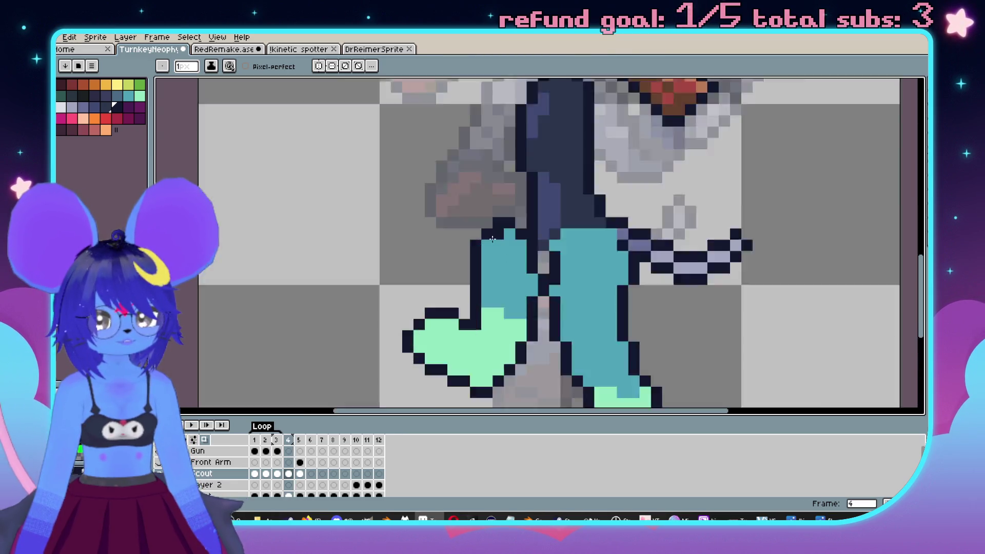
scroll(562, 231, up, 3)
alt+click(614, 237)
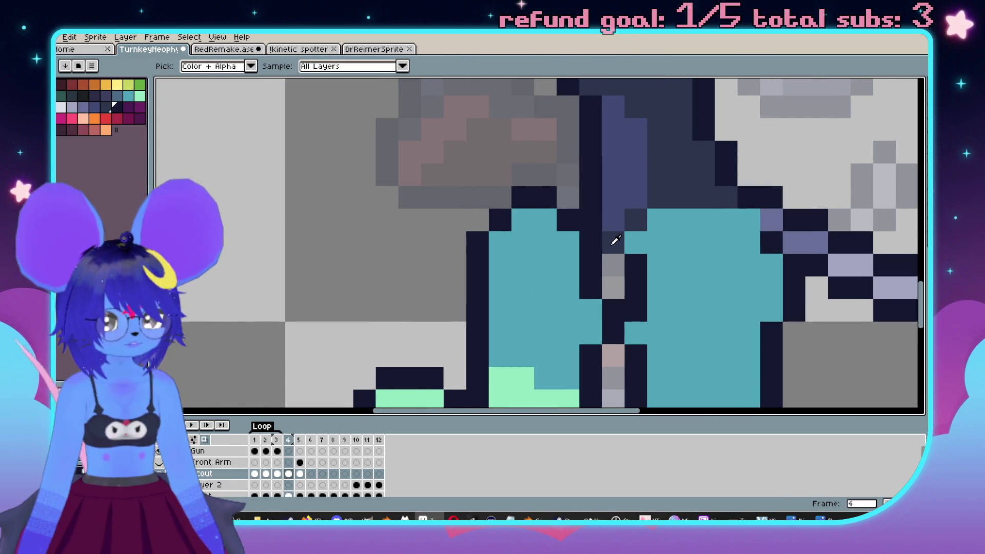
drag(595, 236, 591, 282)
scroll(613, 307, down, 4)
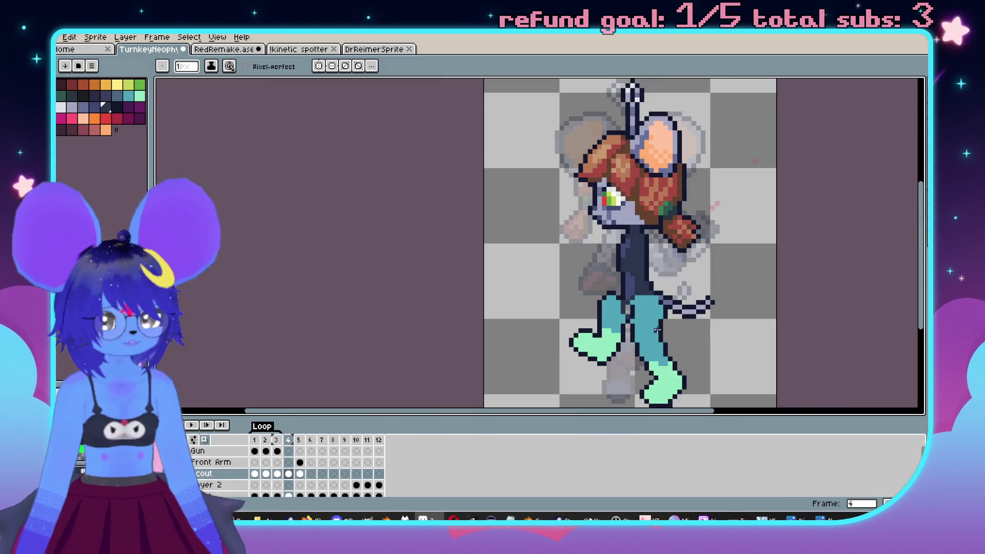
scroll(614, 307, up, 4)
Flip between frames 2, 3 and 4 to compare poses, then pick a darker outline colour.
key(comma)
key(period)
key(period)
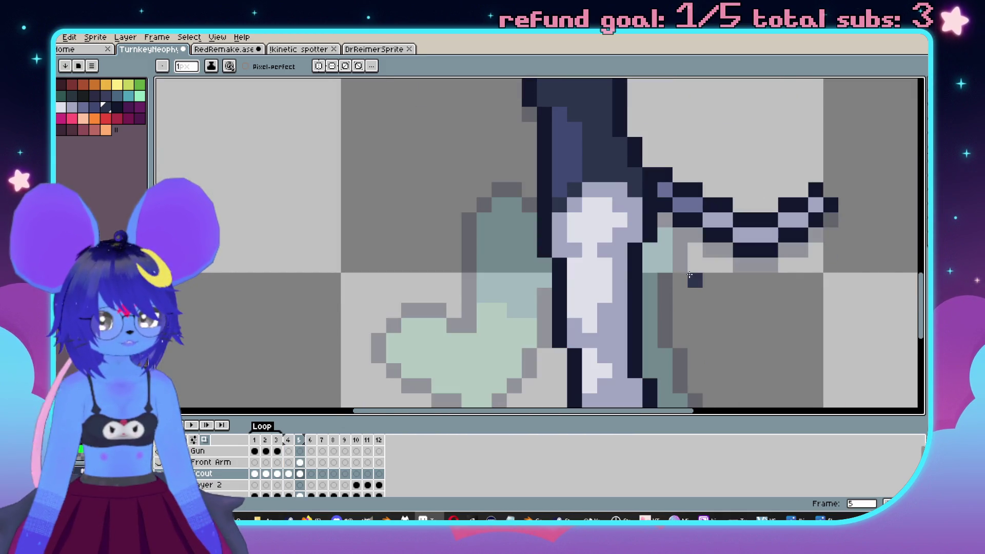
key(comma)
key(comma)
key(comma)
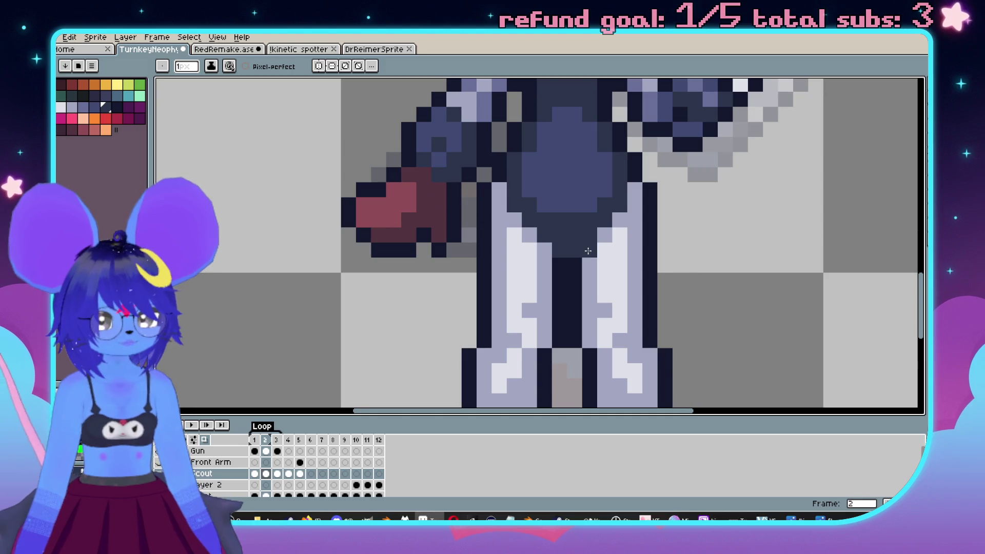
key(period)
key(period)
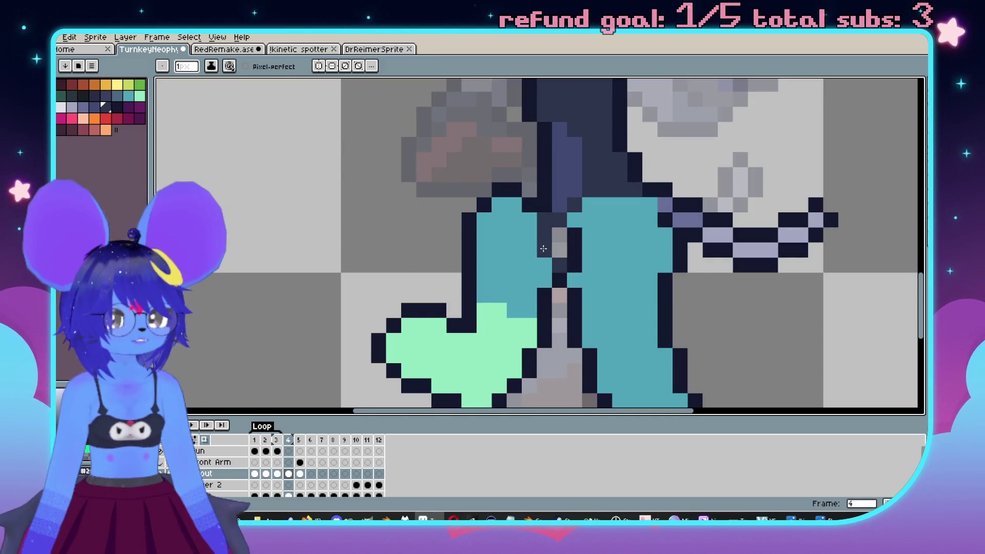
alt+click(562, 267)
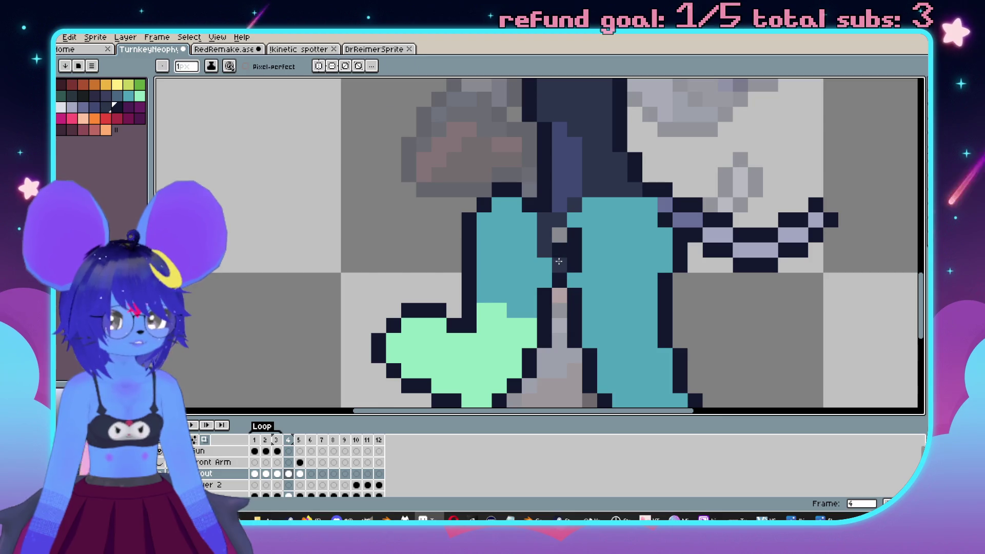
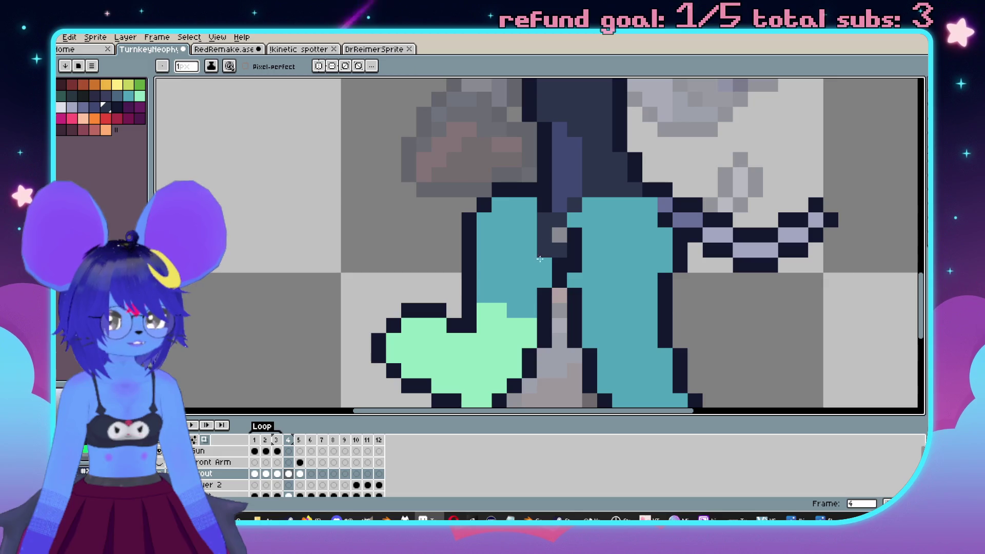
Eyedrop the dark navy outline colour and the teal leg colour from the sprite.
scroll(539, 274, down, 3)
scroll(538, 274, up, 3)
alt+click(572, 241)
scroll(591, 275, up, 1)
alt+click(592, 273)
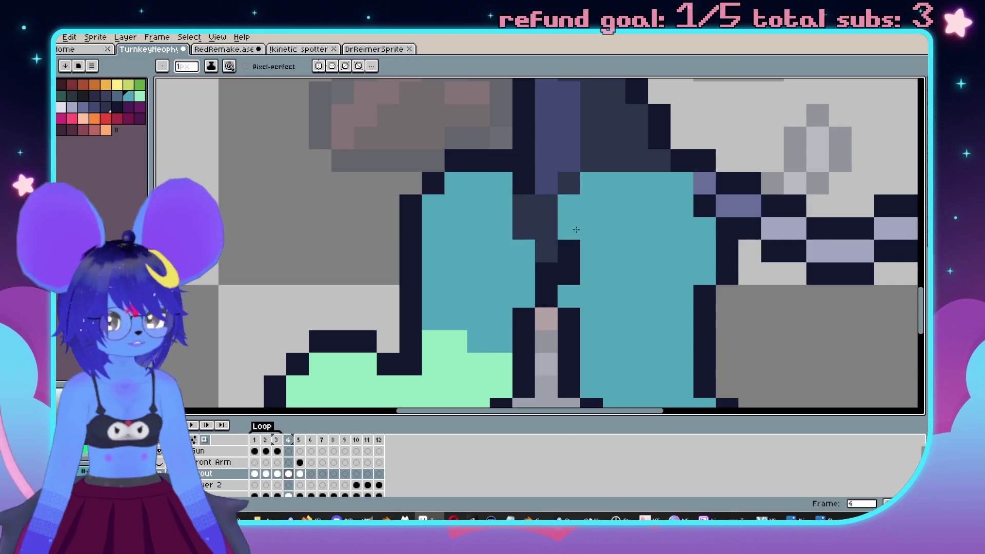
scroll(593, 272, down, 2)
scroll(593, 271, up, 2)
scroll(609, 259, down, 1)
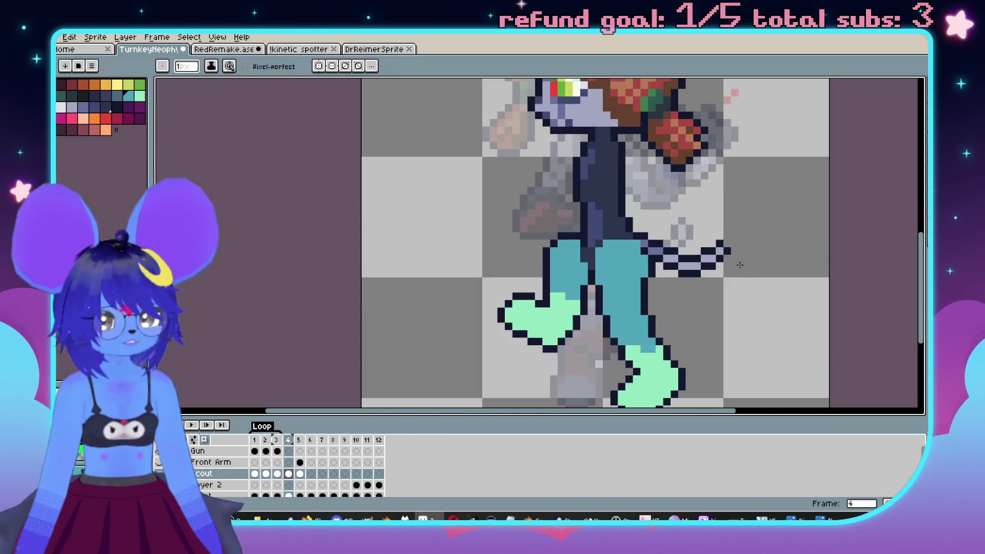
scroll(726, 277, up, 3)
scroll(600, 236, down, 3)
scroll(636, 246, down, 3)
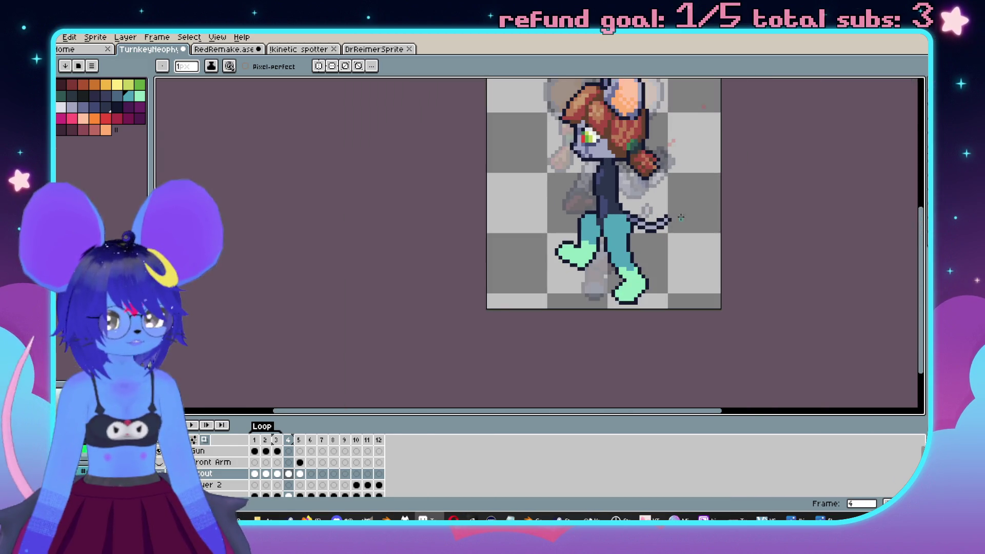
Compare frames 4 and 5, then settle on frame 4 with the legs in view.
key(period)
key(comma)
key(period)
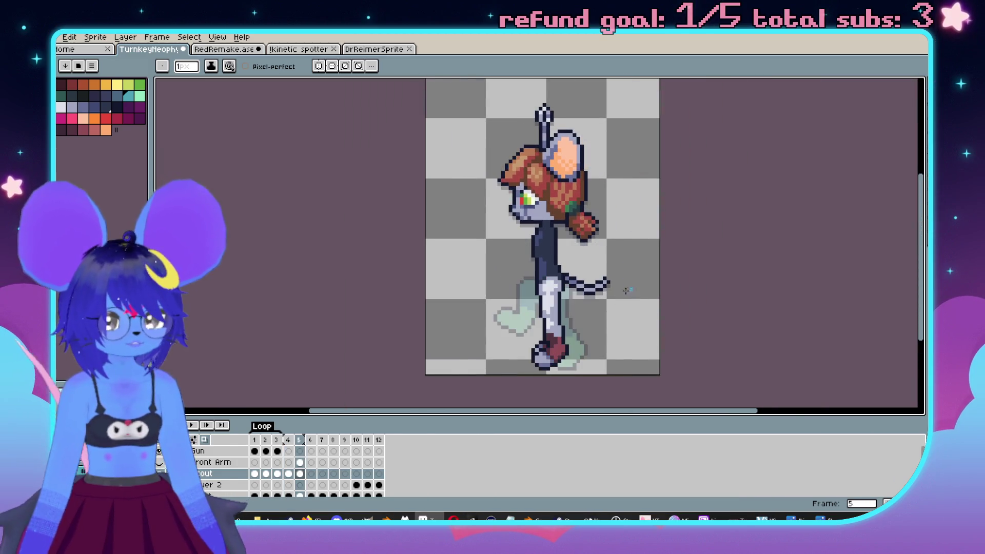
scroll(631, 287, up, 3)
key(comma)
drag(594, 166, 566, 263)
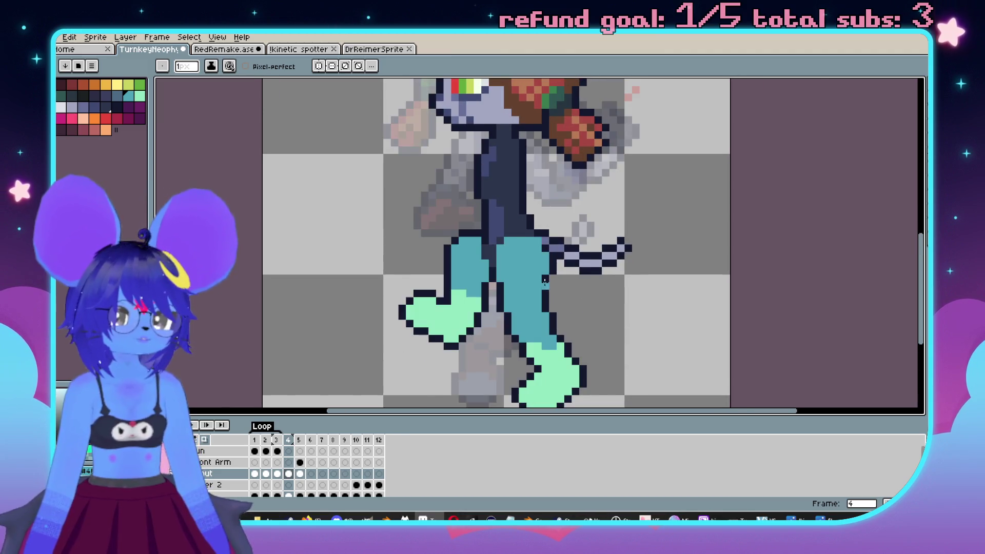
scroll(544, 281, up, 1)
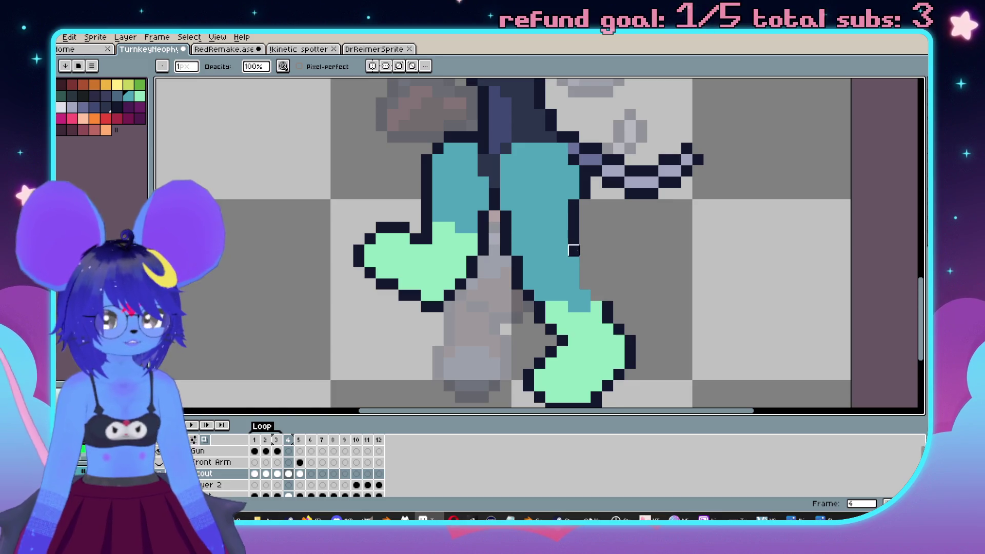
Clear stray outline pixels and redraw the navy outline down the rear leg to the shoe.
mouse_move(596, 183)
mouse_down()
mouse_move(585, 182)
mouse_move(585, 194)
mouse_up()
key(i)
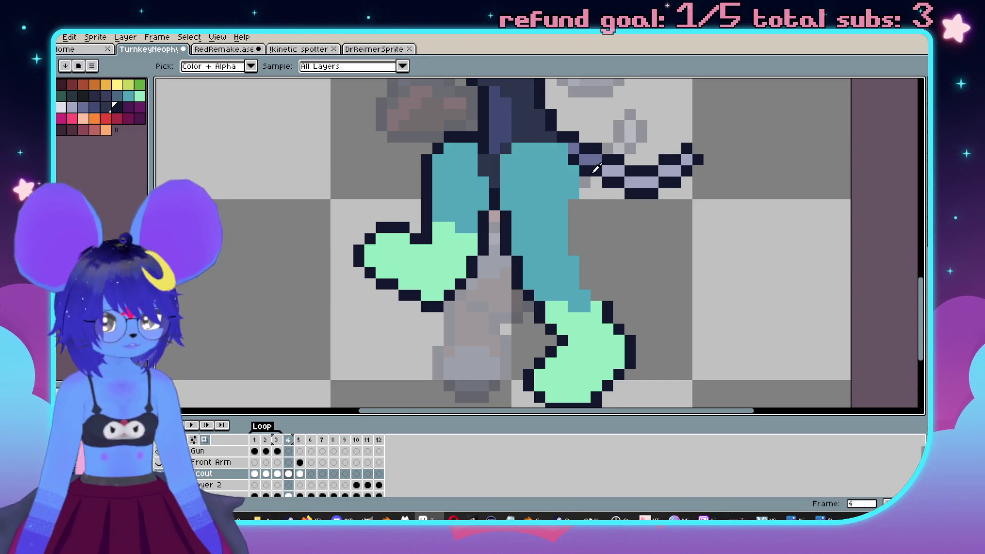
key(b)
scroll(598, 168, up, 1)
drag(552, 277, 558, 204)
mouse_move(579, 253)
mouse_down()
mouse_move(580, 302)
mouse_move(615, 325)
mouse_up()
click(626, 325)
scroll(660, 326, down, 4)
scroll(642, 297, up, 3)
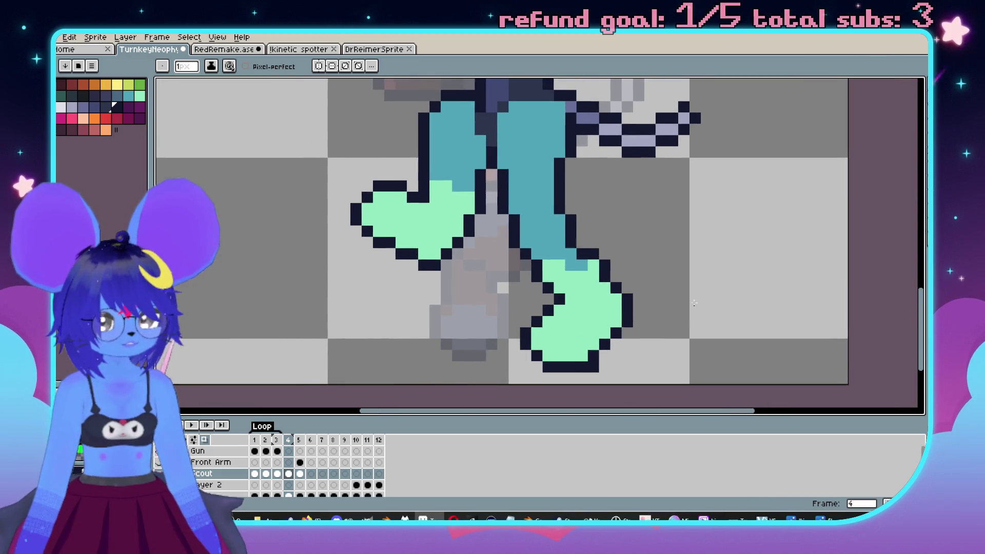
Compare frame 4's feet against the previous frame.
key(Left)
drag(696, 311, 672, 320)
key(Right)
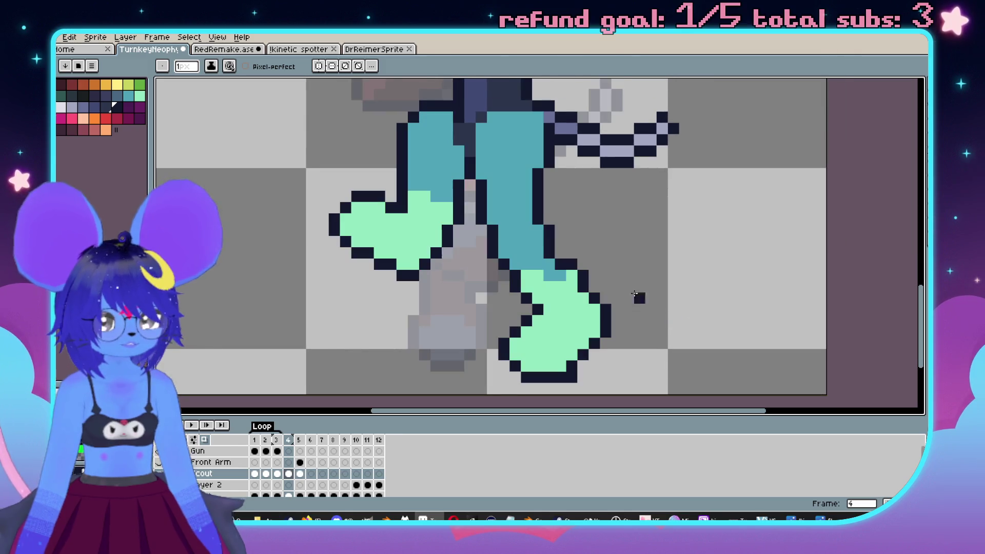
scroll(595, 271, up, 1)
scroll(615, 264, down, 3)
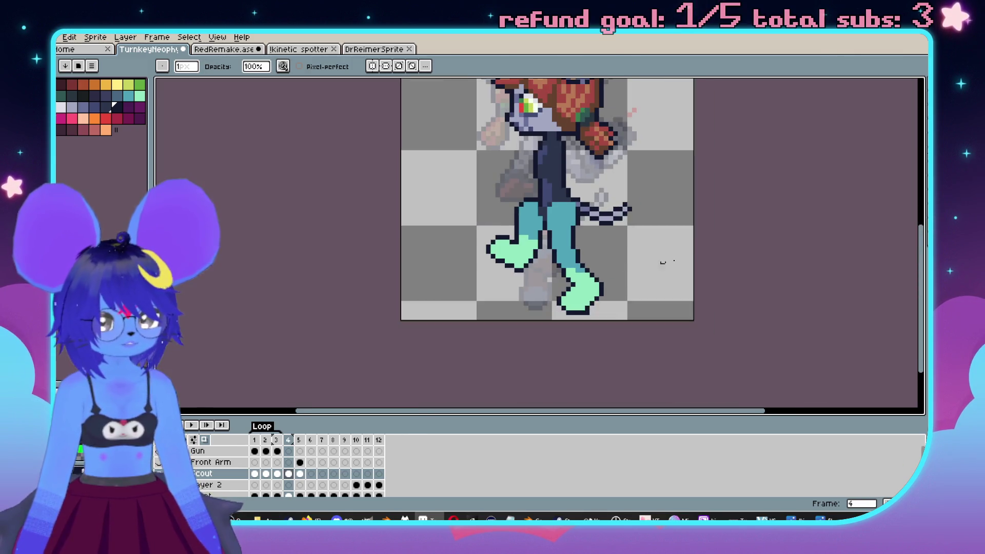
key(Left)
key(Right)
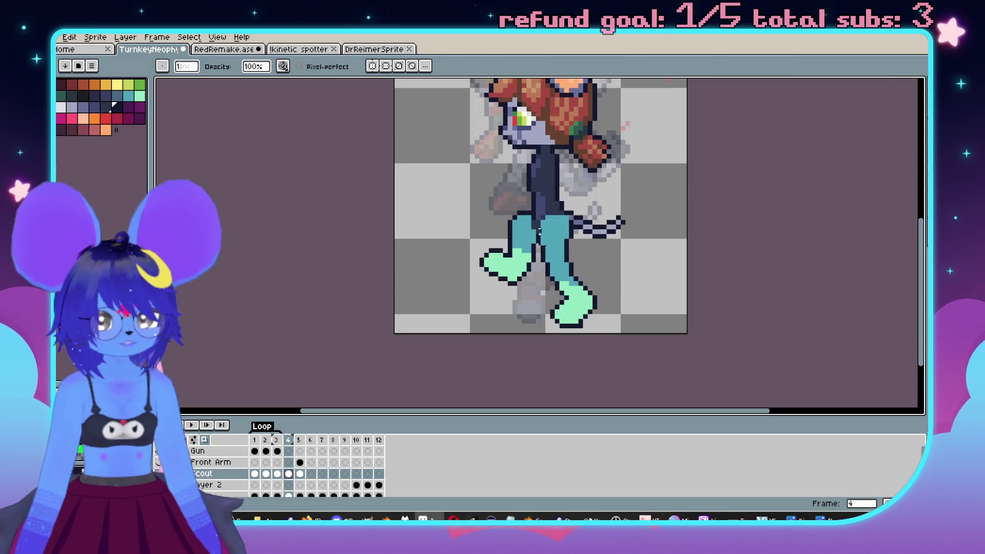
Centre the view on the upper legs and eyedrop the dark outline colour.
scroll(584, 255, up, 3)
scroll(560, 254, down, 3)
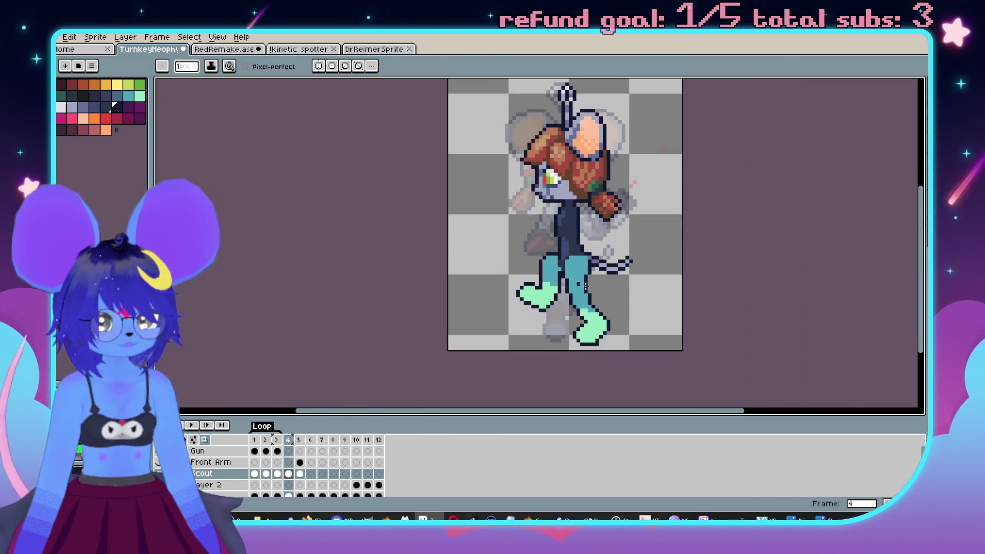
scroll(559, 254, up, 3)
drag(543, 279, 593, 295)
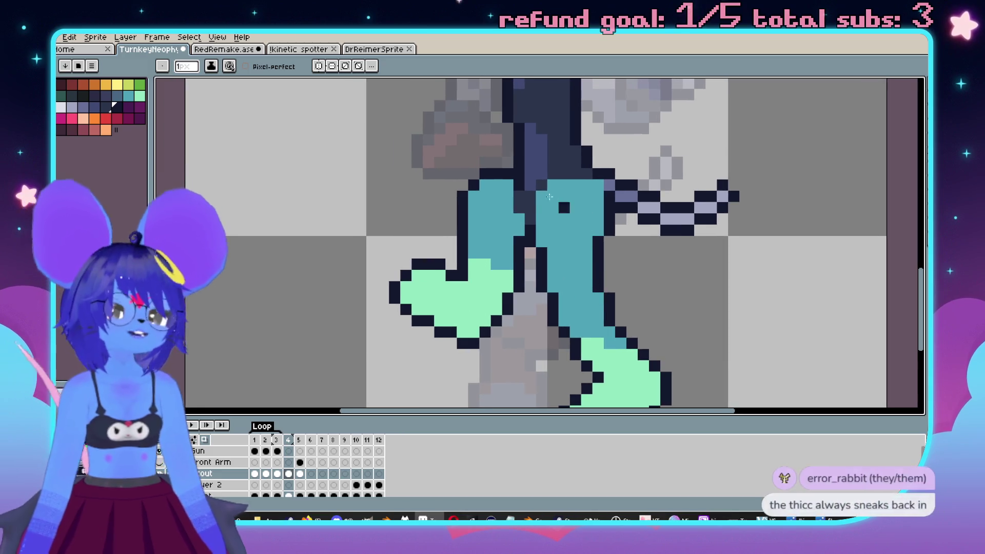
drag(556, 199, 634, 250)
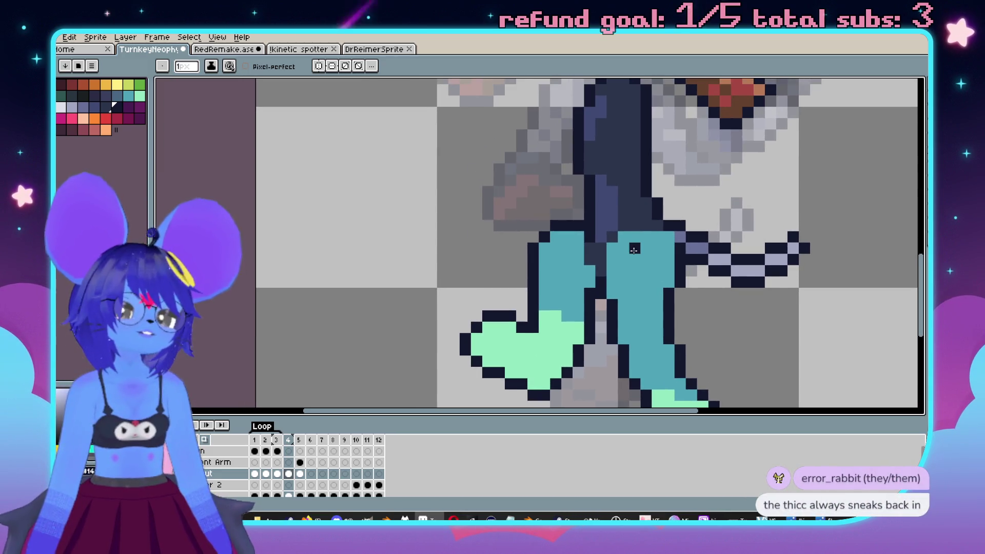
scroll(634, 250, down, 3)
scroll(735, 204, up, 3)
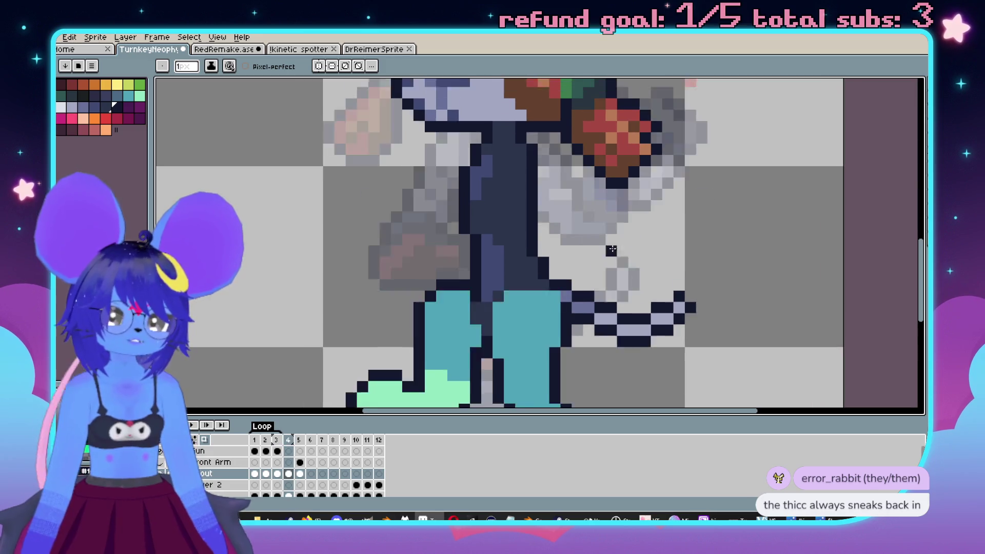
scroll(613, 226, up, 3)
key(i)
click(613, 227)
key(b)
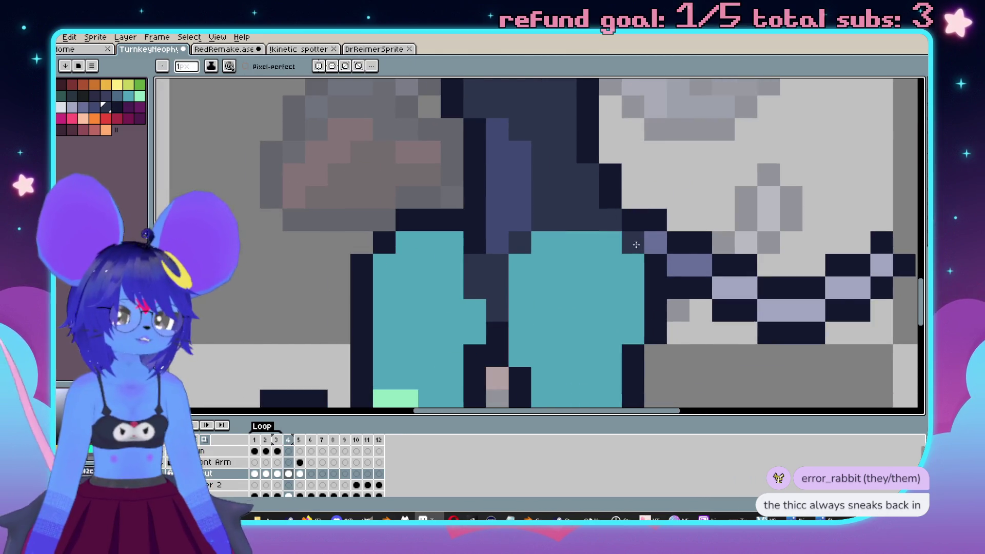
Compare frame 4's legs against frame 5.
scroll(615, 230, down, 3)
scroll(620, 233, up, 3)
scroll(629, 238, down, 3)
scroll(626, 240, up, 2)
scroll(625, 242, up, 1)
scroll(622, 244, down, 1)
key(Right)
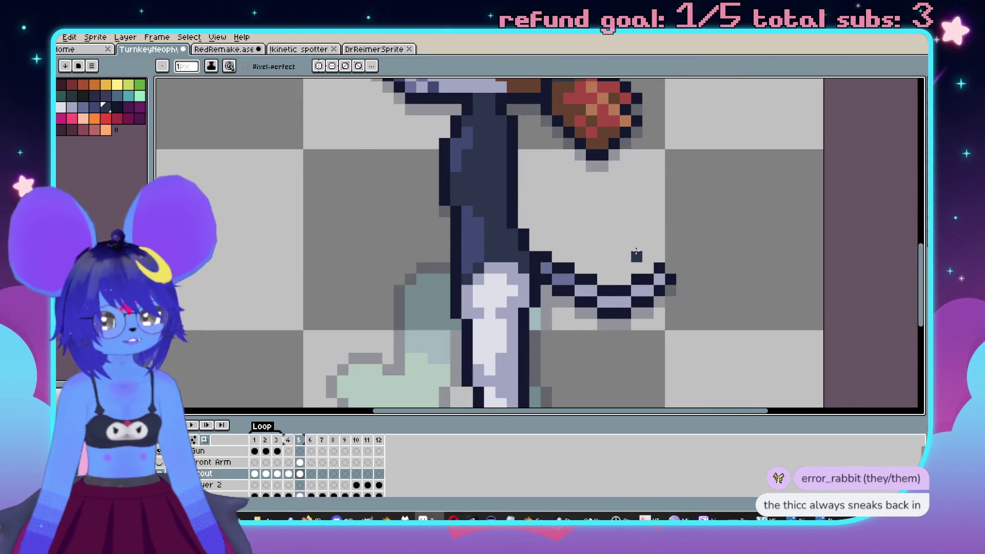
key(Left)
key(Right)
key(Left)
scroll(551, 271, up, 2)
Try a pixel where the tail meets the leg, then undo it.
drag(551, 271, 602, 255)
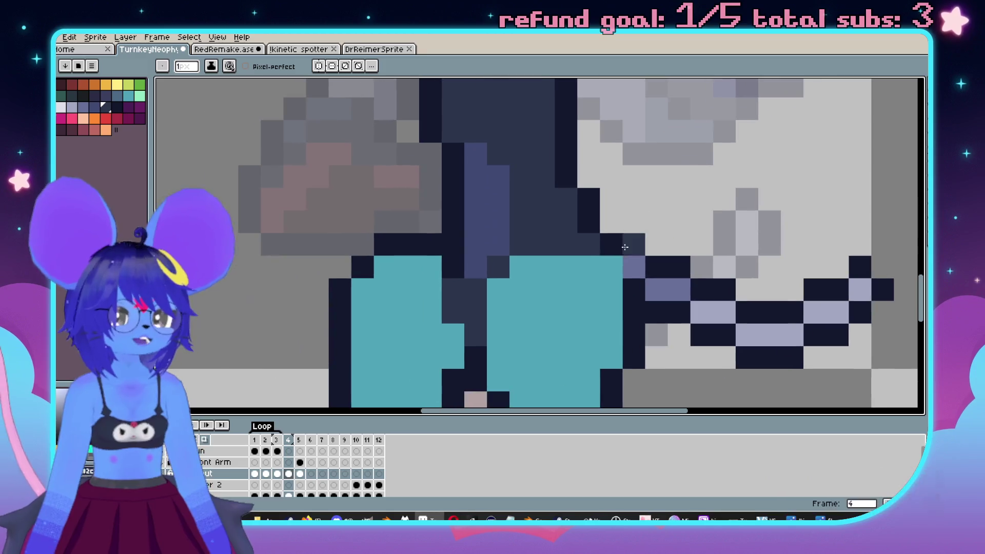
scroll(610, 278, down, 2)
scroll(610, 278, up, 2)
click(610, 277)
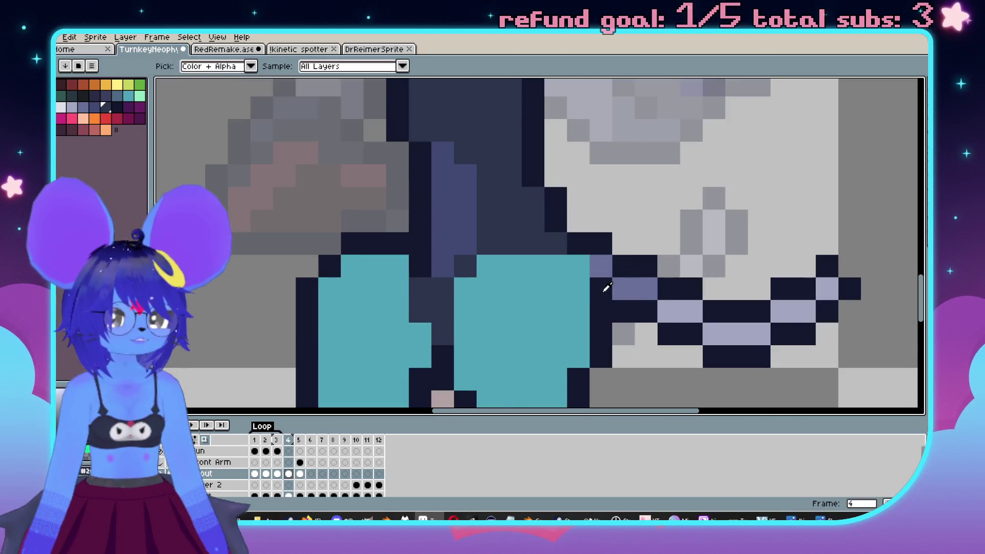
scroll(658, 259, down, 2)
key(v)
key(ctrl+z)
key(b)
scroll(621, 259, up, 2)
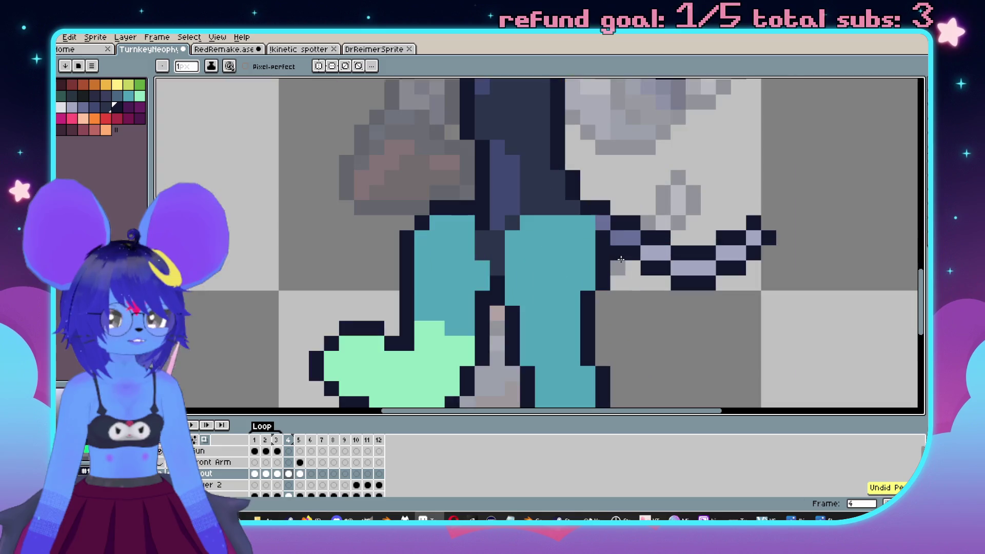
scroll(590, 224, down, 2)
Compare frame 4 against frames 5 and 6.
key(Right)
key(Left)
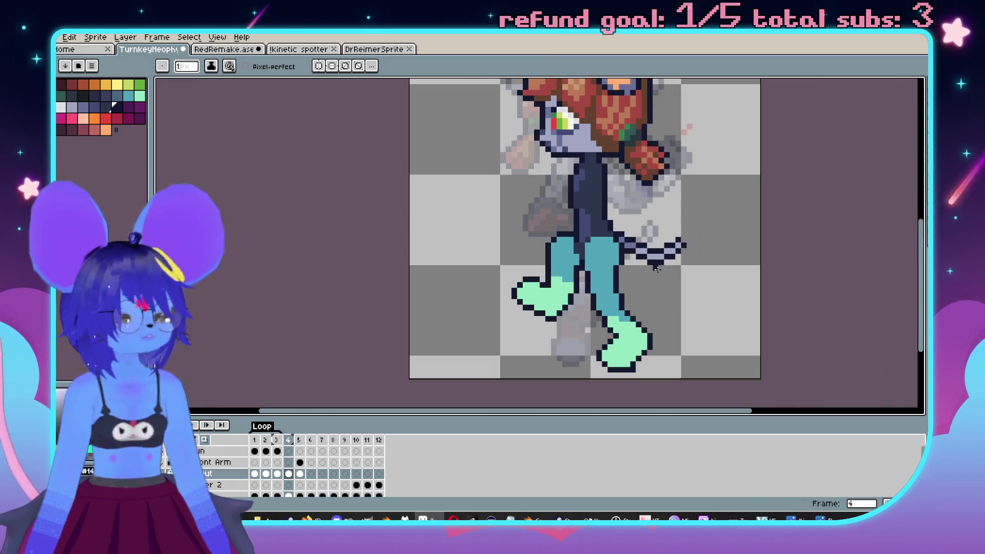
key(Right)
scroll(642, 282, up, 2)
scroll(642, 283, up, 3)
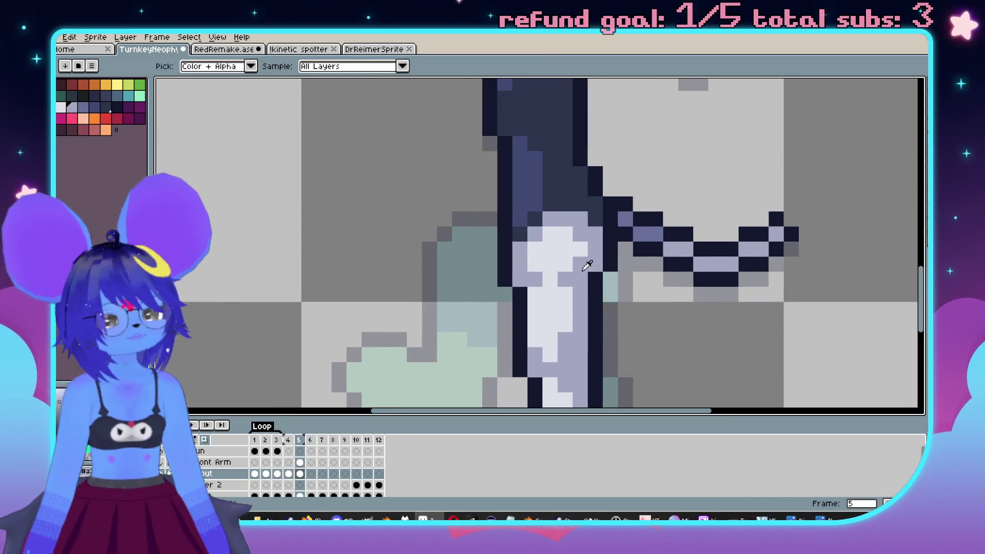
key(Right)
key(Left)
key(Left)
scroll(610, 292, left, 1)
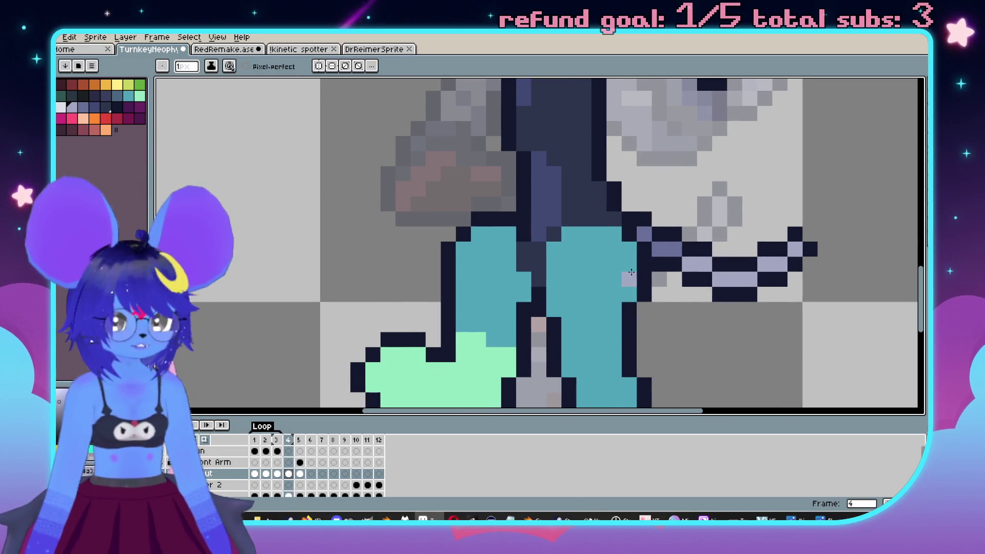
Paint-bucket fill both of frame 4's shoes maroon to match frame 5's boot.
key(g)
key(Left)
scroll(600, 293, down, 2)
key(Right)
key(Right)
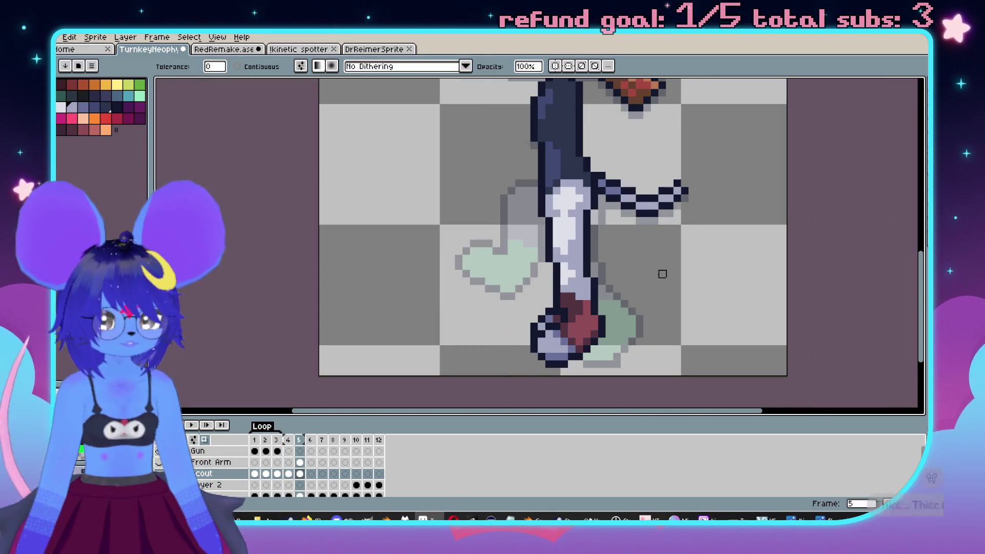
key(Left)
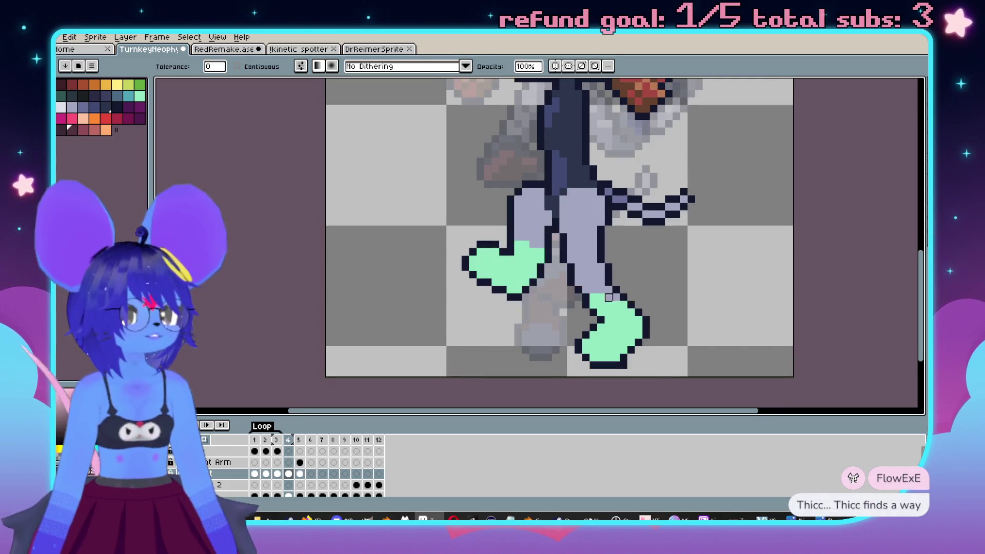
scroll(599, 322, up, 1)
click(644, 334)
Check frames 5 and 6, then select frame 4's maroon boots and bring them into view.
key(Right)
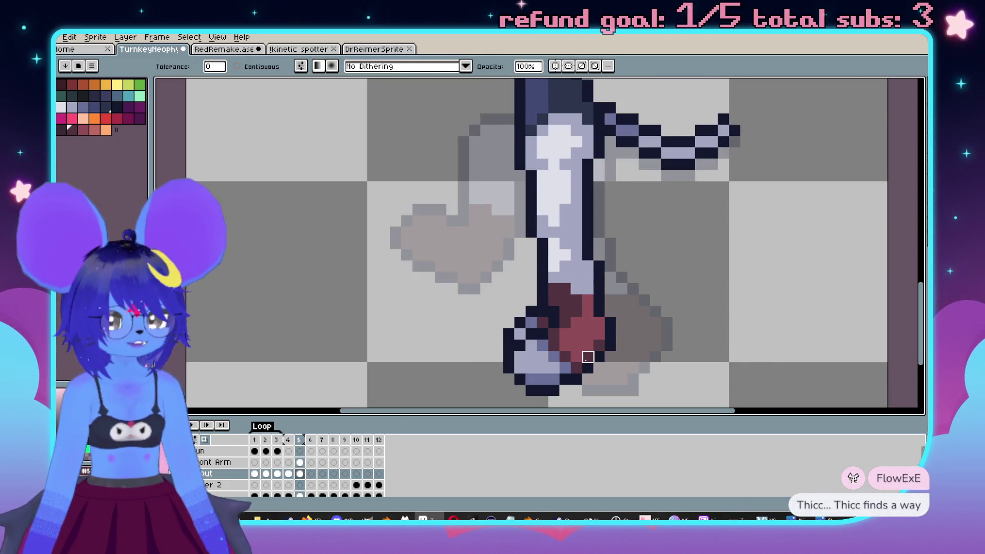
scroll(593, 267, left, 1)
key(Right)
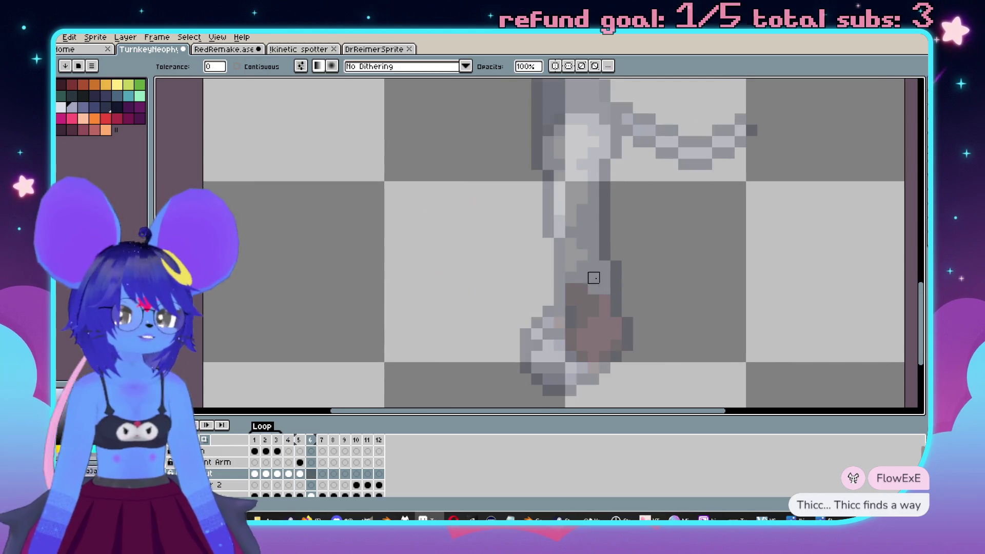
key(Left)
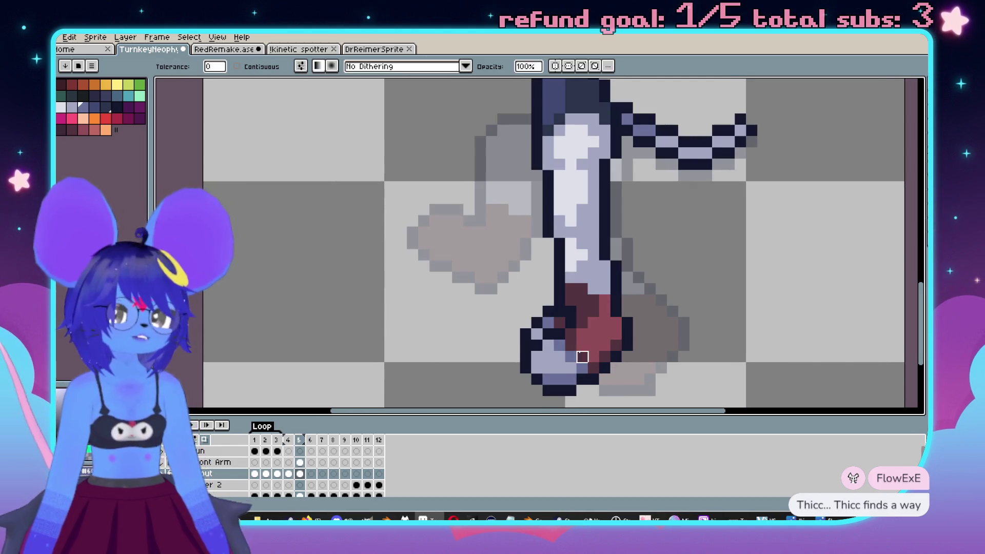
key(Left)
click(593, 357)
key(b)
mouse_move(593, 356)
mouse_down()
mouse_move(477, 234)
mouse_move(513, 265)
mouse_up()
Enlarge the brush to 3 pixels and compare frame 4 with frame 3.
scroll(490, 260, up, 1)
key(plus)
key(plus)
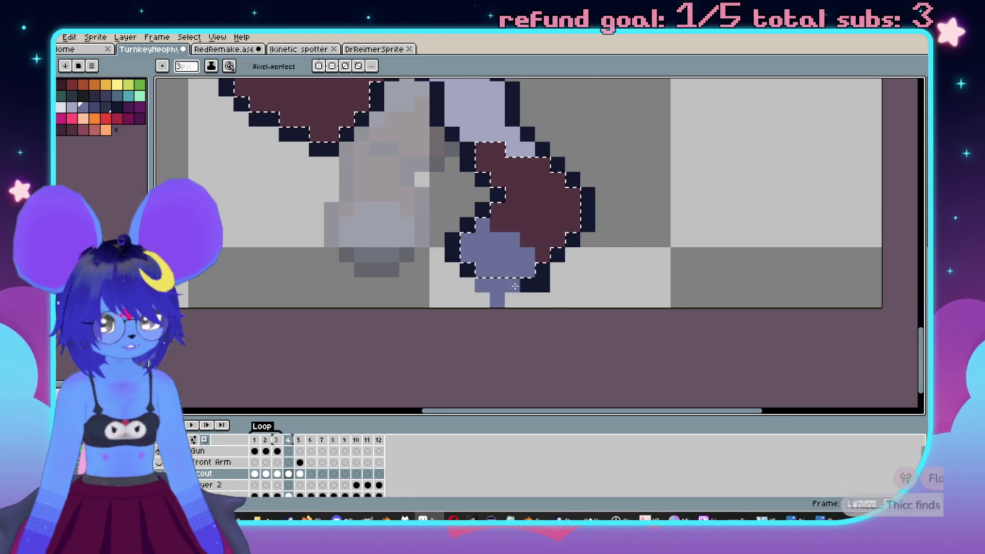
scroll(590, 305, down, 2)
key(Left)
scroll(615, 307, up, 2)
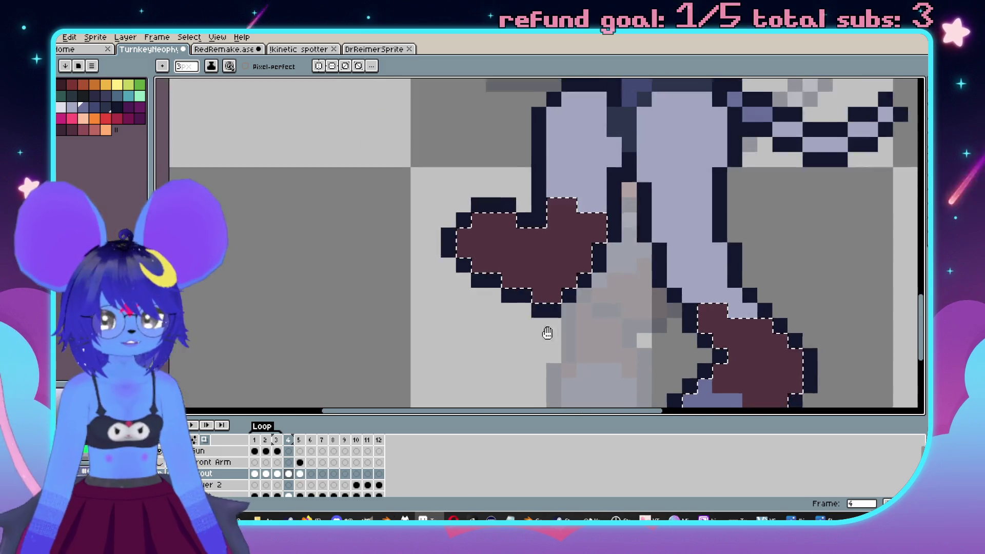
key(Right)
key(Left)
scroll(557, 357, down, 2)
key(Right)
key(Left)
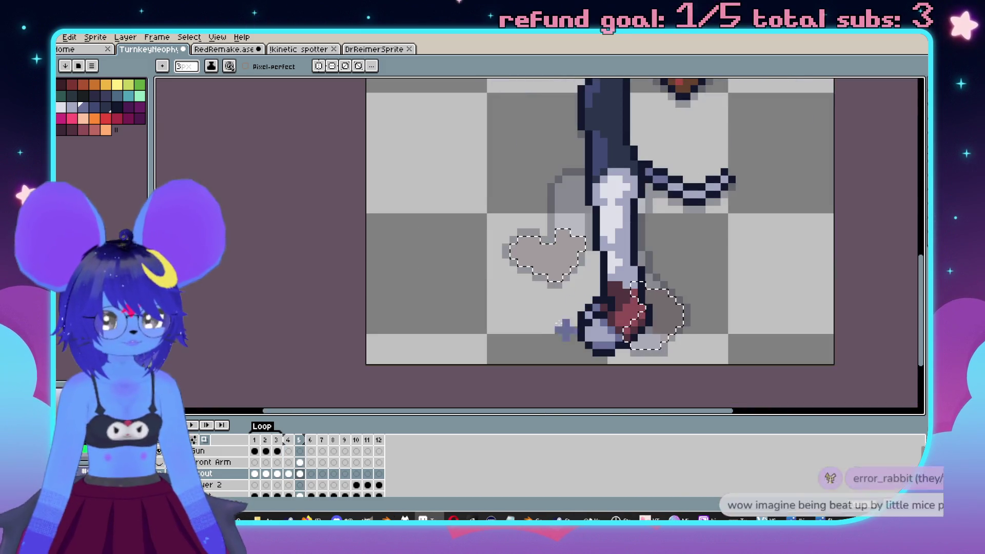
key(Right)
Paint the upper part of the left boot blue-grey.
scroll(553, 234, up, 2)
drag(523, 244, 531, 220)
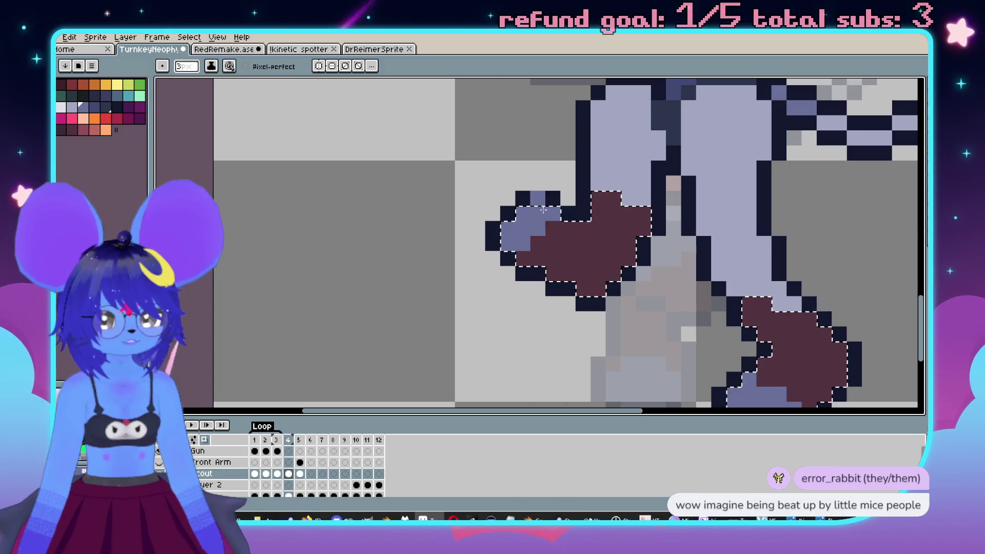
scroll(512, 278, down, 3)
scroll(510, 221, up, 3)
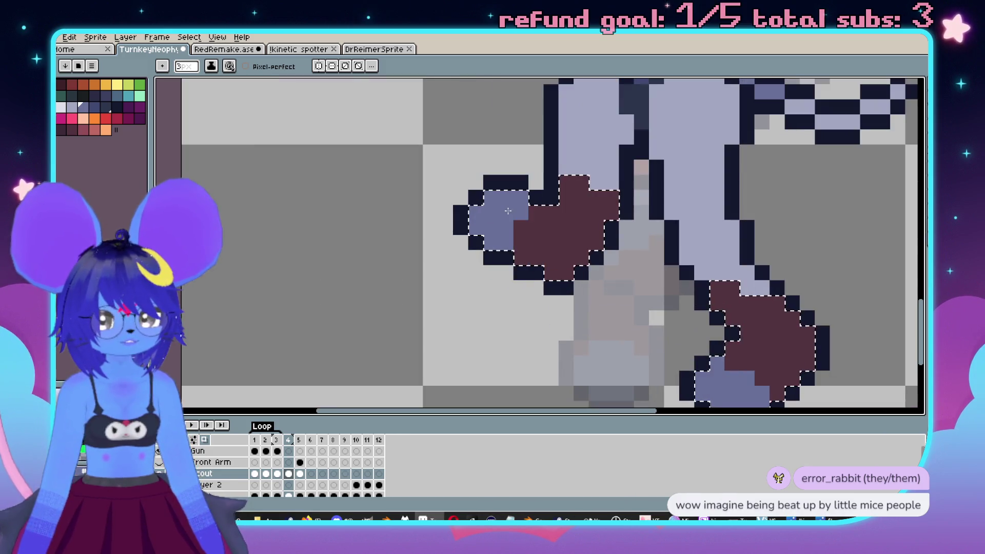
scroll(511, 221, down, 1)
scroll(510, 221, down, 3)
Compare with frame 5, lighten the left boot's toe lavender, and reset the brush to 1 pixel.
key(Right)
key(Left)
key(Right)
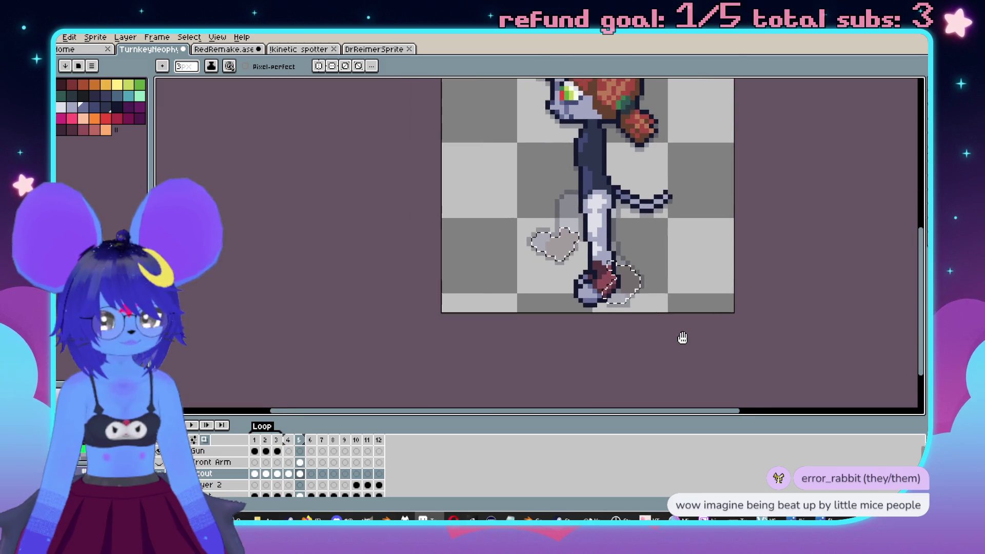
scroll(590, 304, up, 3)
scroll(561, 297, up, 2)
key(Left)
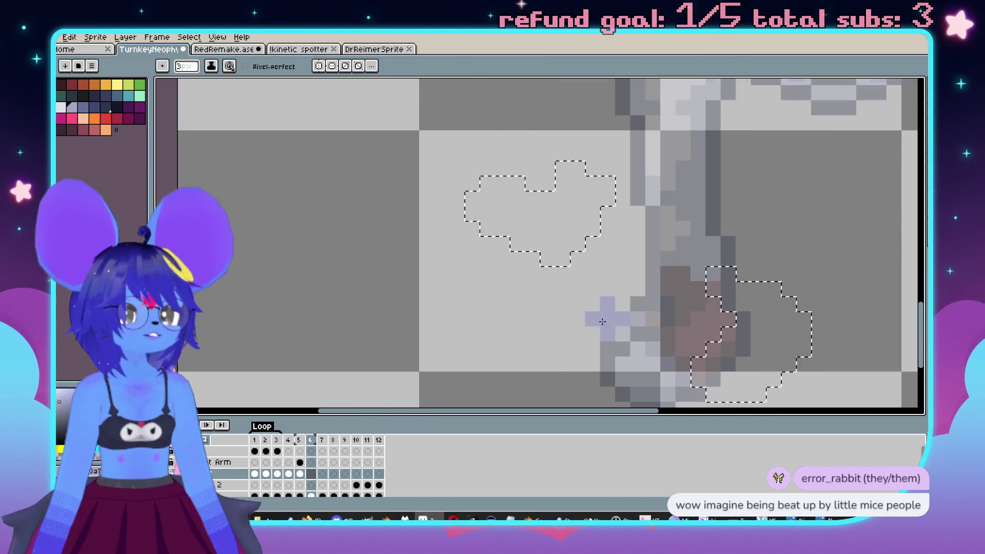
key(Right)
key(Left)
drag(487, 190, 495, 200)
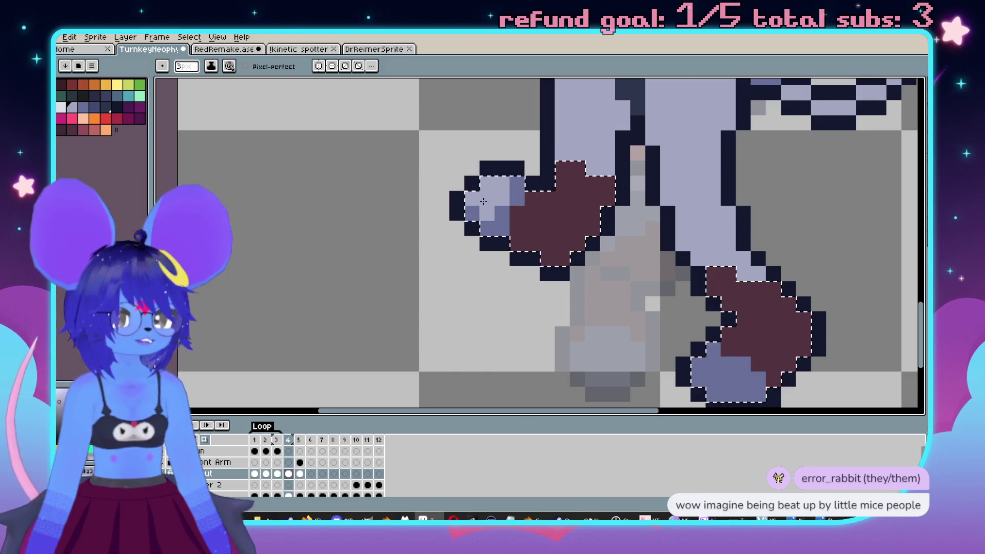
scroll(546, 236, down, 2)
scroll(544, 267, right, 3)
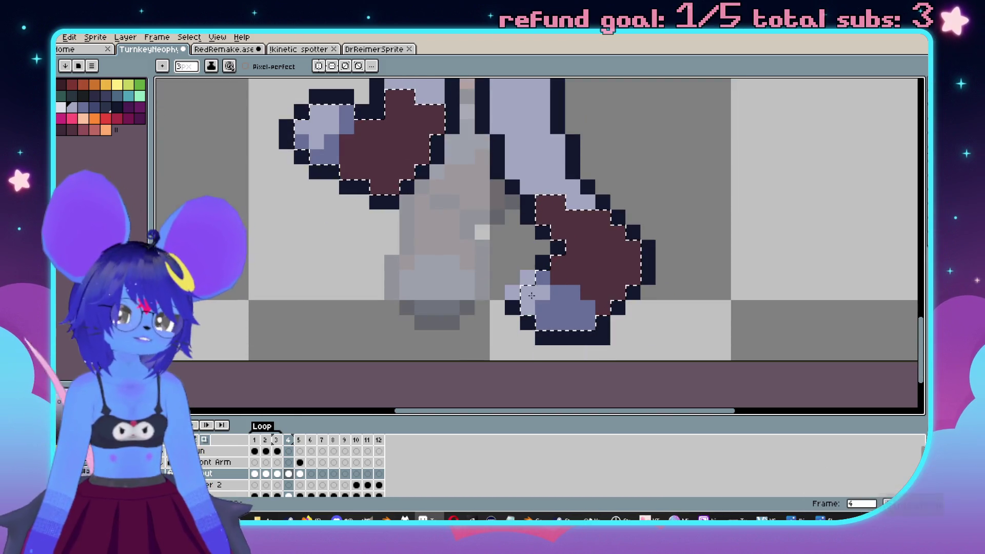
key(minus)
key(minus)
Pencil light lavender pixels across the right boot's toe and save the sprite.
drag(568, 293, 580, 293)
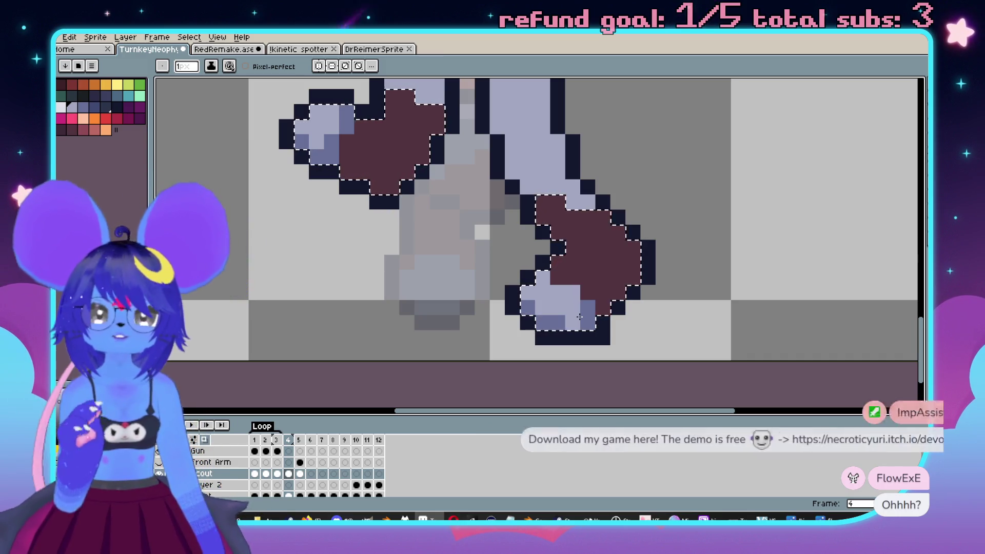
key(ctrl+s)
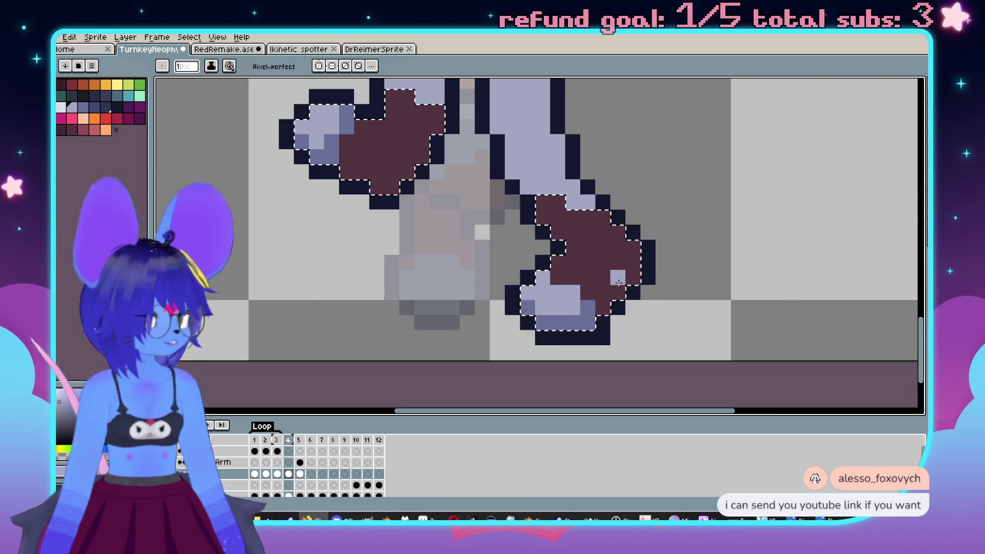
Paint lighter red highlight pixels onto the right maroon boot on frame 4.
scroll(614, 259, down, 3)
scroll(614, 259, up, 4)
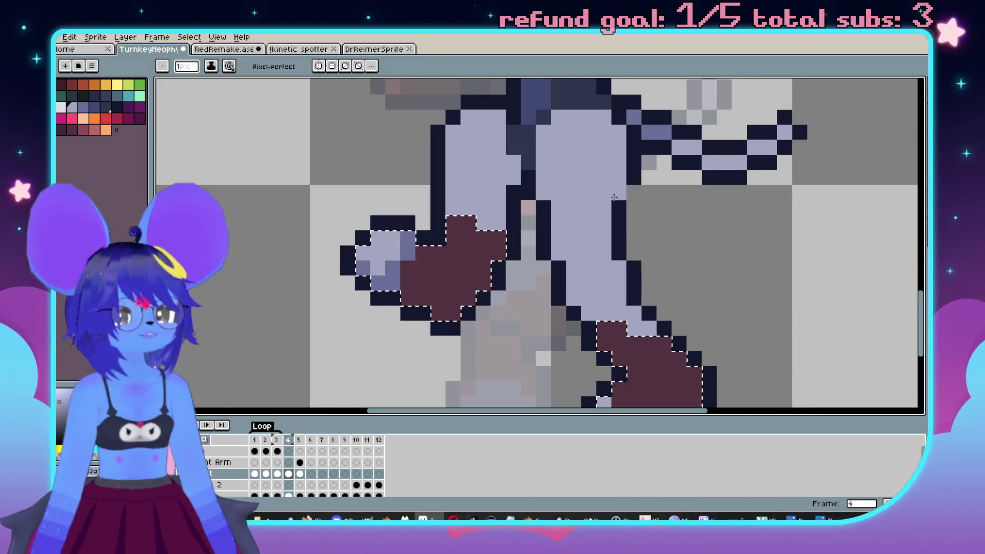
key(Right)
key(Left)
drag(602, 264, 629, 294)
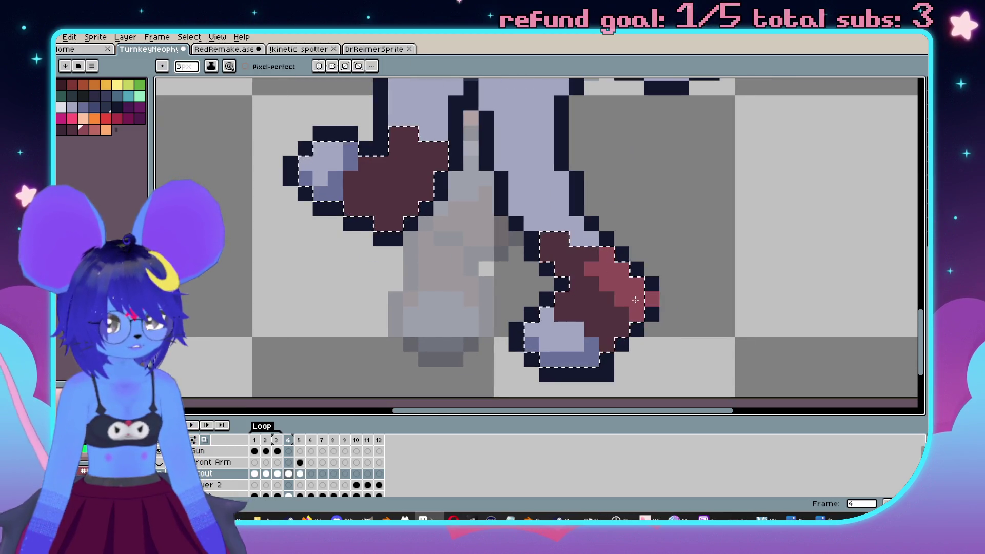
Sample the red from the other boot with the Eyedropper to paint its highlights.
key(alt)
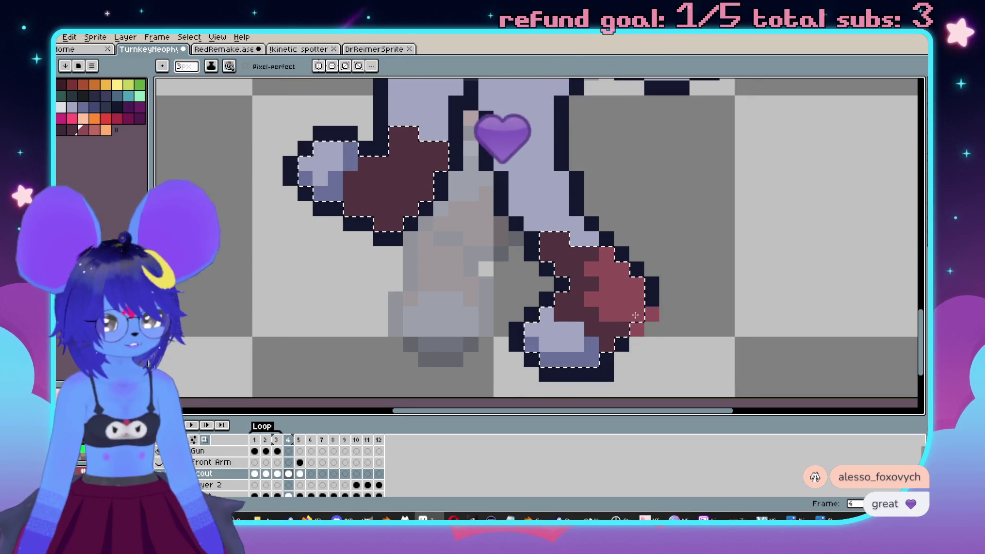
click(527, 237)
scroll(527, 237, left, 2)
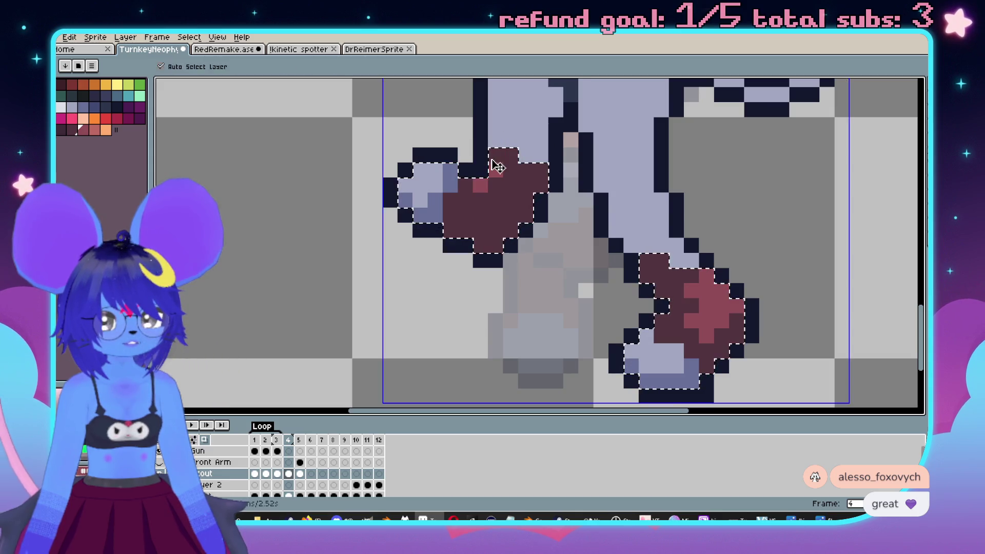
scroll(596, 245, down, 3)
scroll(596, 245, up, 1)
scroll(597, 245, up, 2)
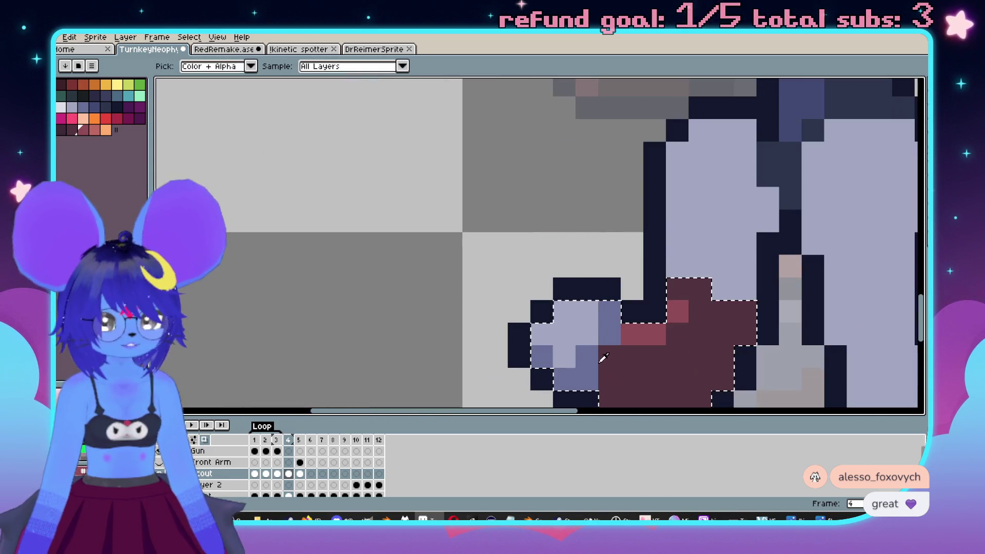
scroll(596, 245, down, 2)
scroll(561, 228, down, 3)
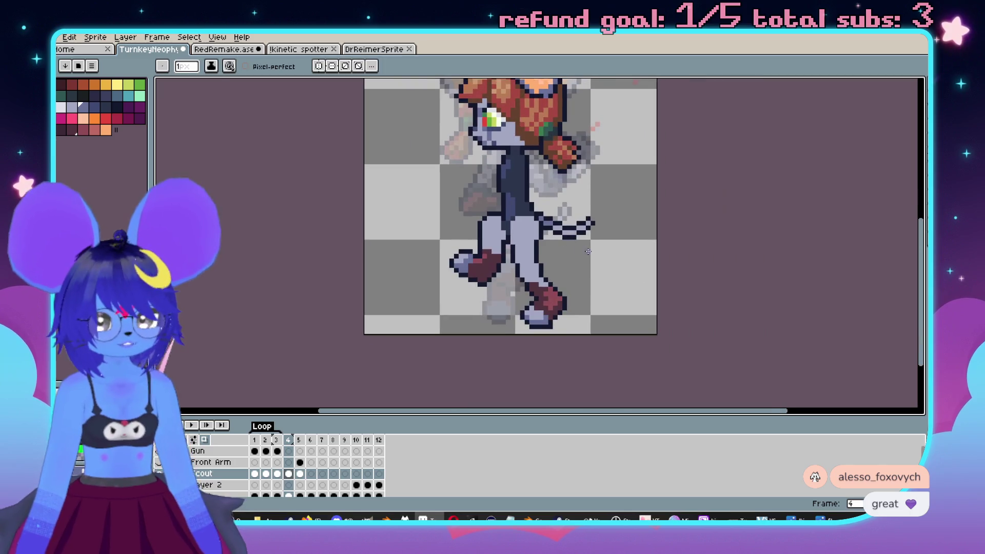
scroll(561, 227, up, 3)
scroll(561, 227, left, 2)
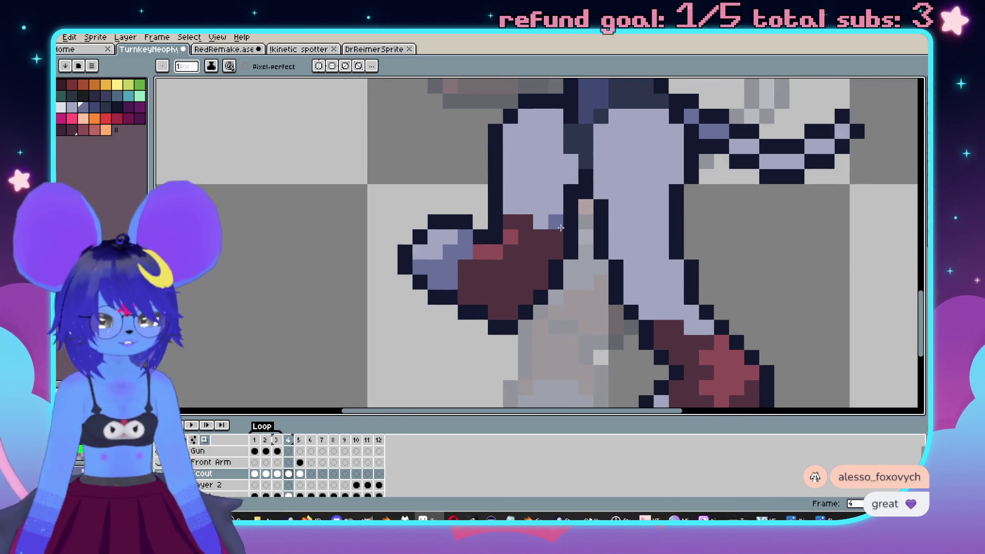
scroll(616, 301, left, 3)
scroll(600, 277, up, 1)
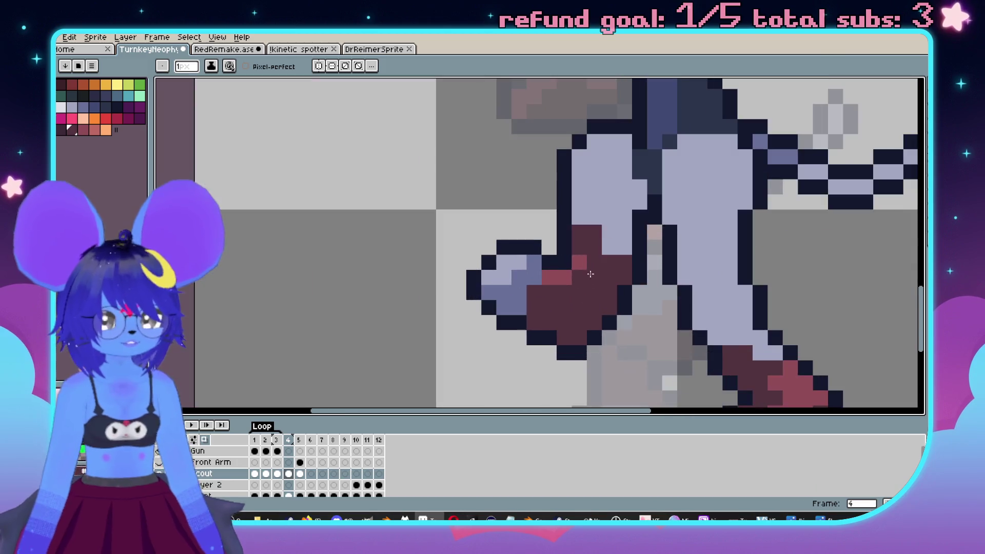
scroll(724, 261, down, 3)
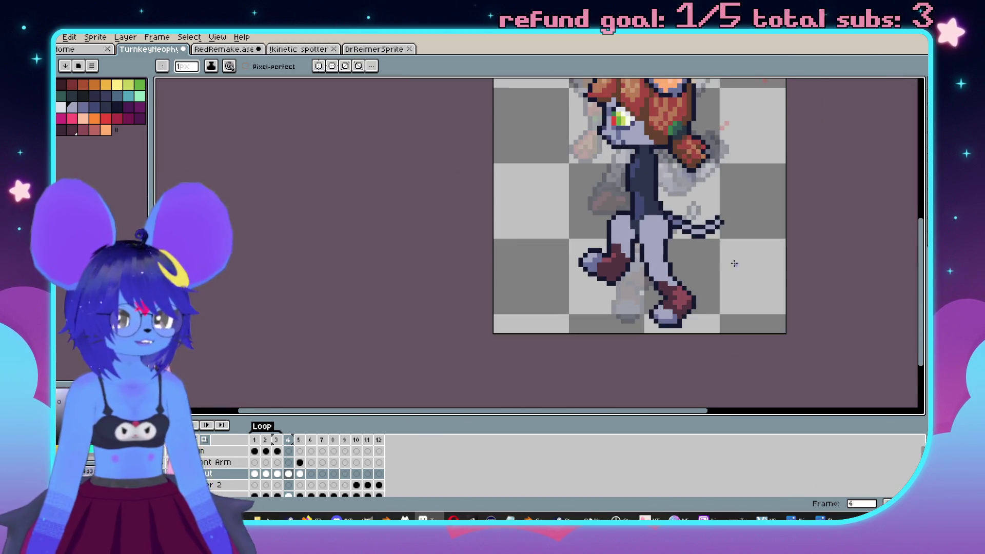
Compare the boots across frames 3, 4 and 5, ending back on frame 4.
key(Right)
key(Left)
scroll(648, 242, up, 3)
key(Left)
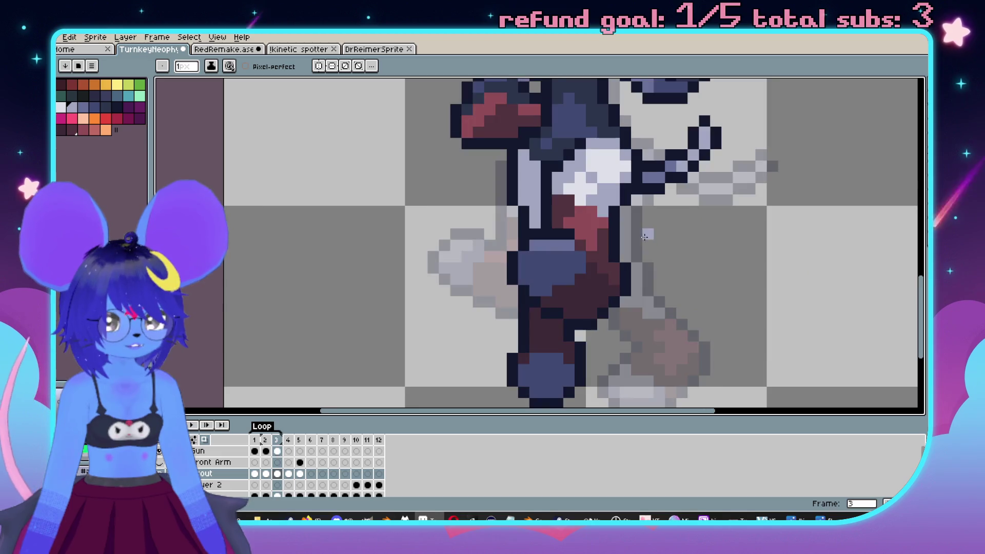
key(Right)
key(Right)
scroll(636, 248, up, 1)
scroll(619, 255, down, 1)
key(Left)
Paint a pale highlight on the upper thigh, undoing the stroke that ran down the leg.
key(w)
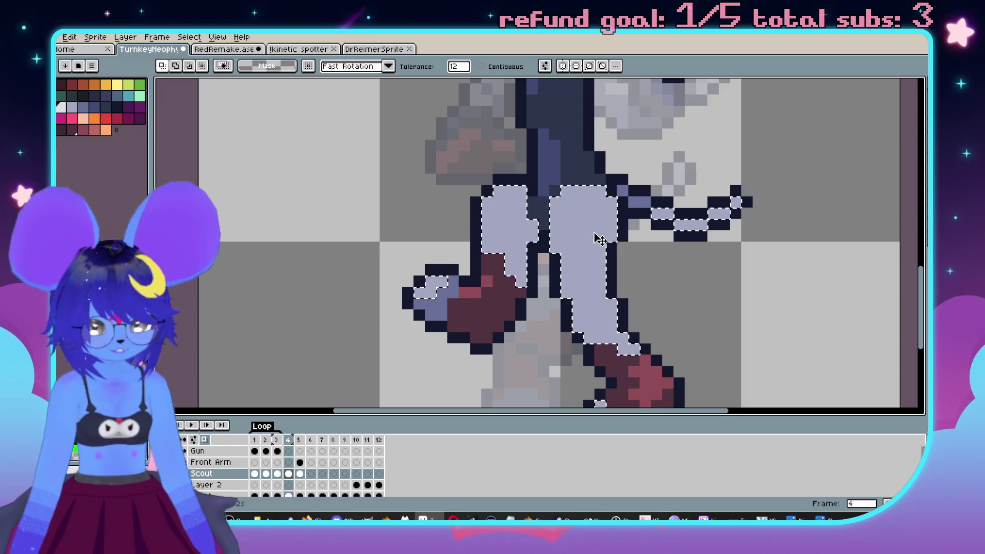
key(b)
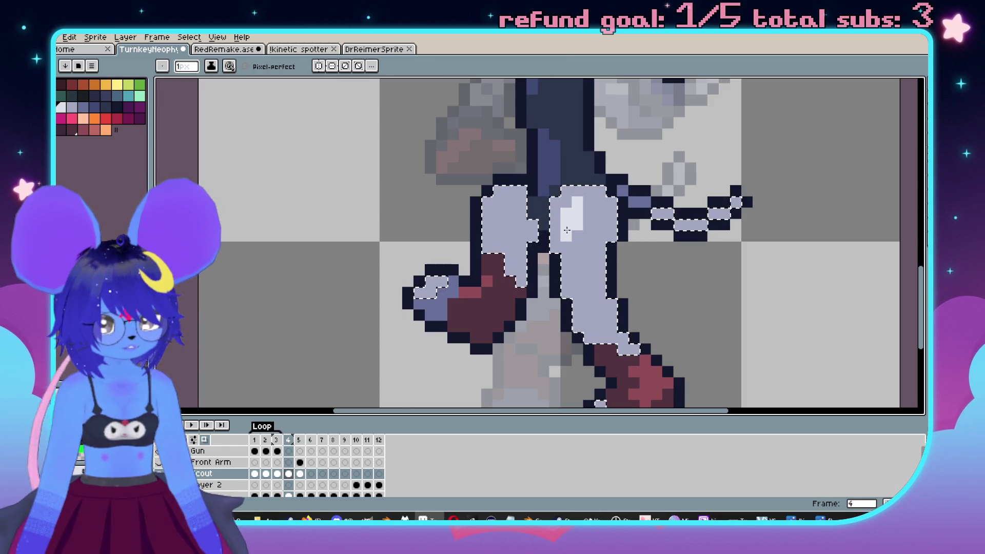
drag(577, 241, 577, 262)
drag(583, 303, 595, 319)
key(ctrl+z)
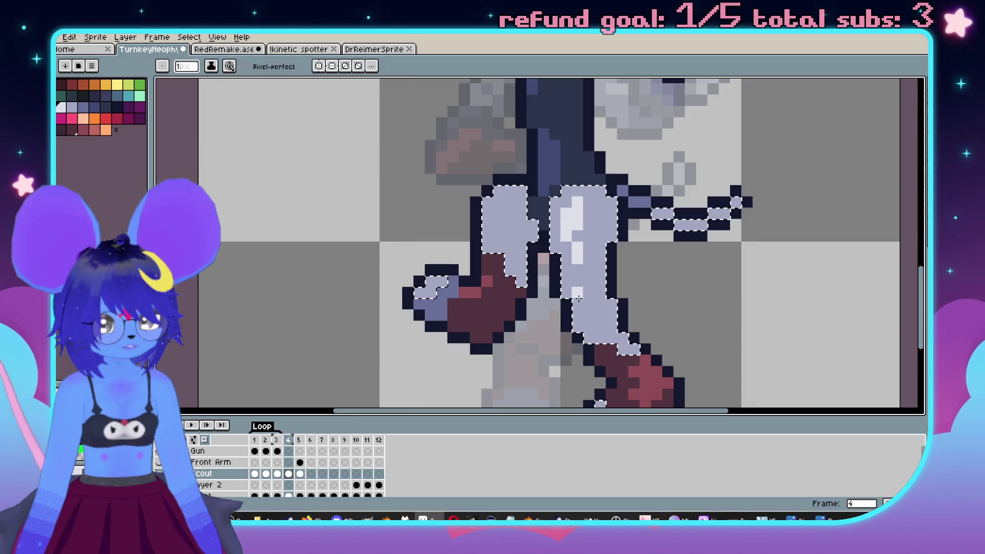
scroll(571, 293, down, 3)
key(Left)
key(Right)
key(Right)
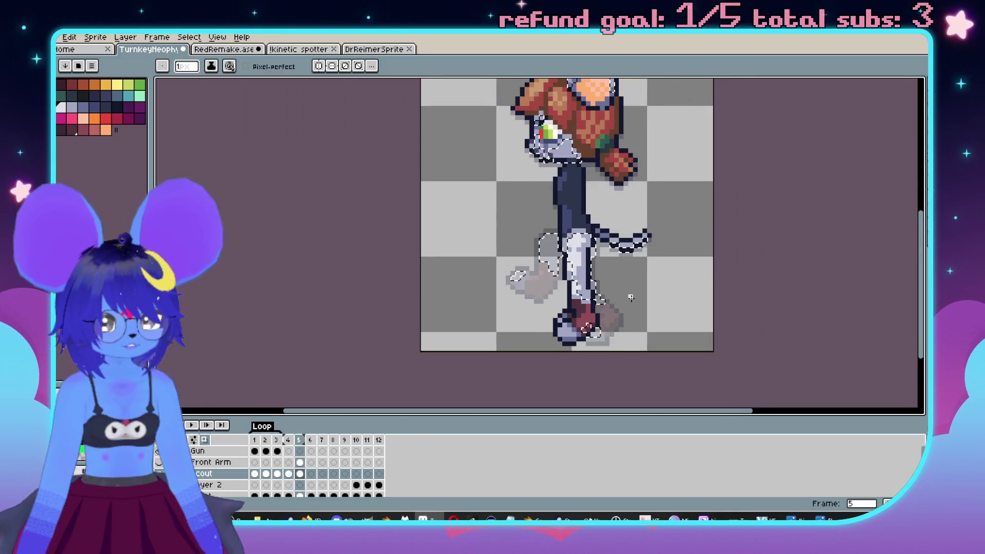
key(Left)
key(Right)
scroll(550, 222, up, 3)
key(Left)
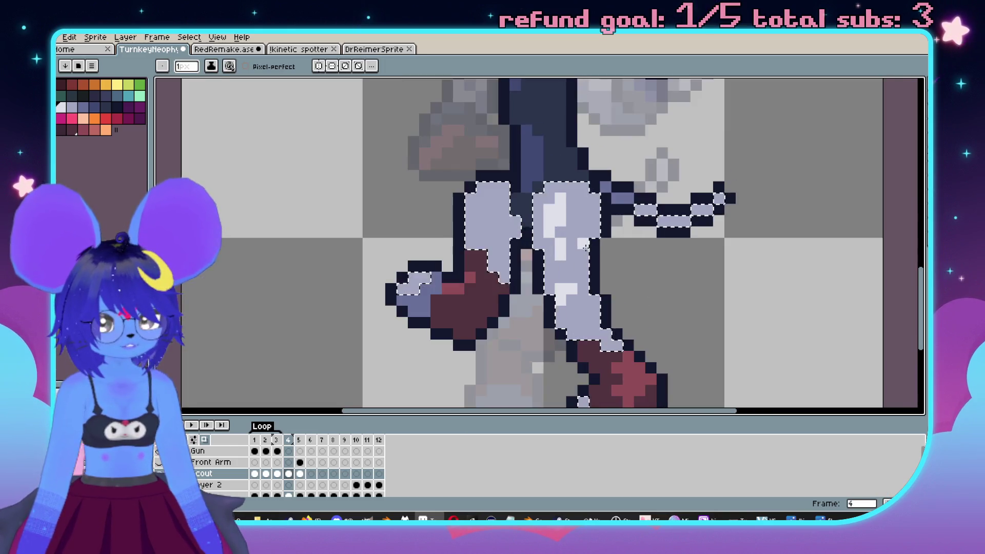
Try a wider pale thigh highlight, then undo it after comparing with frame 5.
drag(550, 222, 580, 250)
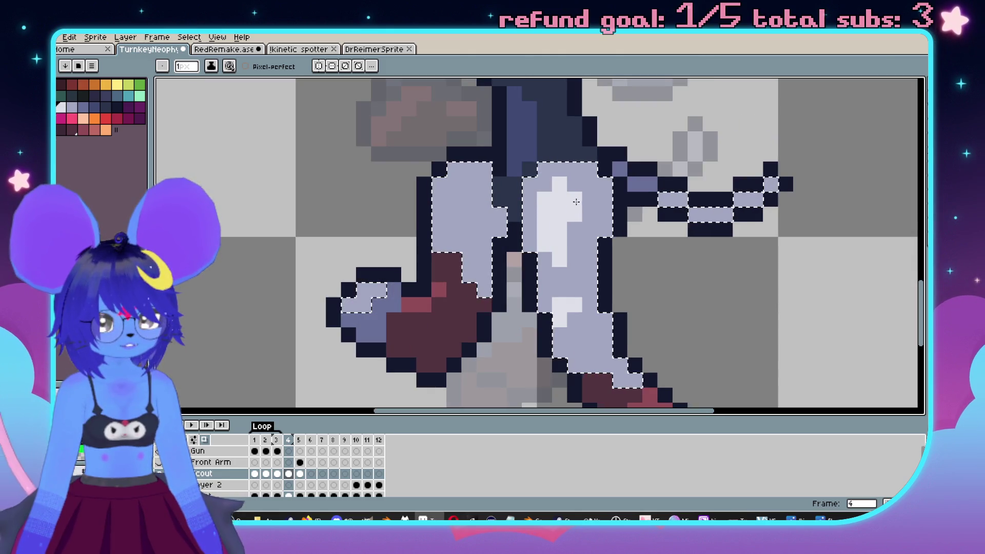
scroll(580, 250, down, 3)
key(Right)
key(Left)
scroll(544, 247, up, 3)
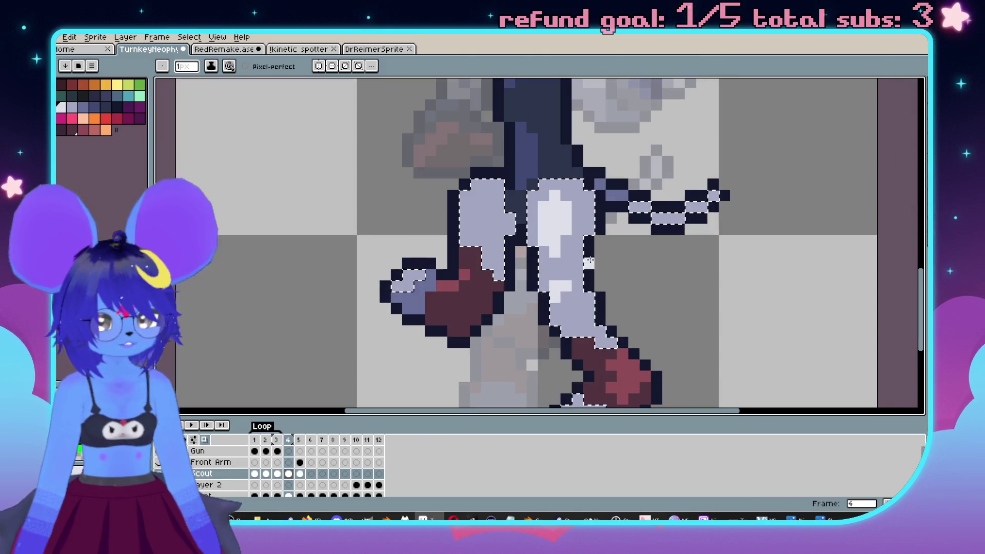
key(ctrl+z)
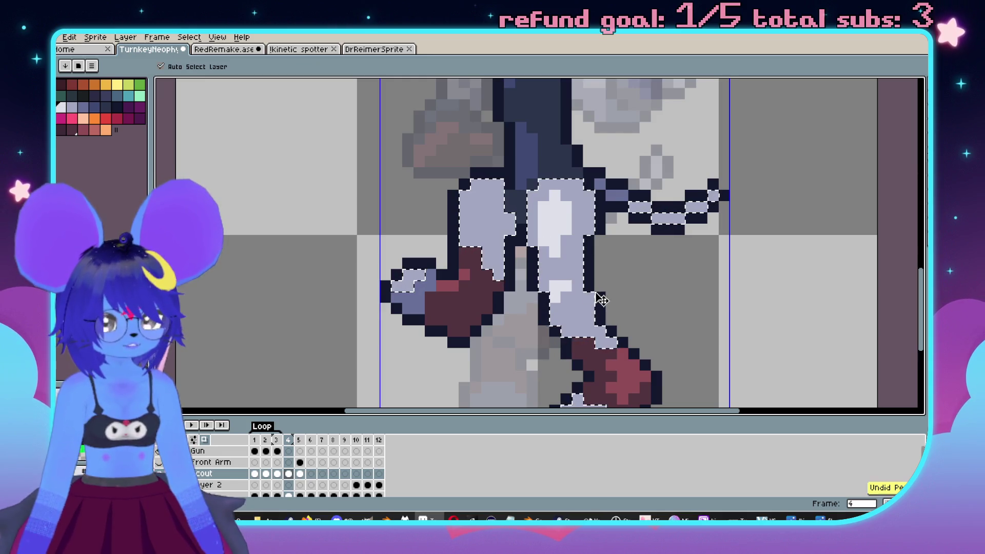
Compare the highlighted legs between frames 4 and 5, then pan the legs and tail into view.
scroll(653, 283, down, 2)
scroll(616, 257, up, 4)
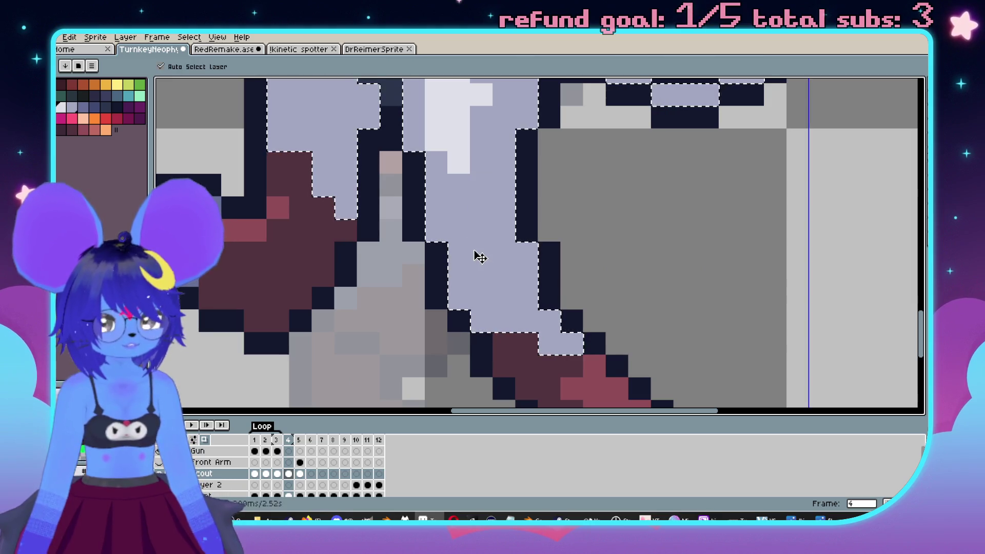
scroll(511, 225, down, 3)
scroll(510, 224, up, 3)
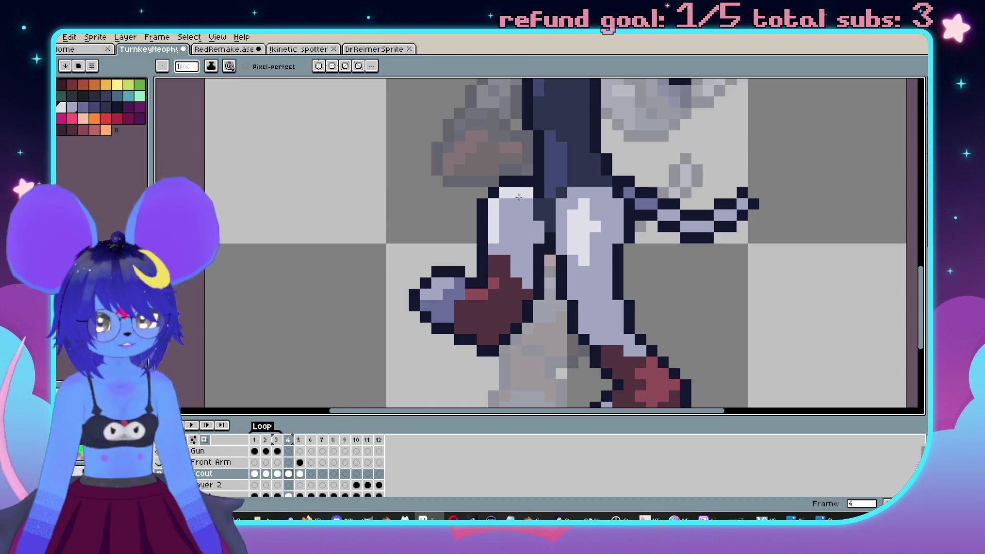
scroll(520, 196, down, 3)
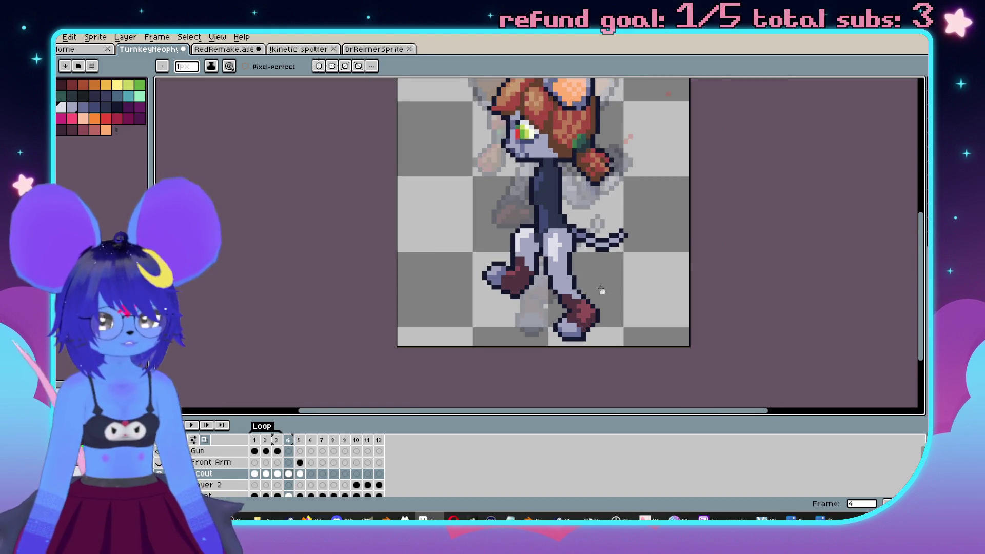
scroll(571, 260, up, 3)
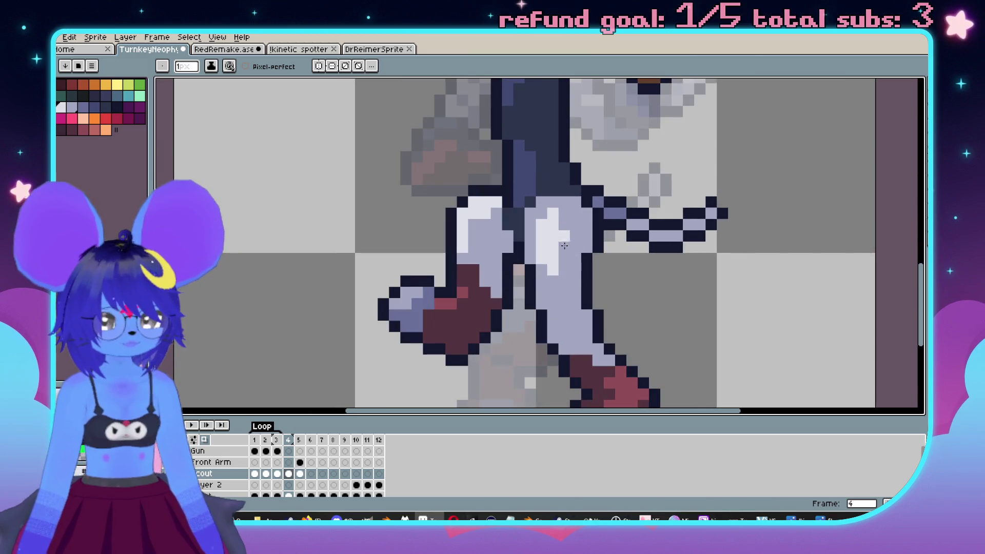
key(Right)
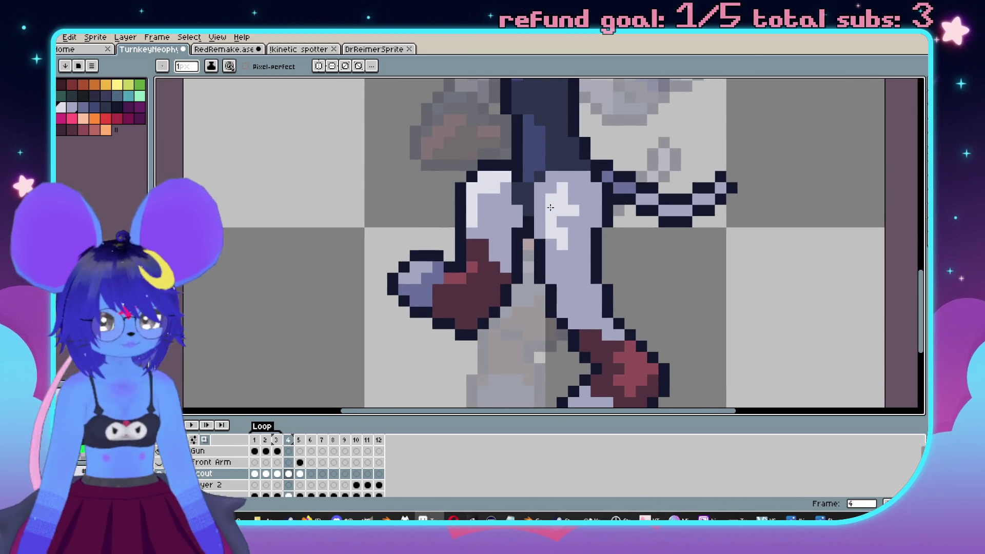
key(Right)
key(Left)
key(Right)
key(Left)
scroll(576, 258, up, 1)
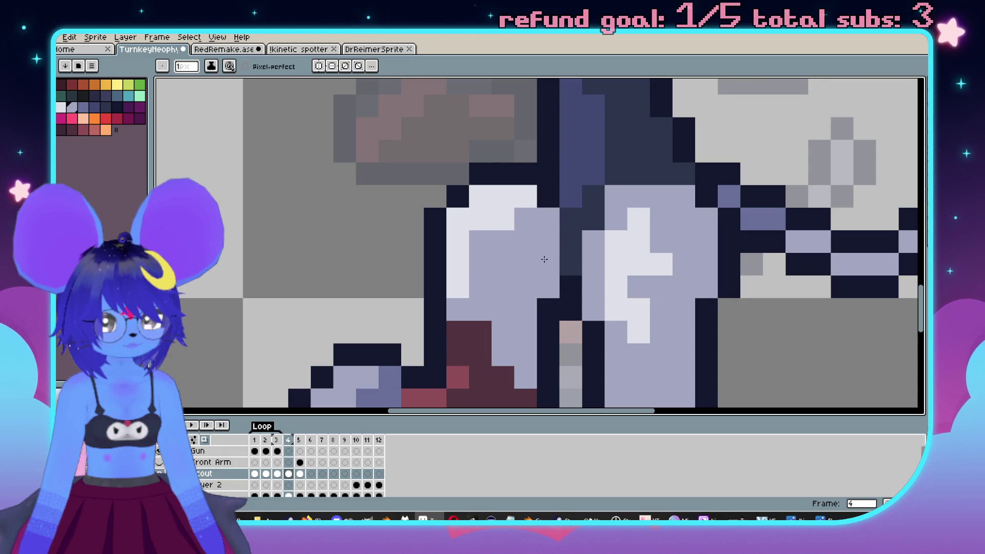
scroll(576, 258, down, 2)
scroll(544, 271, down, 1)
key(Right)
key(Left)
scroll(595, 265, up, 4)
drag(431, 157, 567, 230)
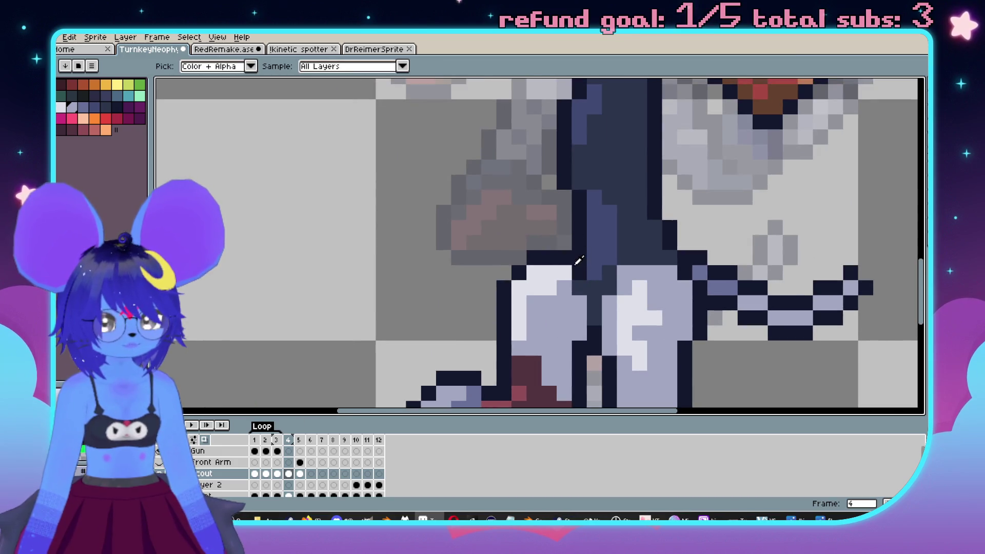
Select the striped tail and squash it narrower horizontally.
scroll(585, 310, down, 4)
scroll(646, 287, up, 4)
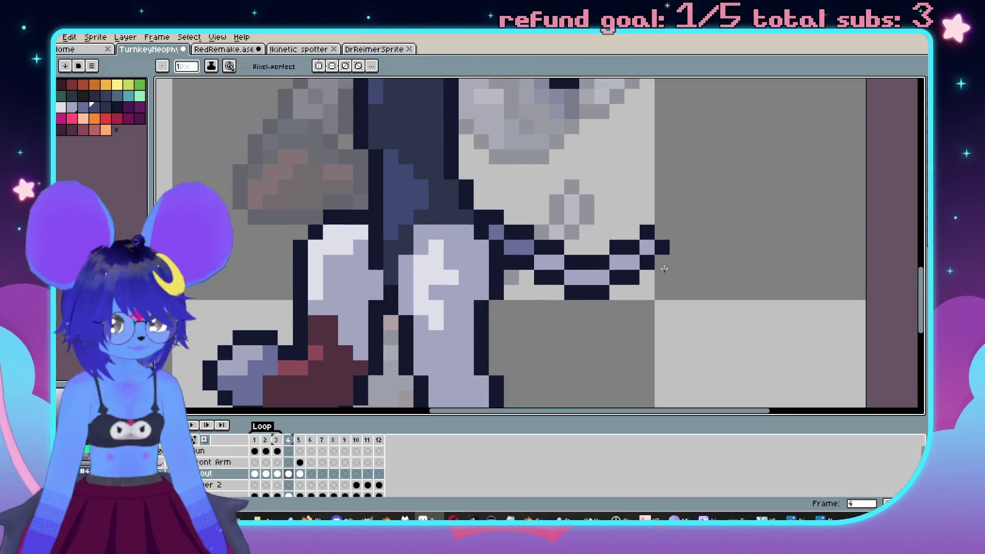
key(m)
mouse_move(677, 203)
mouse_down()
mouse_move(615, 279)
mouse_move(511, 295)
mouse_up()
drag(687, 247, 626, 251)
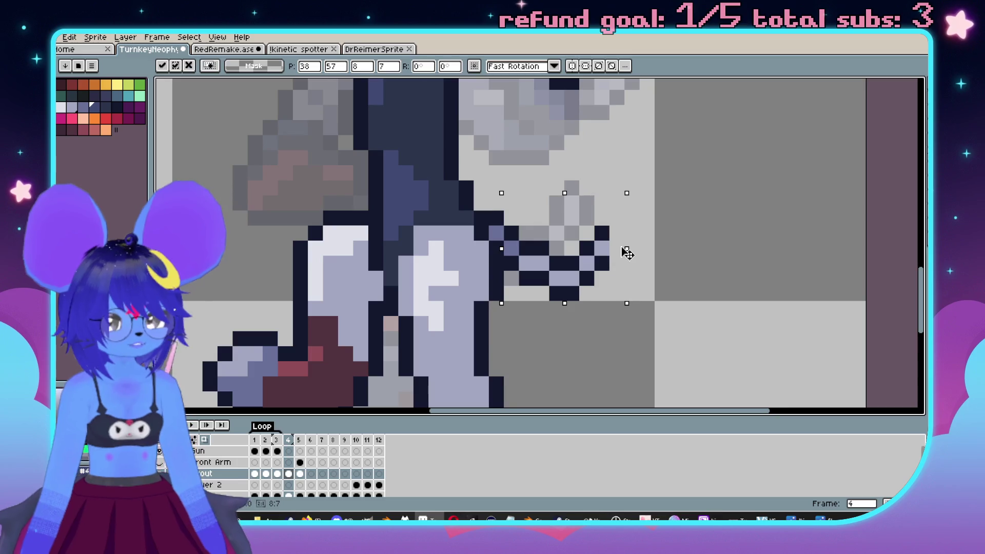
key(Return)
Add a dark outline pixel to the end of the squashed tail.
key(b)
click(621, 249)
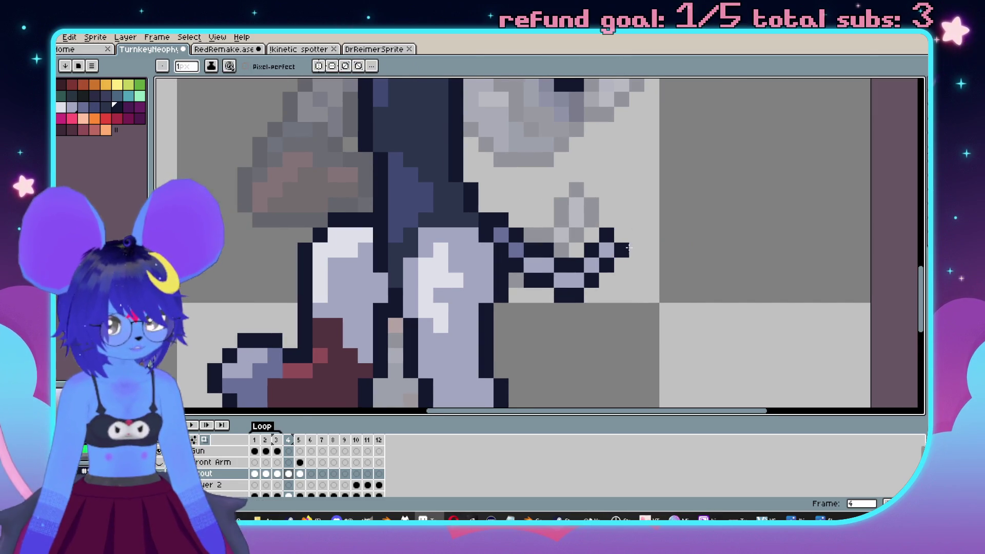
scroll(626, 248, down, 3)
key(Right)
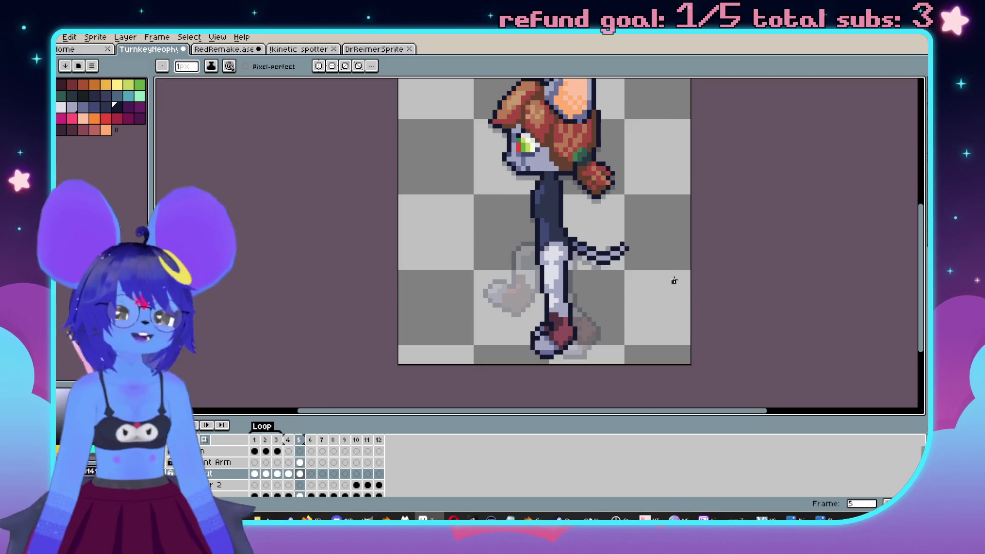
key(Left)
scroll(580, 251, up, 2)
Repaint a tail pixel in a darker bluish grey, checking it against frame 5.
key(alt)
click(641, 278)
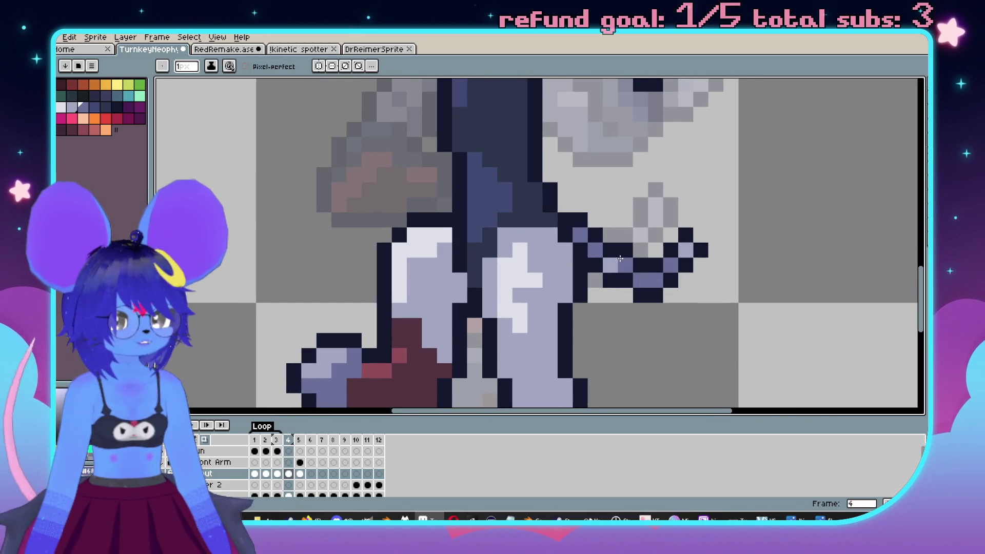
scroll(799, 306, down, 5)
key(Right)
key(Left)
key(Right)
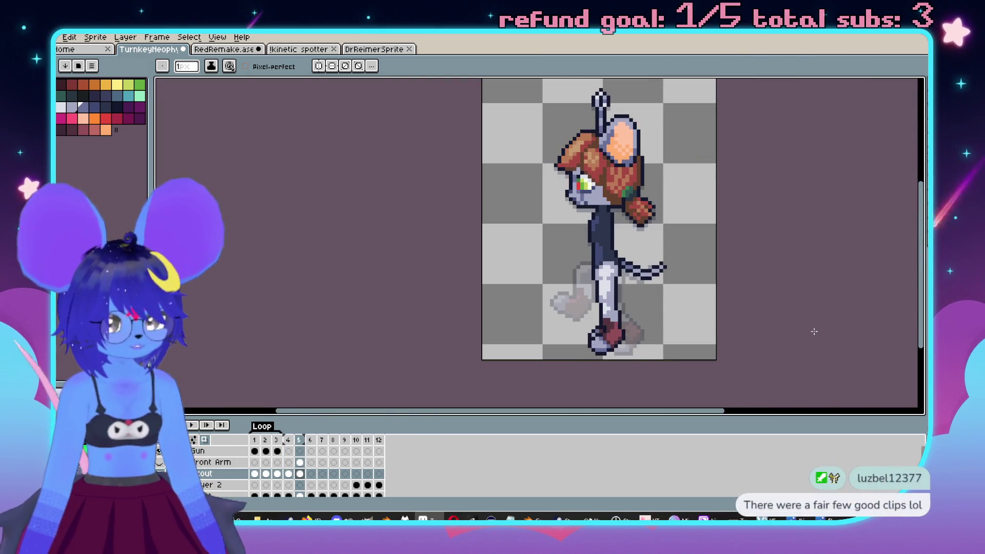
key(Left)
Compare frame 4 with frame 3, then save the sprite with Ctrl+S.
scroll(631, 345, up, 5)
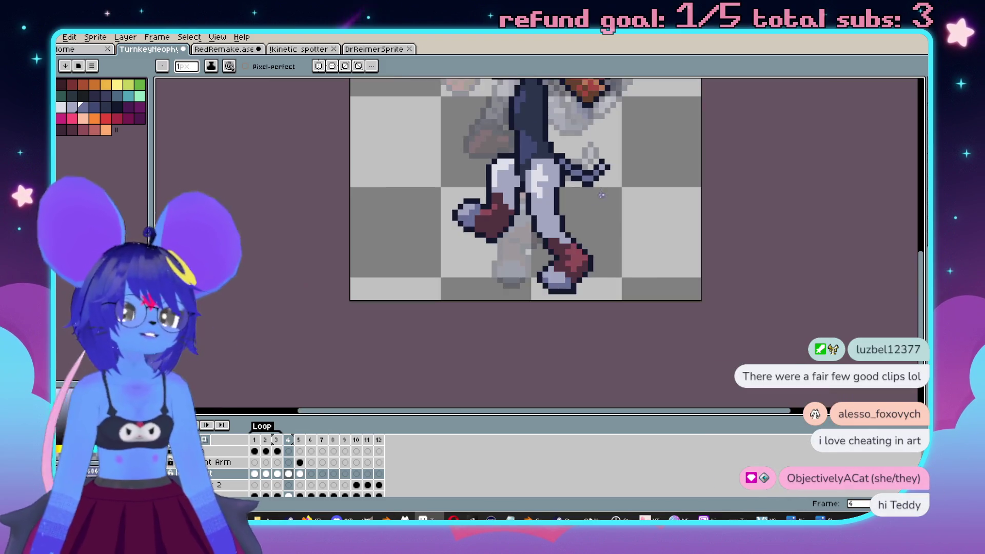
scroll(575, 206, down, 4)
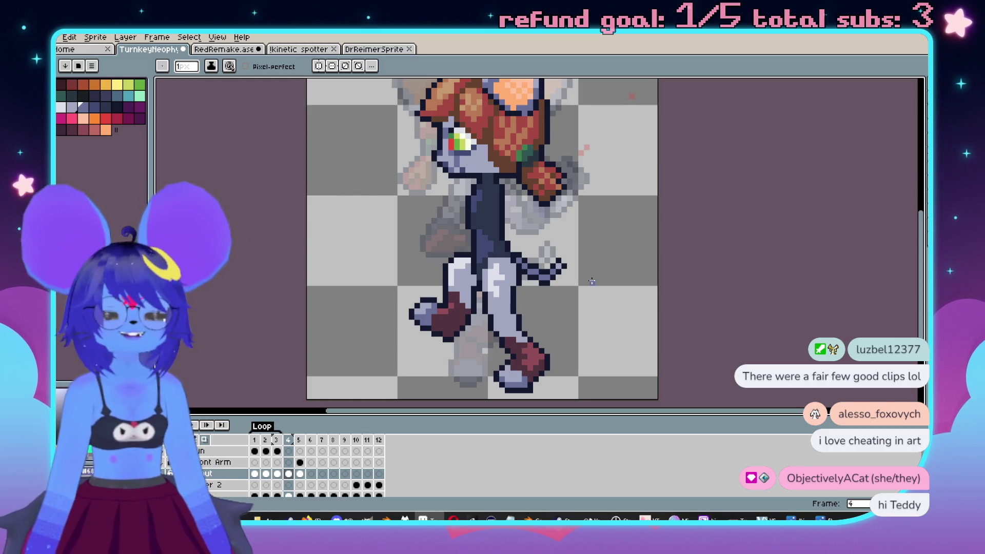
scroll(591, 282, down, 3)
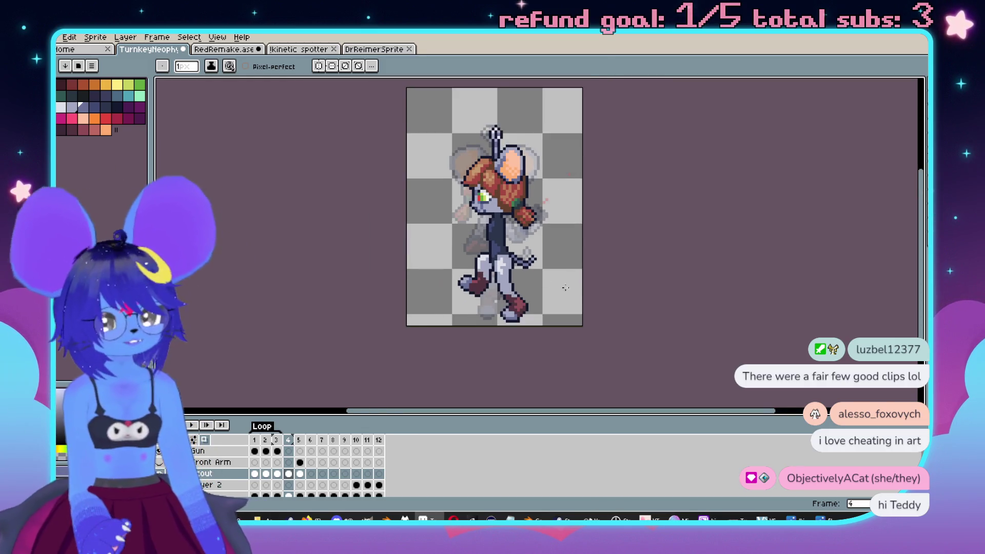
key(comma)
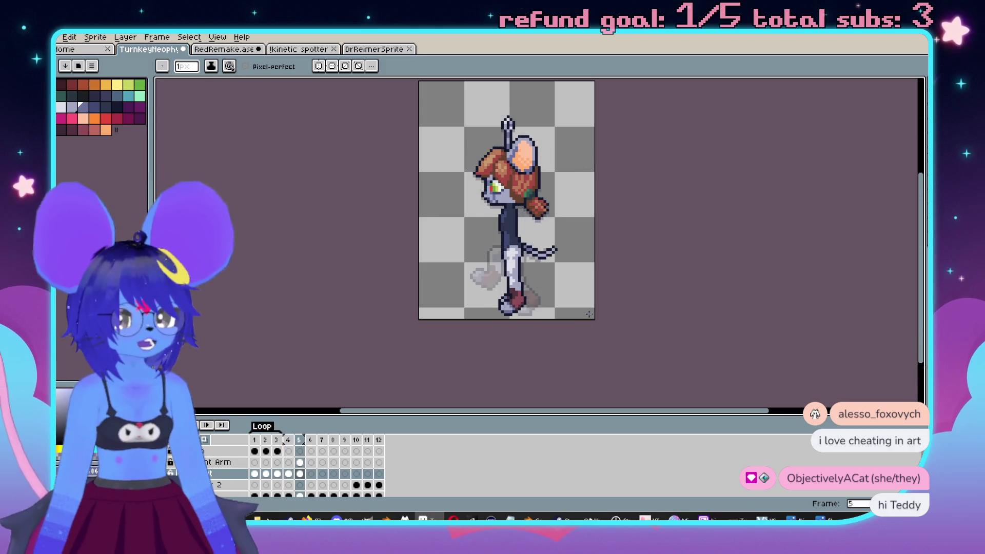
scroll(589, 308, up, 4)
scroll(602, 274, down, 3)
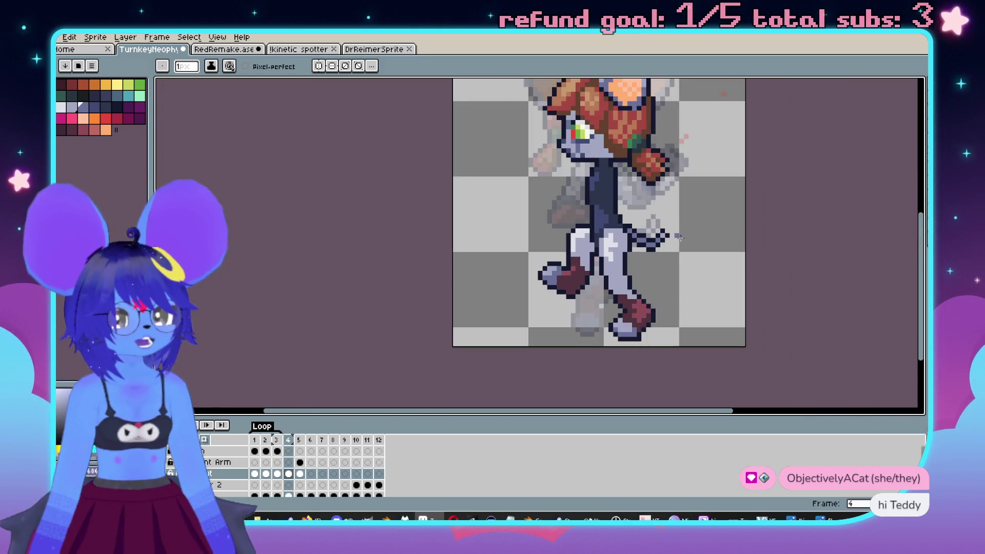
key(period)
key(period)
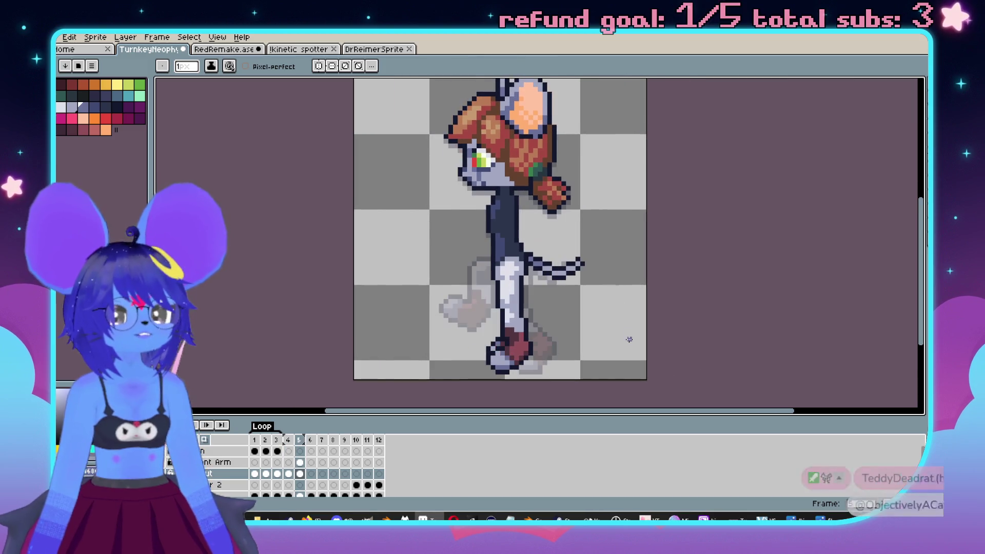
key(comma)
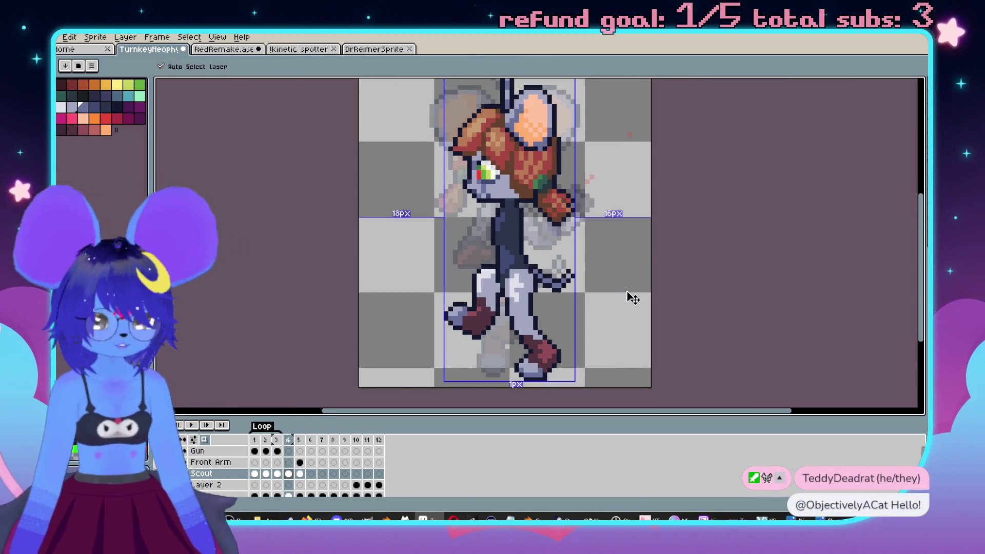
key(ctrl+s)
scroll(572, 260, up, 2)
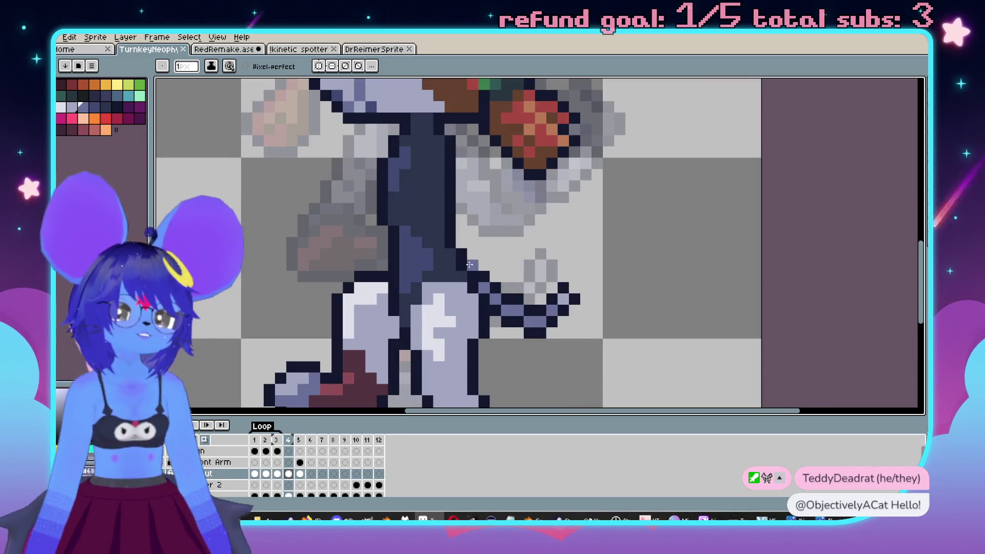
scroll(583, 278, down, 2)
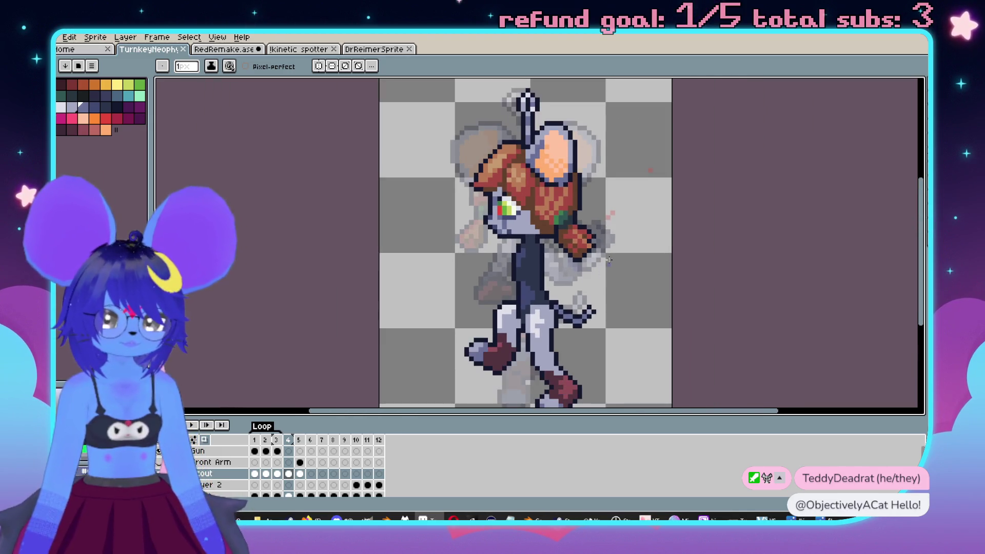
scroll(601, 231, up, 4)
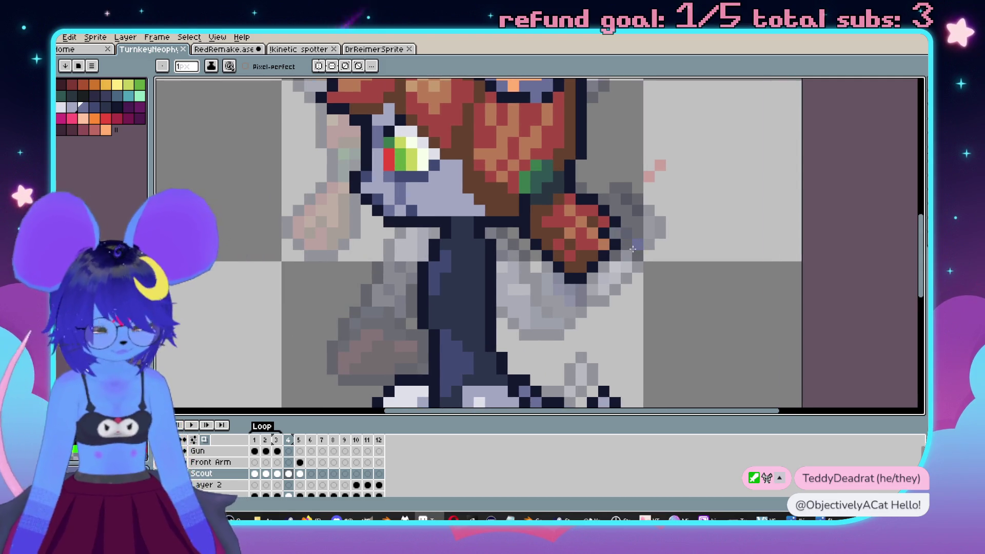
Select the gun hand, move it down one pixel and drop it in place.
key(m)
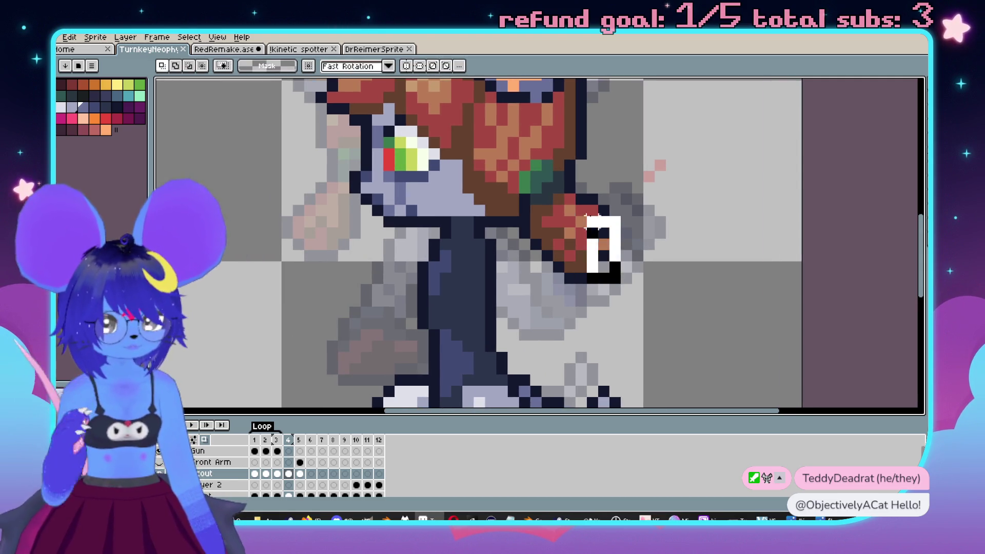
mouse_move(623, 191)
mouse_down()
mouse_move(577, 276)
mouse_move(534, 222)
mouse_move(519, 229)
mouse_up()
key(Down)
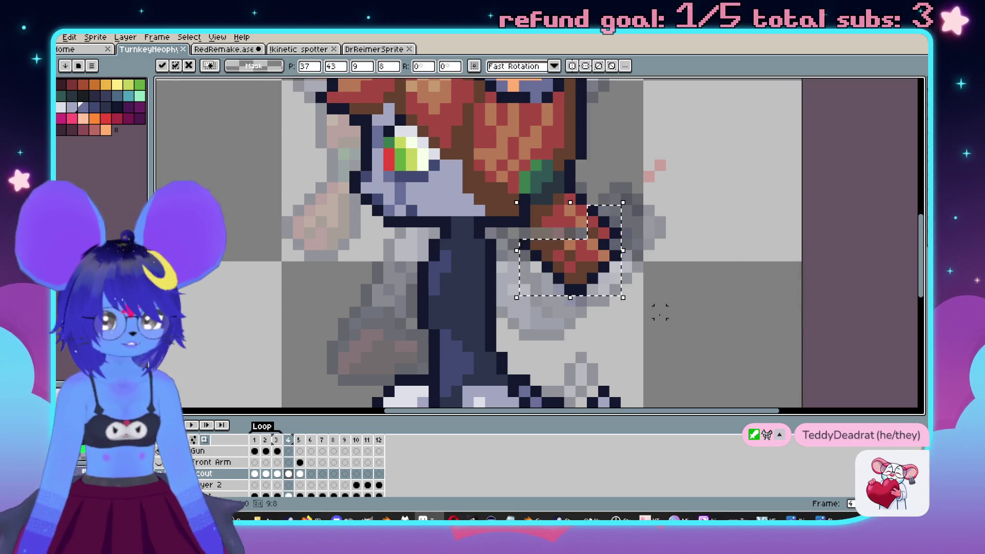
click(671, 311)
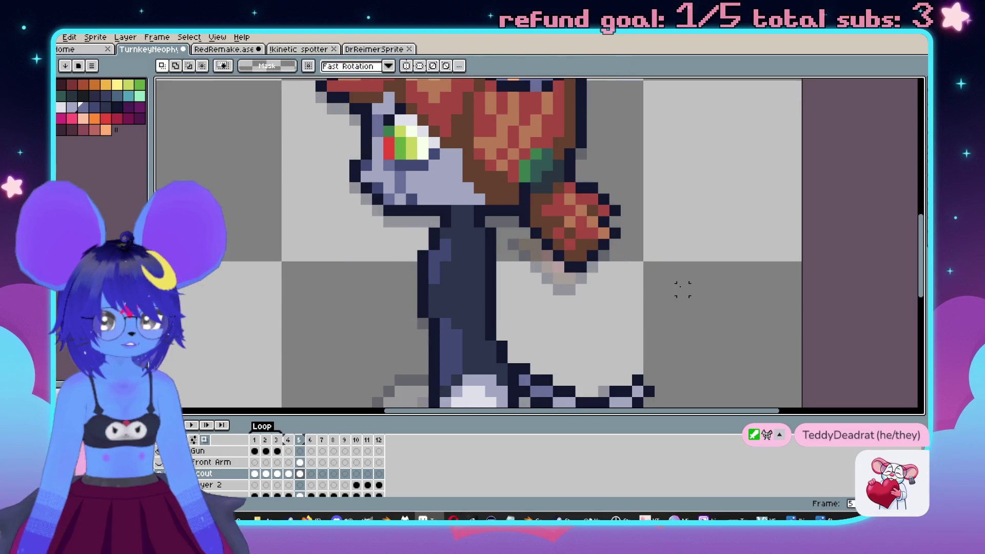
scroll(558, 216, up, 3)
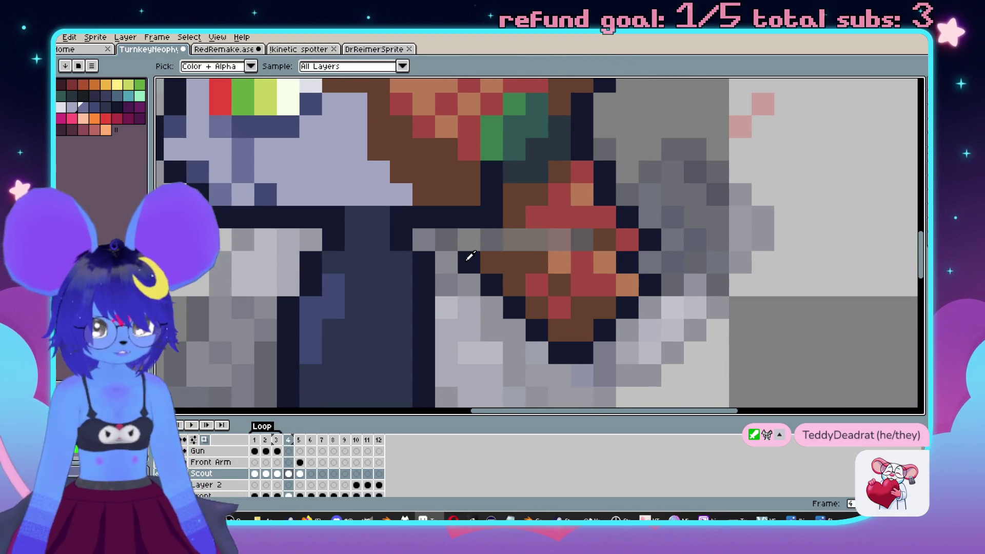
Sample the gun's red, orange and brown and paint over the grey row beside the hand.
key(b)
scroll(498, 304, down, 5)
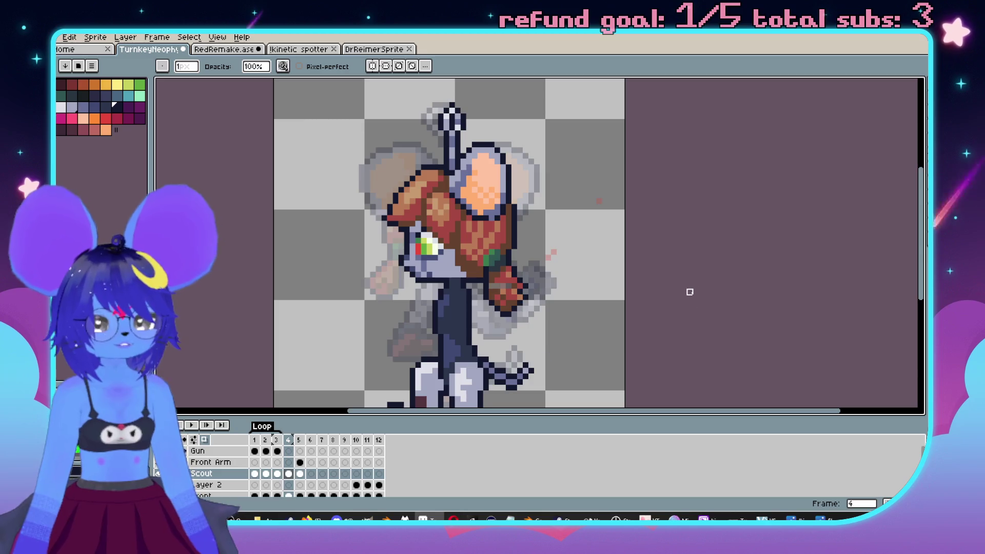
scroll(549, 260, up, 5)
key(e)
click(576, 240)
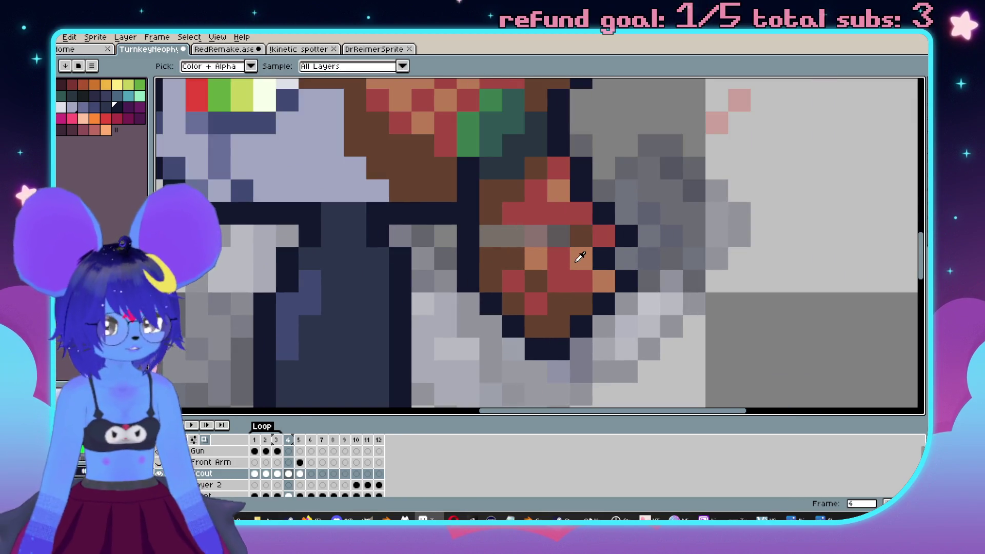
alt+click(578, 257)
click(558, 235)
alt+click(549, 215)
drag(536, 236, 513, 236)
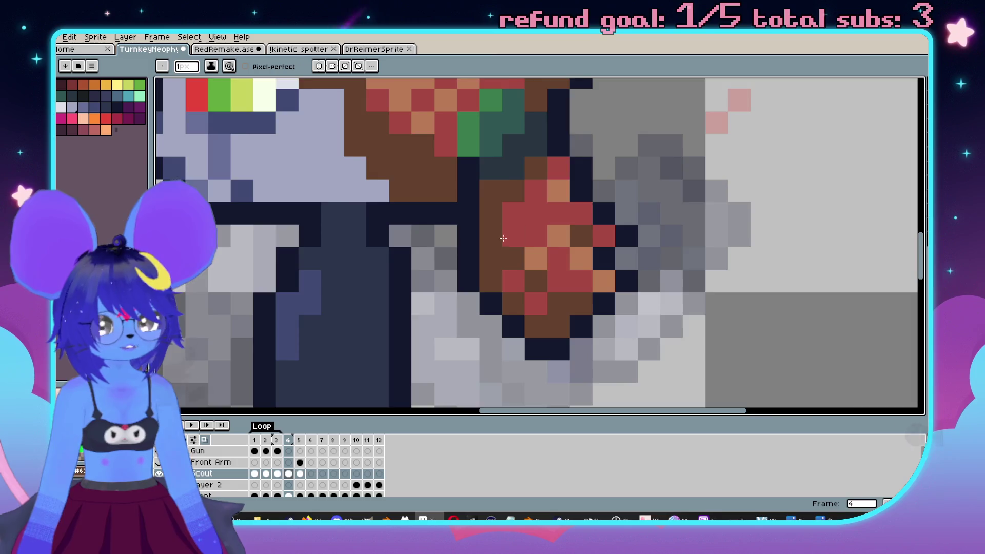
scroll(564, 277, down, 5)
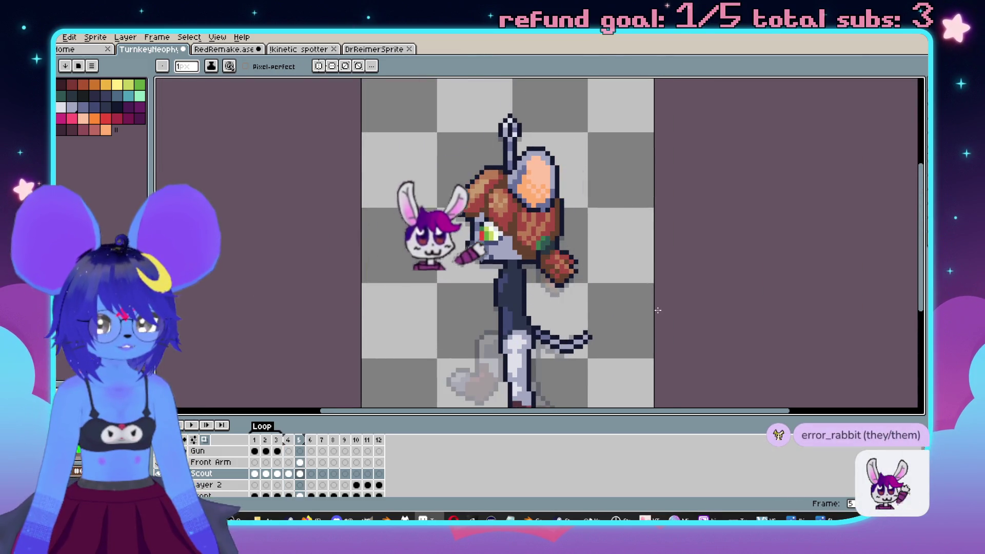
Compare the head on frame 4 with frame 5.
scroll(492, 225, up, 5)
scroll(491, 225, down, 3)
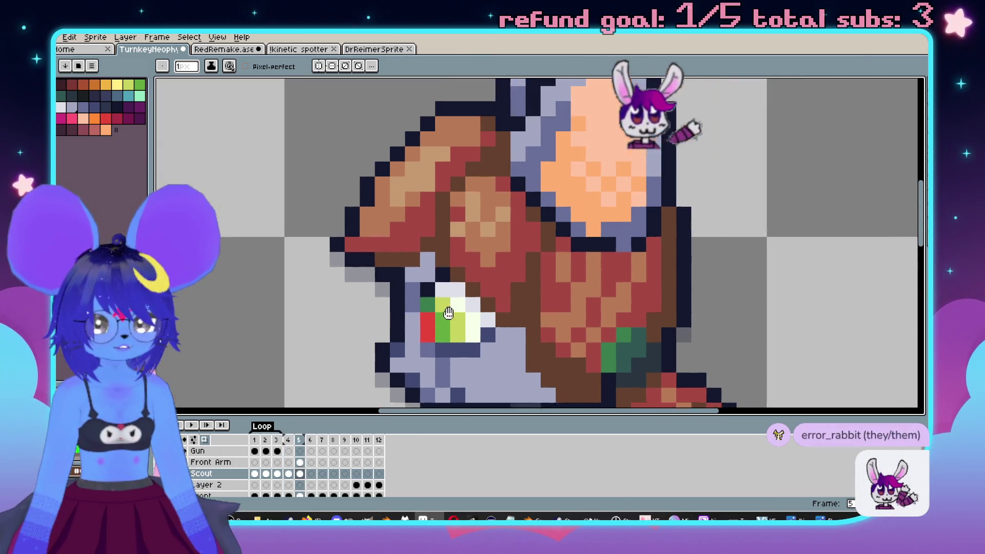
key(period)
scroll(522, 271, up, 3)
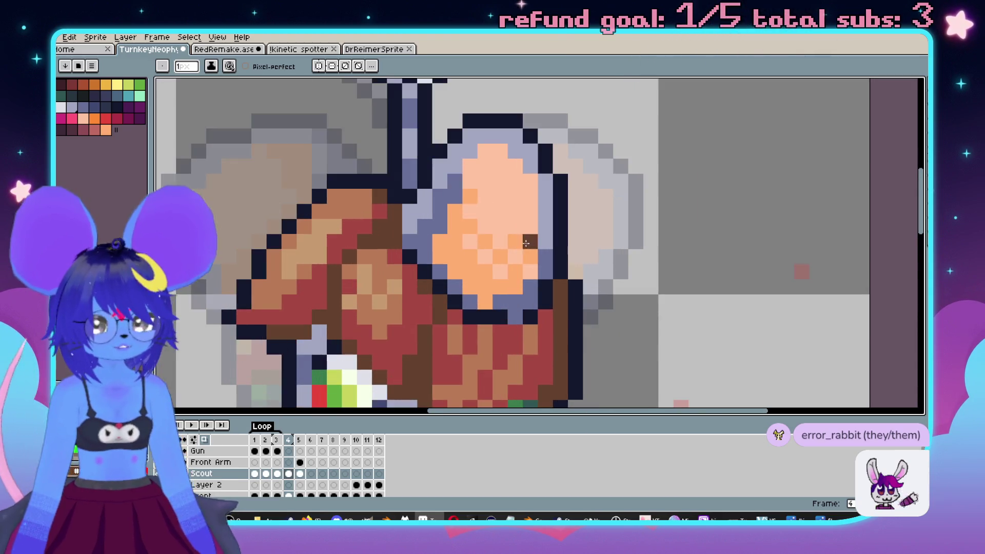
key(comma)
Marquee-select the top of the head and ear, transform it, and drop the selection.
key(m)
mouse_move(480, 134)
mouse_down()
mouse_move(660, 187)
mouse_move(678, 181)
mouse_up()
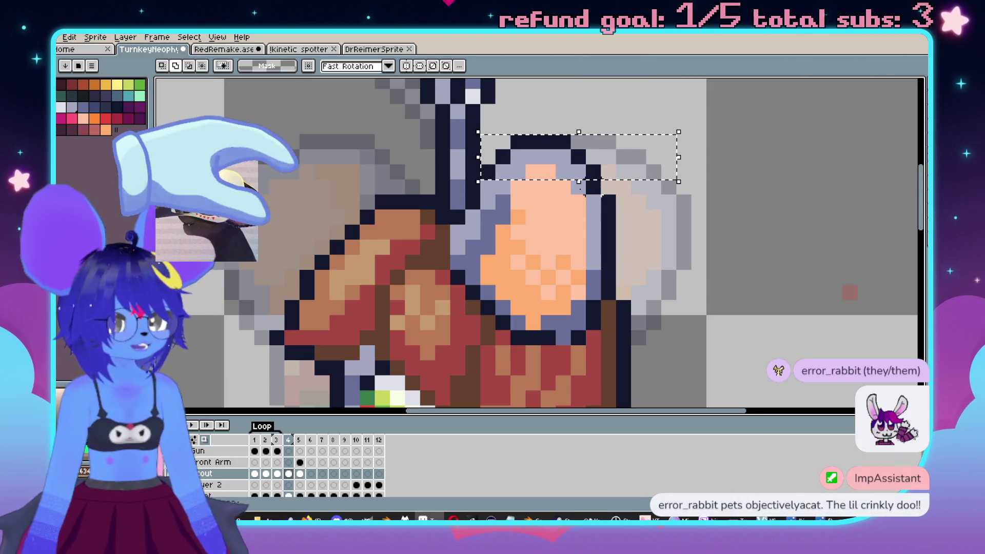
drag(586, 188, 526, 195)
click(518, 210)
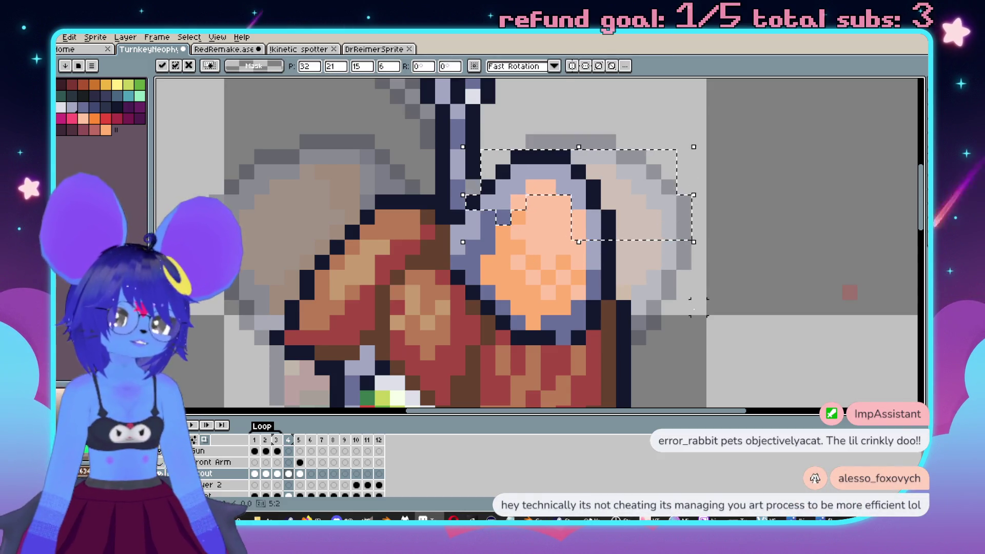
click(684, 280)
scroll(684, 280, down, 1)
scroll(613, 225, right, 3)
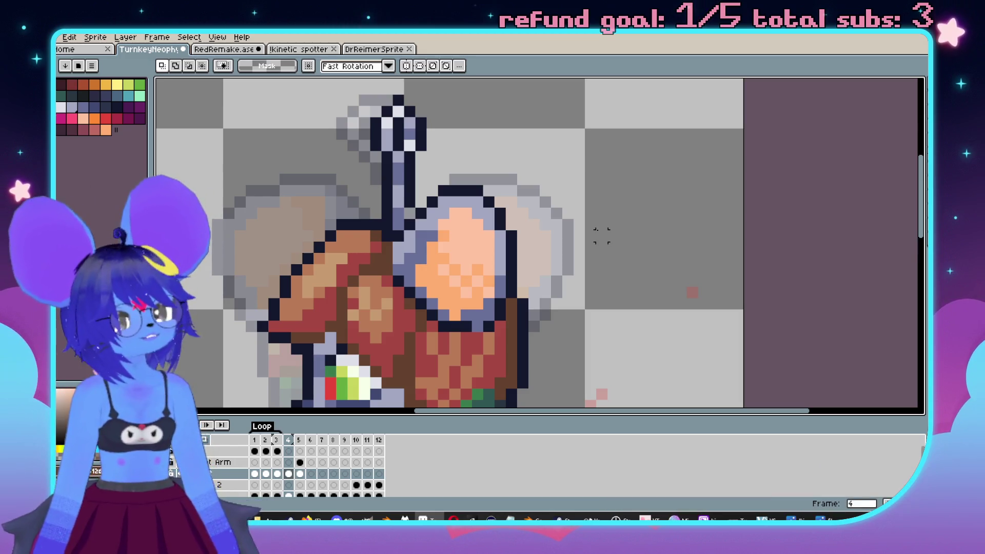
scroll(601, 236, down, 3)
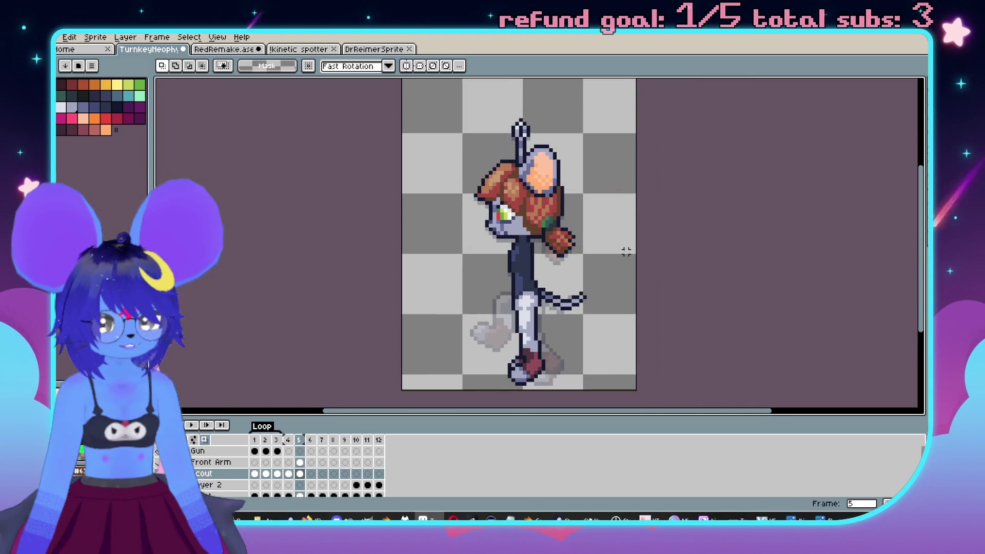
Sample the dark outline colour and pencil dark pixels into the mouse's brown hair.
scroll(504, 218, up, 3)
scroll(640, 280, down, 1)
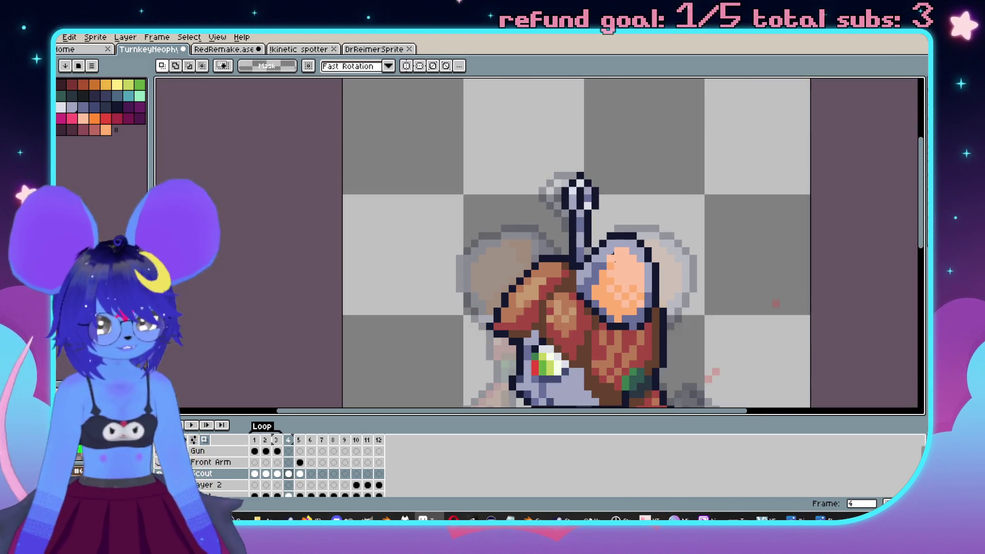
scroll(641, 287, up, 2)
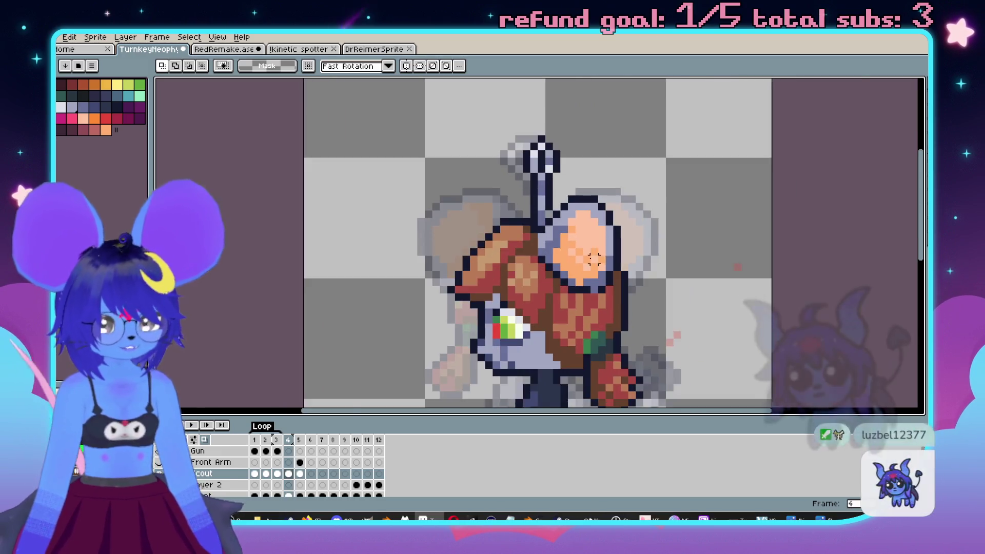
key(i)
alt+click(513, 146)
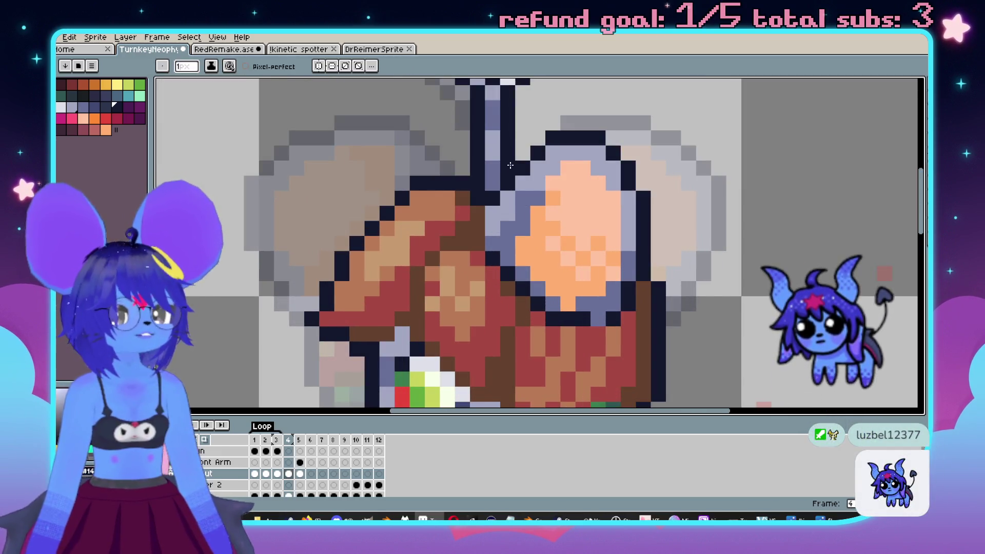
scroll(520, 201, down, 2)
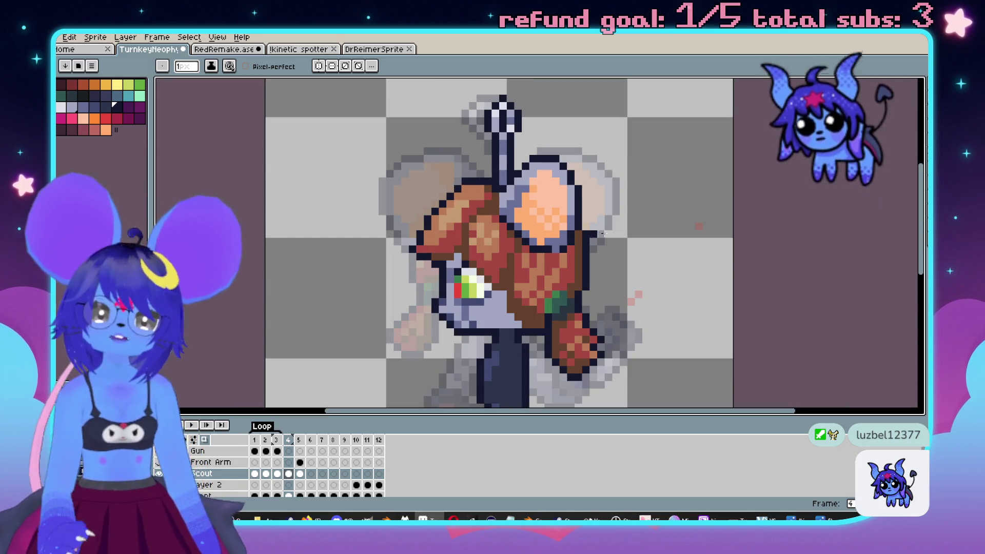
scroll(595, 234, up, 2)
scroll(625, 172, up, 1)
click(452, 201)
drag(451, 201, 538, 199)
scroll(460, 233, down, 3)
Pick the light grey-blue fur colour and recolour a lime eye pixel in frame 4.
key(comma)
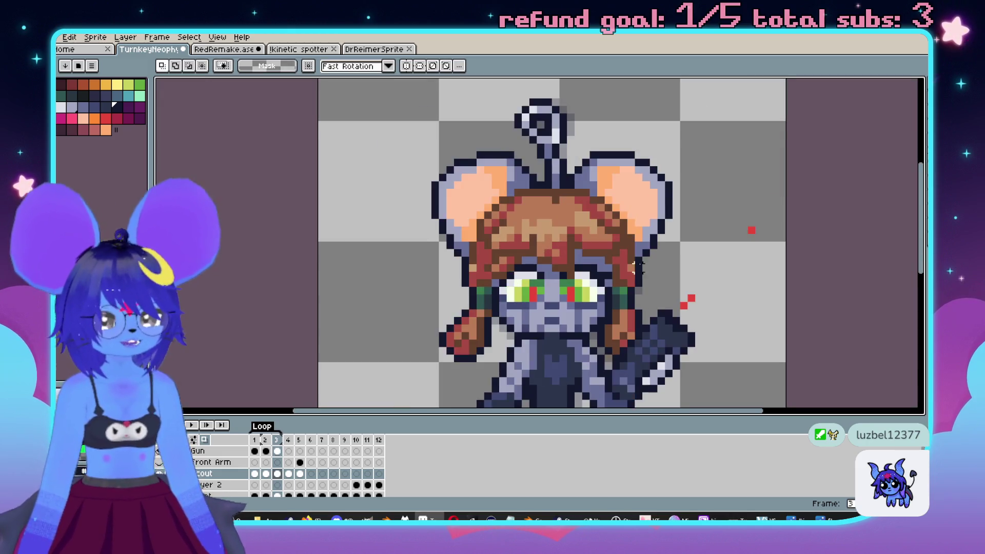
click(586, 235)
key(m)
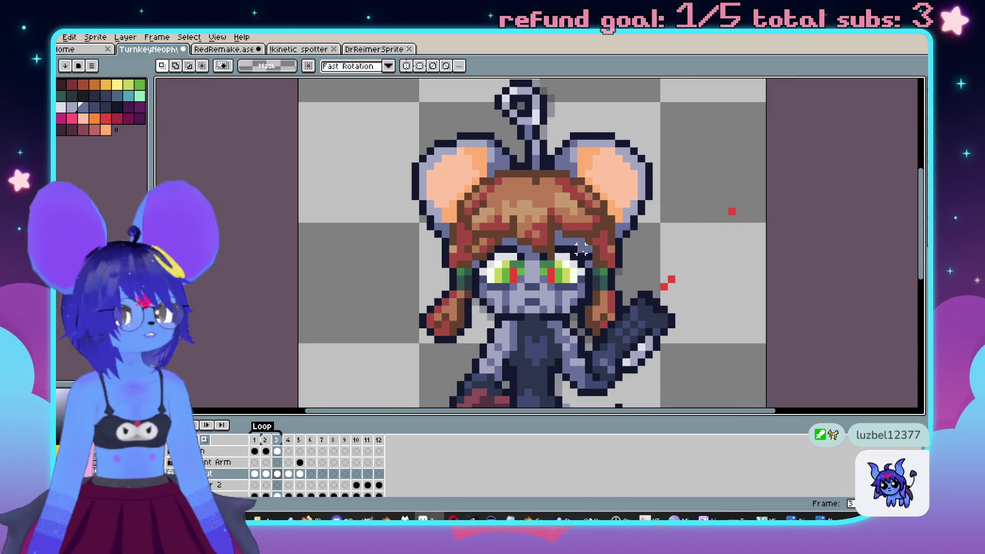
scroll(581, 250, up, 3)
key(b)
key(period)
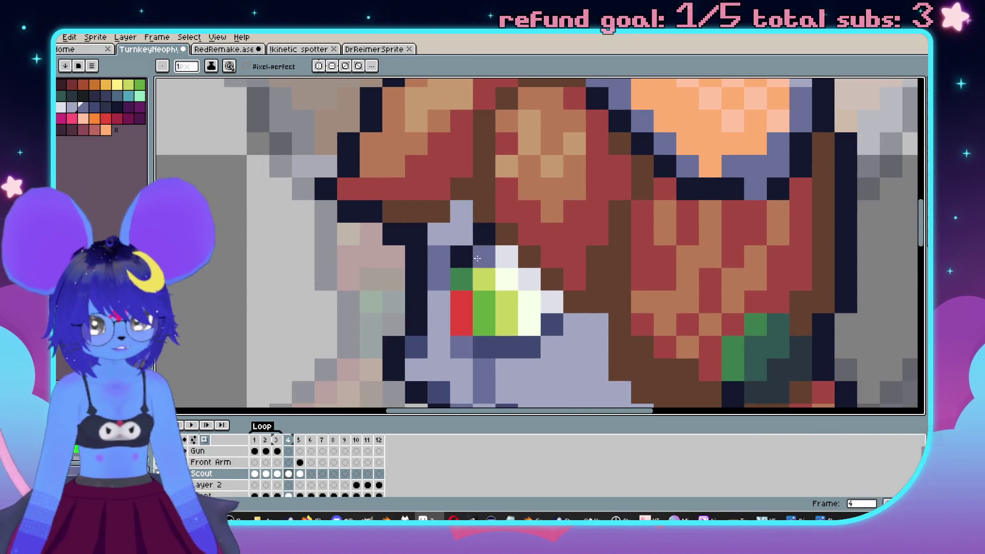
click(482, 270)
Add grey-blue pixels along the muzzle in frame 5 and on frame 4's face.
key(period)
scroll(512, 190, down, 3)
click(535, 192)
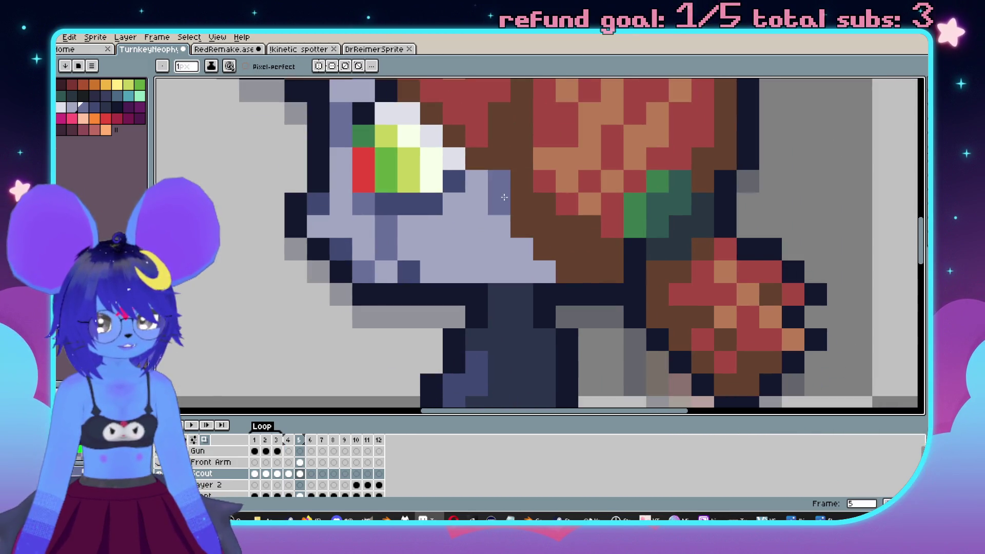
drag(500, 249, 522, 272)
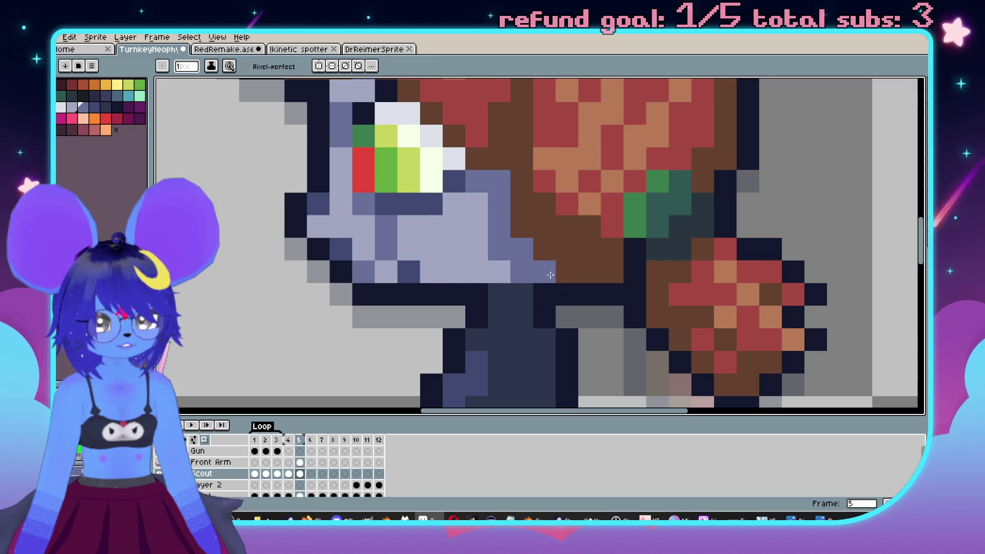
key(comma)
scroll(522, 271, down, 2)
click(551, 287)
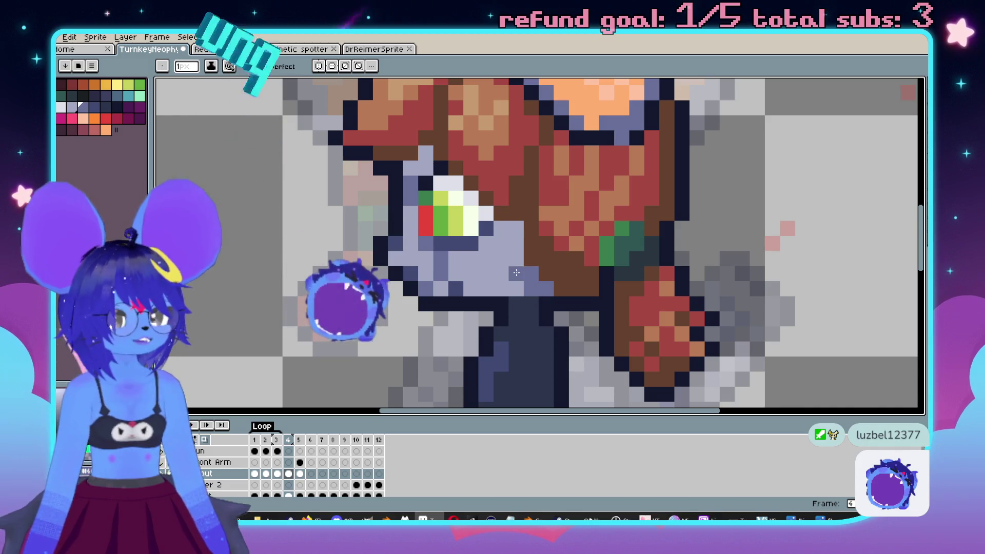
Flip between front-facing frame 3 and side frames 4 and 5 to compare the head edits.
key(period)
scroll(633, 263, up, 2)
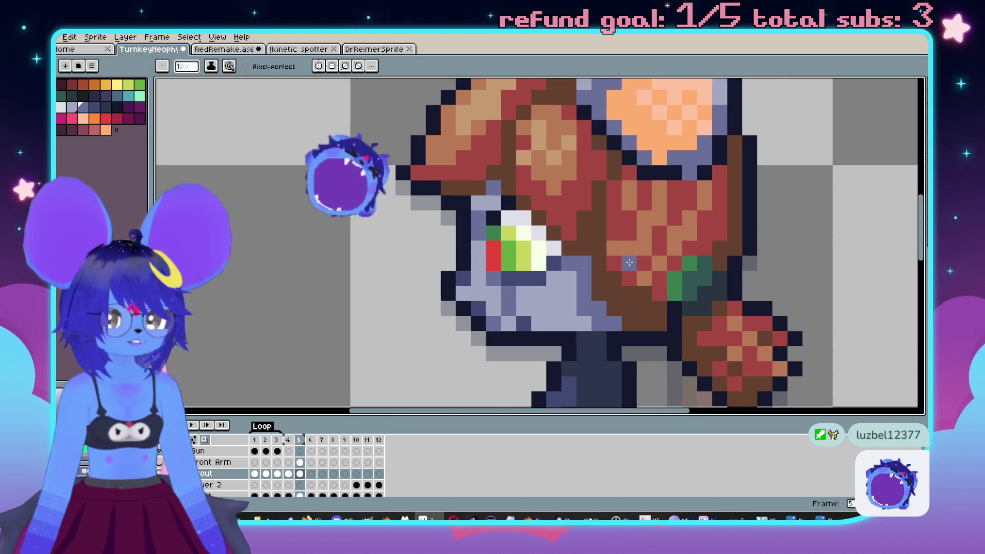
key(comma)
key(comma)
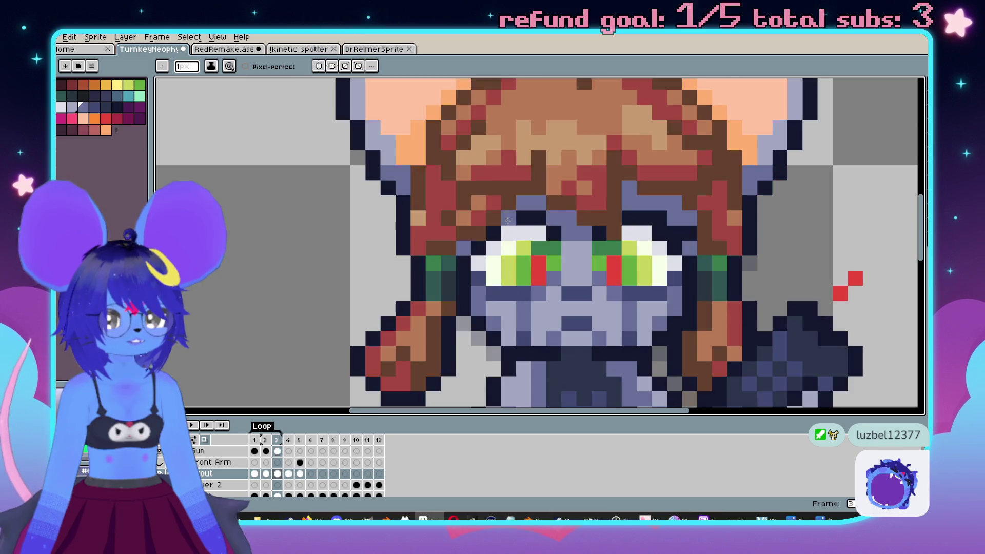
key(period)
key(period)
scroll(478, 199, down, 3)
key(comma)
key(comma)
key(period)
key(period)
key(comma)
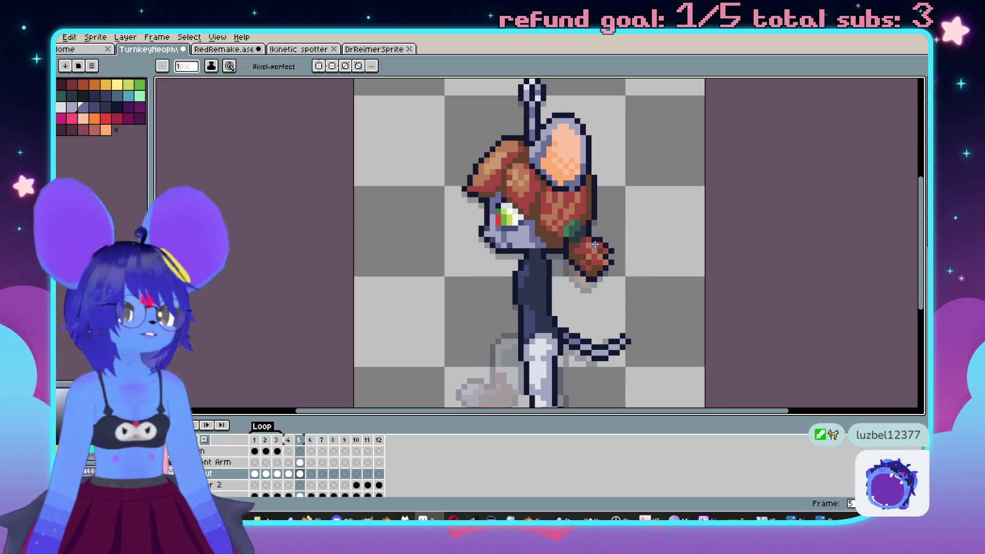
scroll(596, 243, up, 2)
key(period)
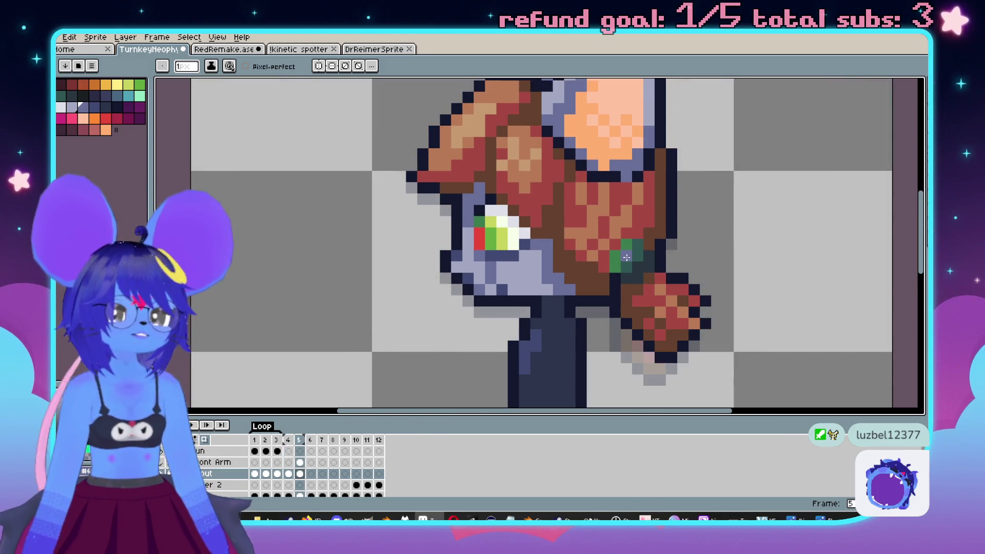
key(comma)
key(comma)
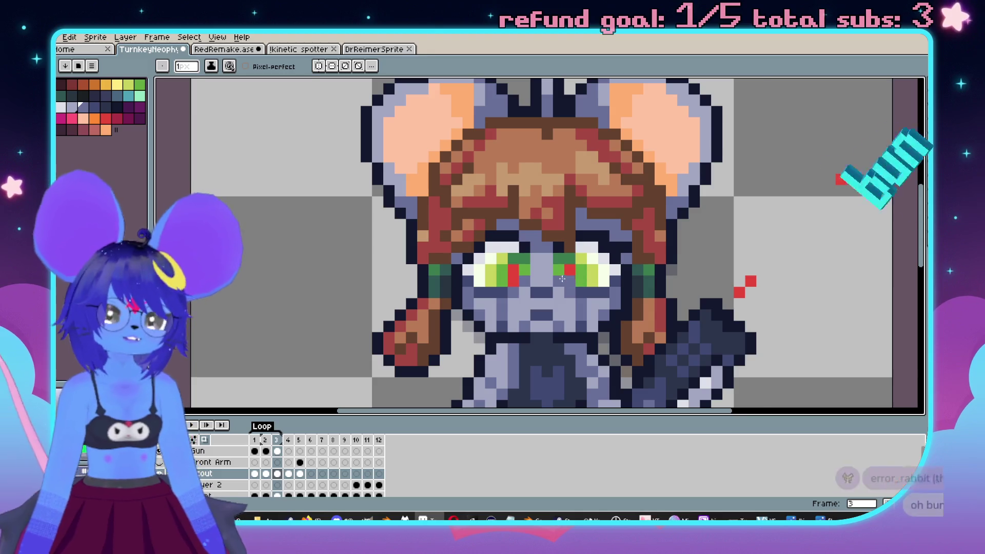
key(period)
key(comma)
key(period)
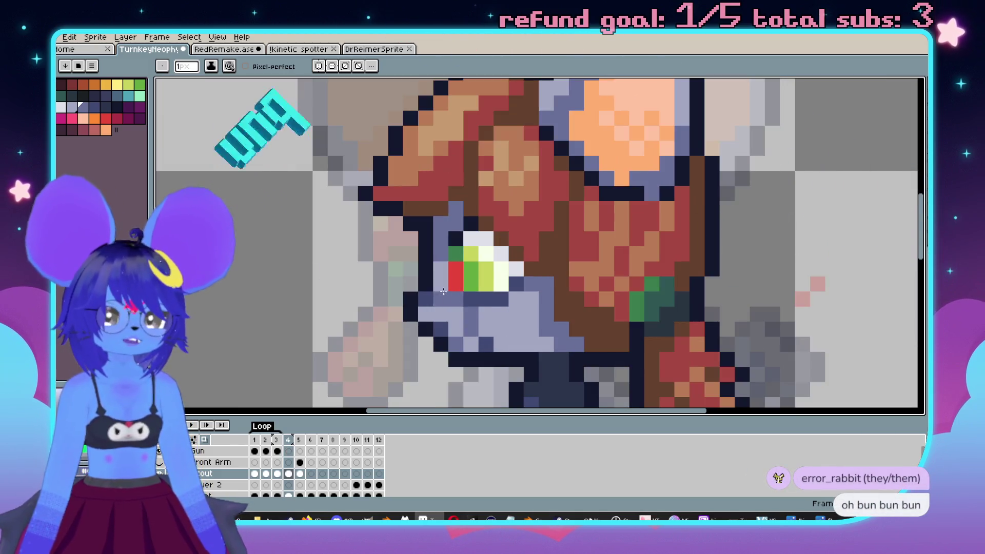
scroll(444, 293, down, 4)
scroll(550, 278, up, 3)
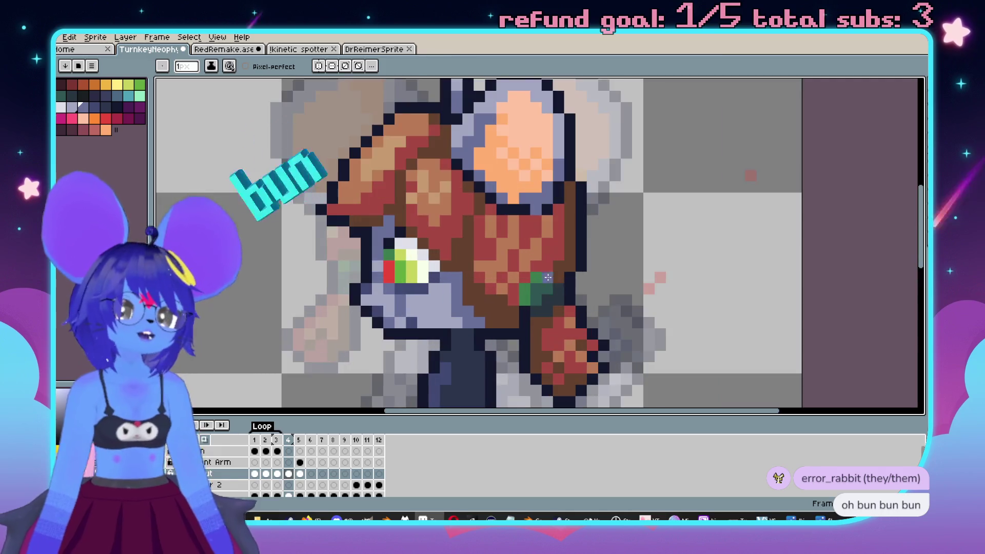
scroll(559, 261, left, 2)
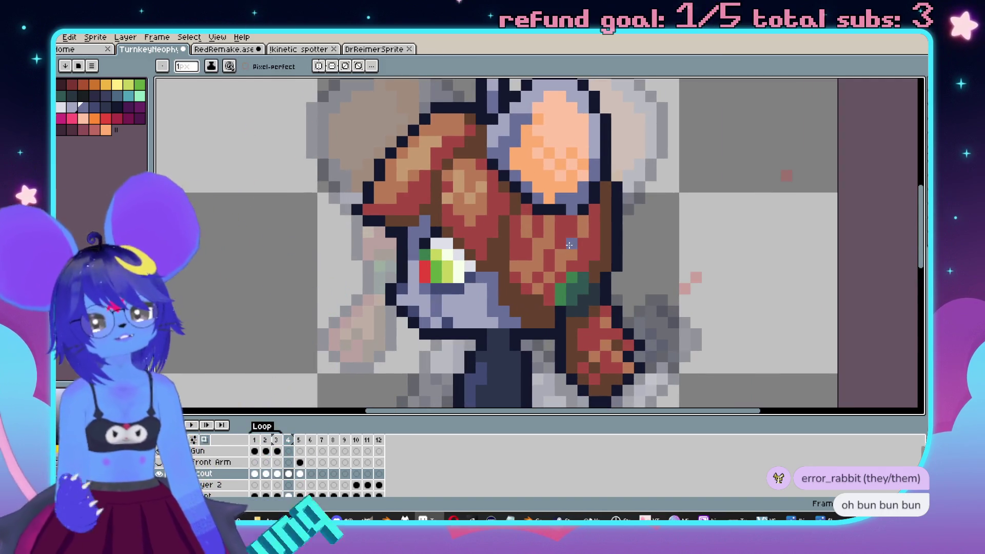
scroll(569, 245, up, 3)
key(comma)
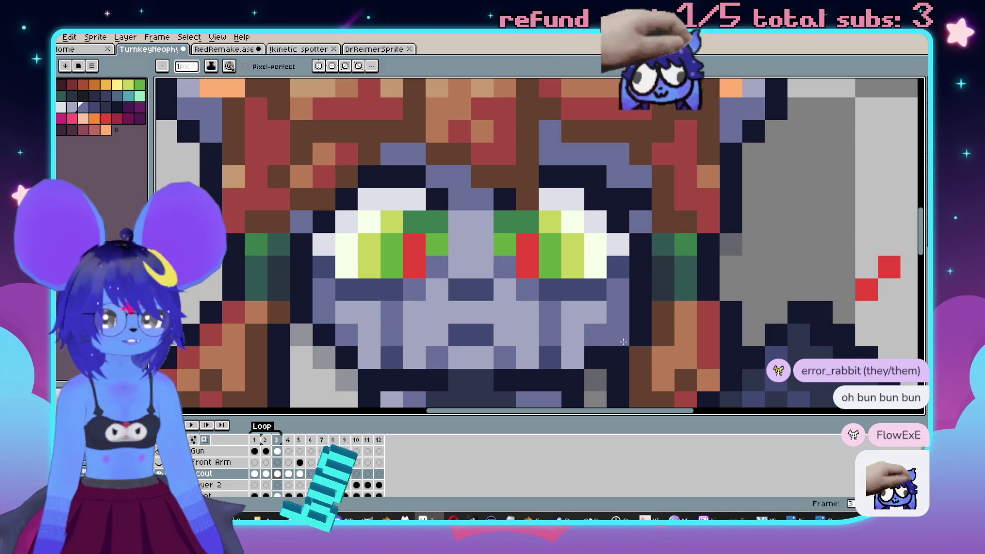
key(period)
key(comma)
key(period)
key(period)
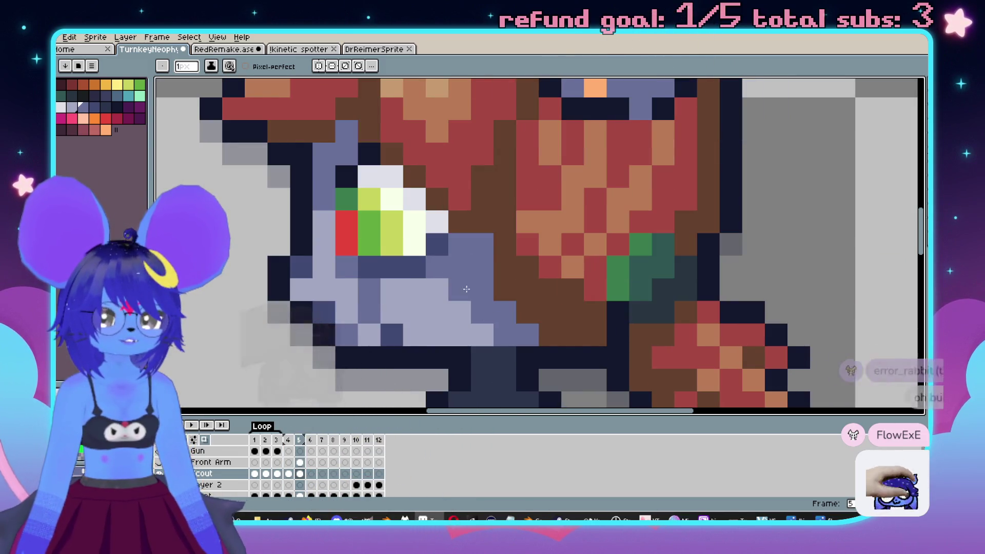
scroll(466, 288, down, 5)
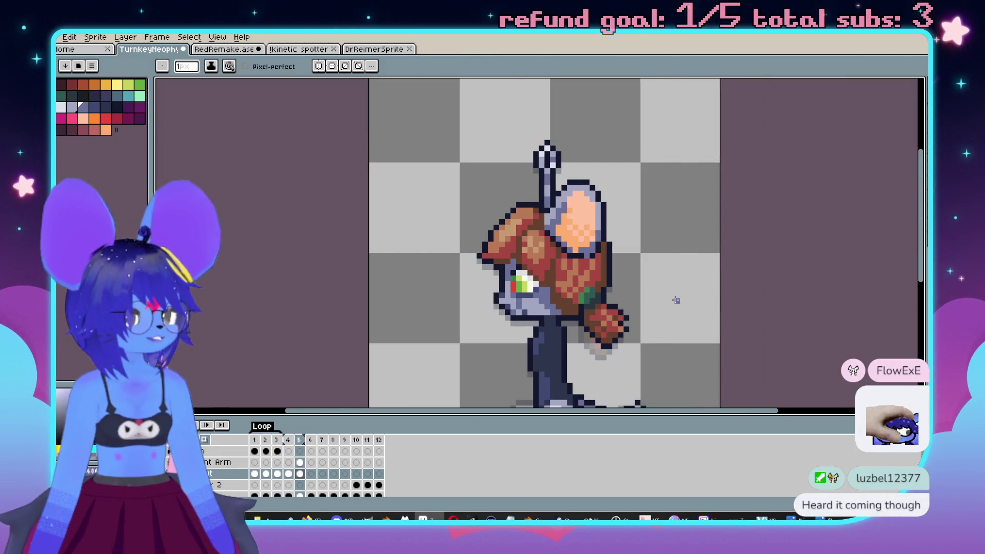
scroll(672, 297, down, 1)
key(period)
key(comma)
key(comma)
key(period)
key(comma)
key(period)
key(comma)
key(period)
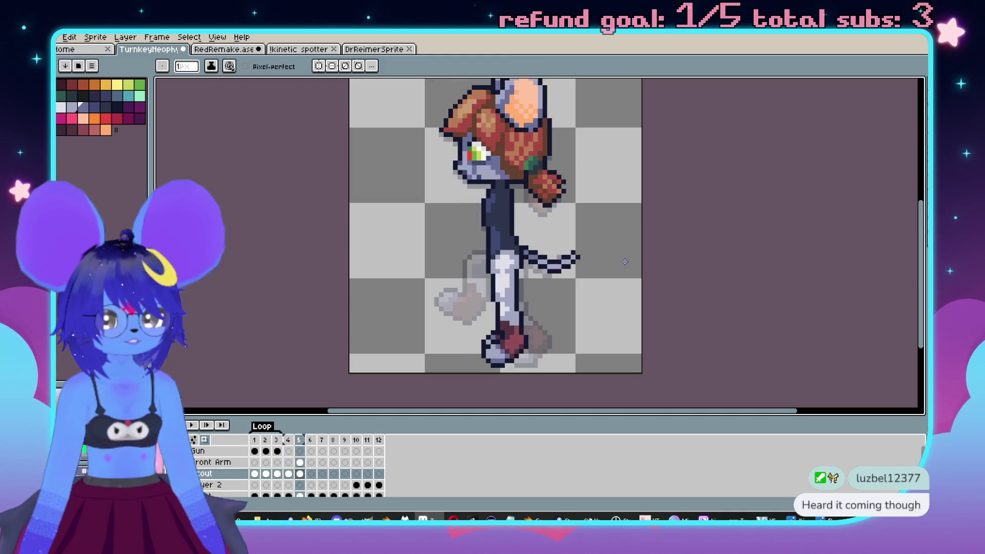
key(comma)
scroll(605, 254, up, 2)
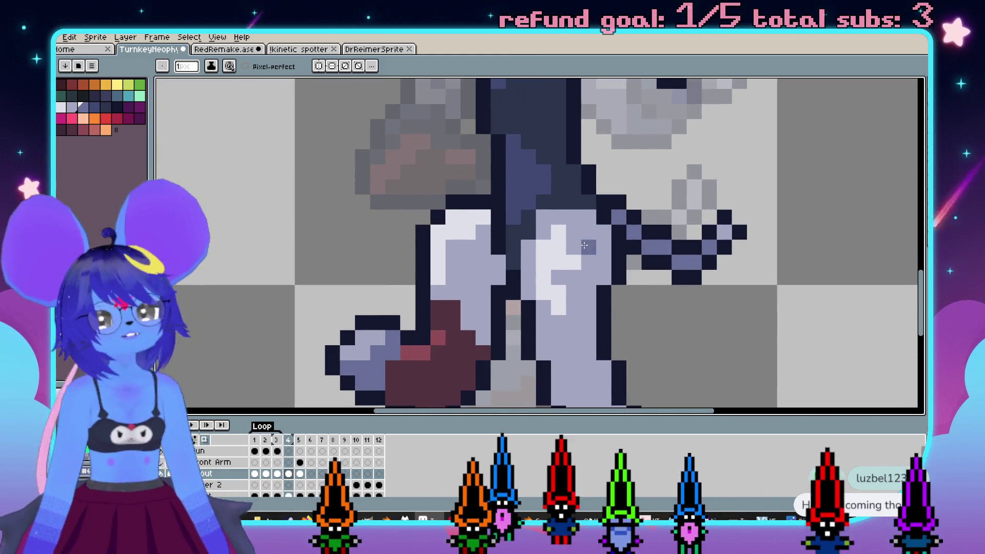
scroll(584, 246, down, 2)
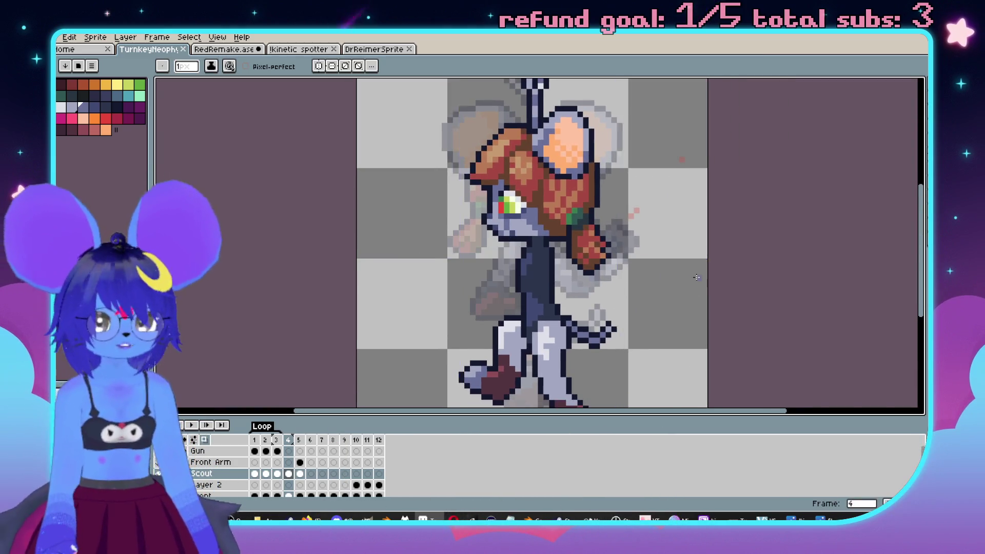
scroll(551, 230, down, 1)
scroll(551, 231, up, 3)
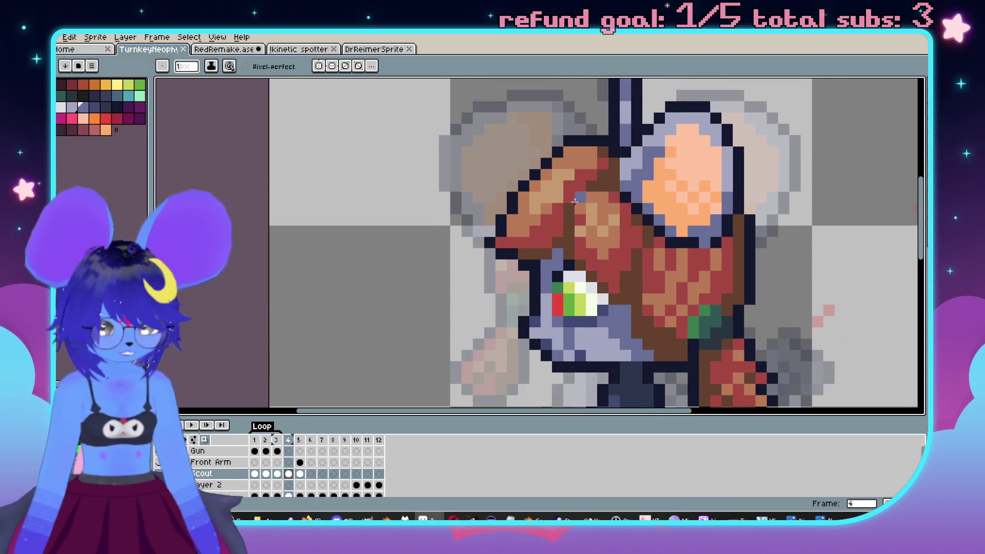
key(m)
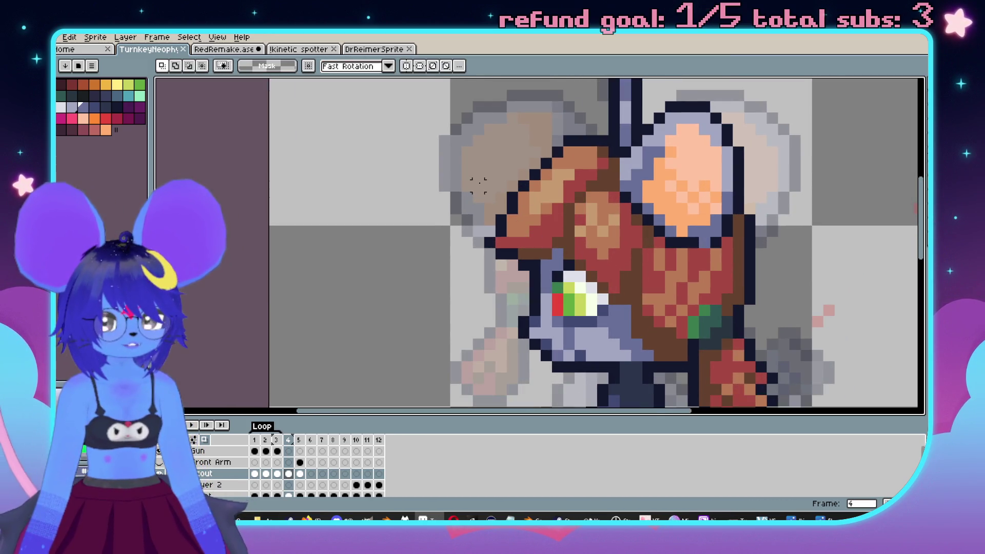
Select the faded back ear, then undo its transform and clear the selection.
drag(529, 235, 566, 262)
key(ctrl+d)
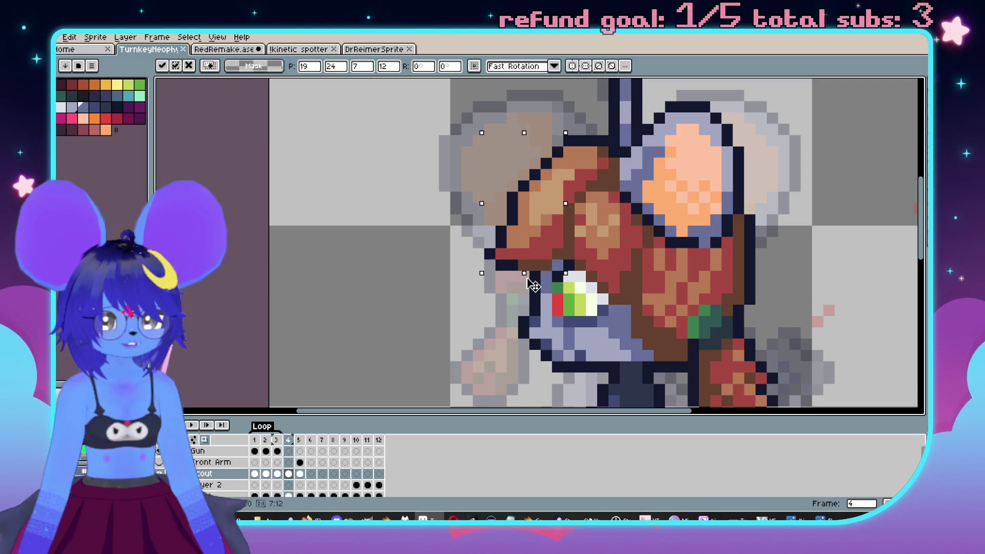
scroll(564, 239, down, 2)
key(Right)
key(Left)
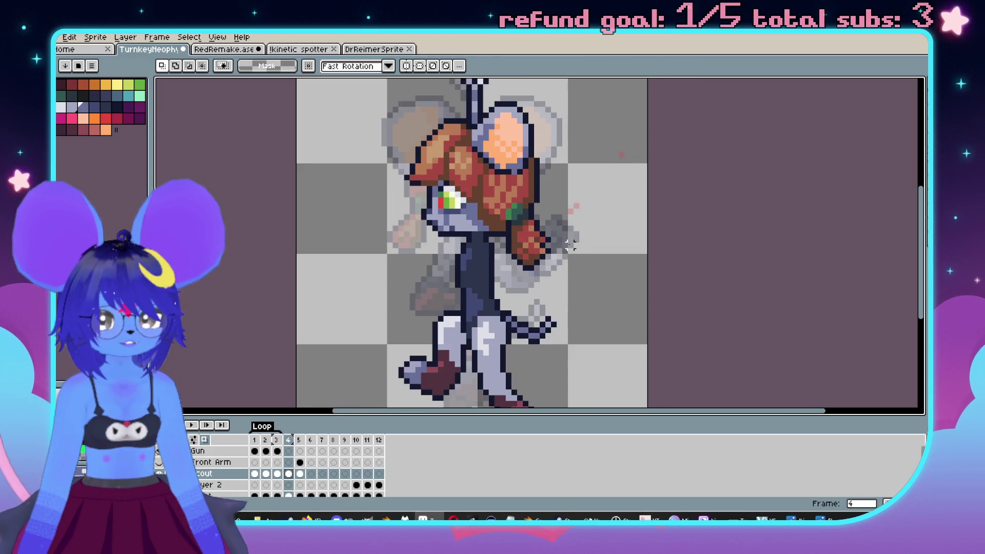
key(ctrl+z)
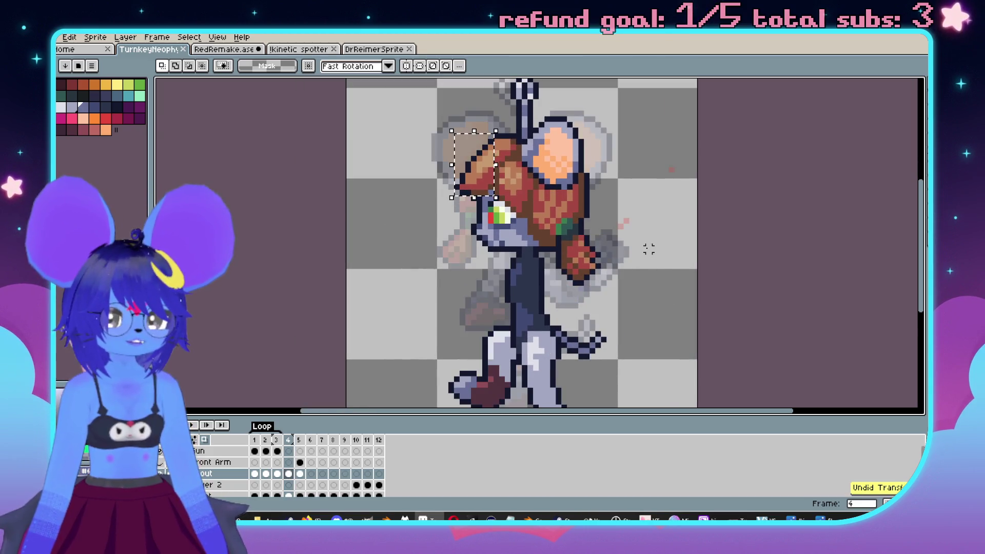
scroll(462, 161, up, 2)
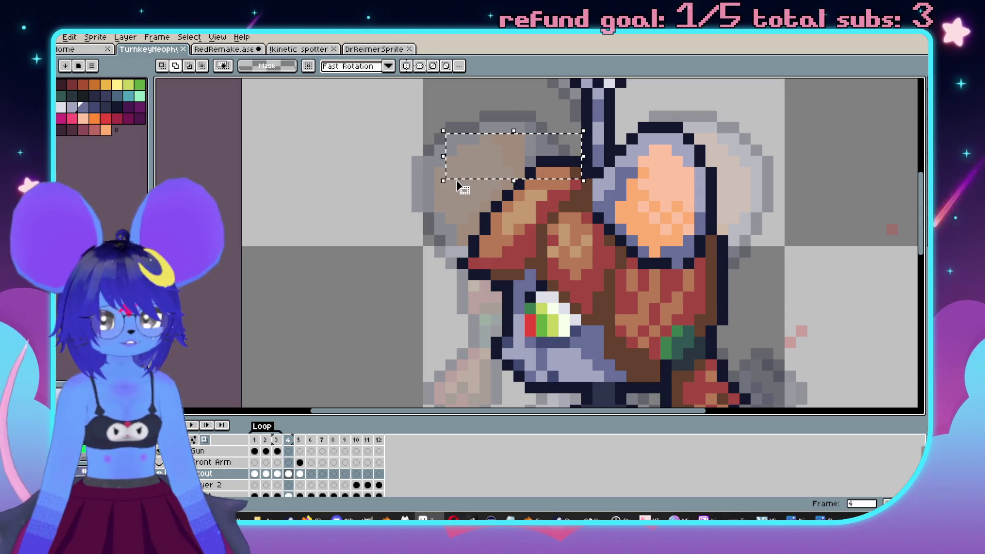
key(ctrl+z)
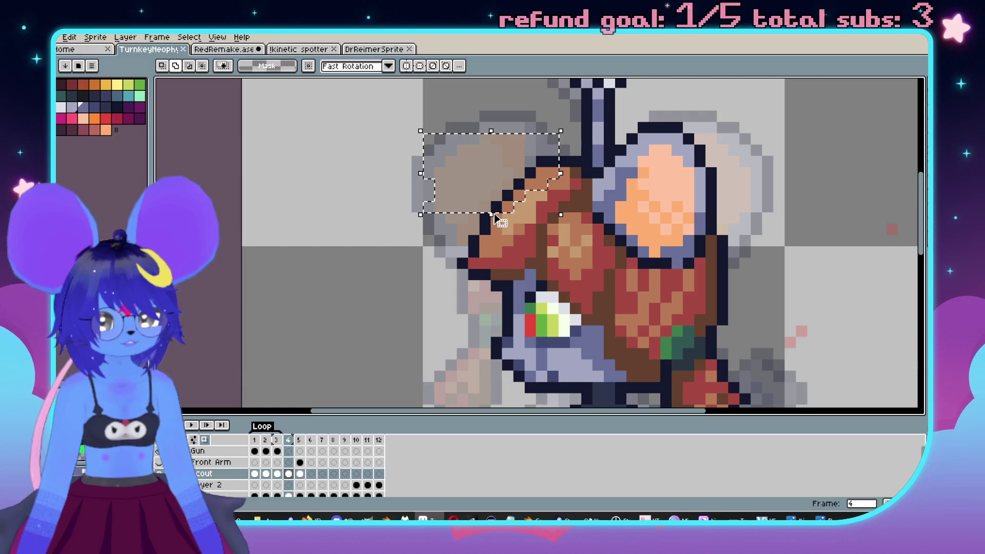
key(ctrl+d)
scroll(432, 252, down, 3)
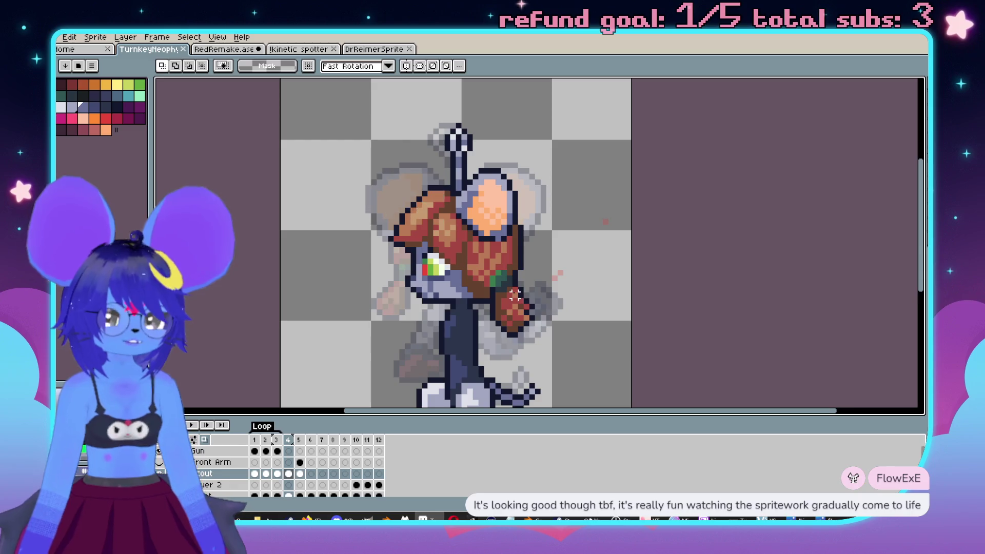
scroll(543, 224, down, 1)
Flip repeatedly between frames 4 and 5 to compare the poses.
key(Right)
key(Left)
key(Right)
key(Left)
key(Right)
key(Left)
key(Right)
key(Left)
key(Left)
key(Right)
key(Left)
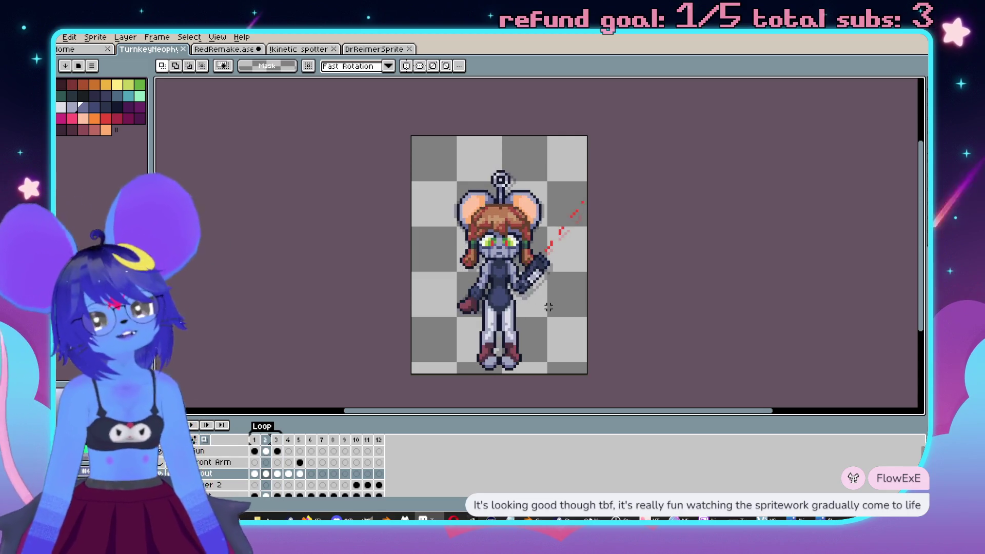
Review frames 1 and 5, return to frame 4, then jump ahead in the walk.
key(Left)
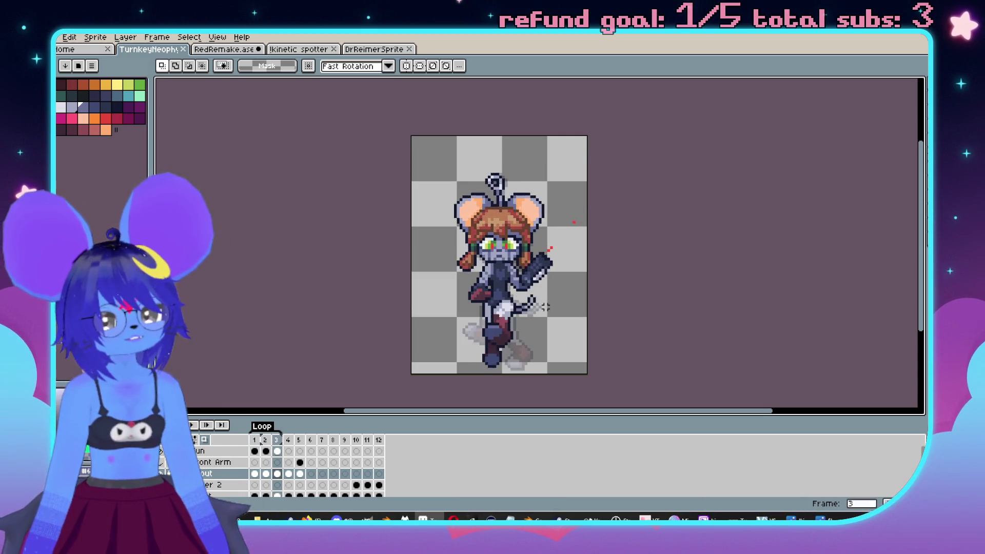
key(Right)
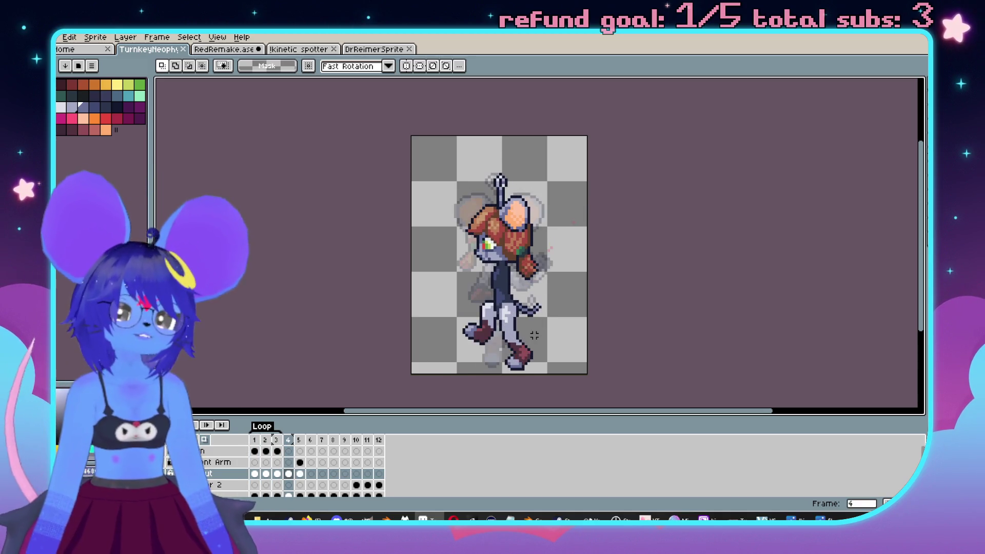
scroll(534, 335, up, 2)
key(Left)
drag(599, 302, 644, 267)
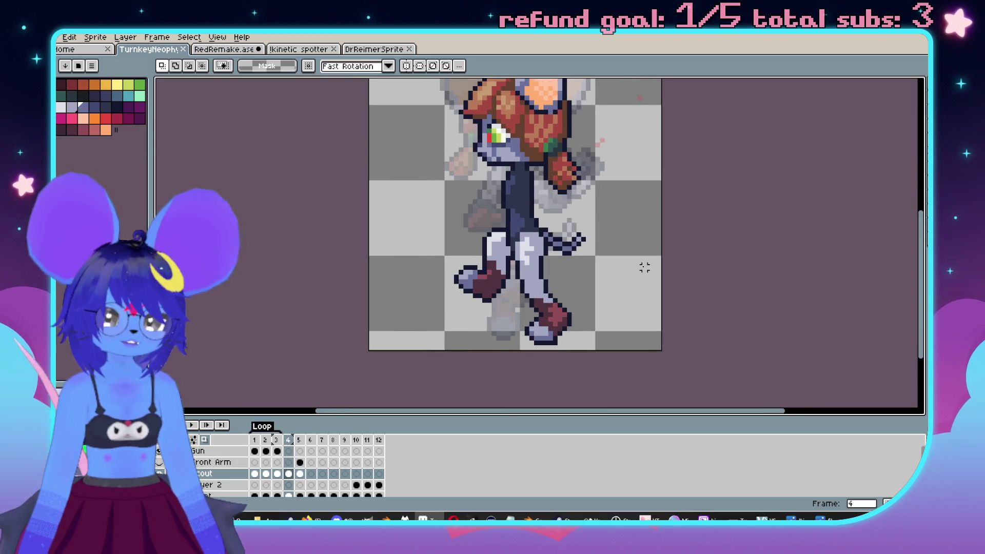
scroll(629, 251, down, 1)
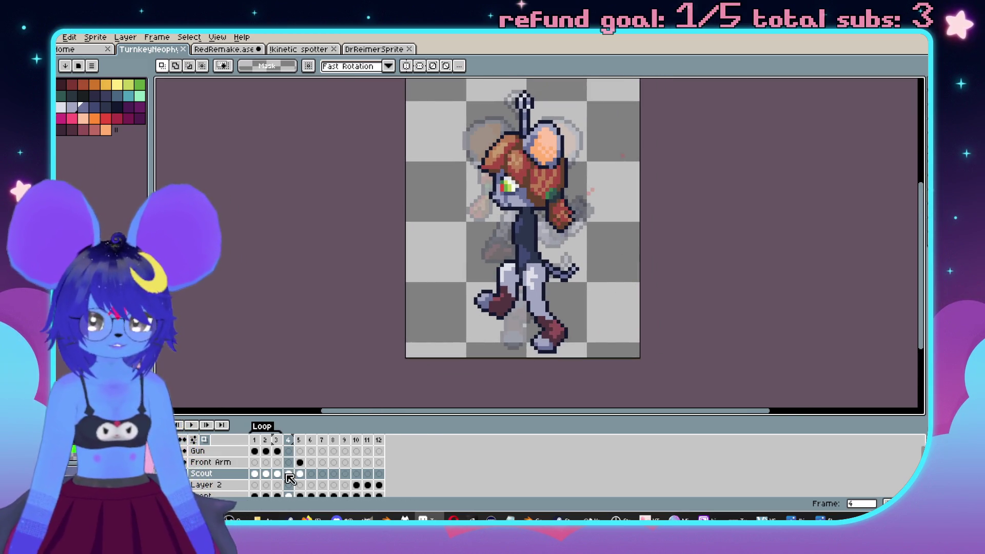
click(300, 474)
On frame 6, marquee-select the lower leg and squeeze it narrower.
click(311, 473)
scroll(614, 260, up, 1)
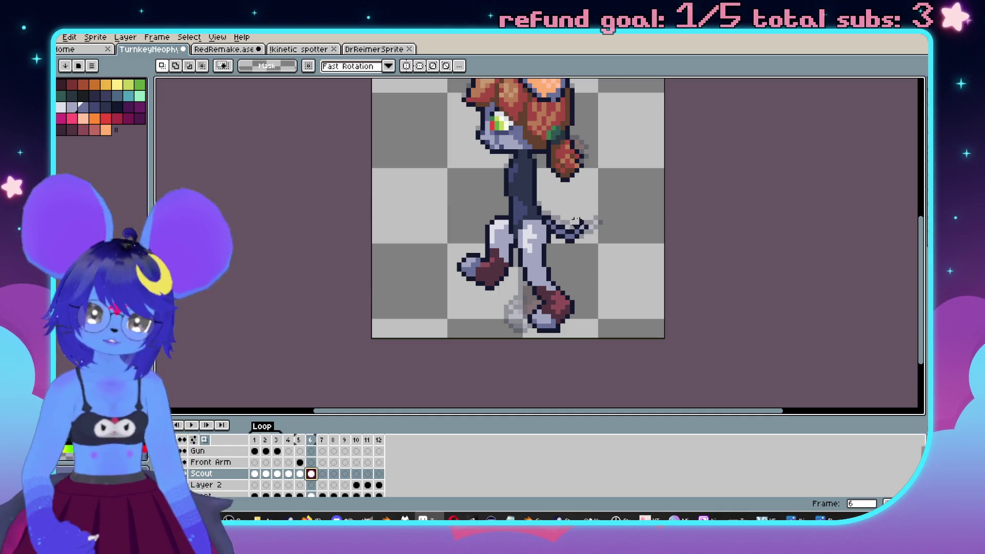
scroll(513, 226, up, 3)
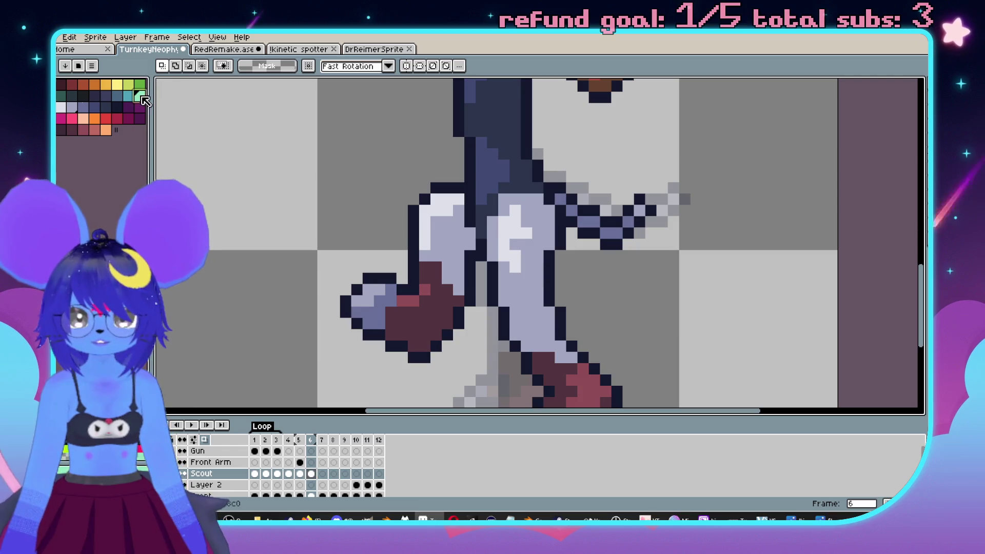
click(140, 96)
key(b)
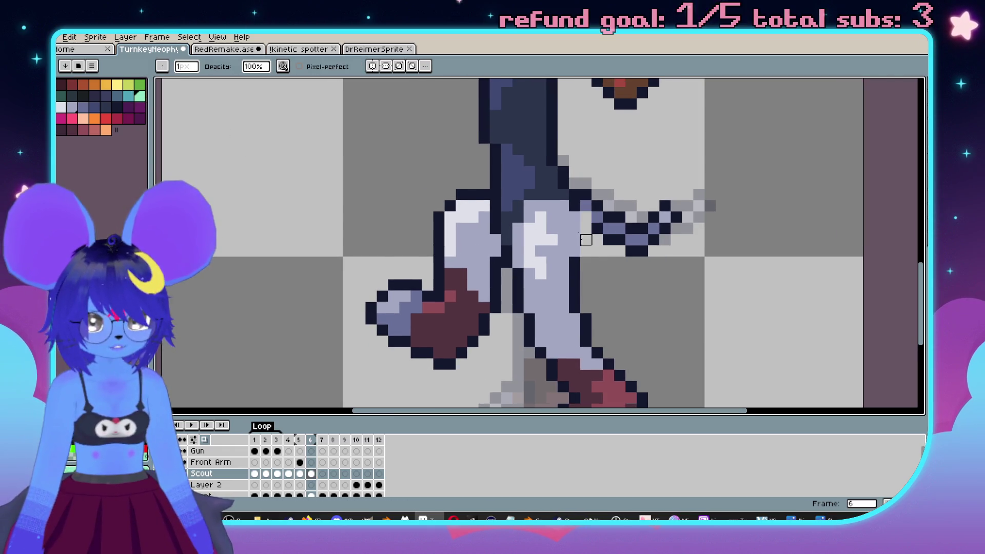
scroll(574, 273, down, 2)
scroll(583, 268, up, 2)
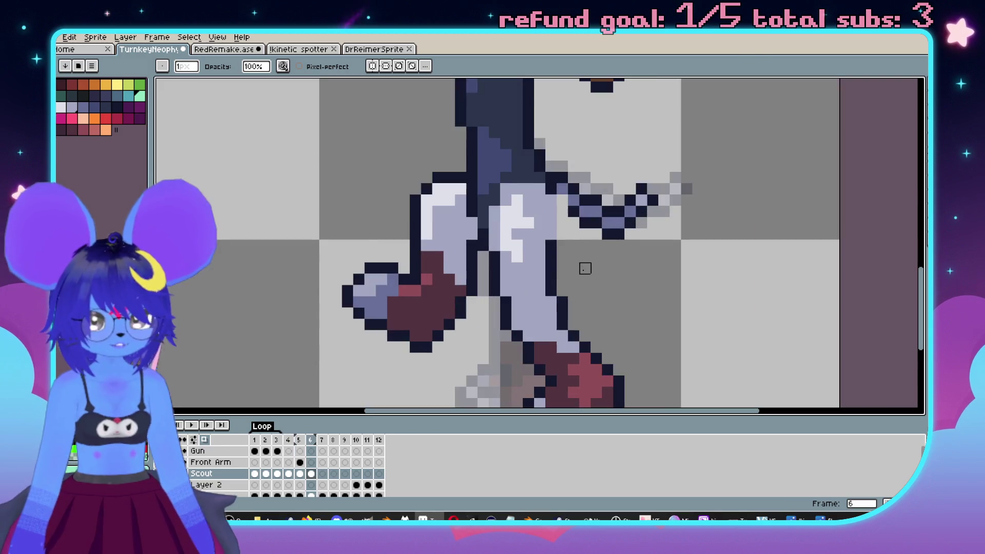
scroll(544, 202, down, 2)
key(m)
mouse_move(484, 326)
mouse_down()
mouse_move(573, 207)
mouse_move(575, 183)
mouse_up()
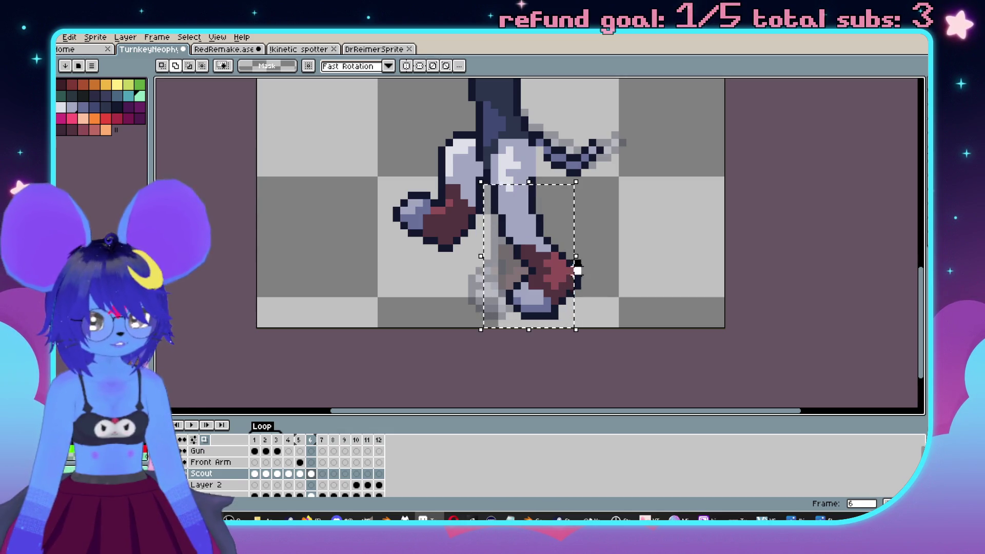
drag(585, 259, 547, 277)
key(b)
Flip between frames 5 and 6 to compare the narrowed leg.
scroll(606, 270, up, 5)
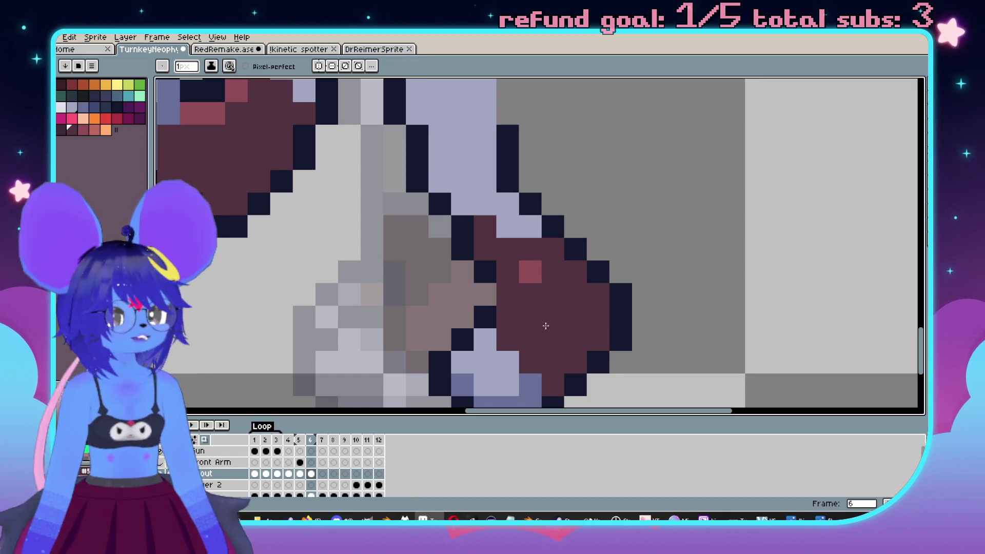
scroll(513, 292, down, 5)
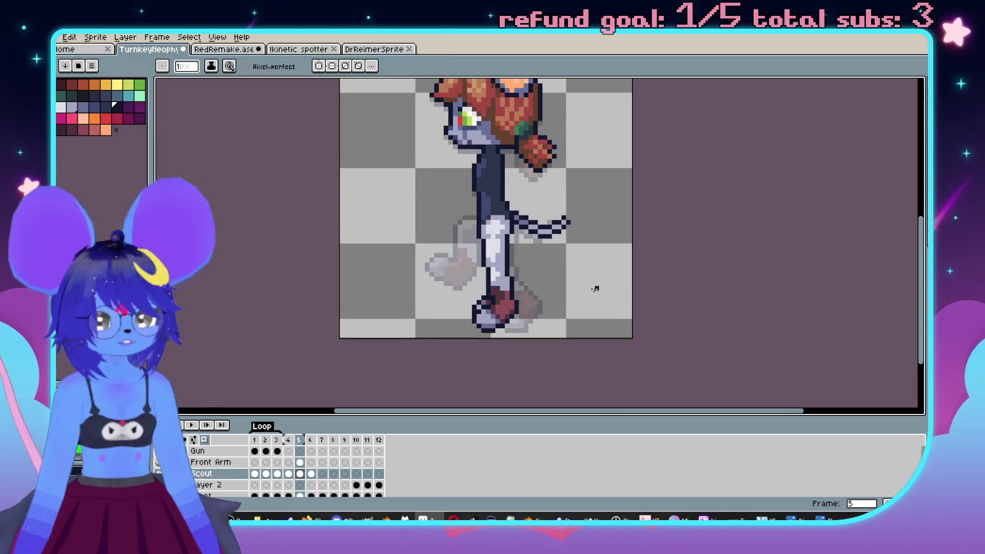
scroll(539, 341, up, 2)
scroll(516, 332, down, 2)
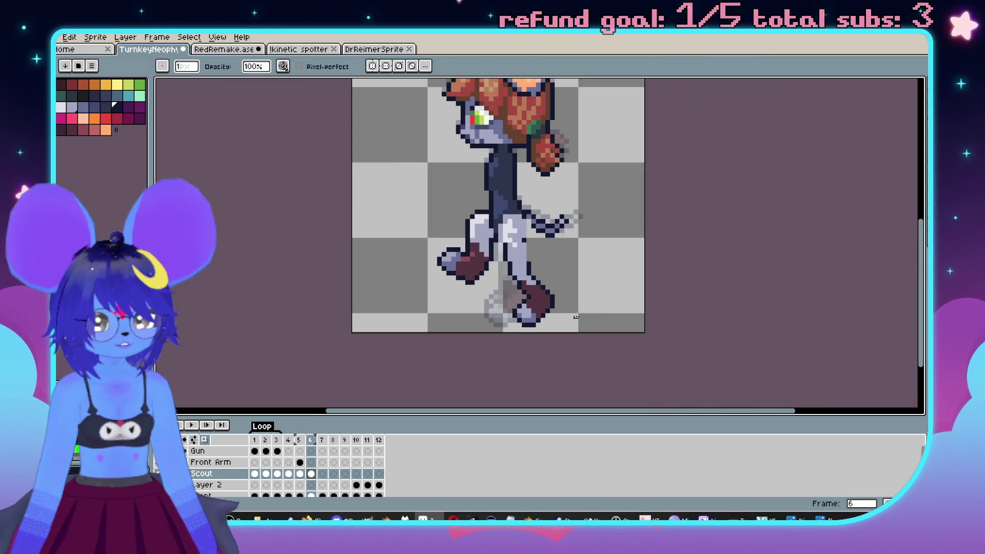
scroll(615, 277, up, 2)
scroll(540, 298, up, 2)
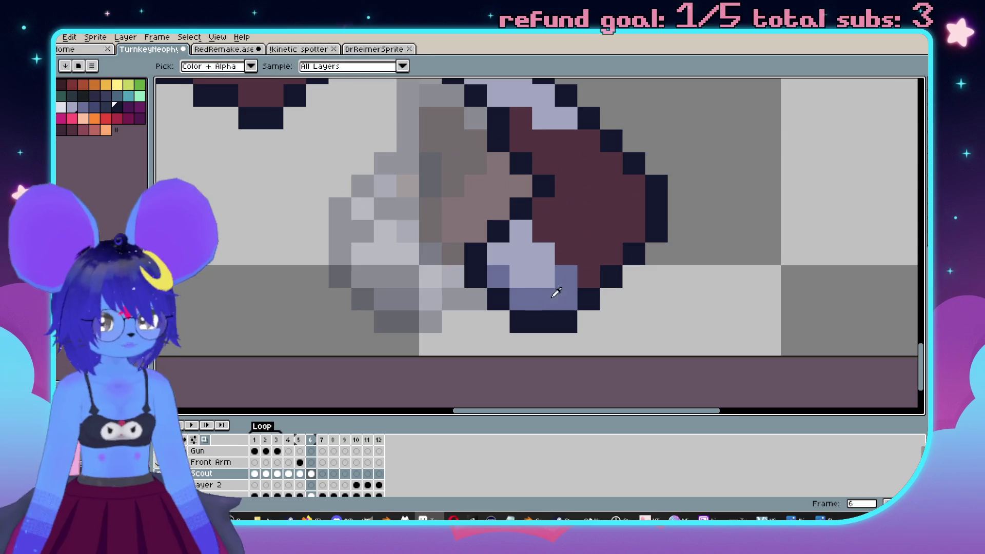
scroll(564, 269, down, 3)
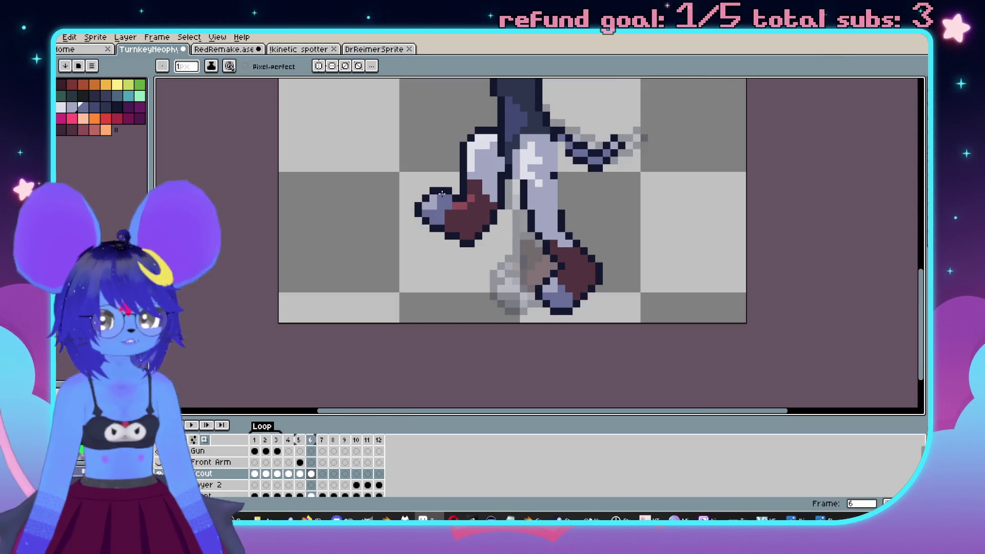
scroll(585, 252, up, 1)
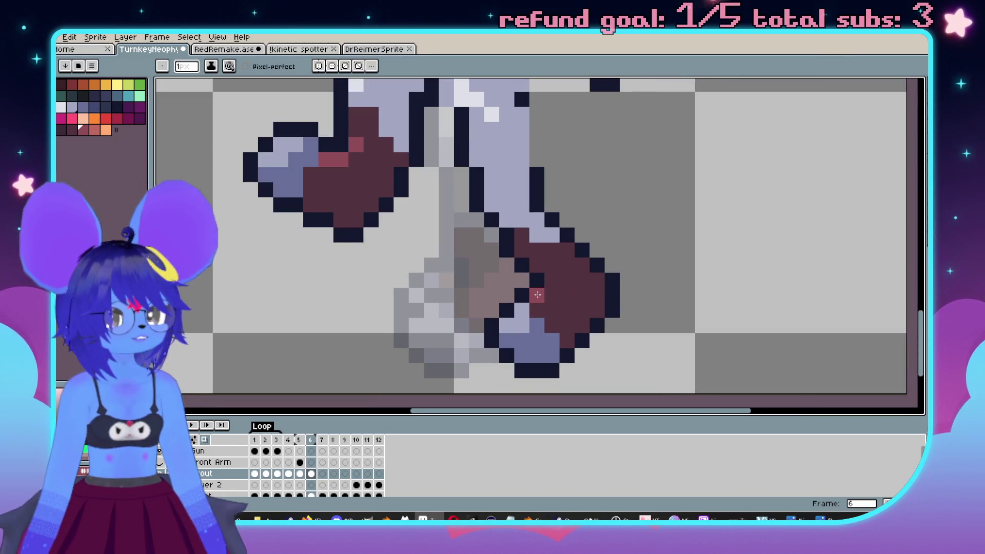
scroll(523, 248, down, 3)
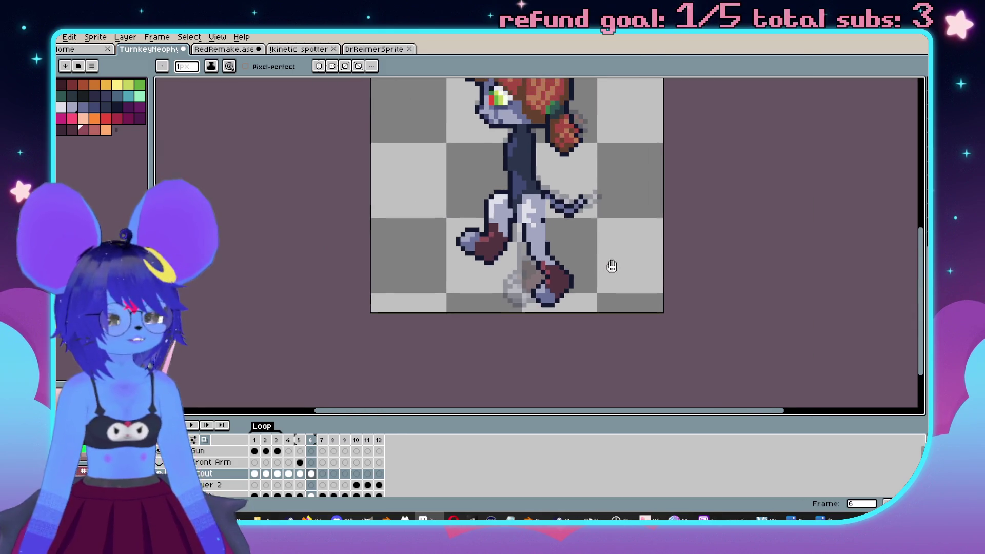
key(Left)
key(Right)
key(Left)
key(Right)
key(Left)
key(Right)
key(Left)
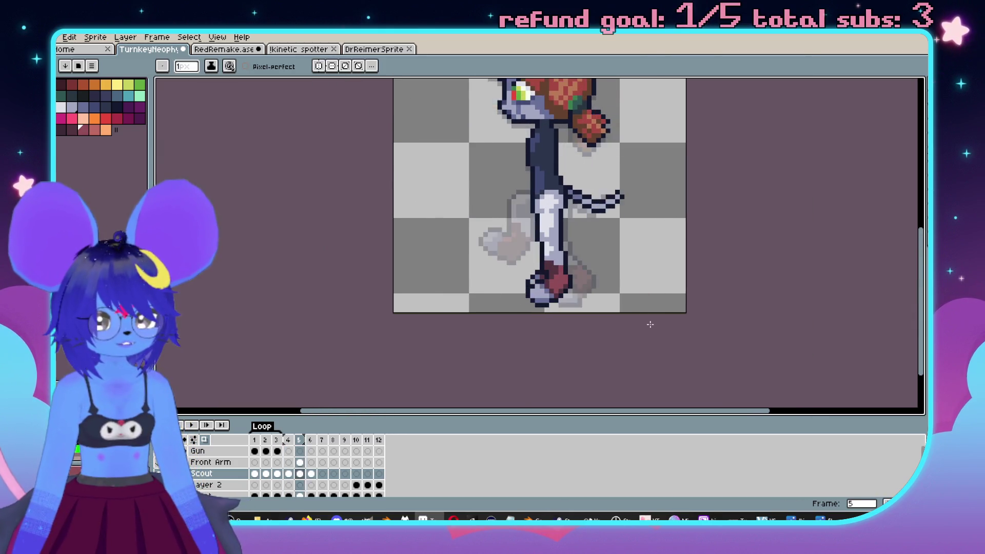
Eyedrop the dark navy outline and darken the stray grey pixel above the dark column.
key(Right)
key(Left)
key(Right)
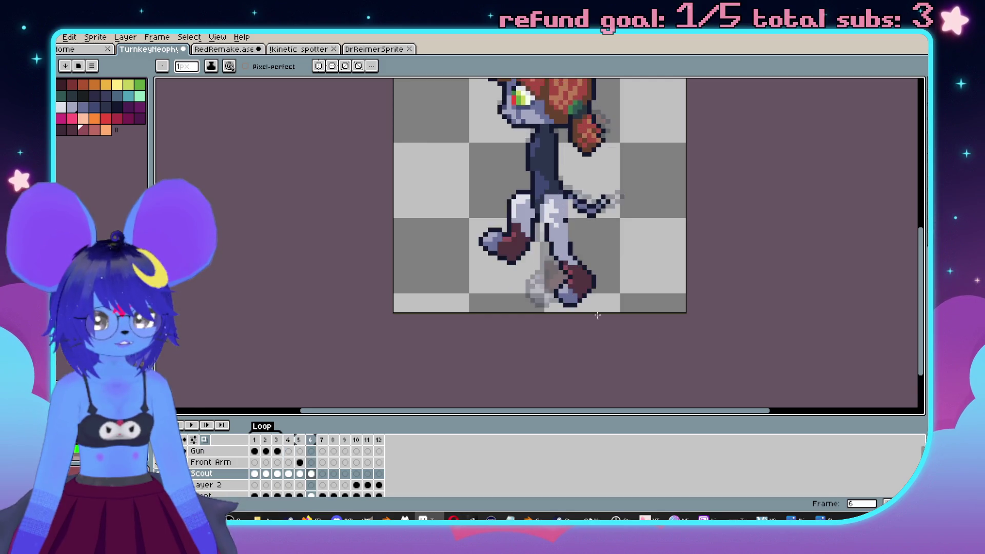
scroll(538, 292, up, 3)
key(alt)
scroll(564, 277, down, 4)
key(Left)
key(Left)
key(Right)
key(Left)
scroll(590, 297, up, 4)
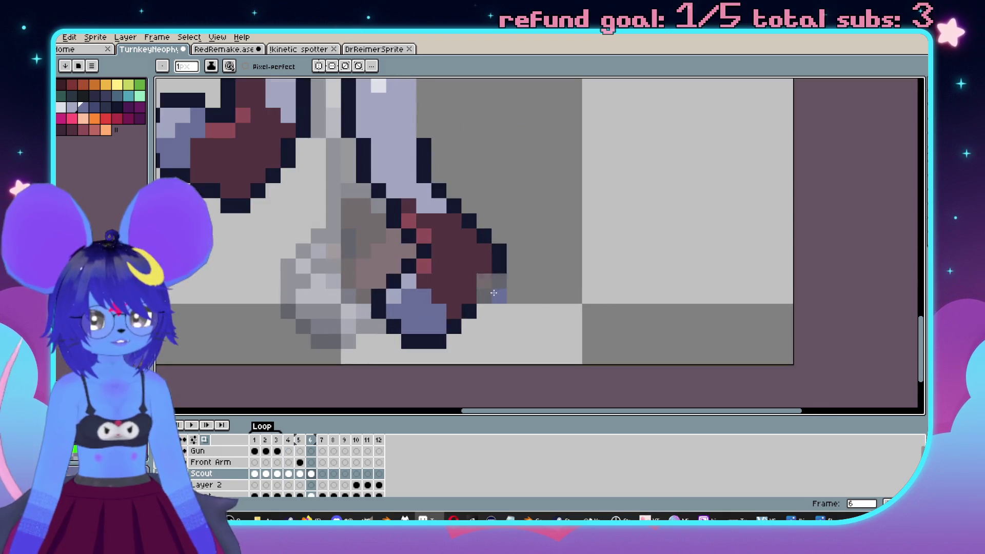
key(Right)
key(Left)
scroll(589, 270, down, 4)
key(Right)
key(Right)
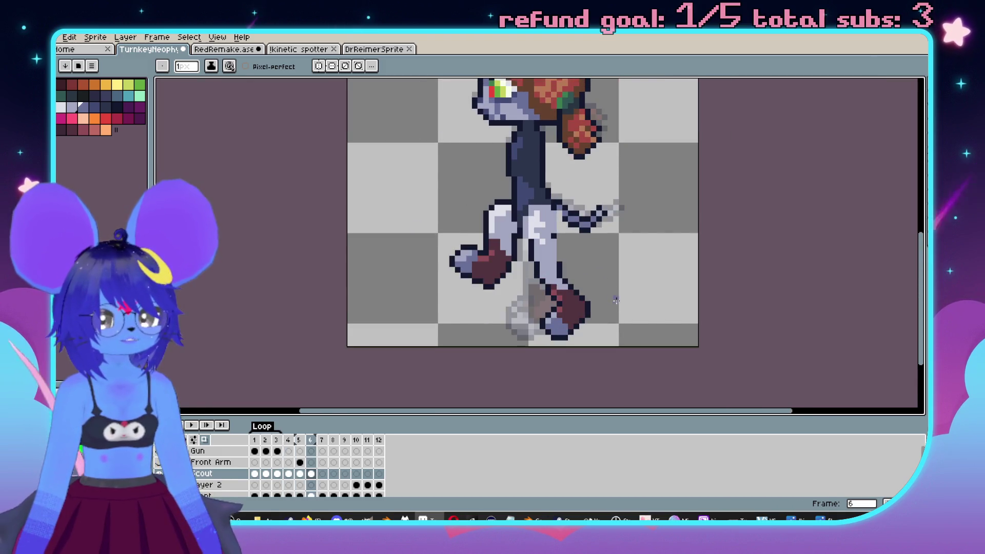
scroll(426, 271, up, 4)
key(alt)
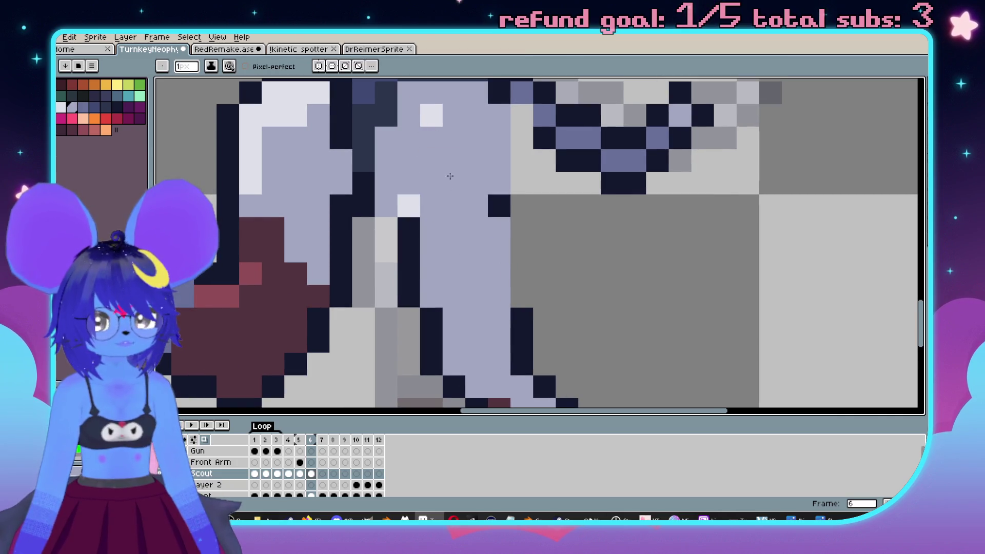
alt+click(522, 313)
click(517, 288)
Dab a light red highlight on the boot, then paint over the torso highlight with body colour.
scroll(523, 222, down, 4)
scroll(498, 178, up, 4)
scroll(598, 214, down, 5)
scroll(618, 231, up, 2)
scroll(557, 186, up, 1)
scroll(558, 228, down, 1)
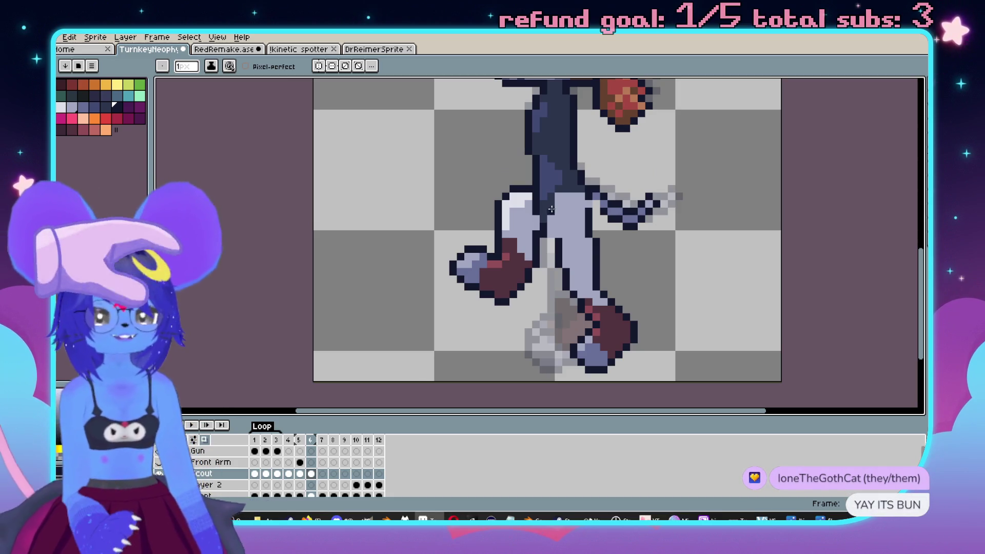
scroll(483, 227, up, 3)
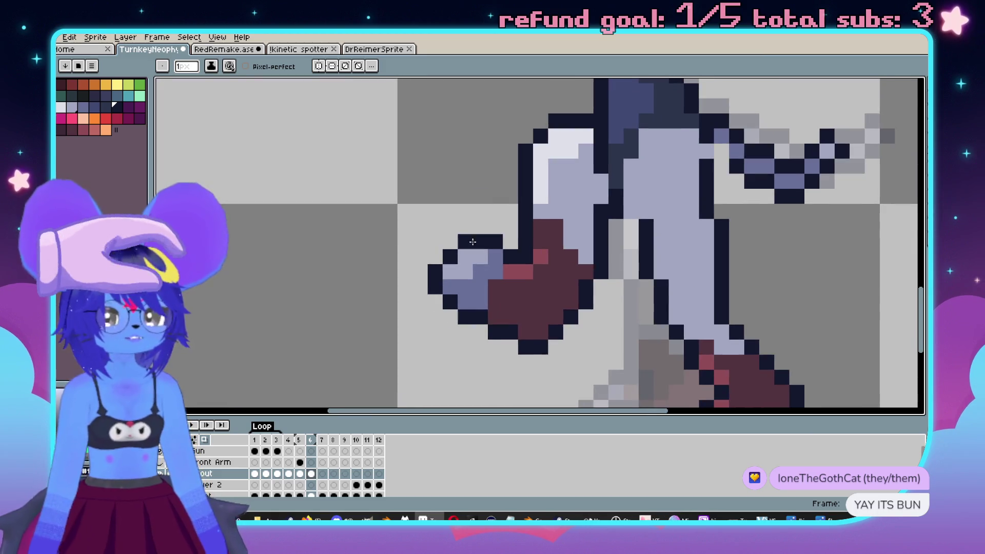
key(b)
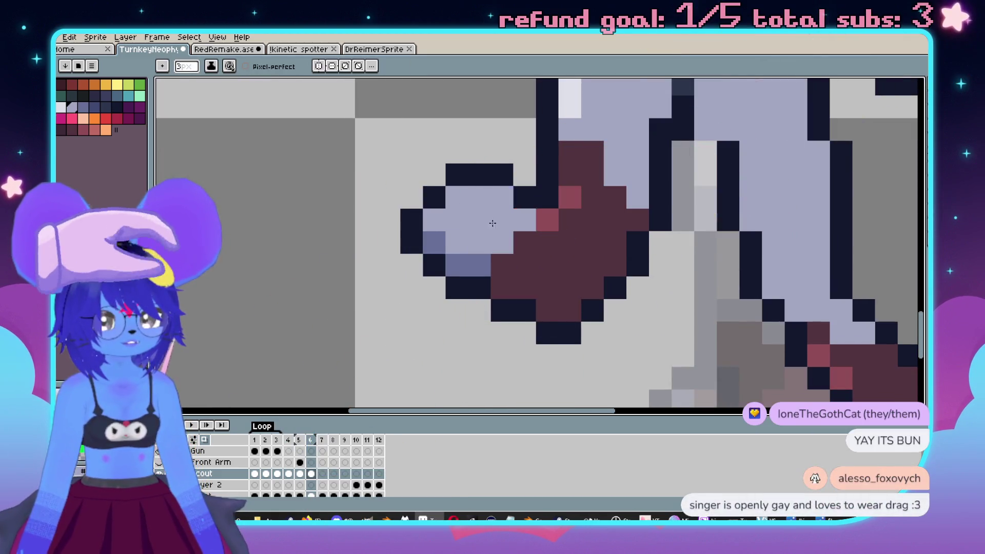
alt+click(546, 219)
click(545, 254)
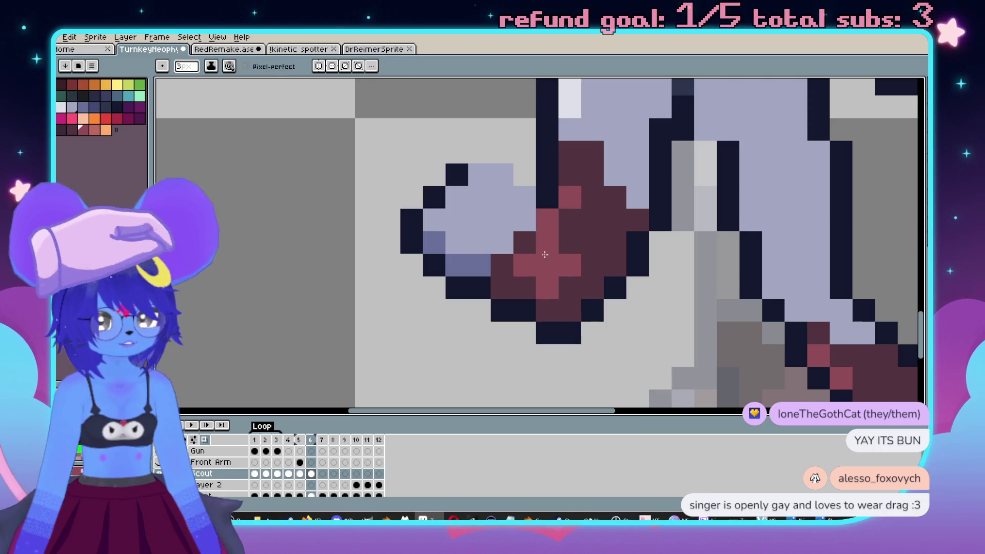
scroll(546, 225, down, 3)
scroll(590, 257, up, 2)
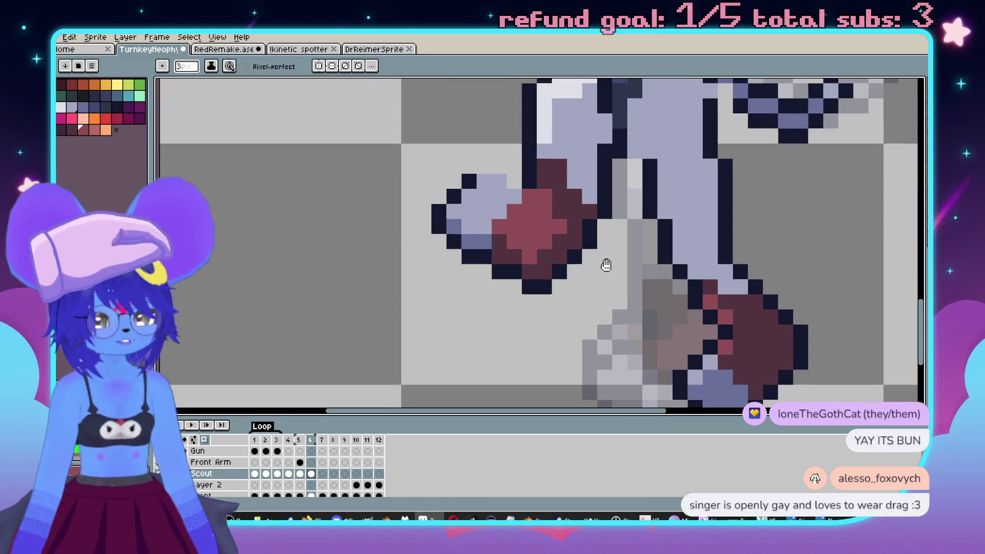
scroll(588, 248, down, 1)
scroll(588, 248, up, 1)
scroll(588, 247, up, 1)
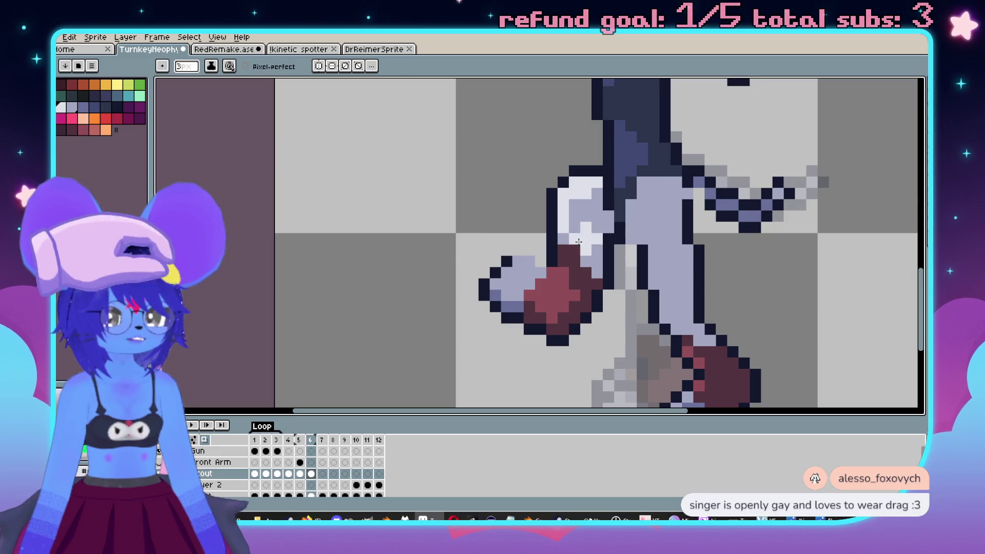
scroll(574, 236, down, 2)
scroll(585, 277, up, 2)
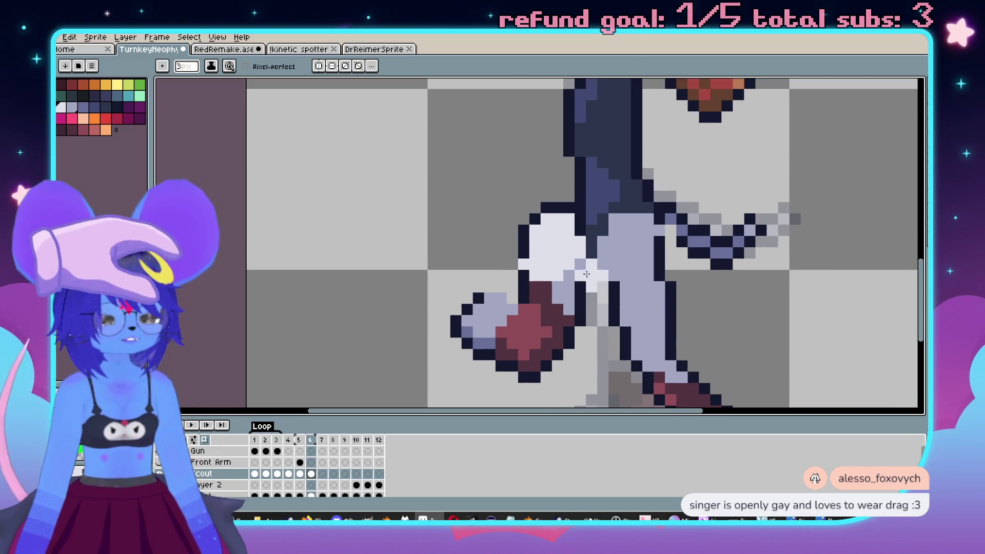
drag(636, 246, 589, 236)
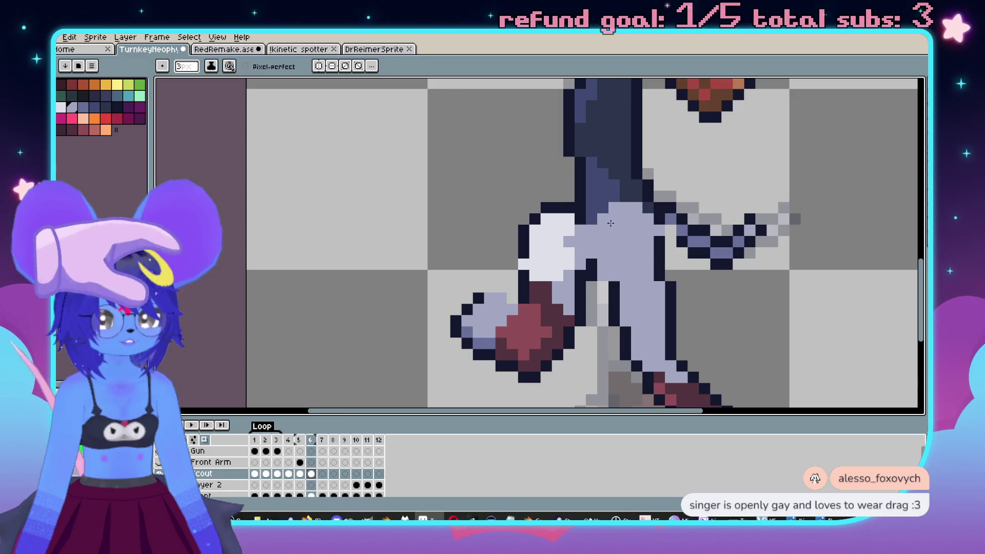
Undo the torso recolouring and eyedrop the front boot's dark maroon.
key(ctrl+z)
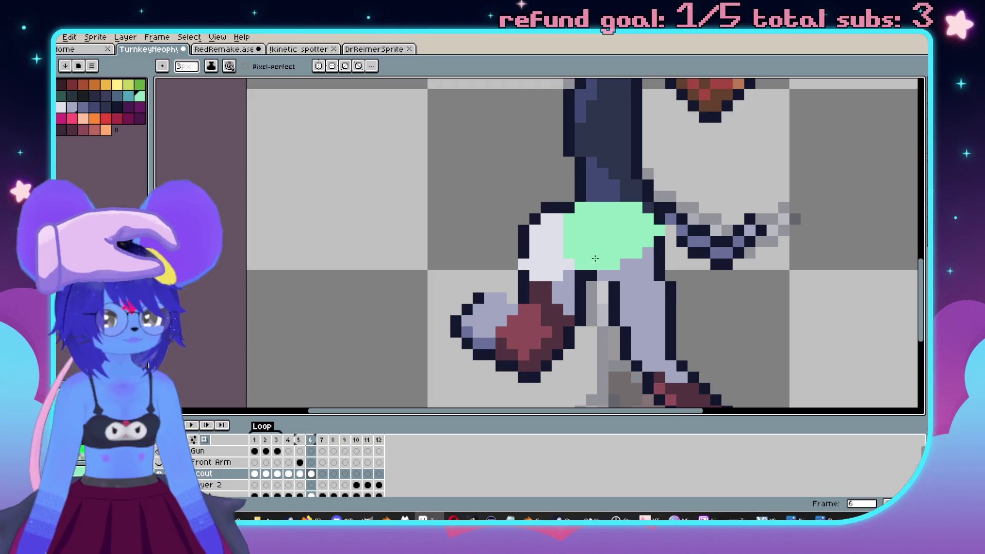
scroll(655, 290, up, 1)
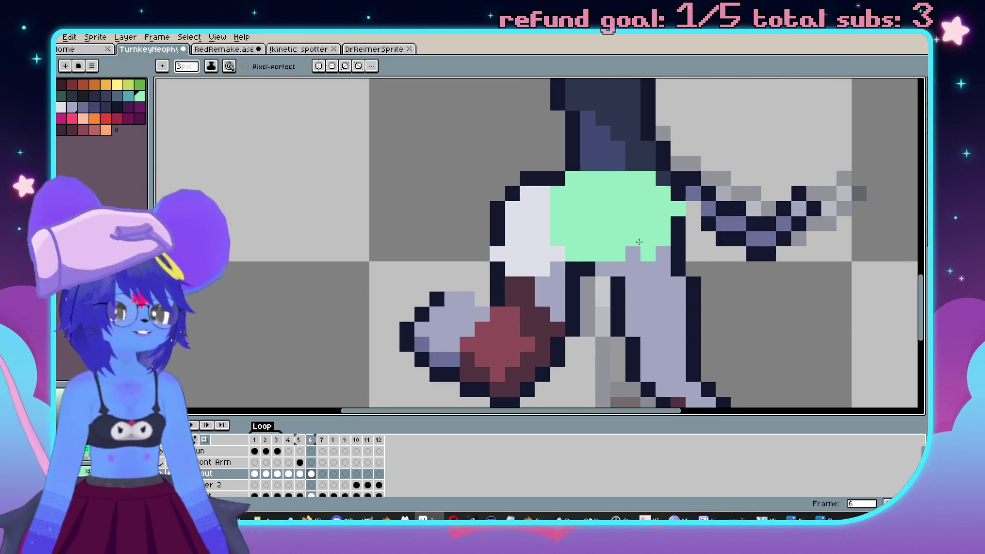
scroll(664, 217, down, 4)
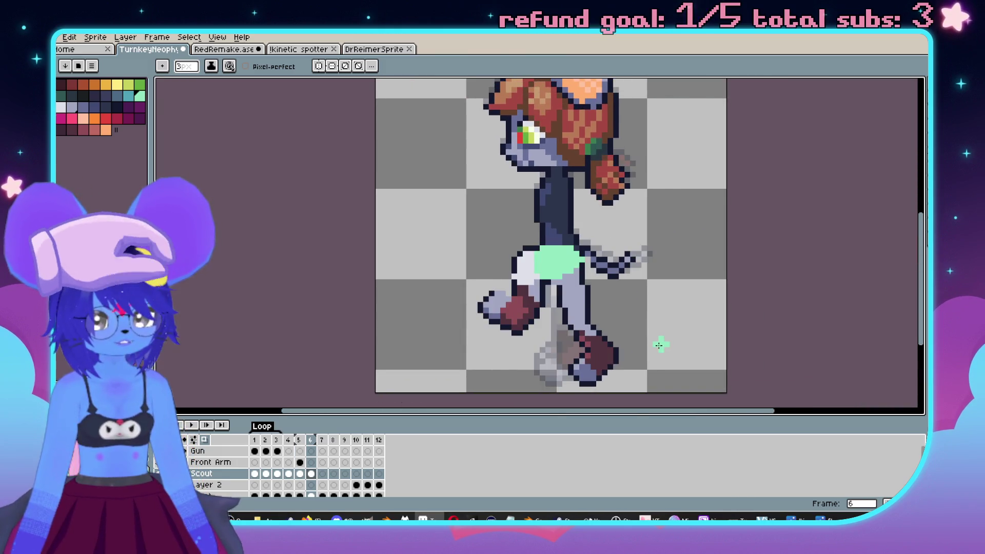
scroll(510, 308, up, 2)
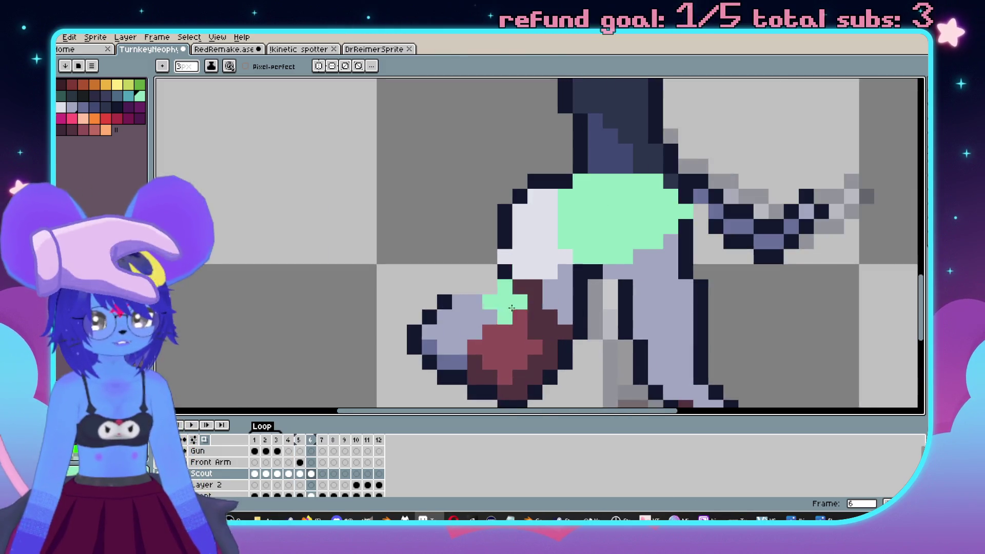
drag(509, 308, 561, 262)
key(i)
key(b)
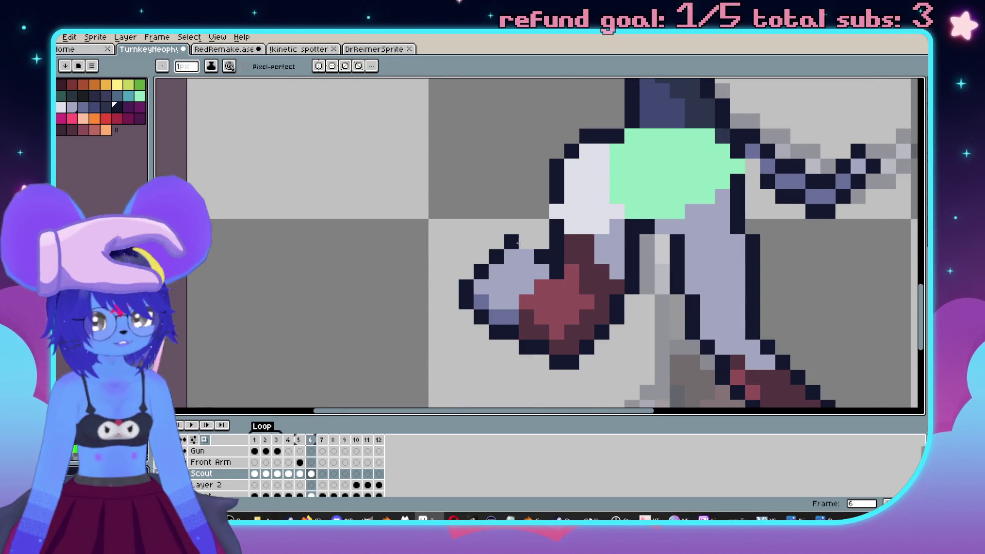
scroll(579, 277, down, 3)
scroll(579, 277, up, 3)
drag(579, 277, 585, 279)
key(i)
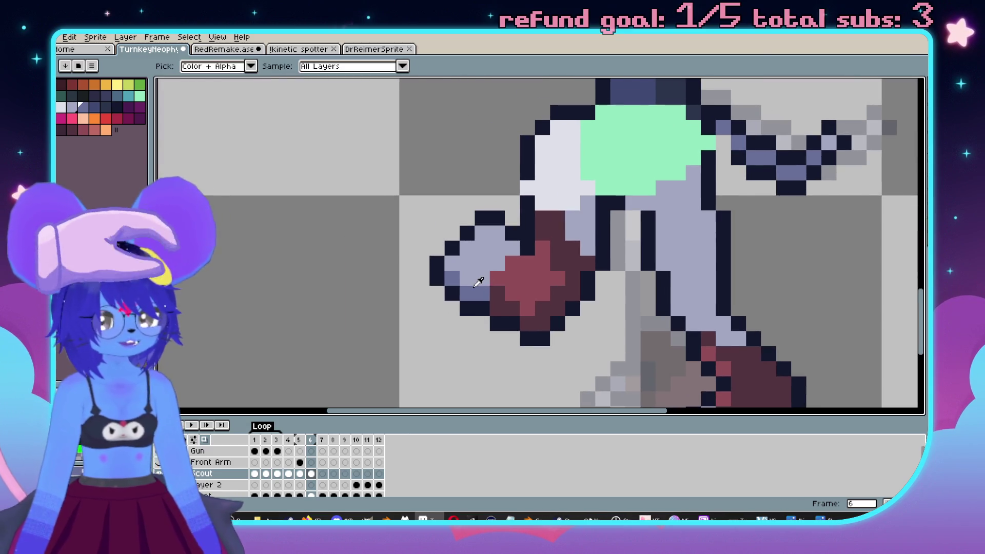
click(570, 249)
key(b)
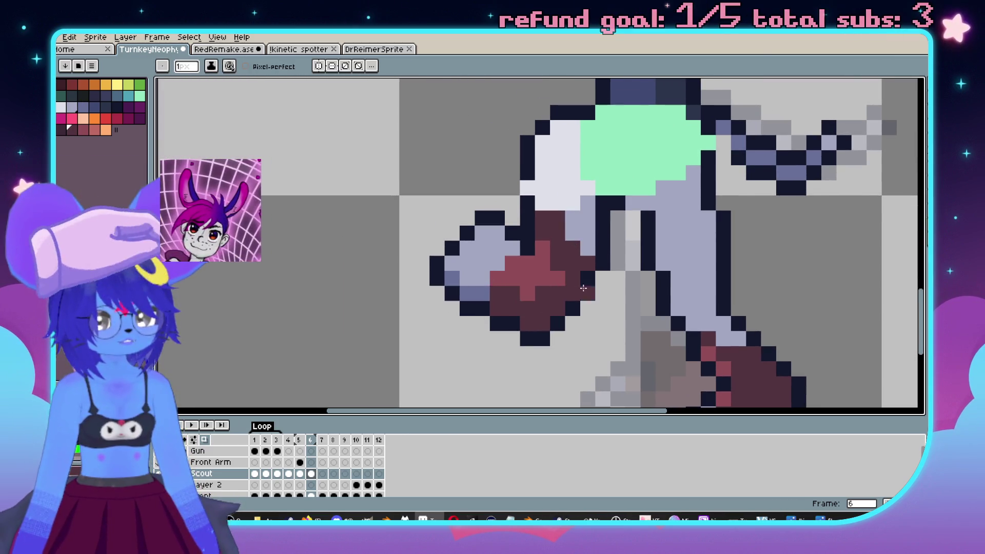
Eyedrop the light lavender from the leg as the drawing colour.
scroll(576, 289, down, 2)
scroll(557, 213, up, 2)
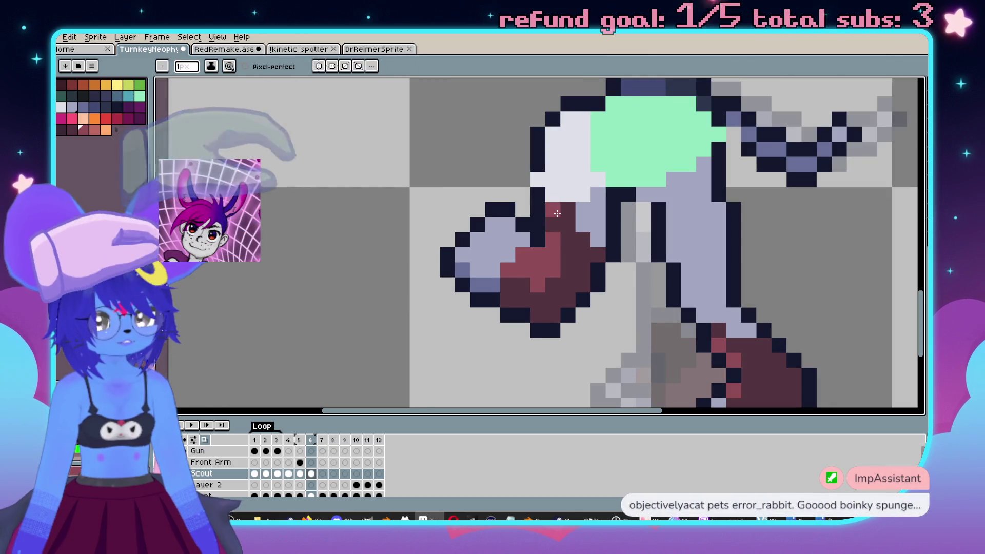
scroll(557, 213, down, 3)
scroll(563, 242, up, 2)
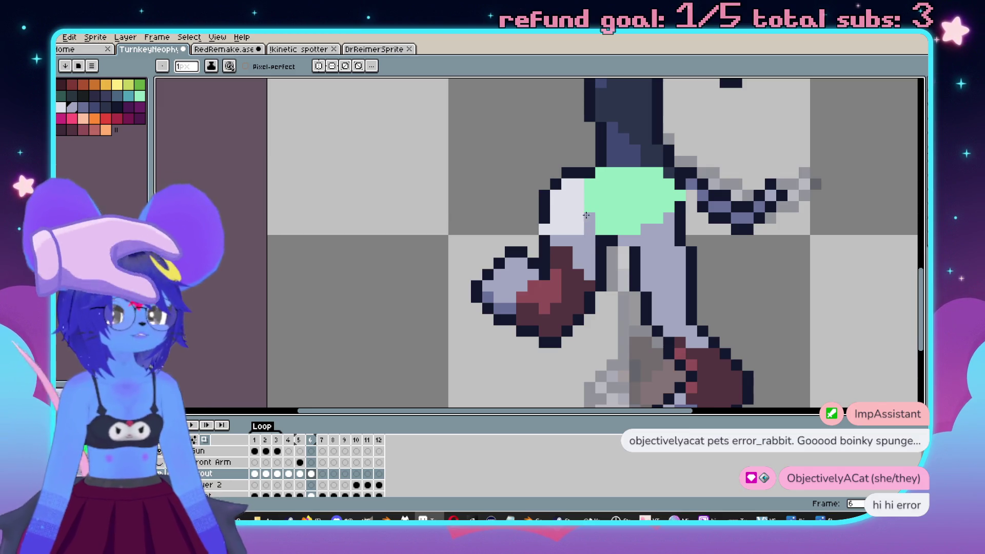
scroll(598, 241, down, 3)
scroll(623, 300, up, 4)
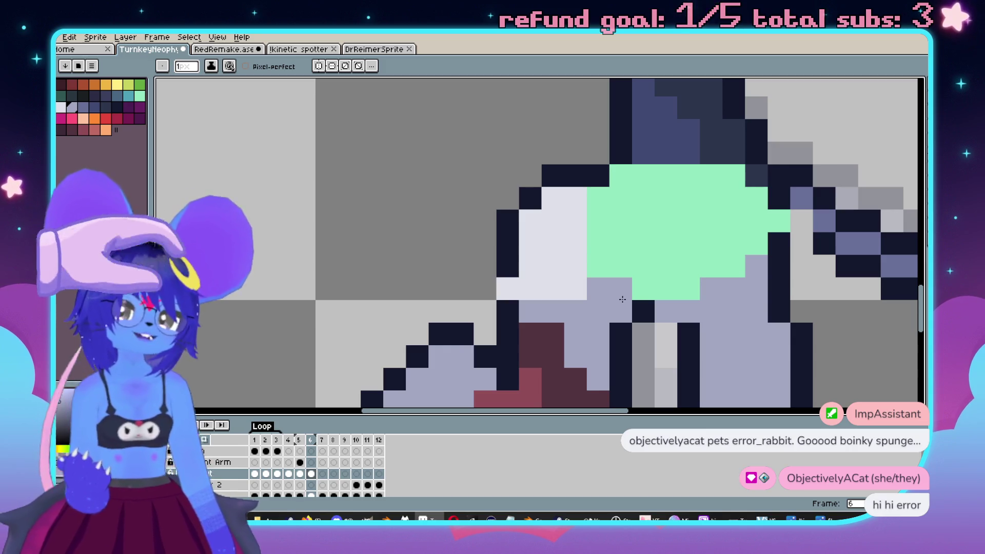
scroll(623, 299, down, 1)
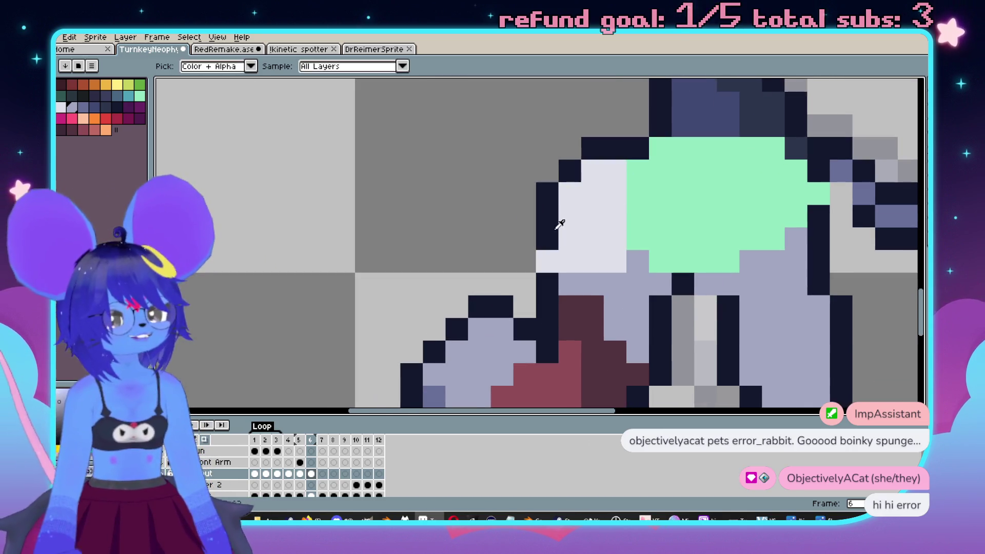
scroll(602, 255, down, 1)
scroll(602, 255, up, 1)
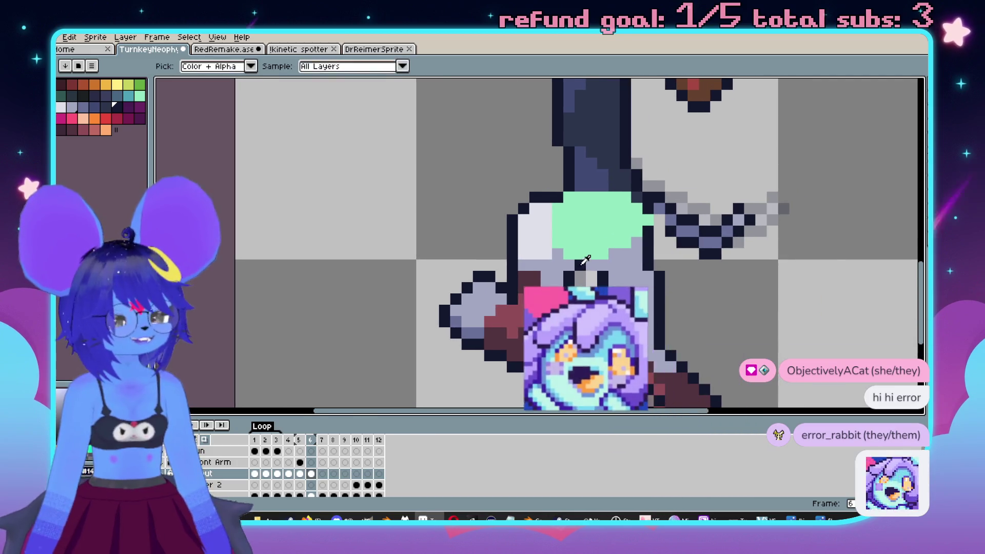
scroll(634, 251, up, 1)
scroll(631, 241, down, 1)
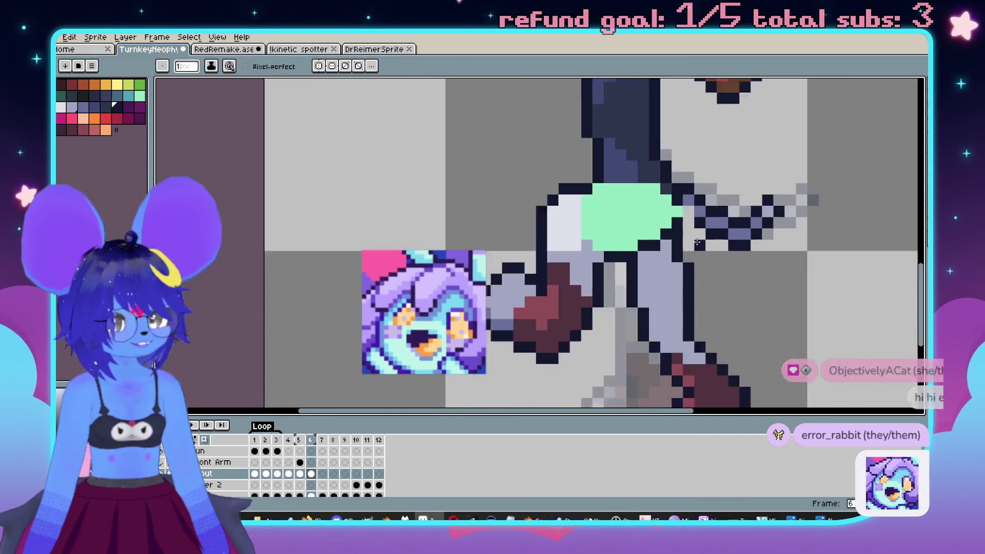
alt+click(619, 231)
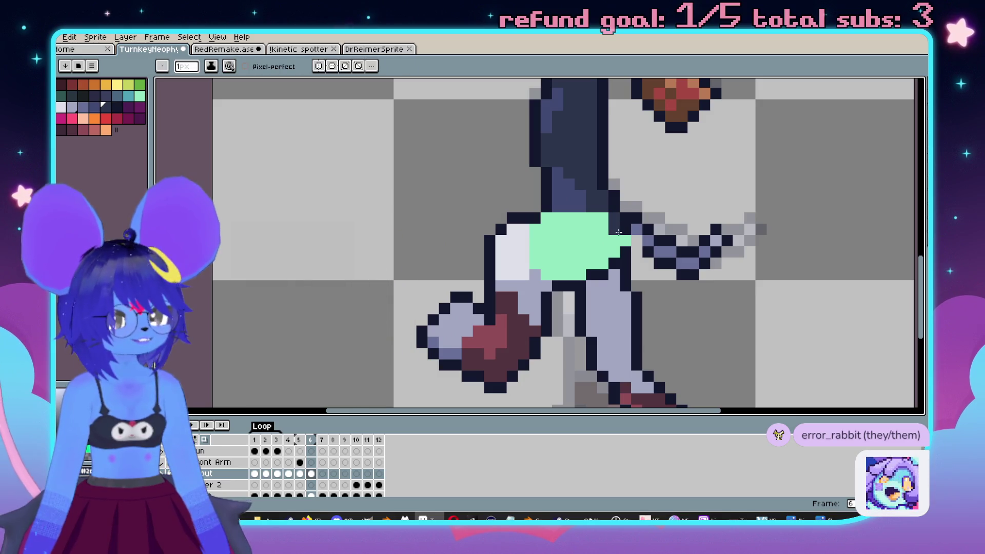
scroll(620, 240, down, 2)
scroll(631, 237, up, 2)
alt+click(496, 305)
Bucket-fill the mint hip patch with lavender, wand-select it, and pencil light highlights along the legs.
key(g)
click(539, 246)
scroll(534, 246, down, 2)
scroll(526, 251, up, 1)
key(w)
click(559, 231)
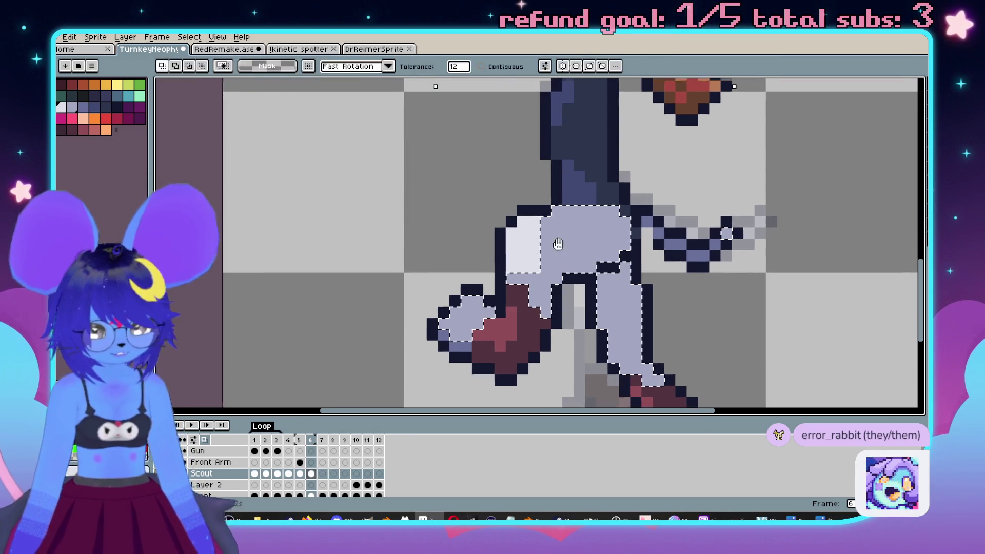
key(v)
key(b)
click(545, 221)
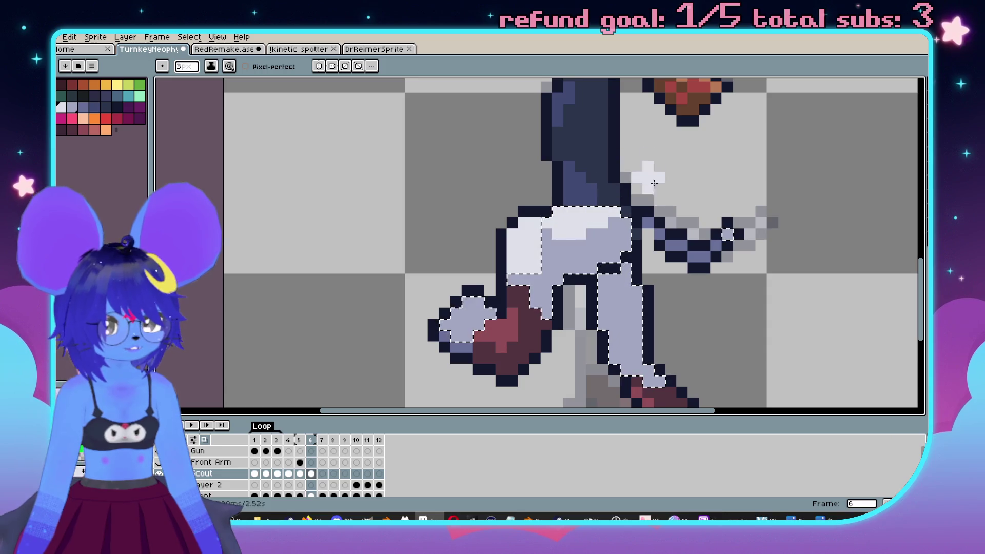
Sample the leg lavender on the previous frame and flip between frames to compare.
scroll(650, 175, down, 4)
key(comma)
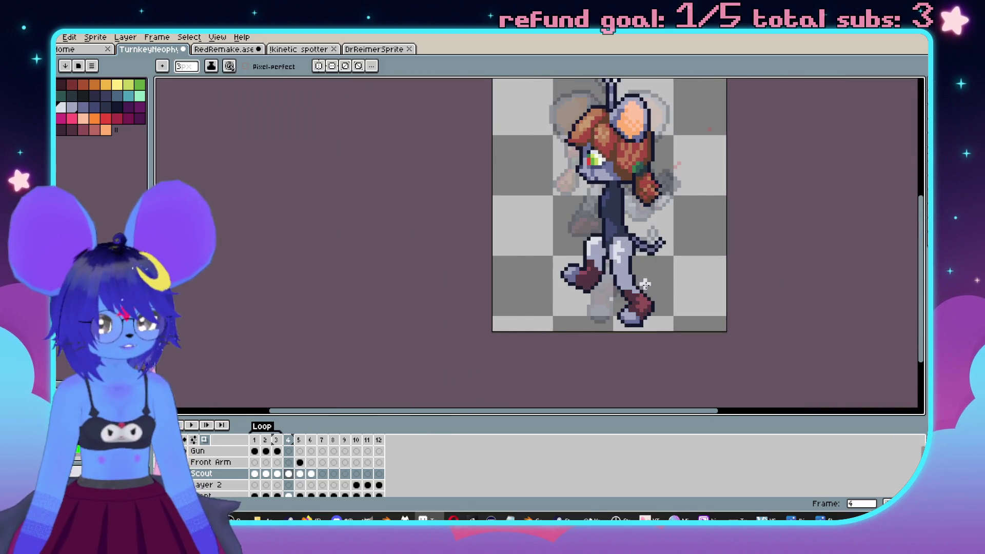
scroll(608, 228, up, 3)
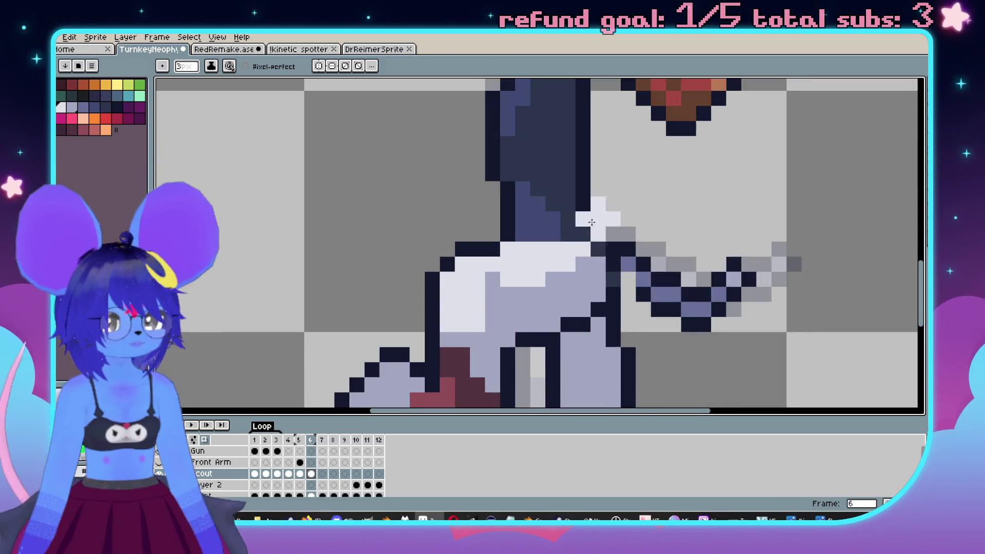
scroll(678, 260, left, 2)
alt+click(631, 258)
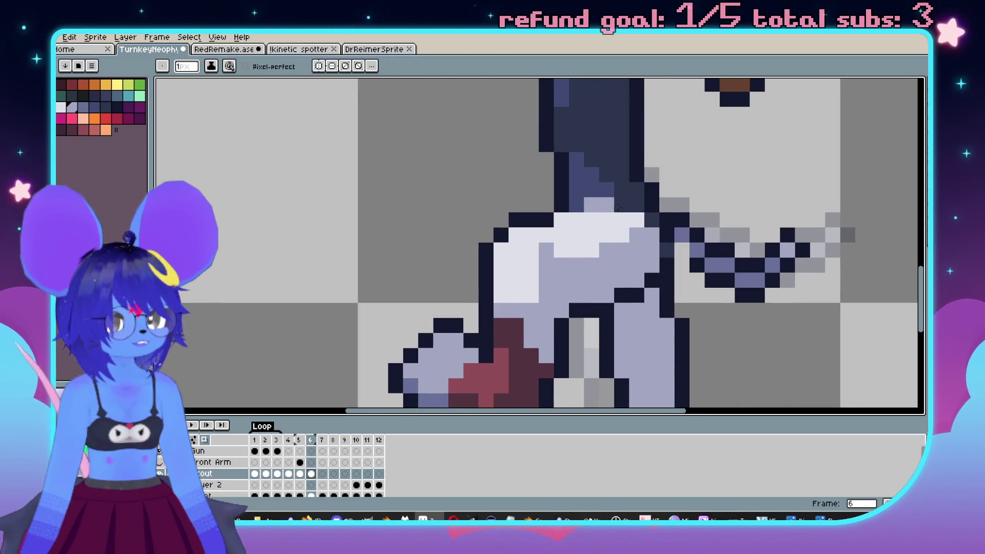
scroll(611, 207, down, 3)
scroll(615, 210, up, 3)
scroll(708, 225, left, 2)
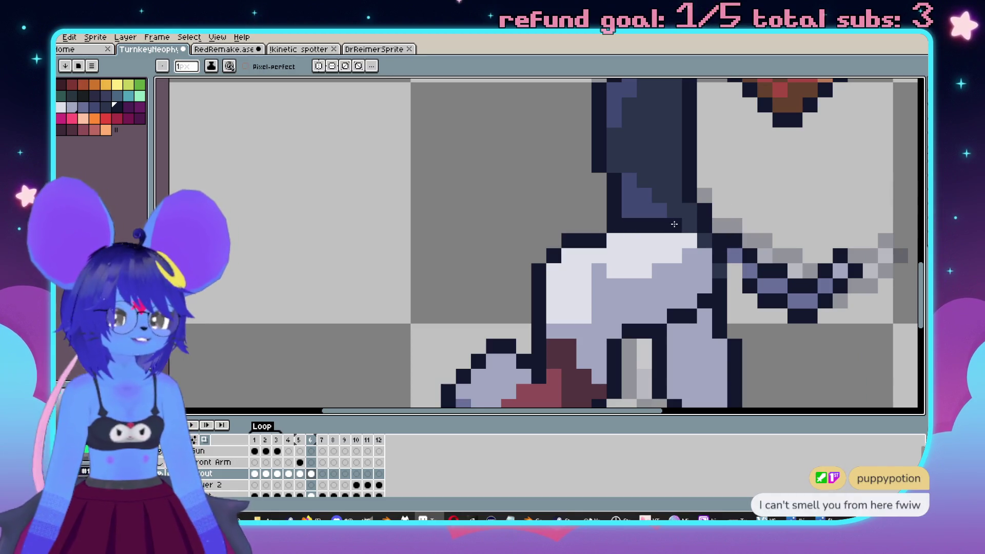
scroll(676, 223, down, 3)
scroll(677, 230, up, 3)
scroll(667, 257, down, 3)
key(Right)
key(Left)
key(Left)
key(Right)
key(Left)
key(Left)
Zoom into the legs and step through frames 4 to 6 to check them.
scroll(648, 307, up, 3)
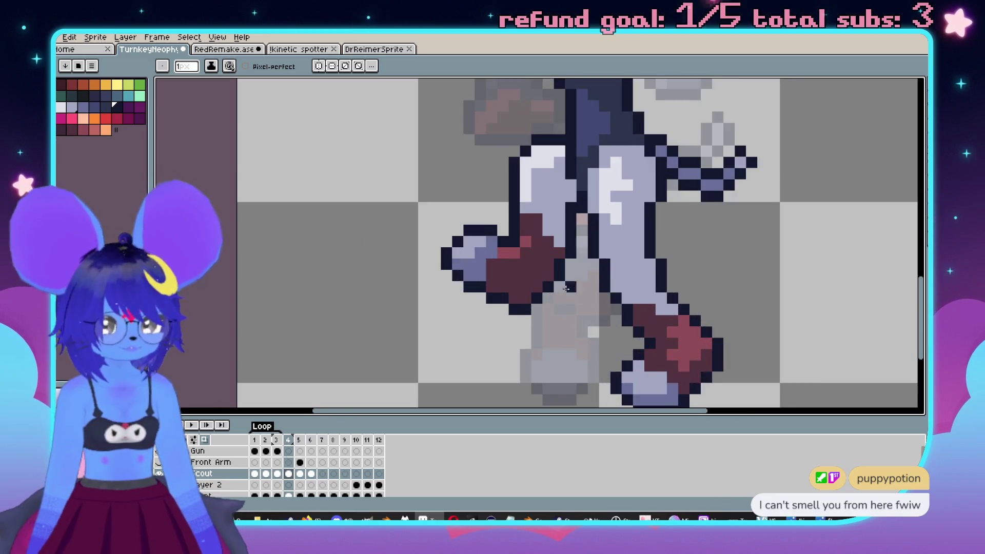
drag(593, 297, 583, 293)
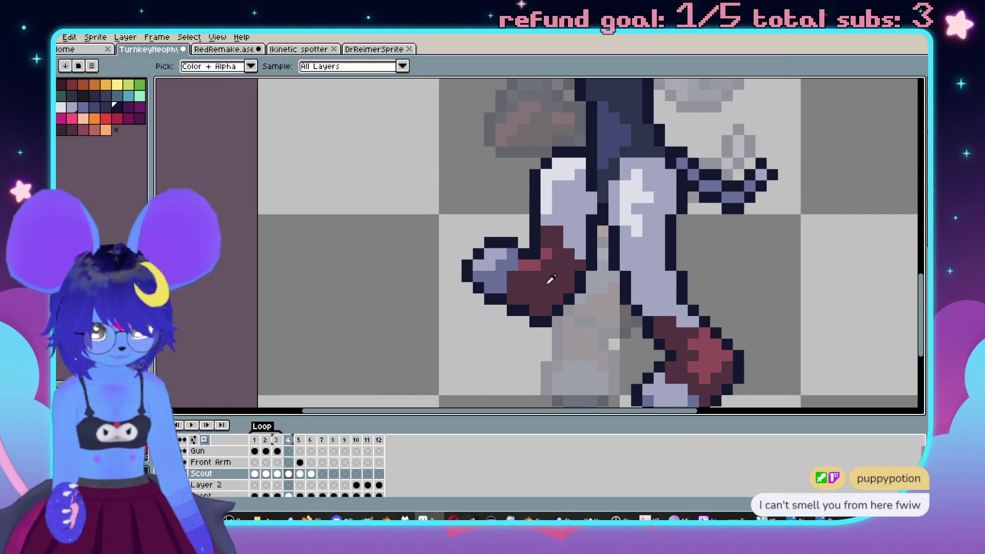
scroll(553, 253, down, 2)
scroll(499, 259, up, 2)
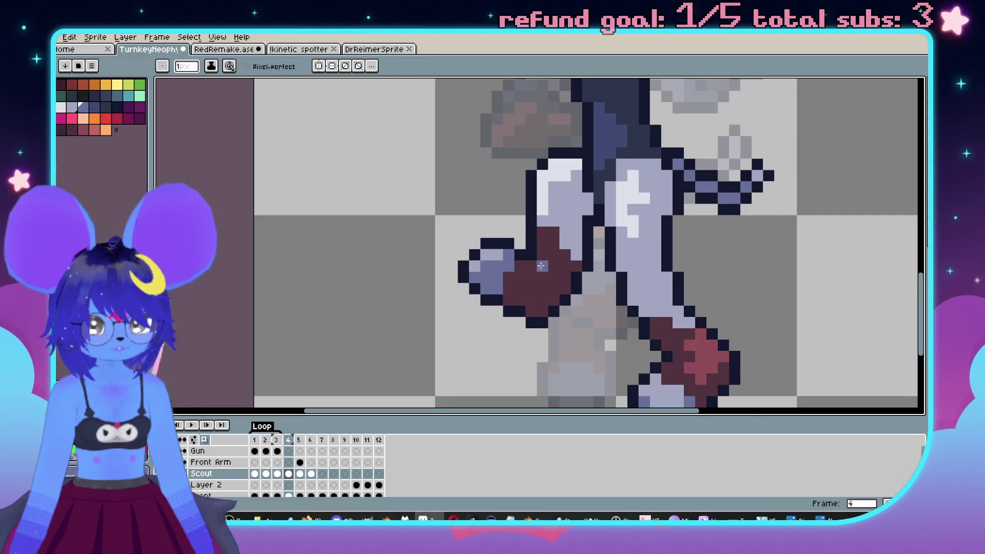
scroll(538, 267, down, 2)
key(Right)
key(Left)
key(Right)
key(Right)
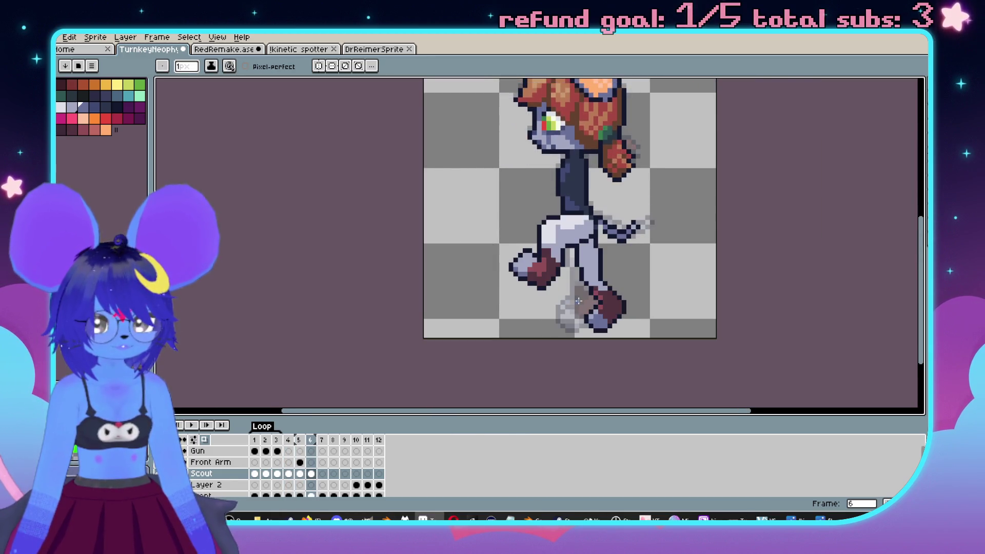
scroll(578, 300, up, 4)
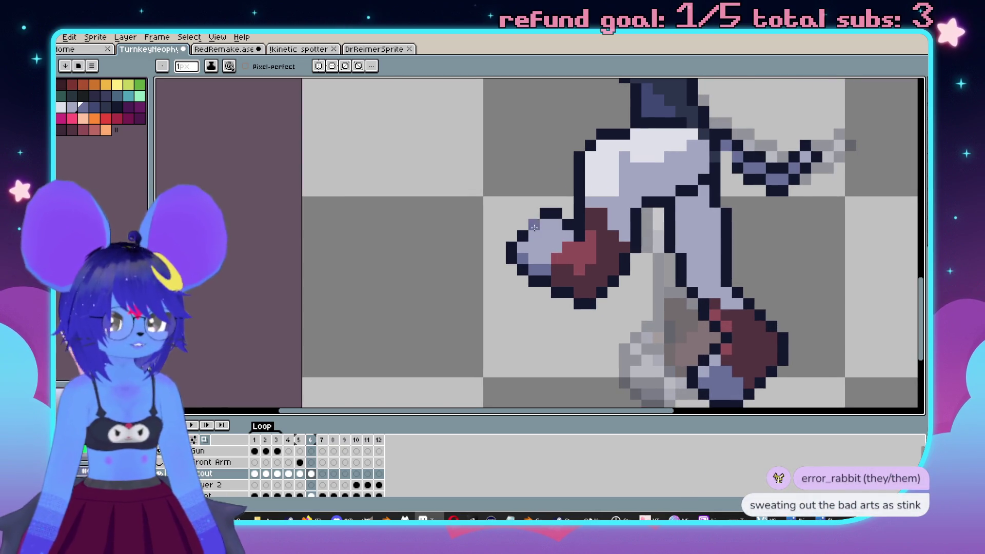
Choose the dark outline and light lavender colours and sample a dark tone from the sprite.
alt+click(534, 227)
alt+click(530, 234)
scroll(525, 239, down, 3)
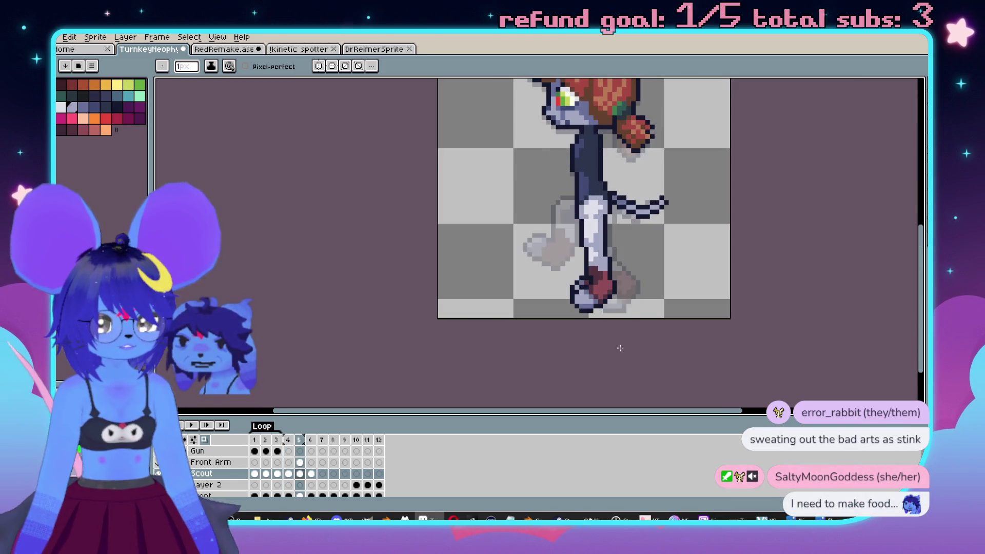
scroll(581, 262, up, 3)
alt+click(581, 262)
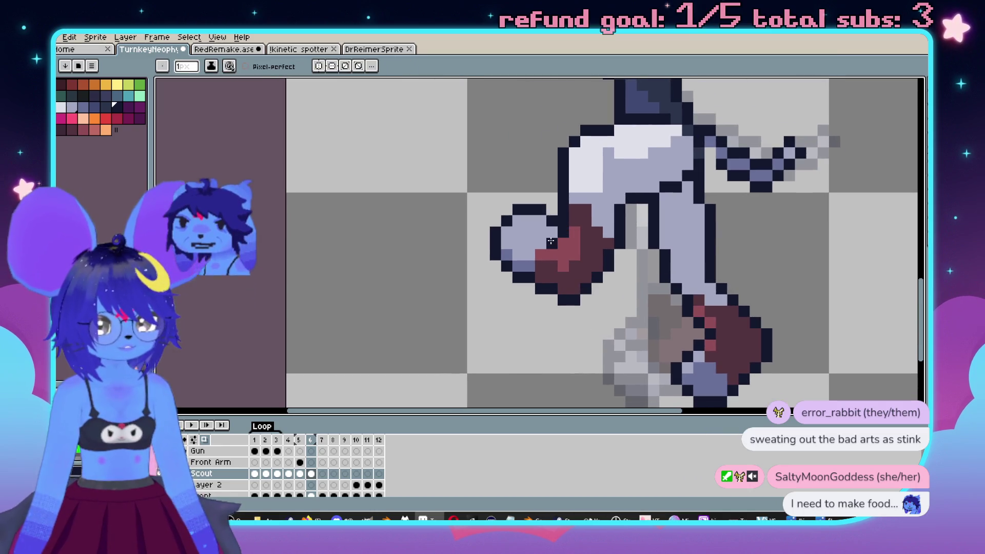
scroll(581, 262, down, 3)
scroll(606, 286, up, 3)
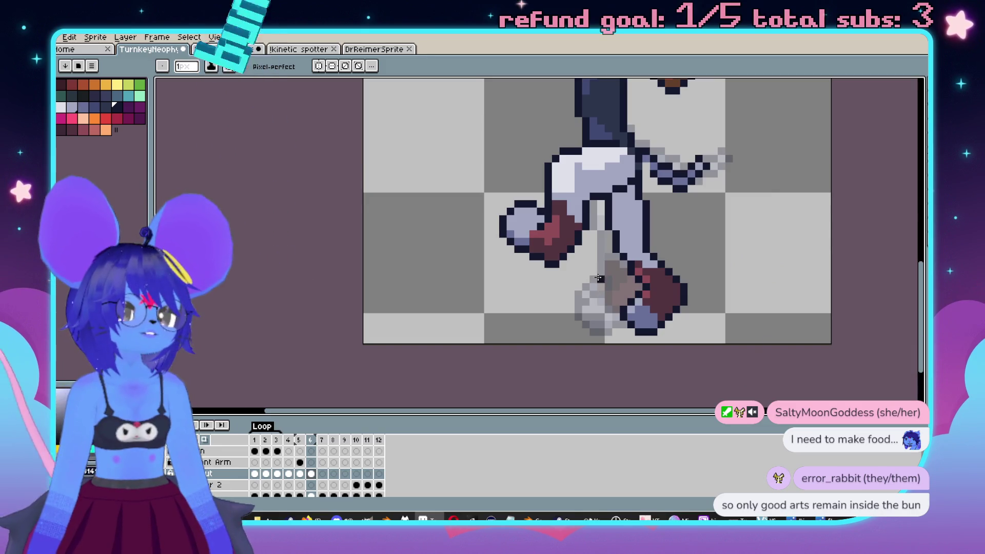
scroll(596, 265, up, 1)
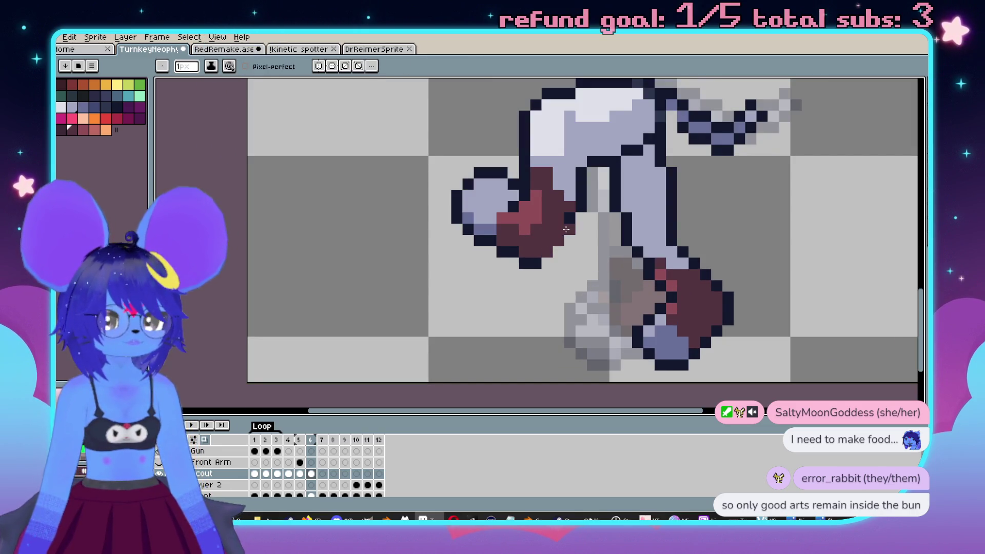
scroll(564, 242, down, 3)
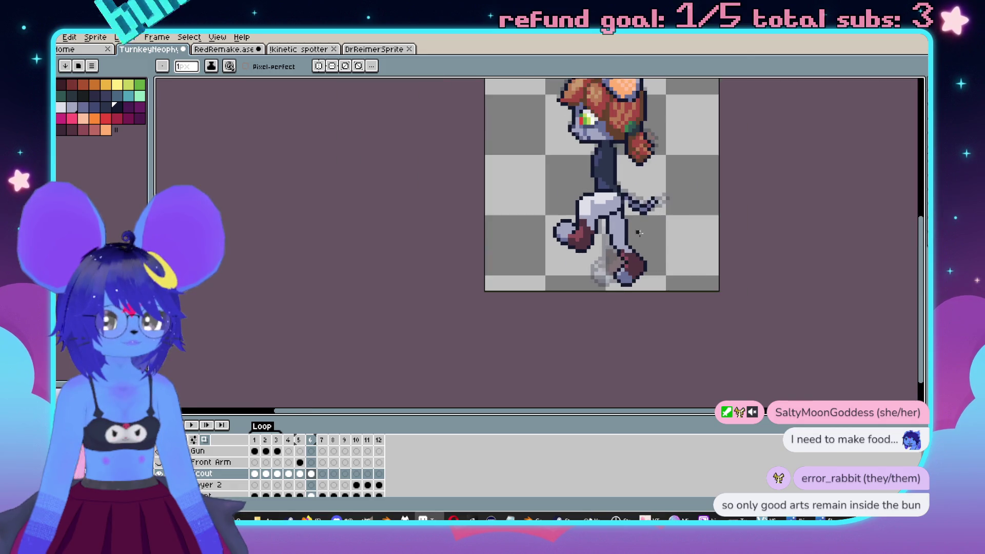
Step back a frame and play the walk animation.
key(Left)
key(Left)
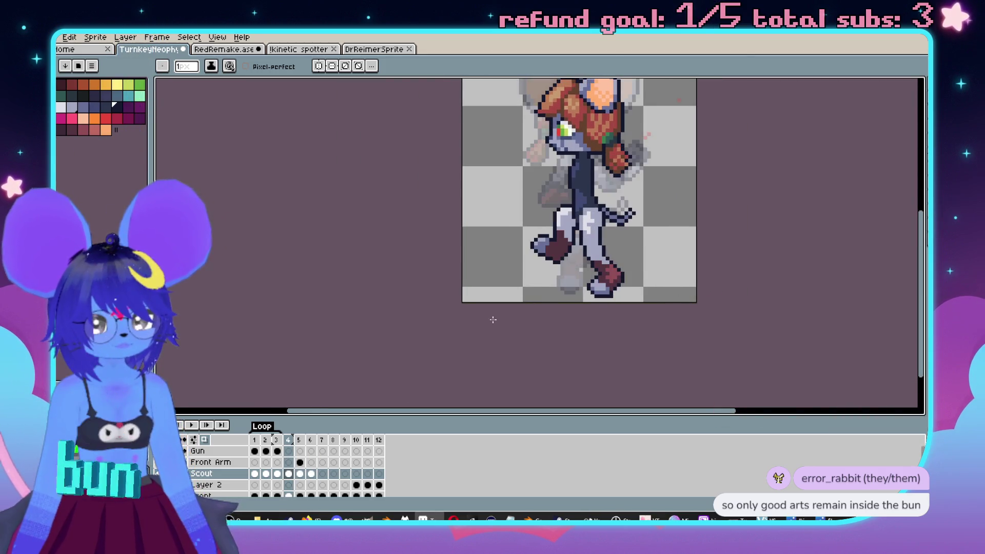
key(Return)
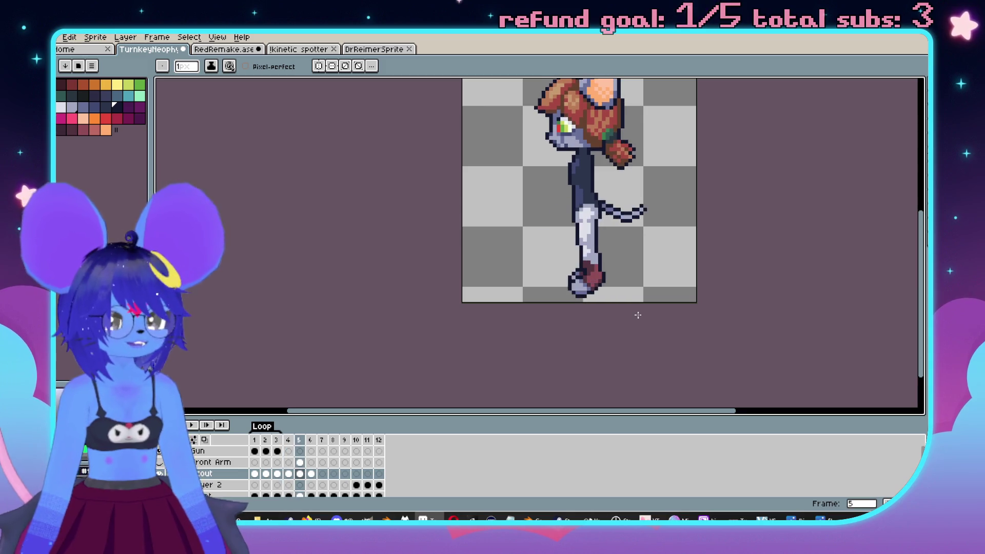
scroll(675, 241, up, 6)
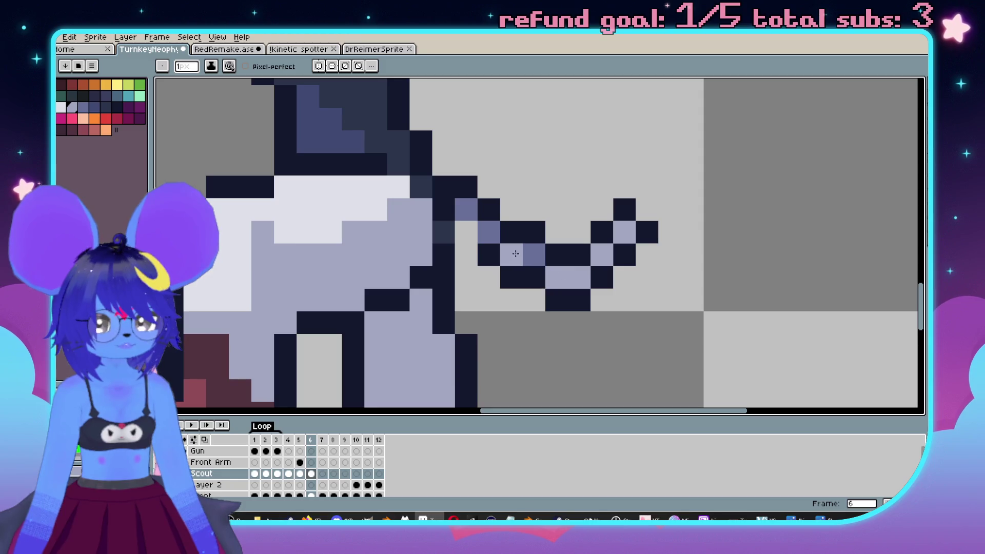
alt+click(486, 253)
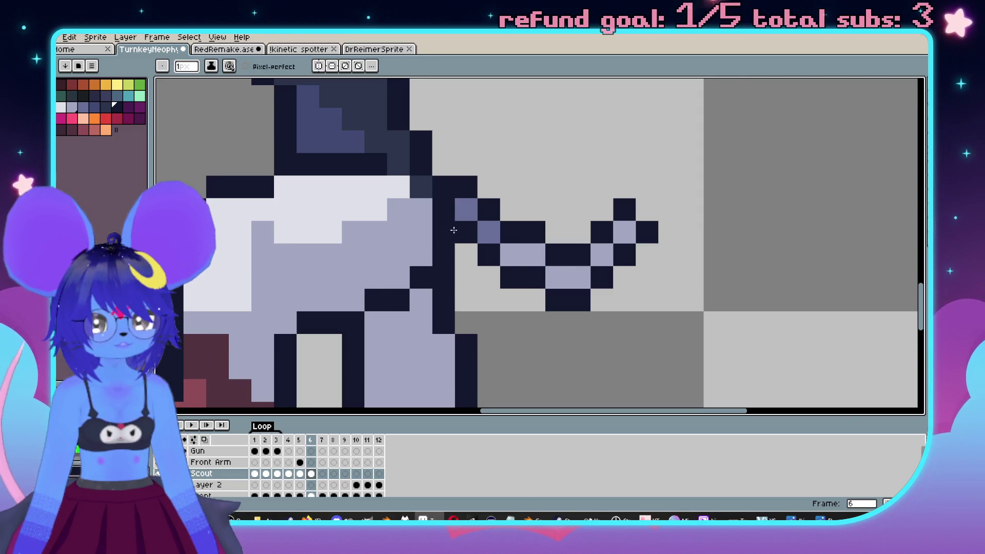
scroll(602, 292, down, 6)
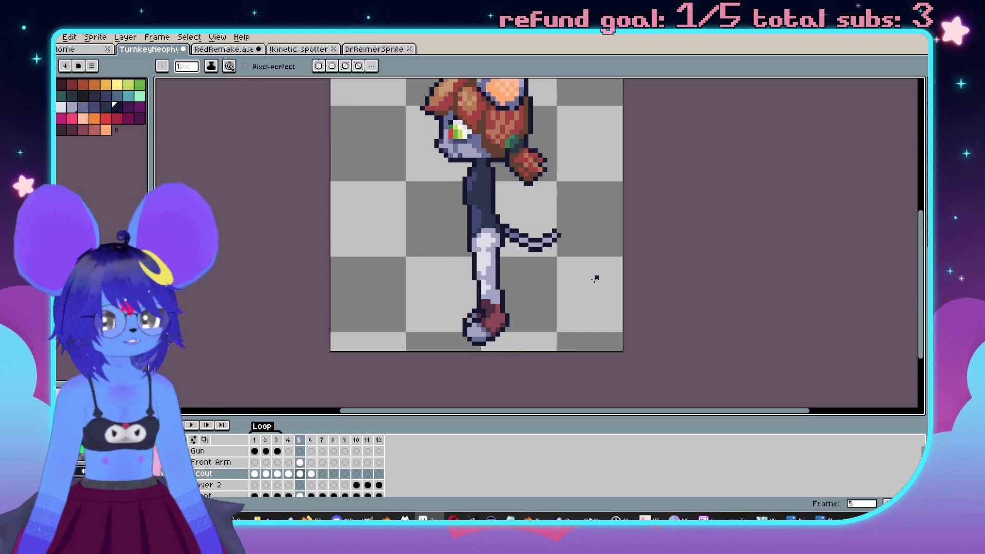
drag(652, 325, 691, 355)
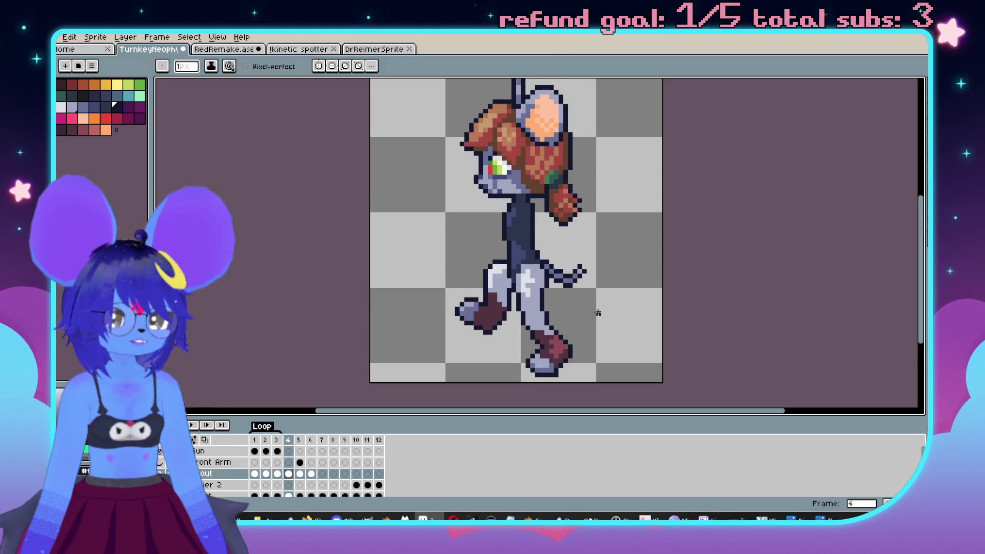
scroll(595, 310, up, 4)
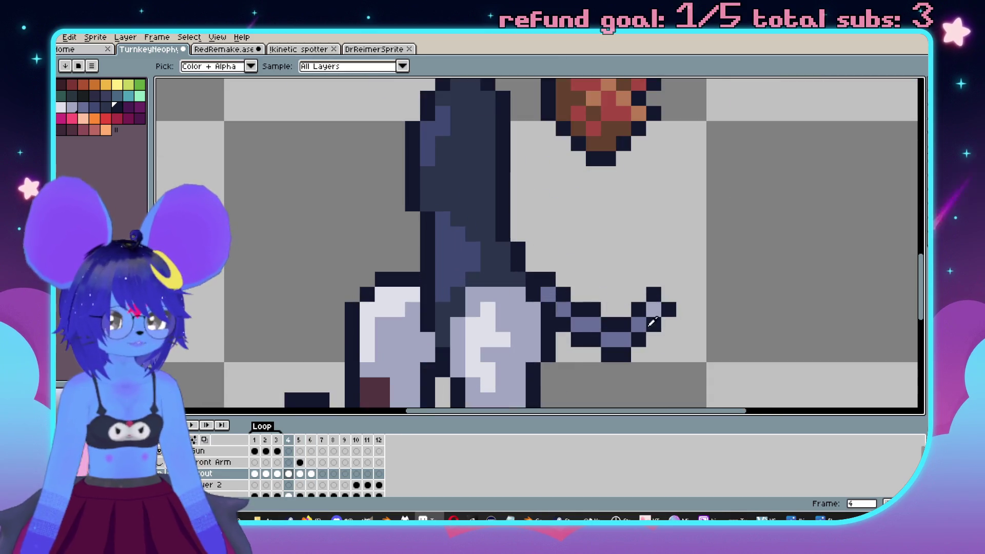
scroll(727, 341, down, 5)
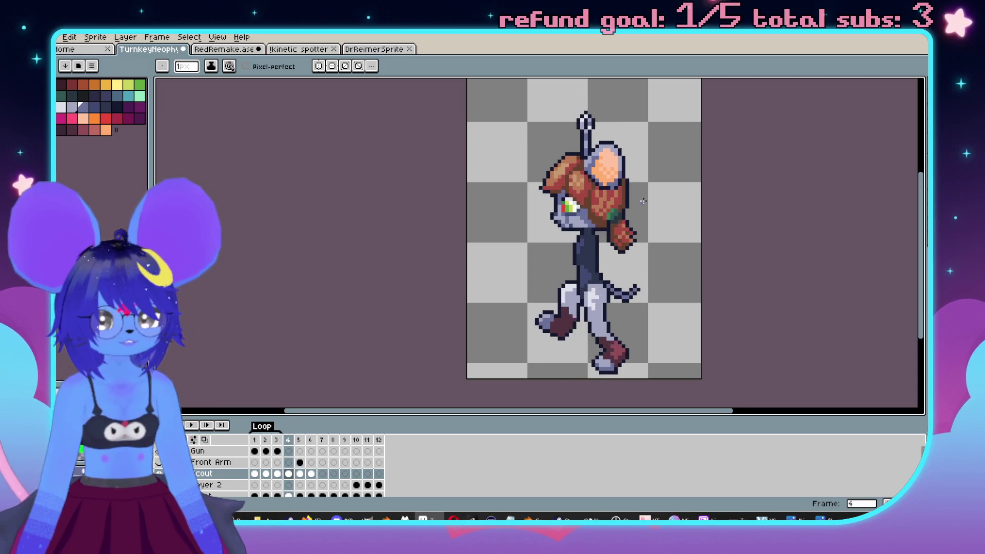
scroll(598, 100, up, 4)
key(m)
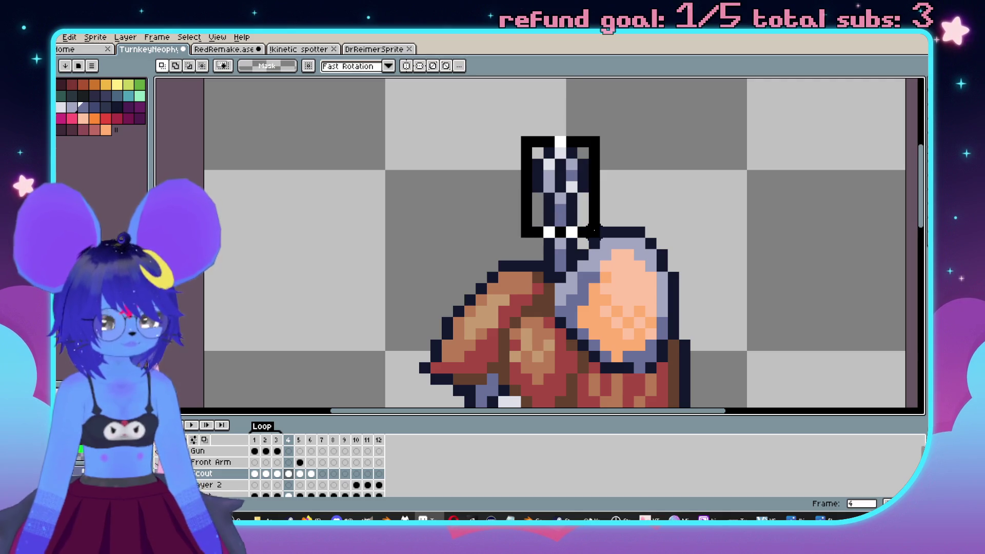
On frame 4, shift the antenna tip one pixel right and down and commit the move.
click(559, 192)
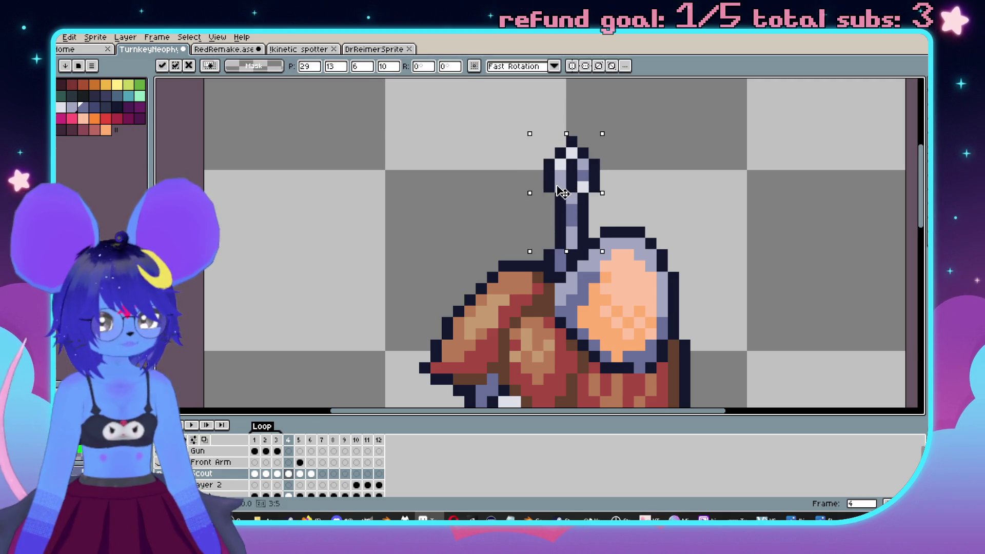
click(651, 175)
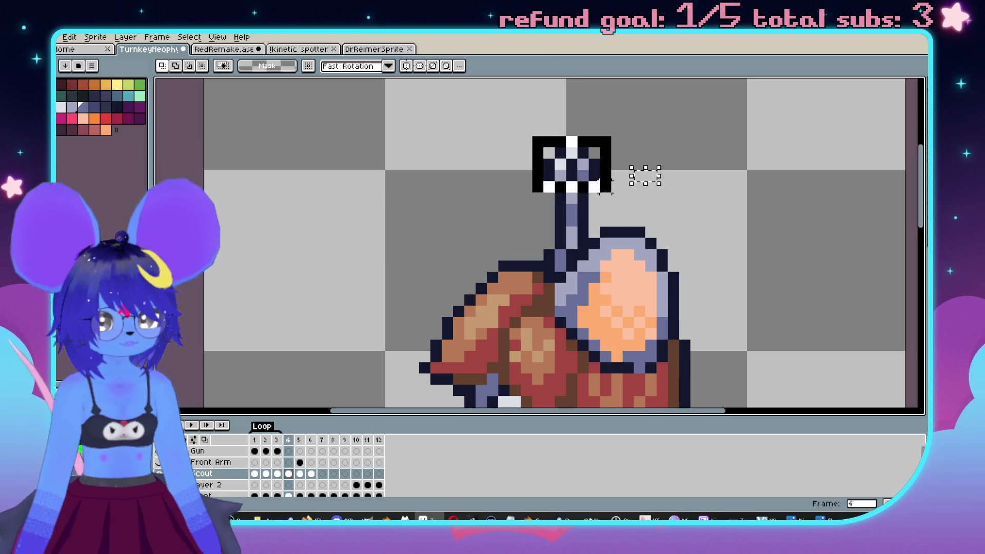
drag(582, 190, 593, 190)
scroll(593, 190, down, 2)
scroll(594, 190, up, 2)
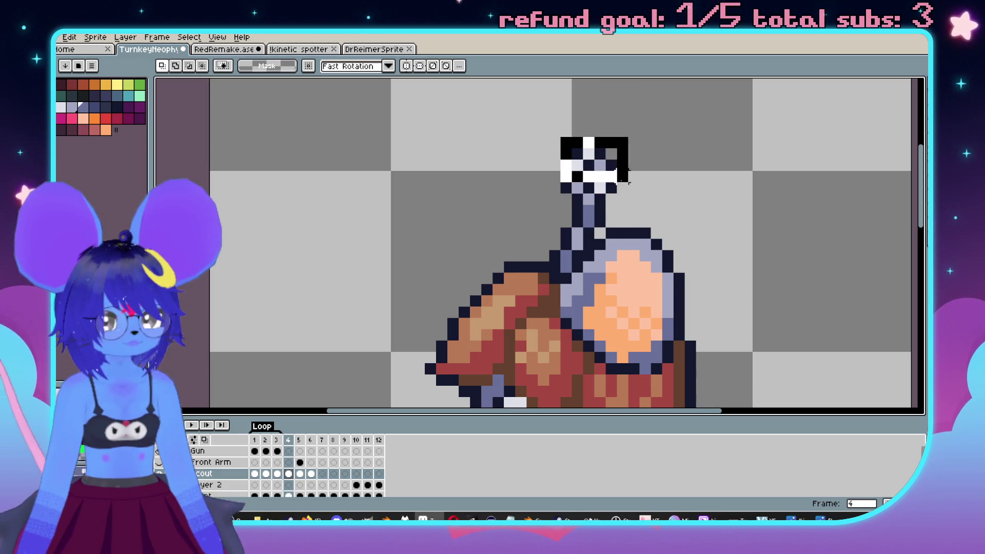
drag(603, 176, 612, 184)
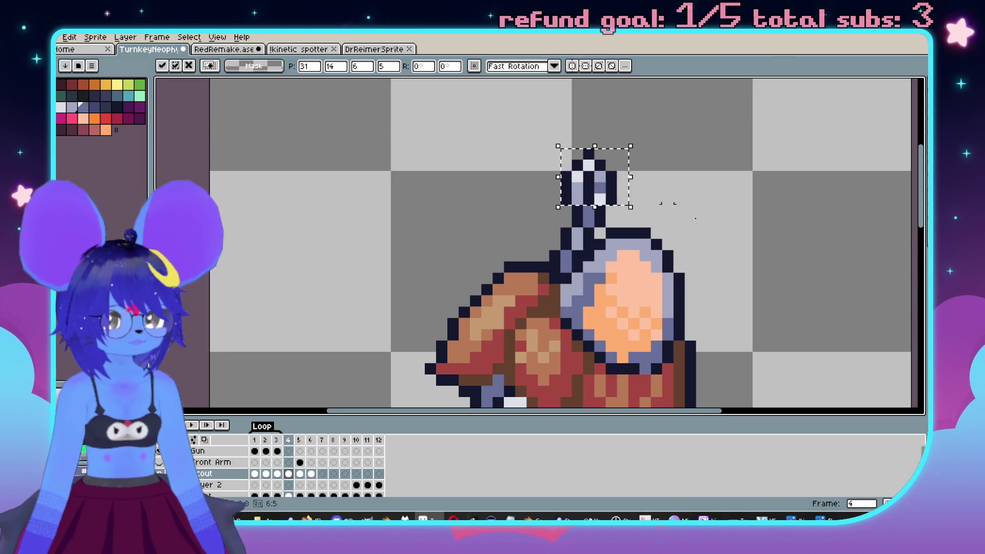
key(Return)
scroll(645, 200, down, 1)
On frame 6, tilt the antenna tip left and lower it one pixel, then compare with frame 5.
key(period)
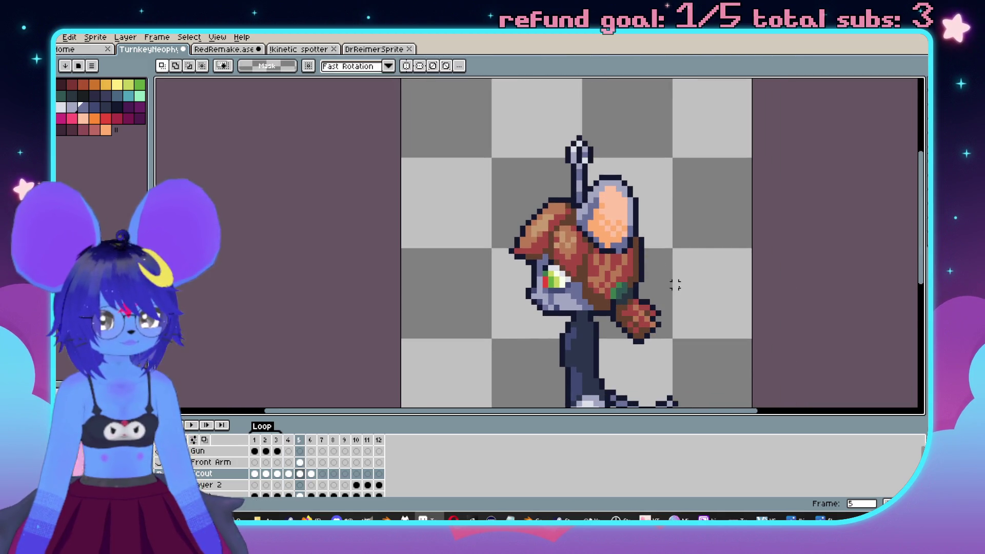
key(period)
scroll(590, 170, up, 2)
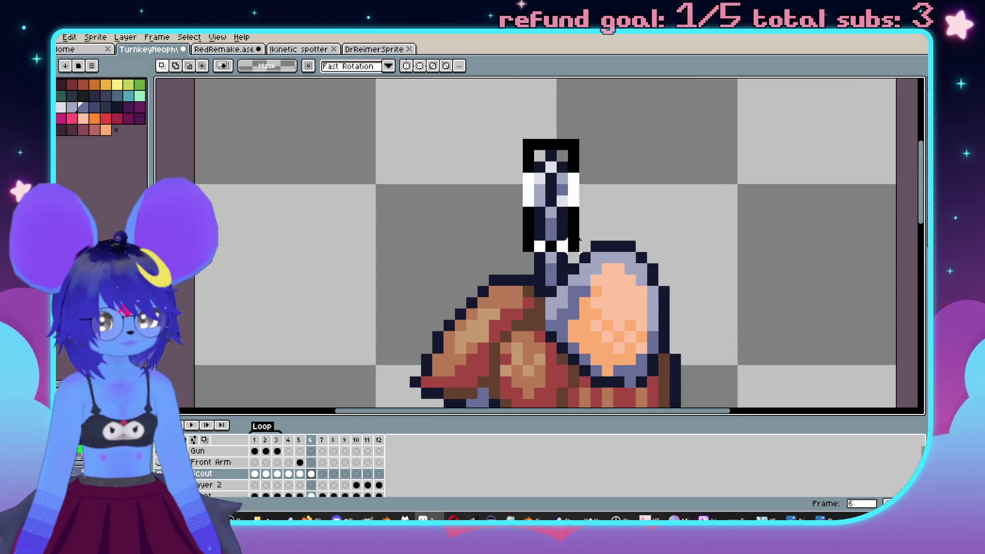
mouse_move(568, 214)
mouse_down()
mouse_move(556, 220)
mouse_move(556, 160)
mouse_up()
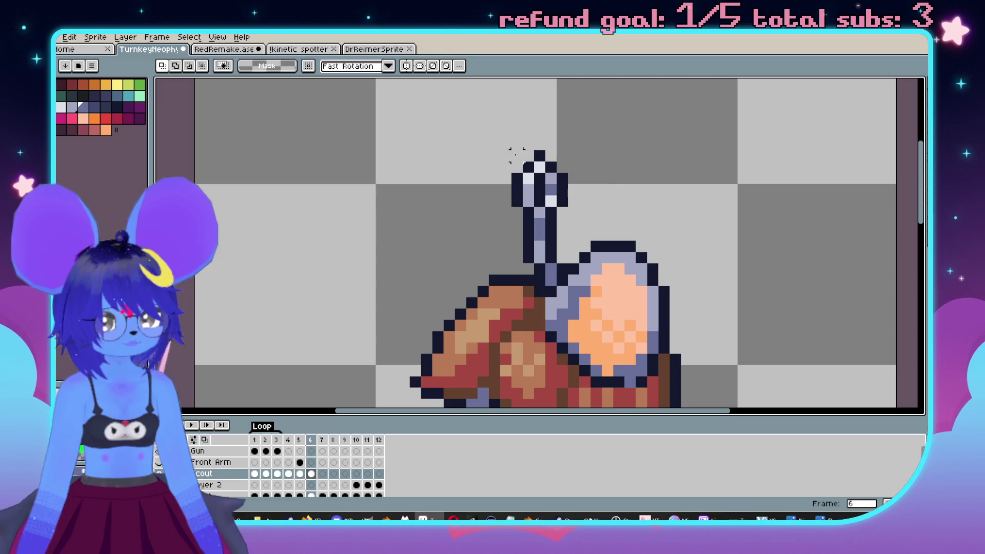
key(ctrl+d)
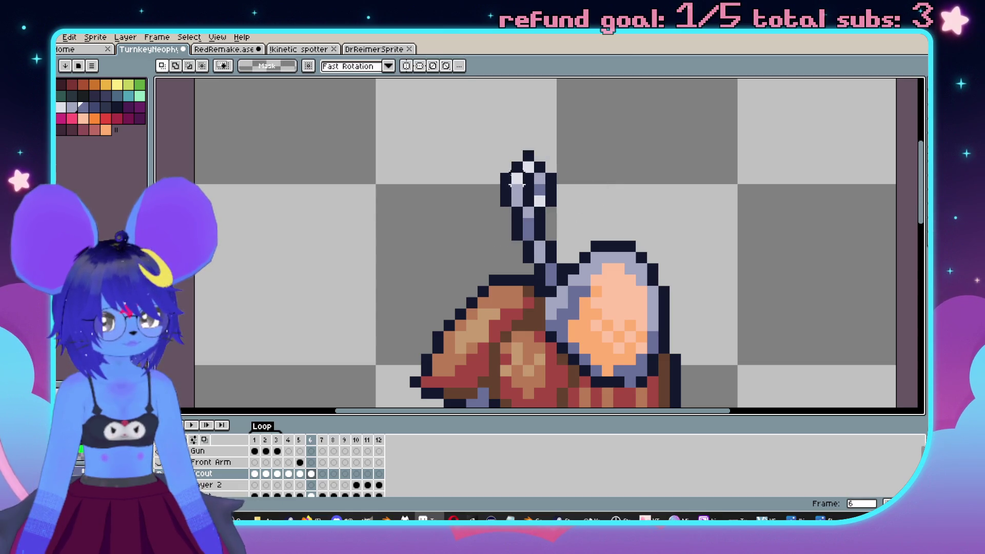
drag(531, 184, 531, 195)
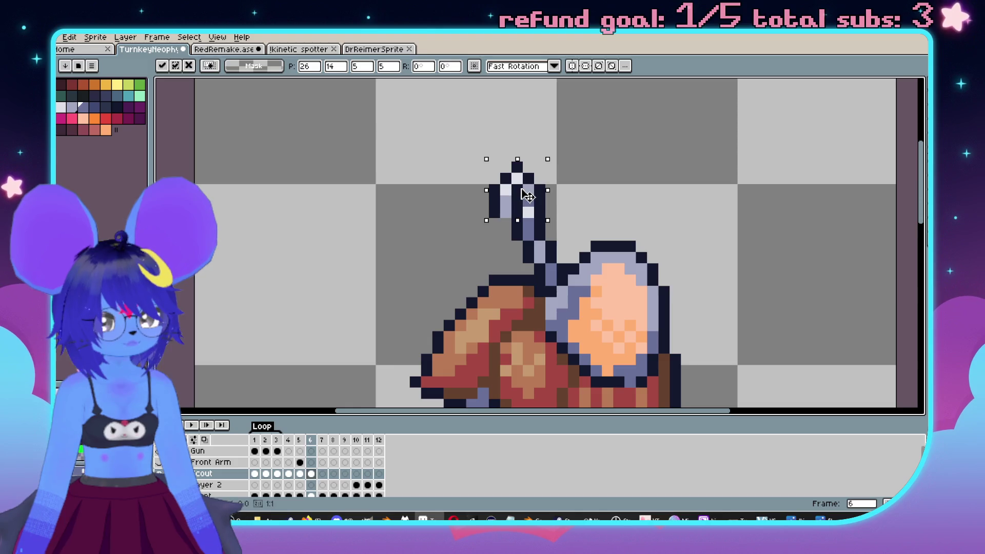
key(Return)
scroll(663, 286, down, 1)
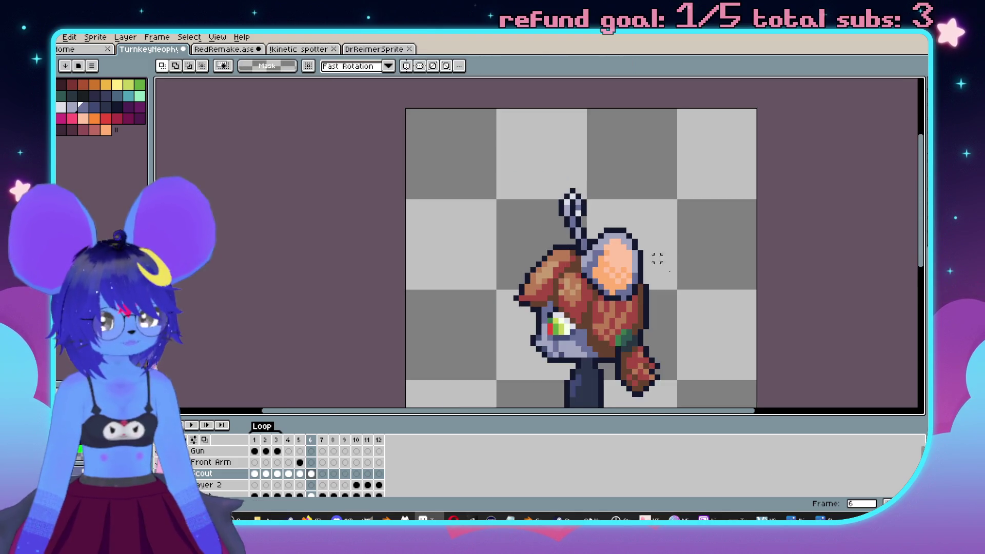
key(comma)
scroll(663, 286, down, 1)
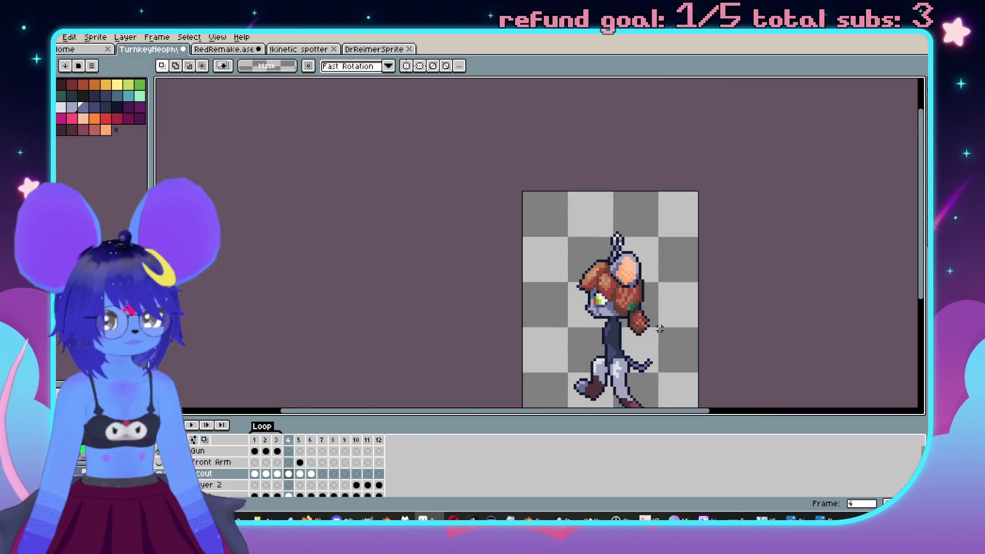
key(period)
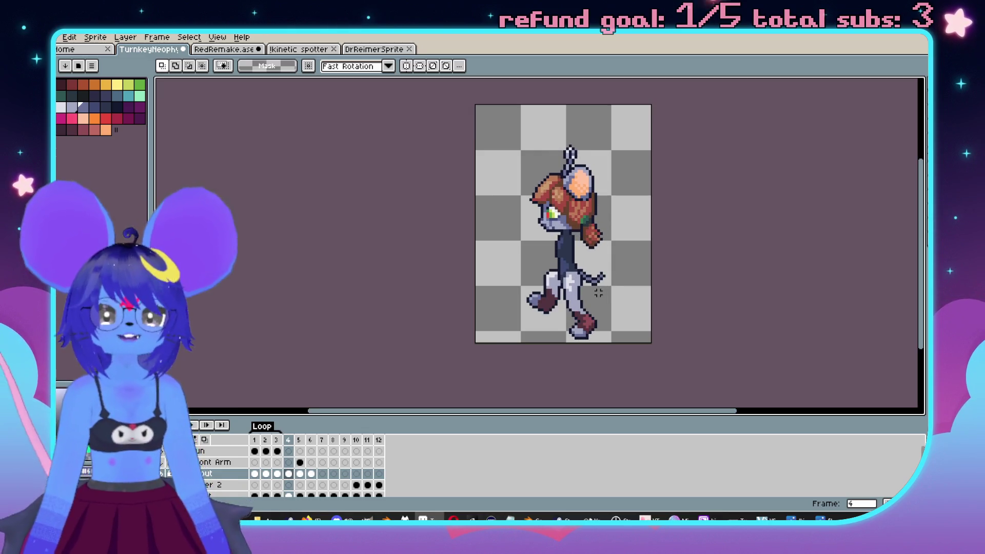
scroll(601, 292, up, 3)
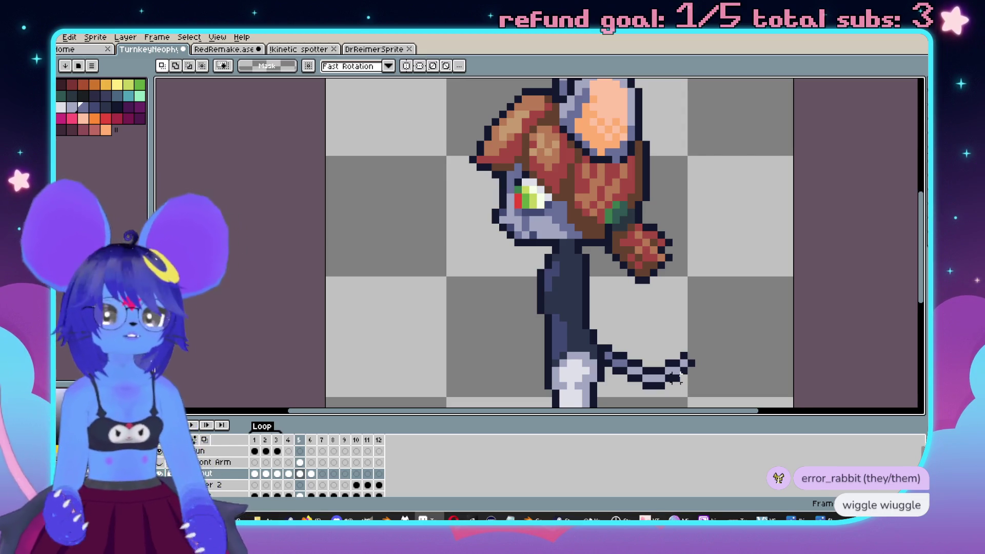
scroll(694, 215, down, 2)
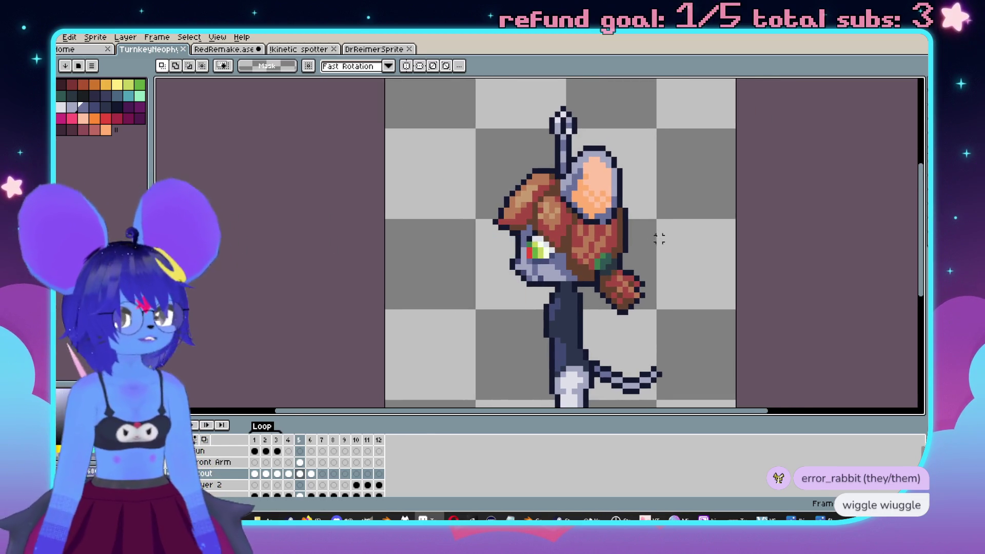
scroll(643, 229, down, 1)
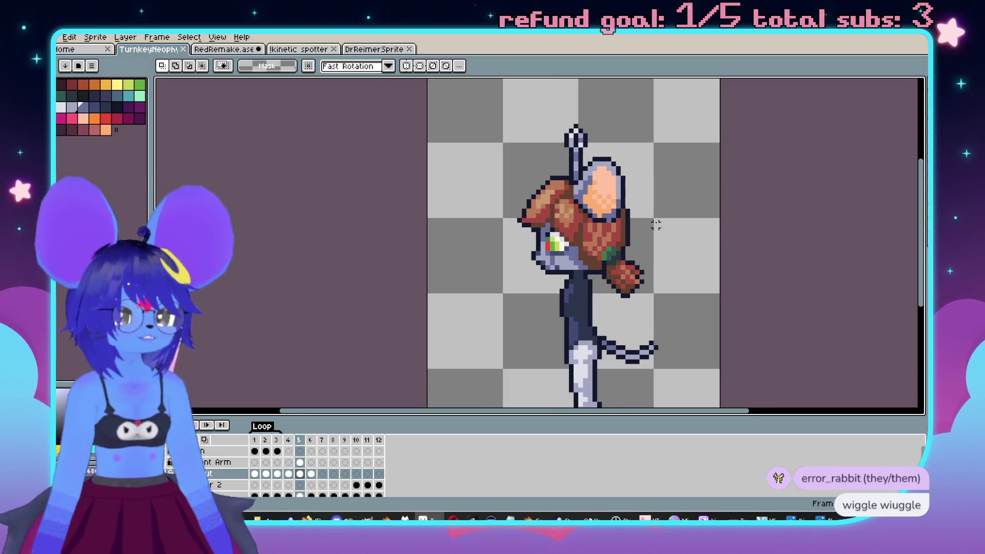
scroll(633, 211, down, 1)
scroll(615, 226, up, 2)
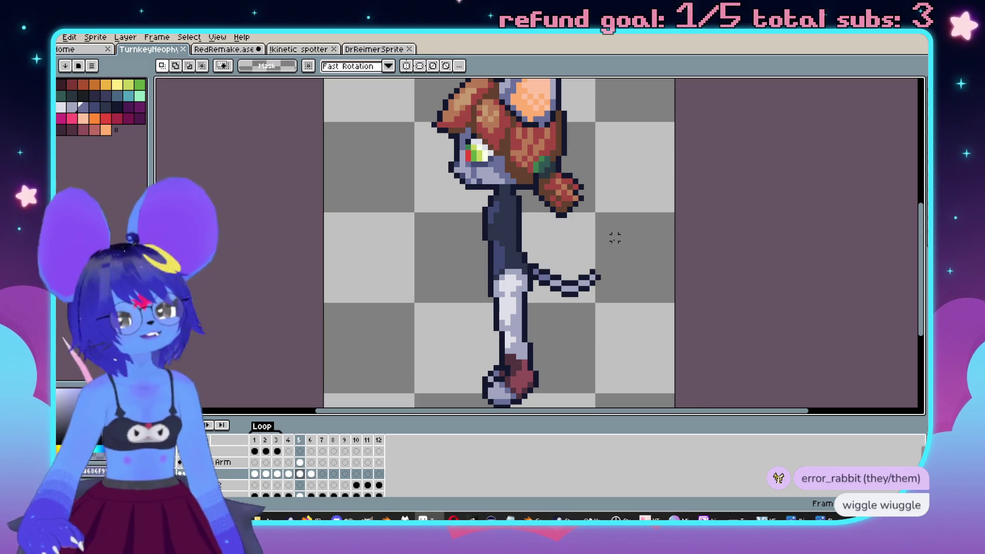
key(Left)
mouse_move(623, 207)
mouse_down()
mouse_move(653, 240)
mouse_move(645, 165)
mouse_up()
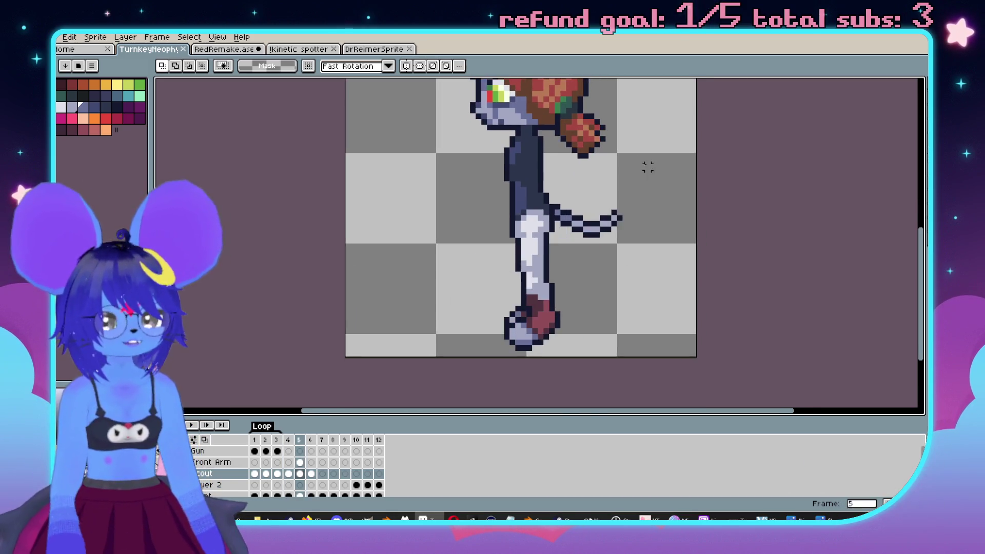
key(Right)
key(Right)
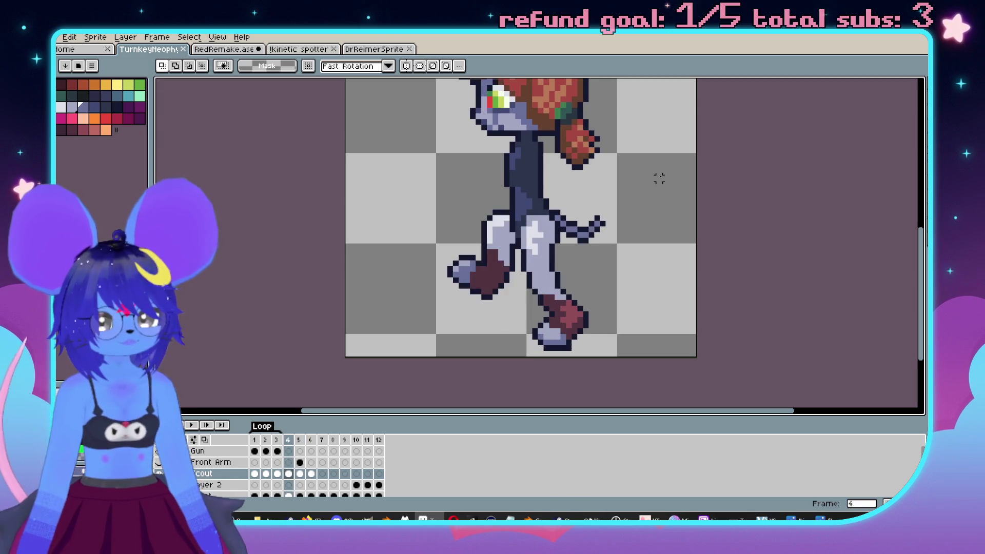
key(Right)
key(Right)
key(Left)
key(Left)
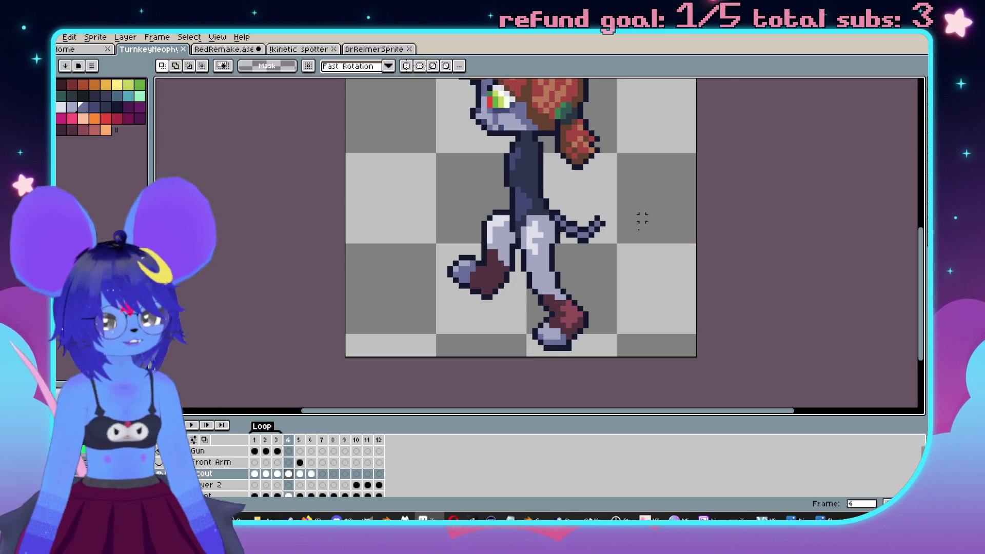
scroll(662, 189, up, 2)
drag(667, 195, 639, 203)
key(b)
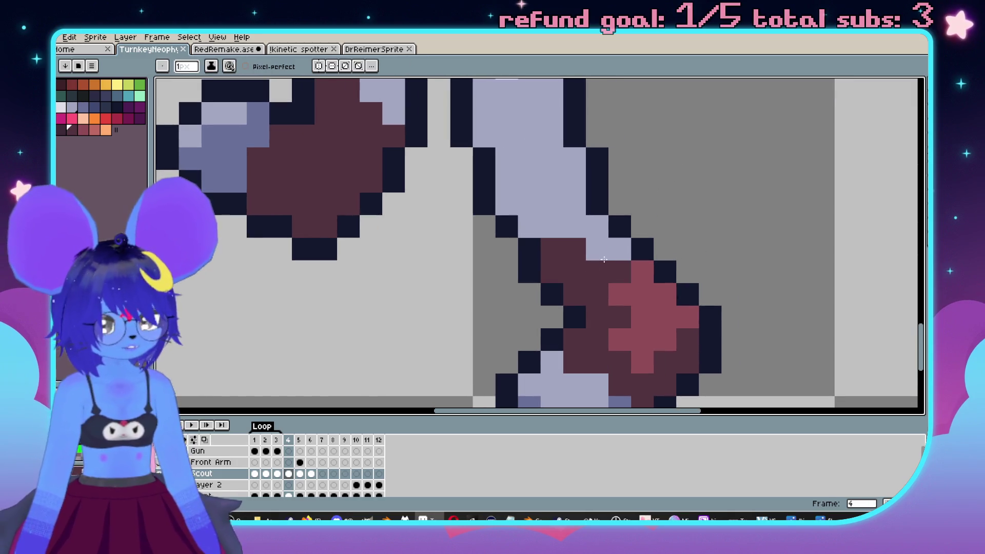
scroll(620, 254, down, 4)
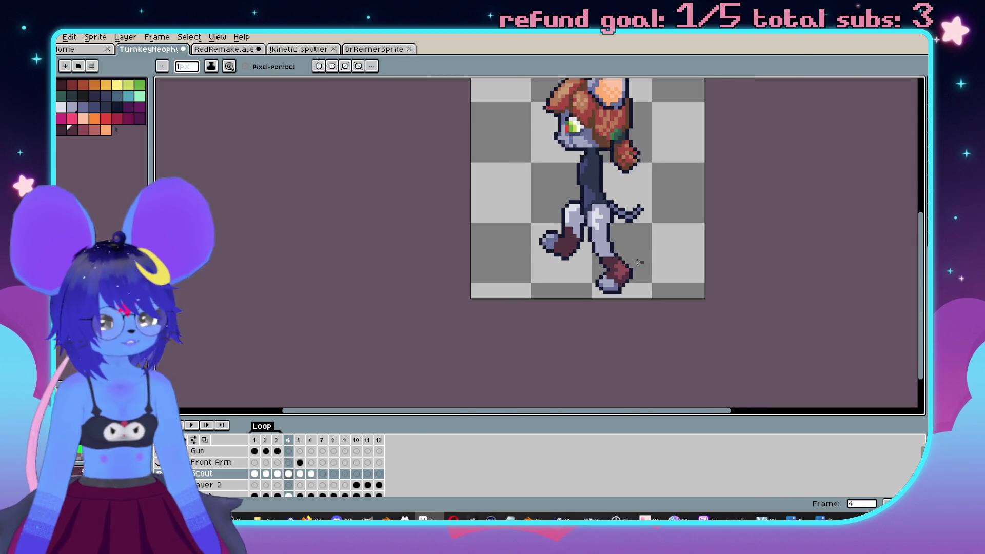
scroll(586, 241, up, 3)
scroll(586, 242, down, 3)
key(Left)
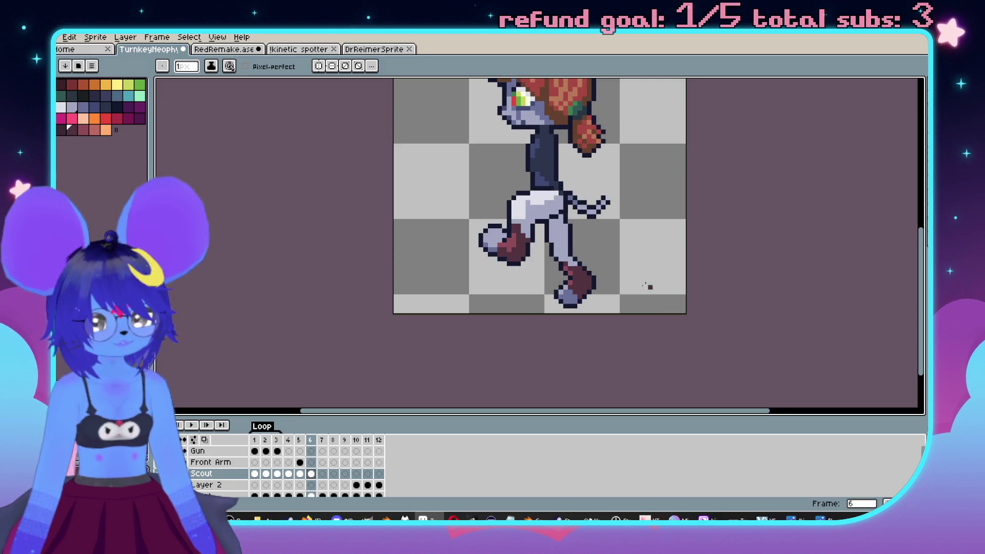
scroll(518, 244, up, 3)
key(alt)
scroll(502, 196, down, 3)
key(Left)
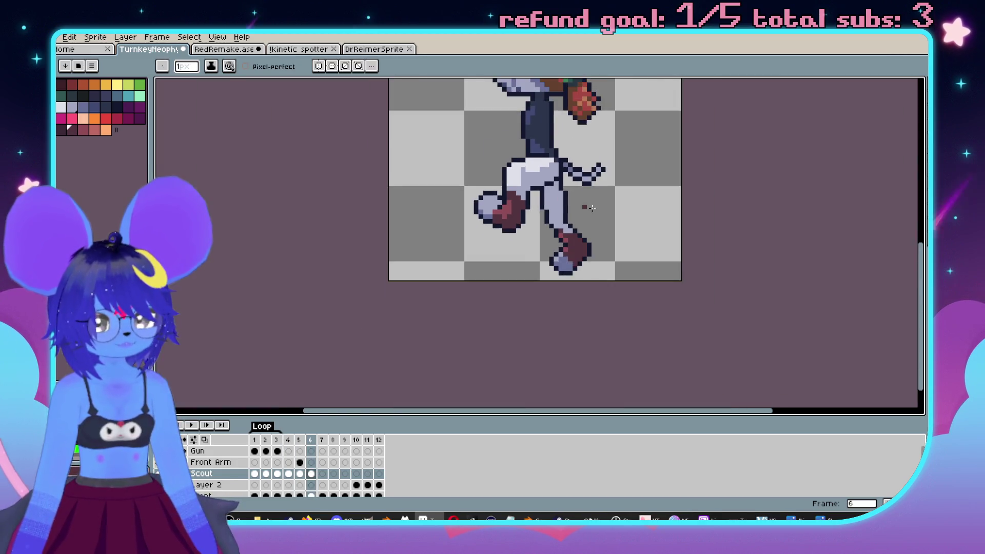
scroll(611, 270, up, 1)
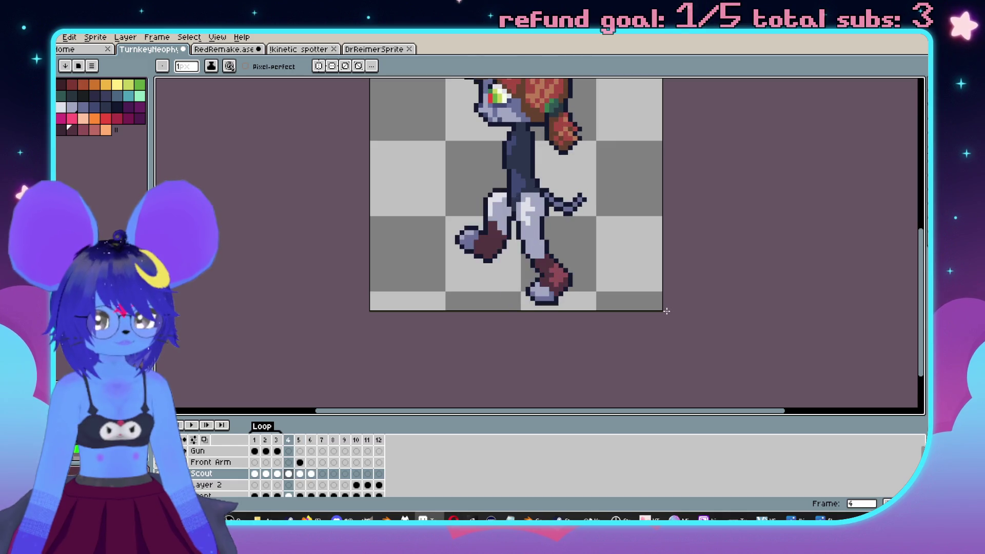
key(Left)
key(Left)
scroll(590, 277, up, 2)
scroll(527, 253, up, 1)
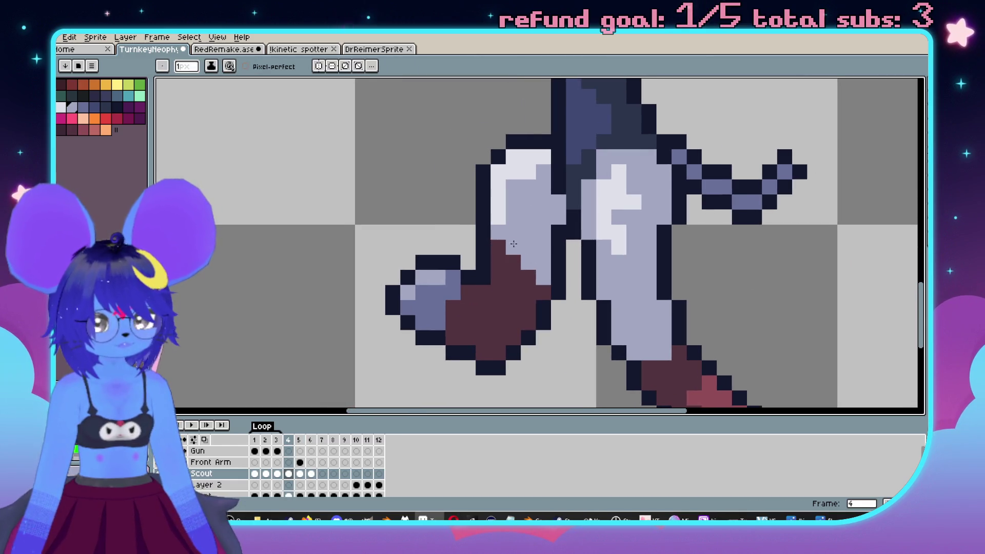
scroll(524, 255, down, 3)
key(Right)
key(Right)
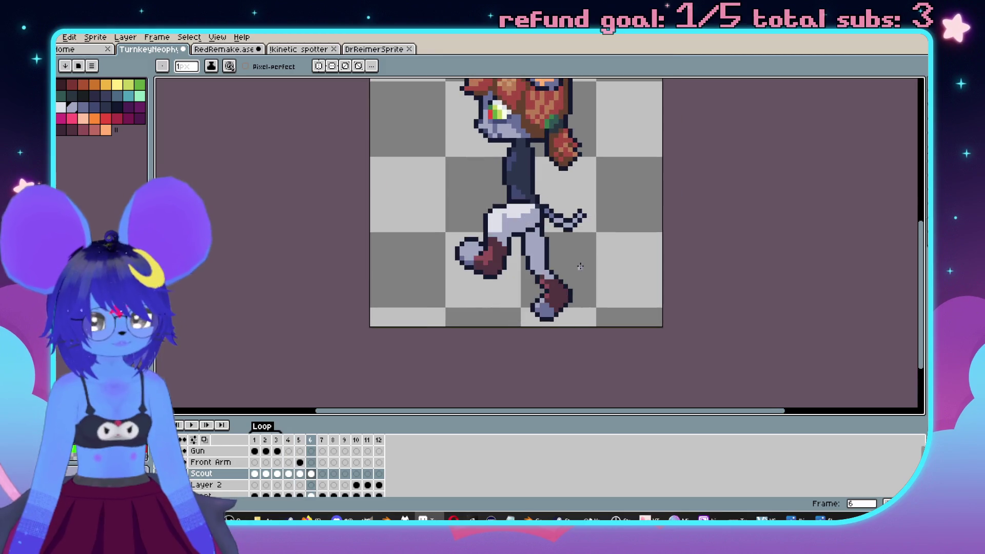
scroll(458, 255, up, 3)
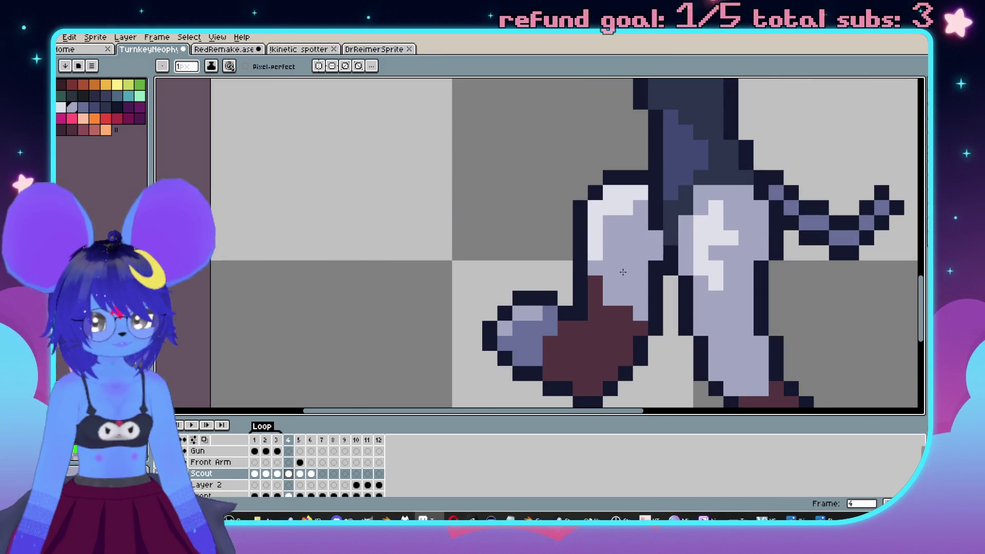
scroll(591, 282, down, 4)
scroll(639, 275, up, 1)
key(Right)
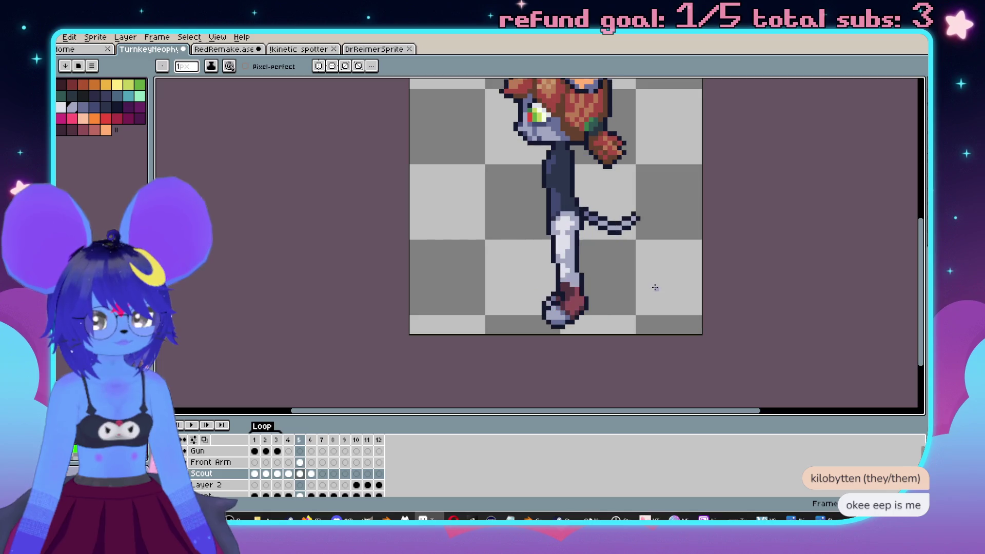
scroll(657, 285, down, 2)
key(Left)
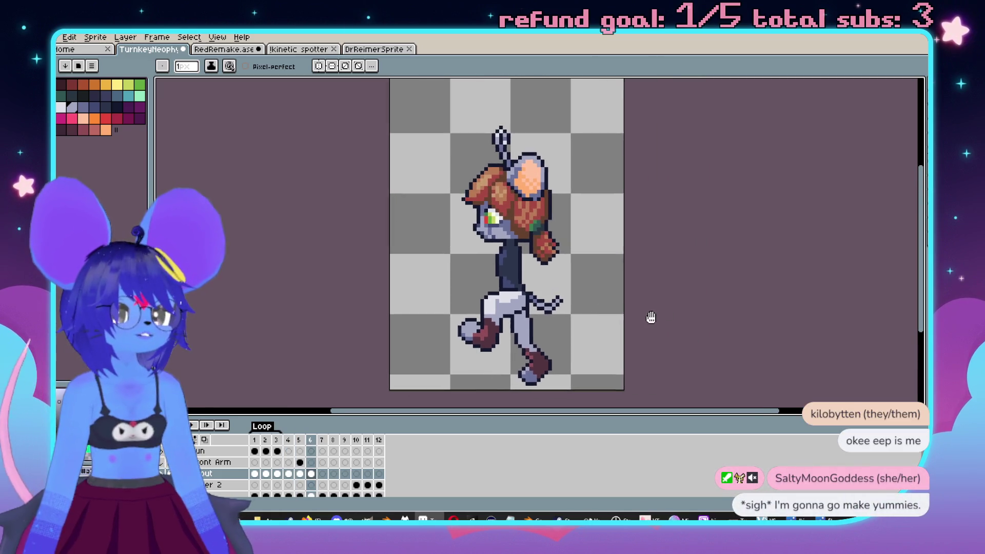
key(Right)
key(Right)
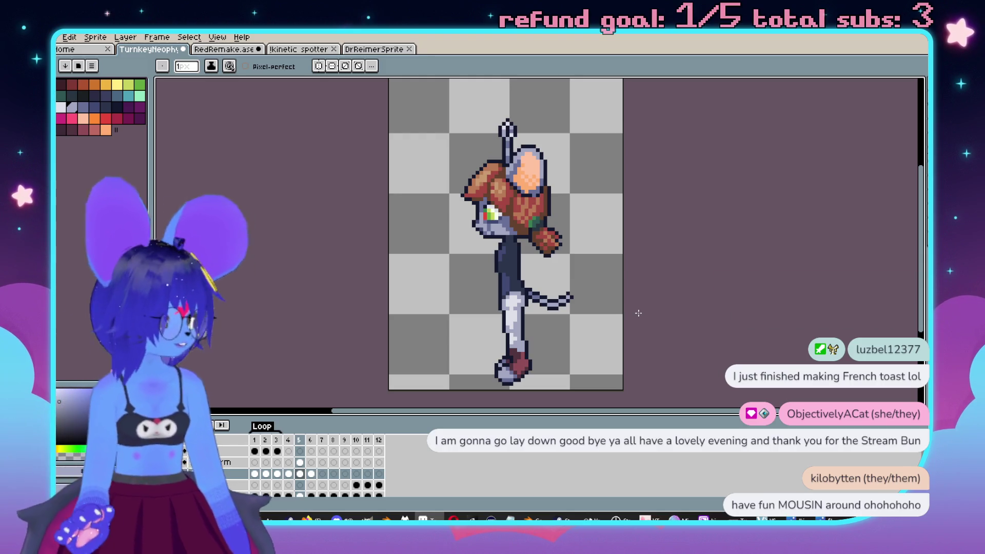
Flip between walk frames 4, 5 and 6 to compare leg poses, settling on frame 6.
drag(579, 264, 590, 218)
key(b)
key(period)
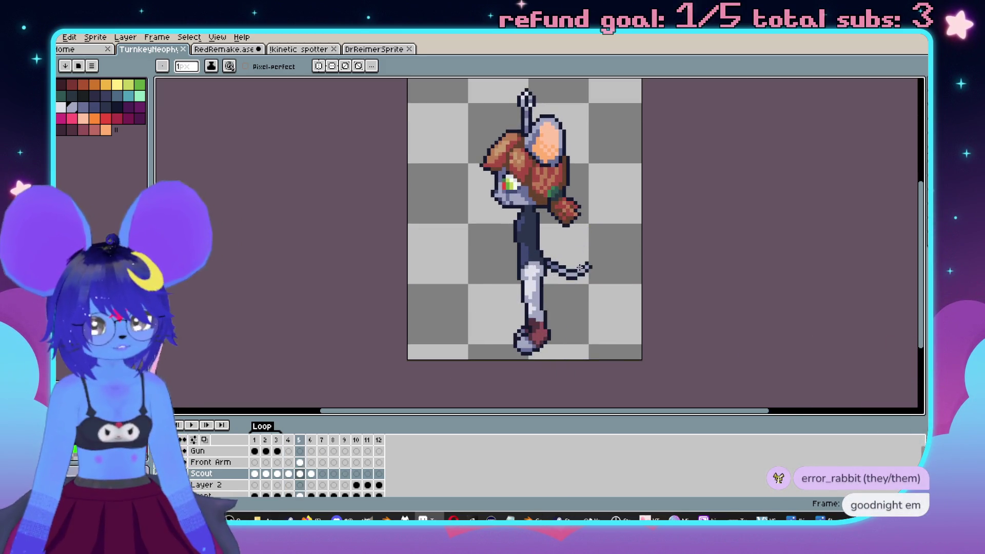
key(comma)
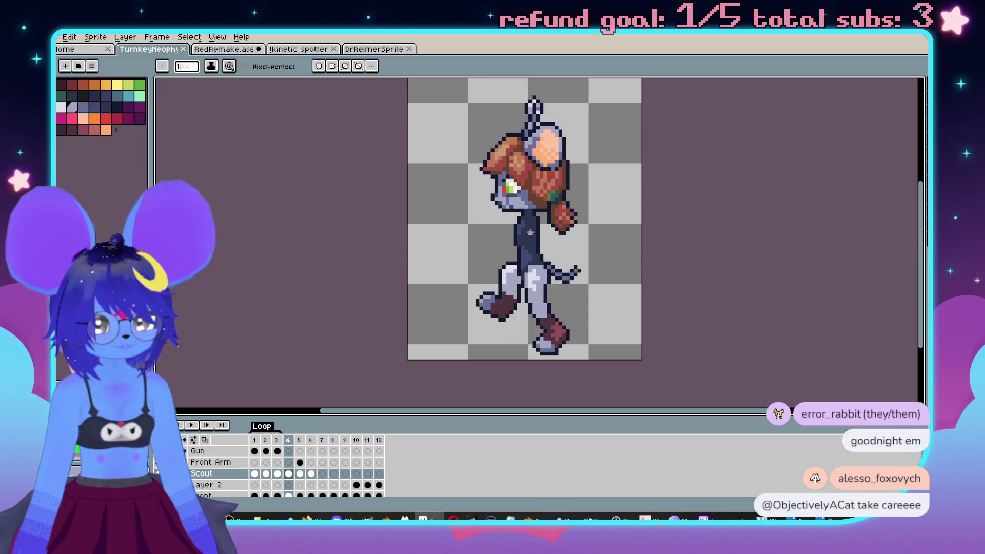
scroll(529, 306, up, 4)
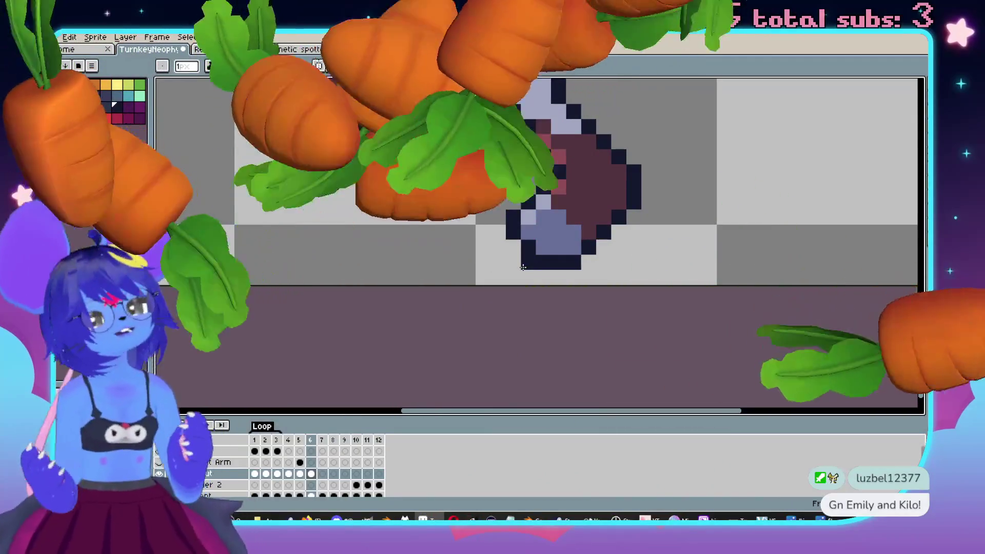
scroll(687, 194, down, 5)
scroll(627, 238, up, 1)
key(Right)
key(Left)
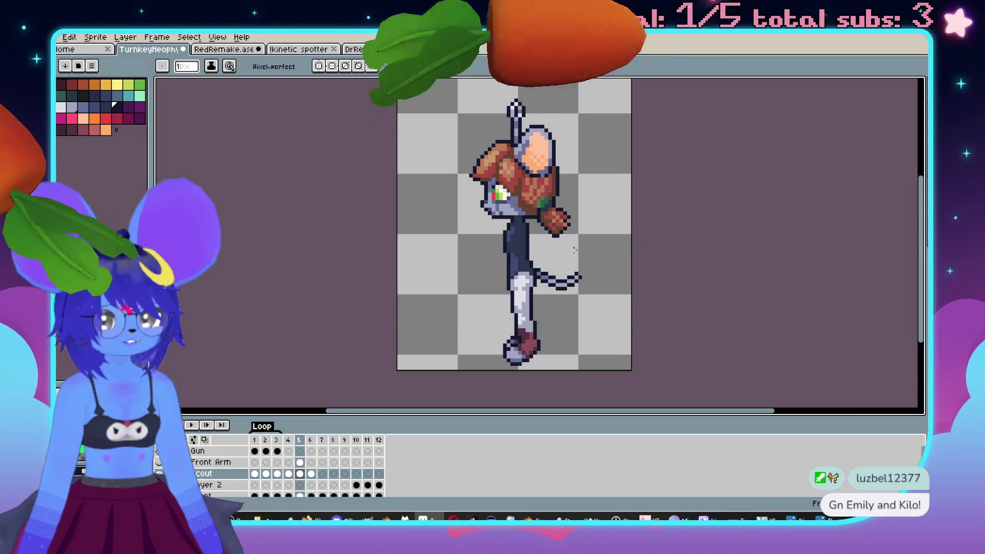
scroll(495, 254, up, 3)
scroll(495, 254, down, 1)
scroll(551, 269, up, 1)
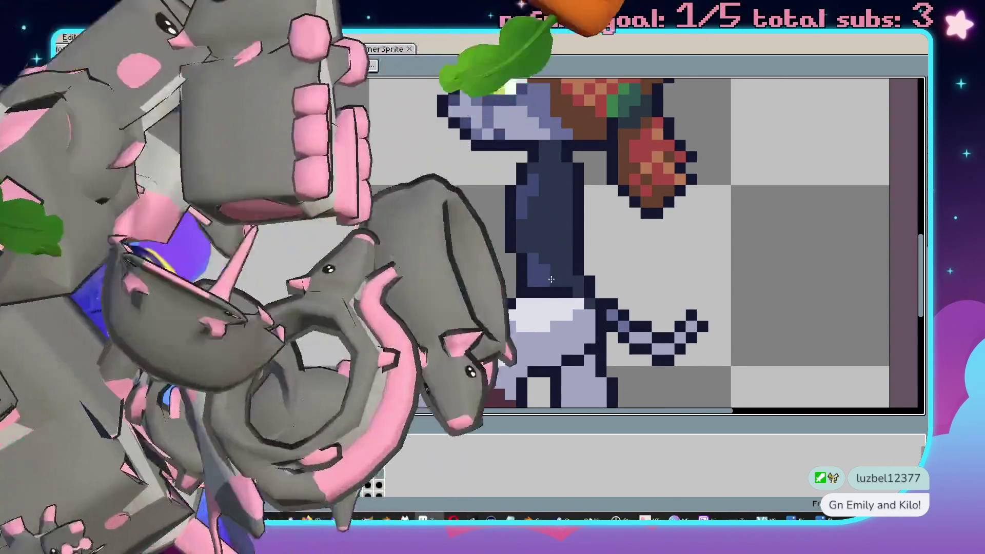
key(Left)
scroll(556, 265, down, 2)
key(Left)
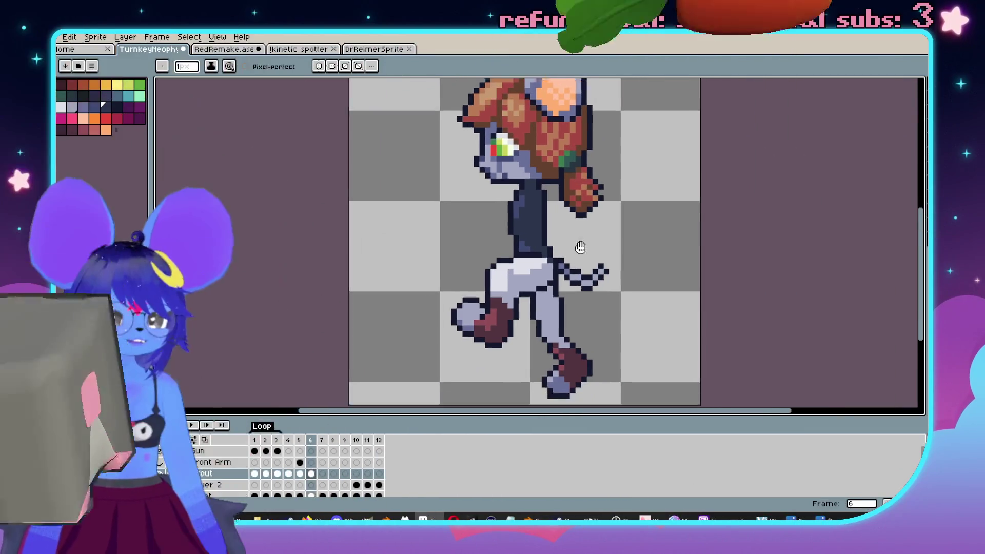
key(Right)
key(Right)
scroll(533, 235, up, 1)
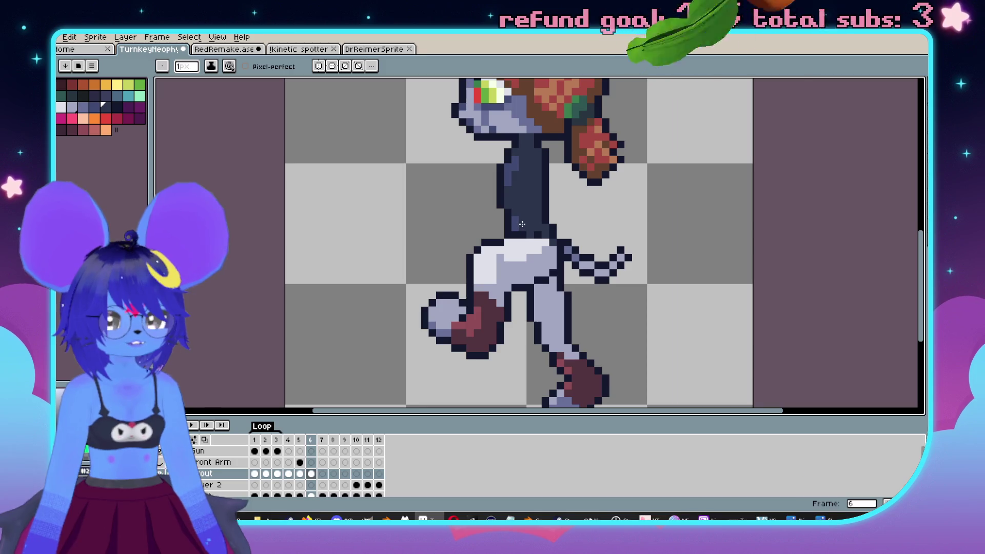
key(Left)
scroll(533, 235, down, 1)
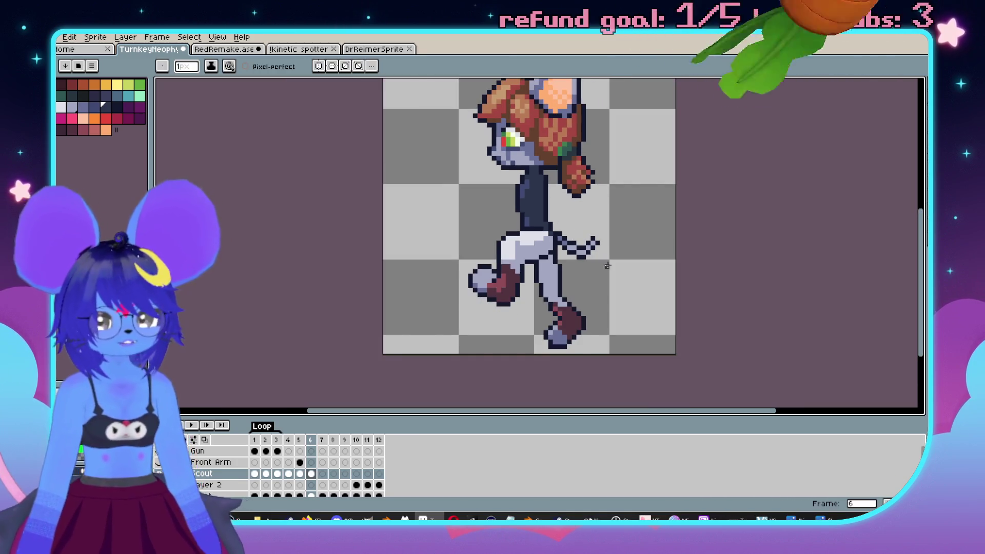
key(Right)
key(Left)
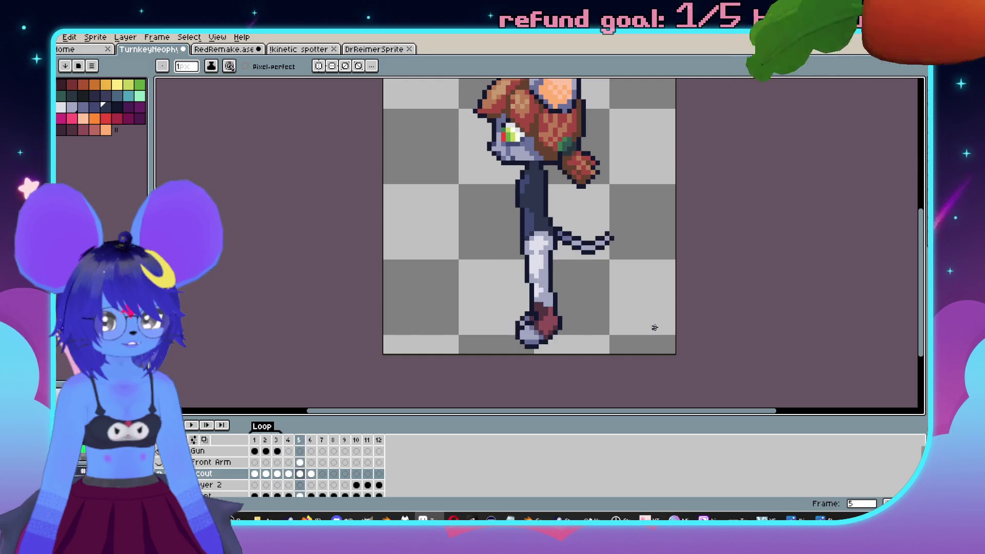
key(Right)
scroll(530, 206, up, 3)
scroll(565, 236, down, 3)
scroll(585, 259, up, 1)
key(Left)
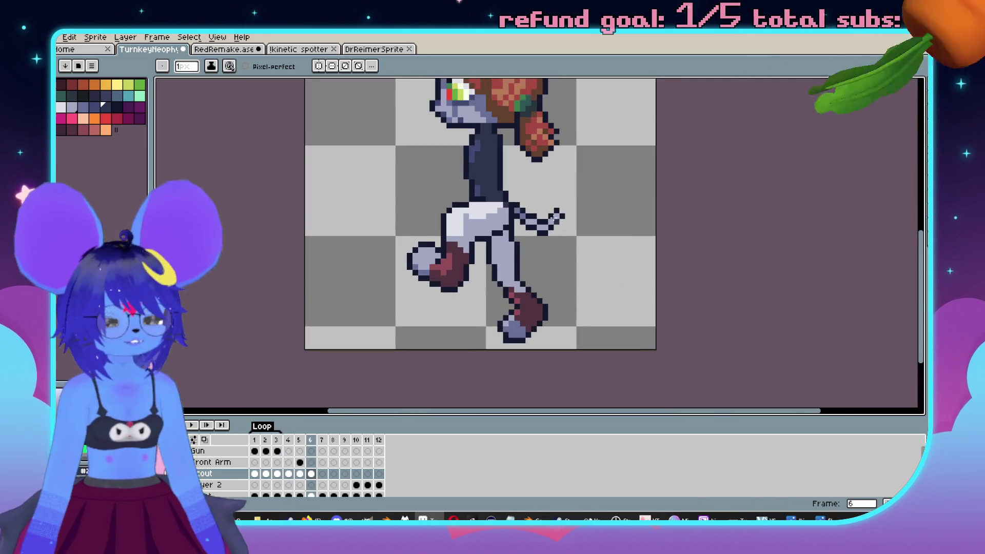
key(Right)
key(Left)
key(Right)
key(Left)
key(Right)
scroll(524, 240, up, 2)
scroll(528, 243, down, 2)
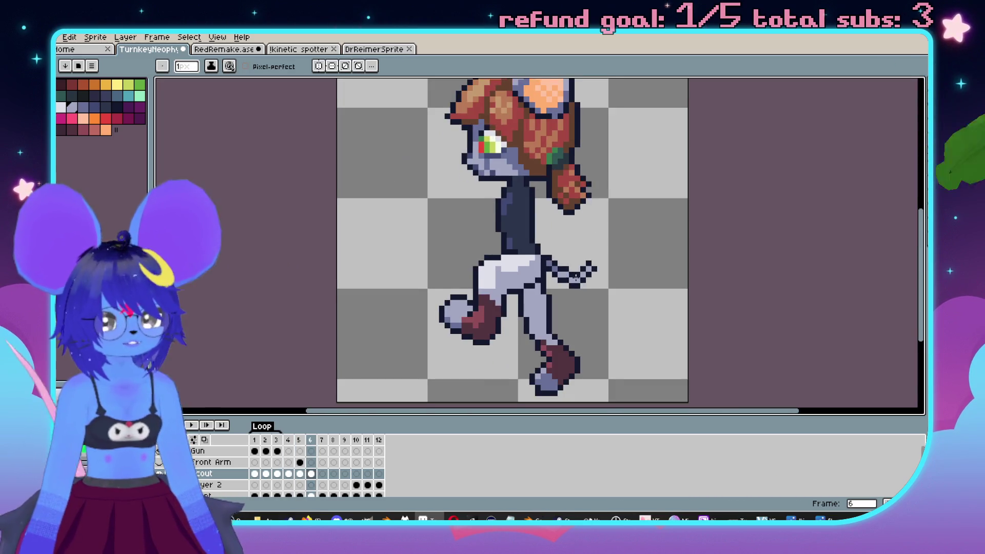
scroll(540, 247, up, 1)
scroll(513, 265, down, 1)
scroll(539, 278, up, 1)
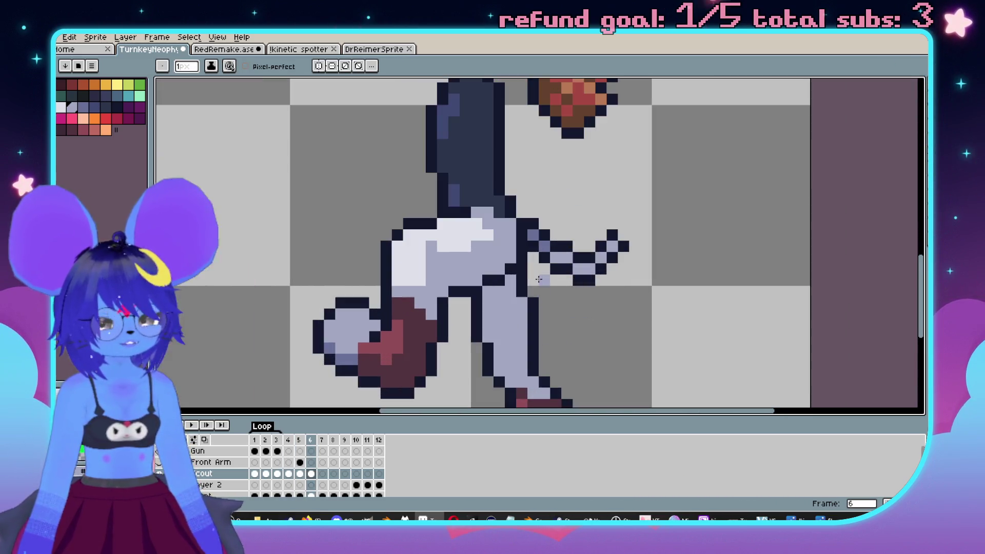
Undo the last pixel edit and play back the walk animation.
key(ctrl+z)
scroll(493, 221, down, 5)
key(Return)
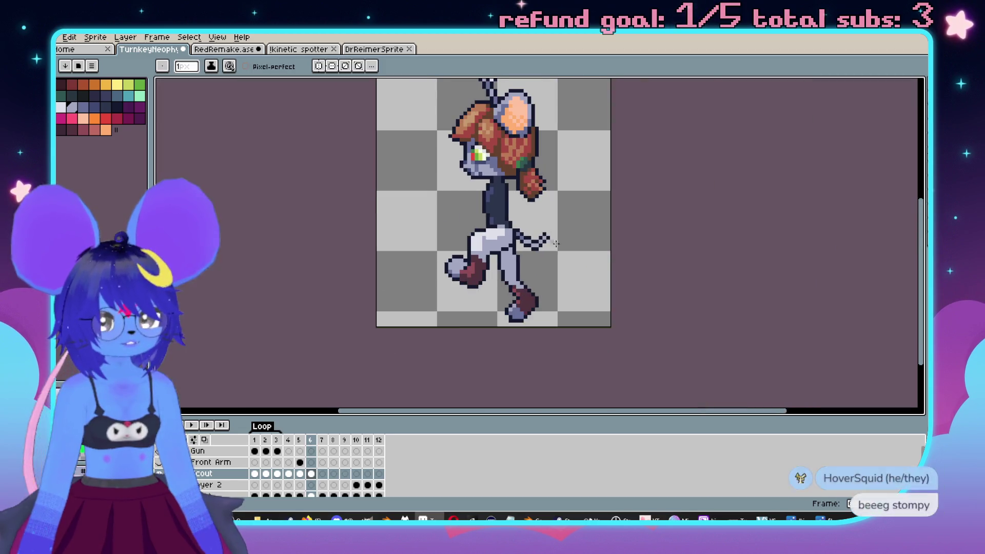
scroll(564, 264, up, 4)
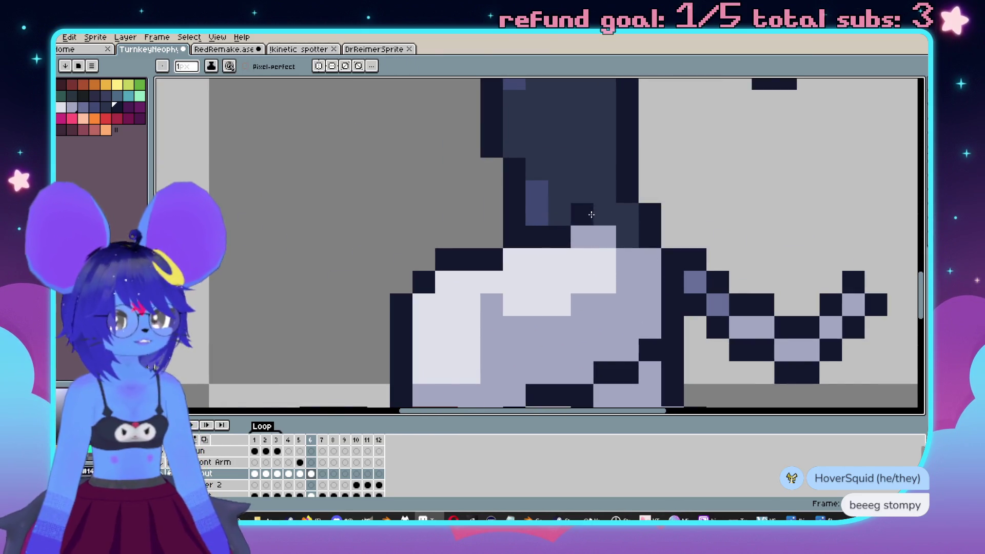
Pick the dark navy outline colour and pencil a dark line along frame 6's crotch.
click(595, 234)
scroll(615, 251, down, 2)
scroll(650, 272, up, 1)
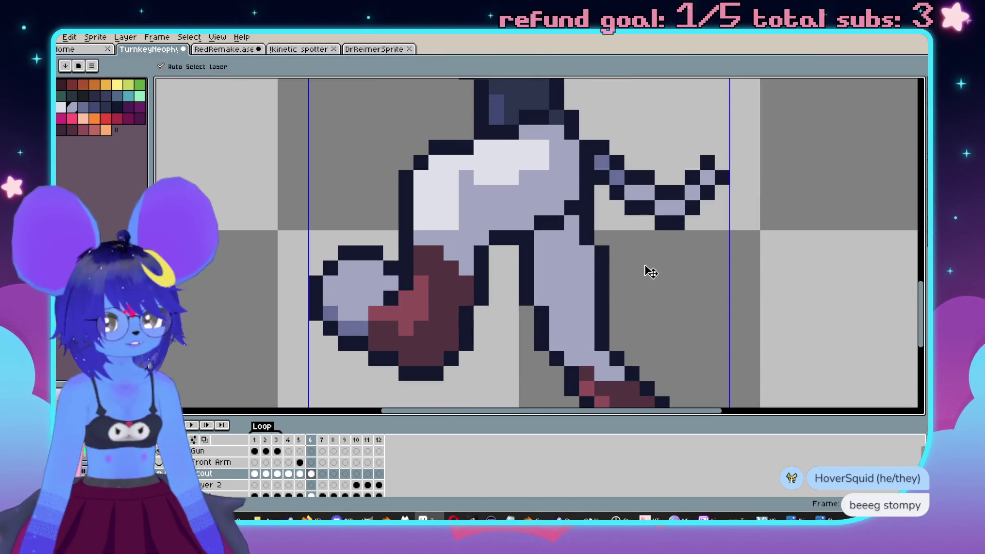
click(552, 122)
key(ctrl+z)
alt+click(525, 115)
scroll(555, 131, down, 3)
scroll(648, 284, up, 1)
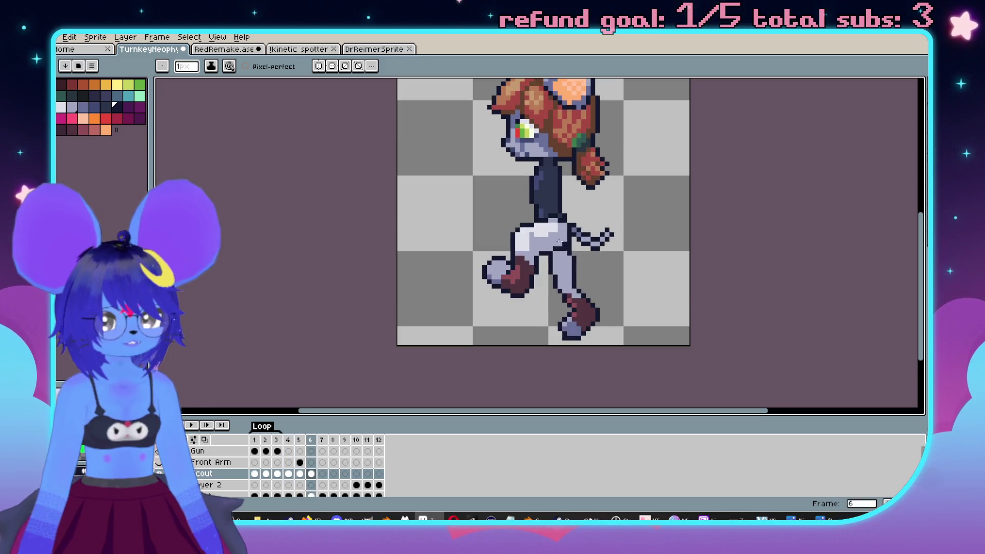
scroll(534, 213, up, 3)
alt+click(566, 197)
alt+click(563, 191)
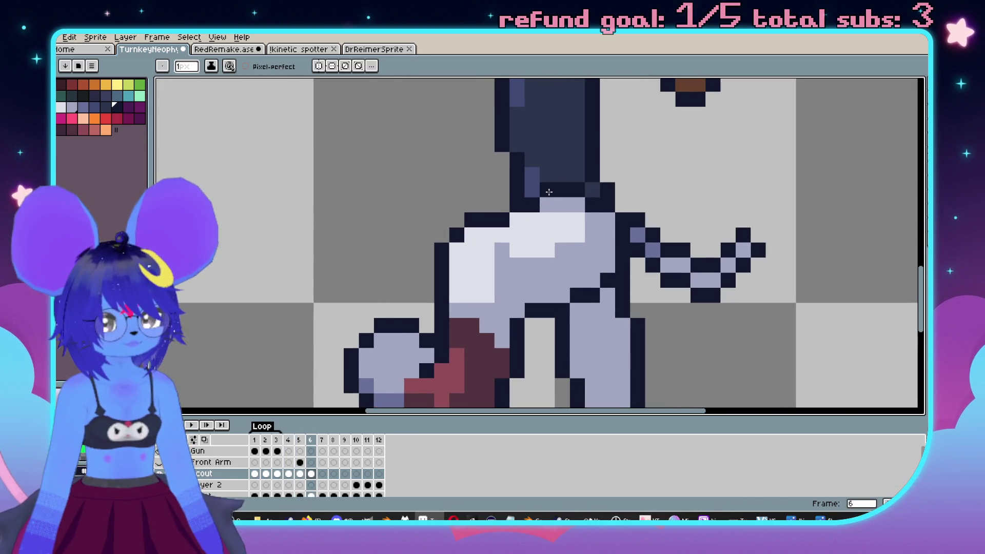
scroll(577, 289, down, 4)
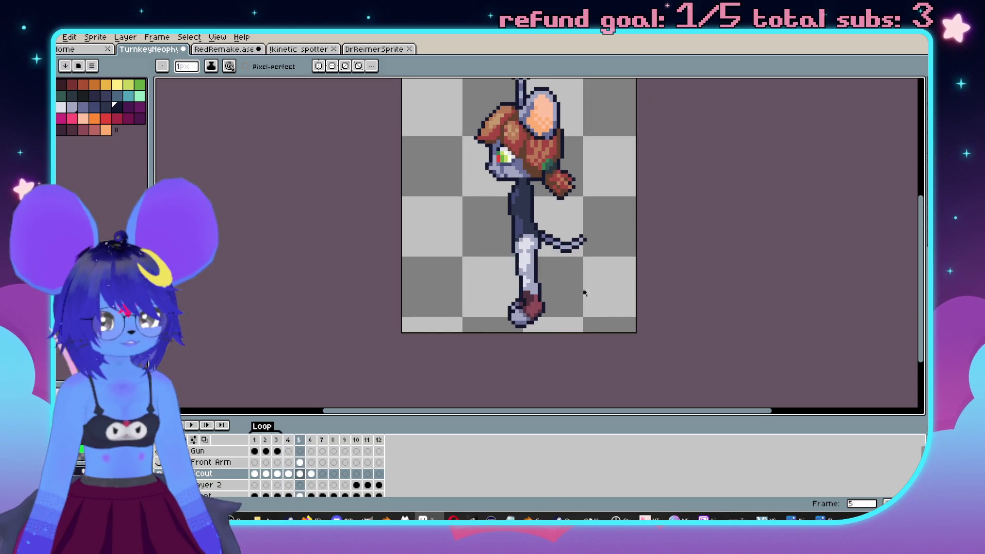
scroll(545, 242, up, 5)
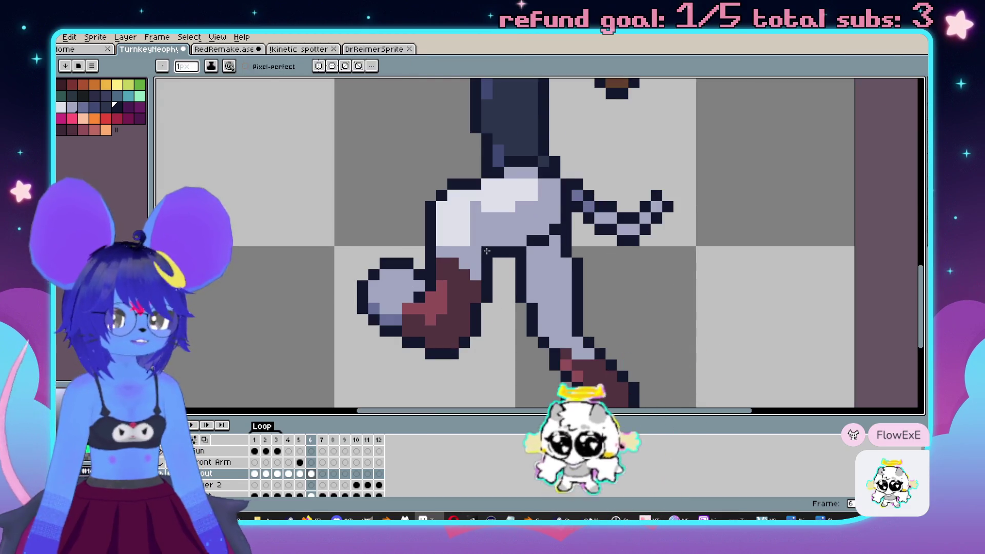
click(499, 241)
drag(501, 241, 539, 230)
click(519, 241)
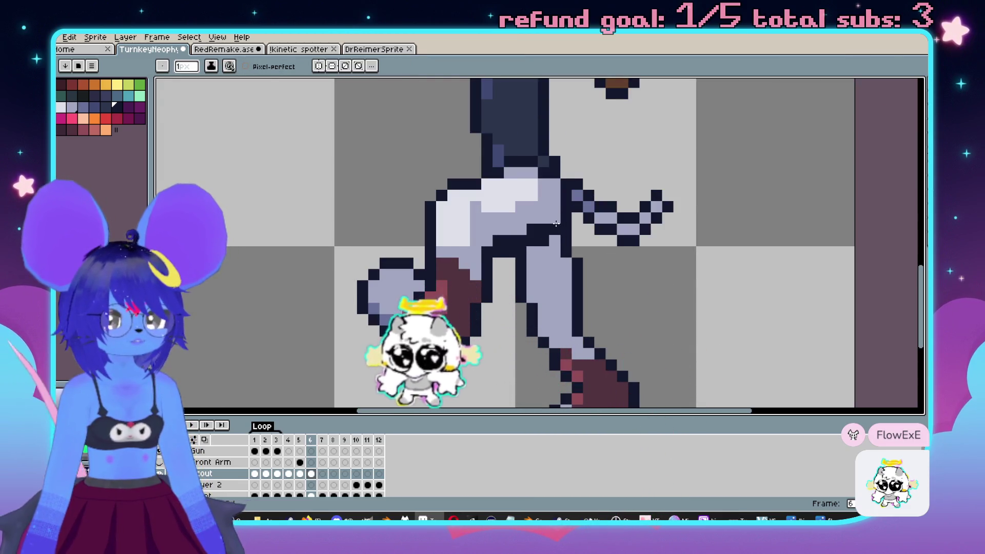
Eyedrop the leg's light grey-lavender colour, switch to the eraser, and view the head and body.
key(i)
alt+click(541, 264)
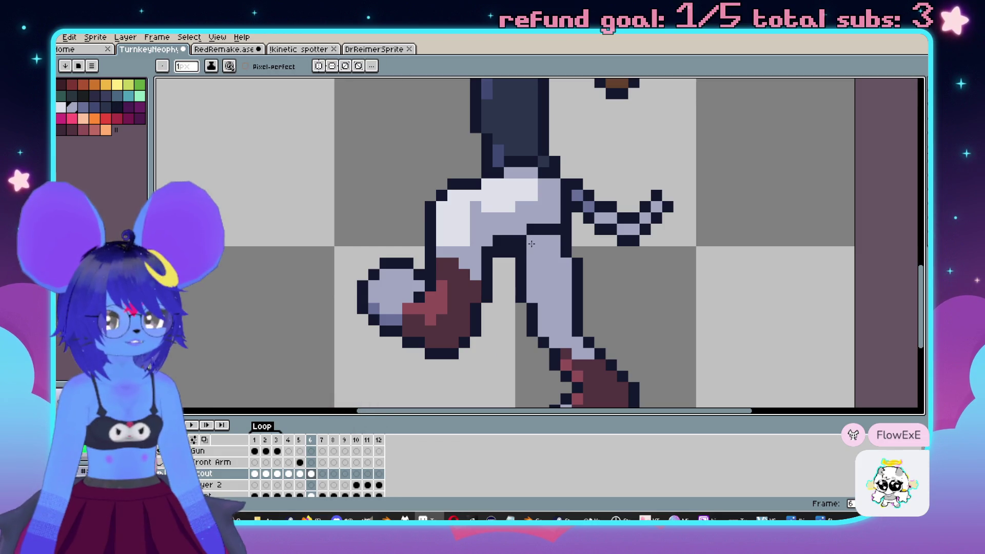
key(e)
scroll(499, 253, down, 3)
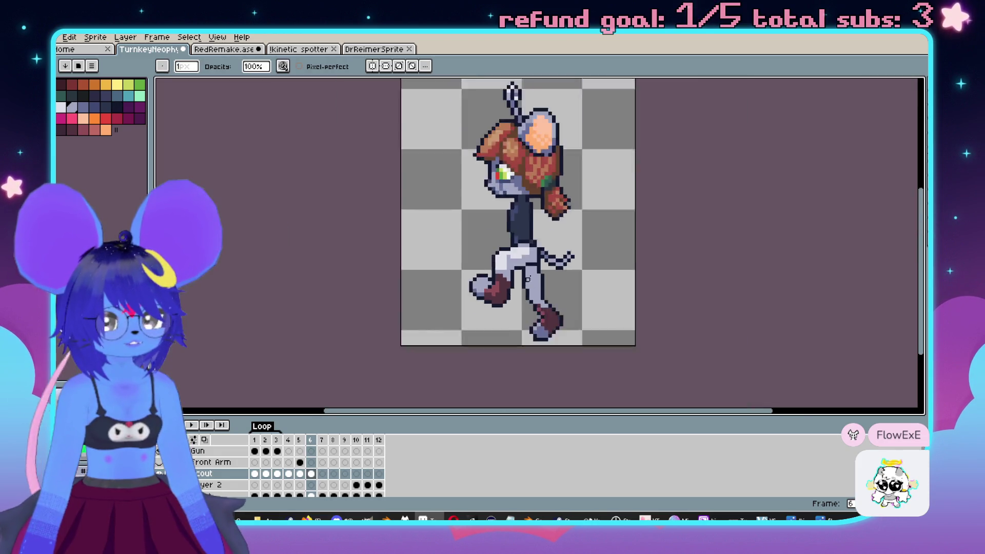
scroll(527, 254, up, 2)
scroll(484, 213, down, 1)
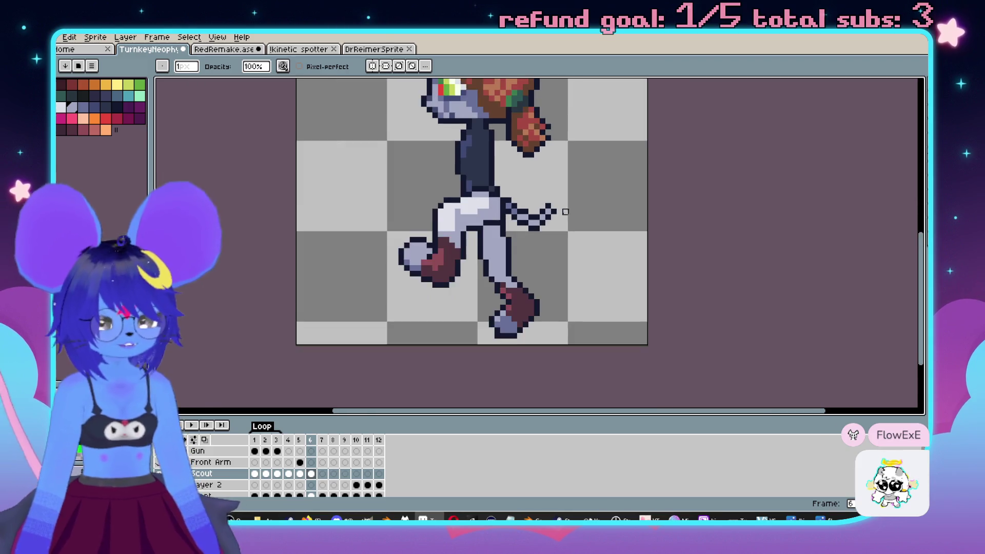
drag(557, 213, 622, 279)
scroll(685, 276, down, 1)
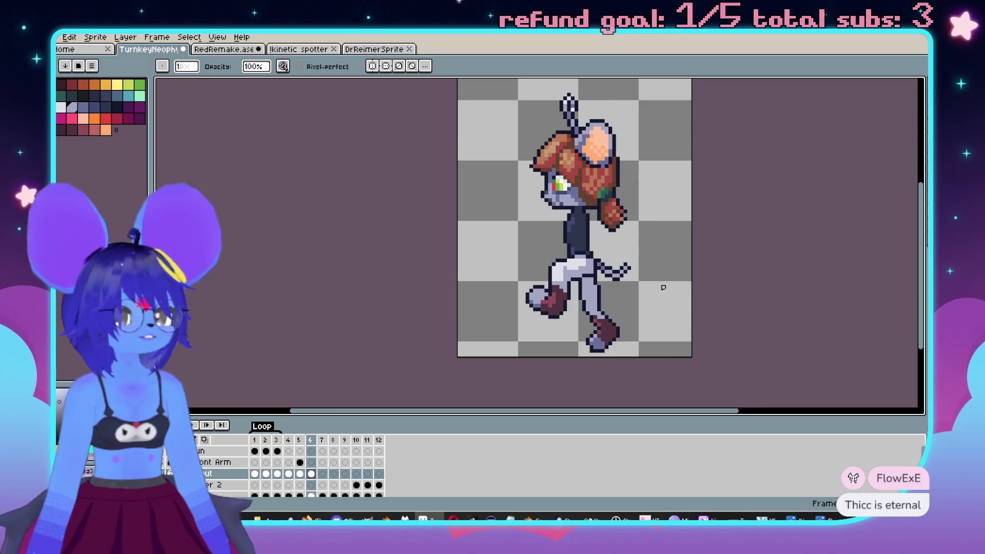
scroll(667, 286, up, 4)
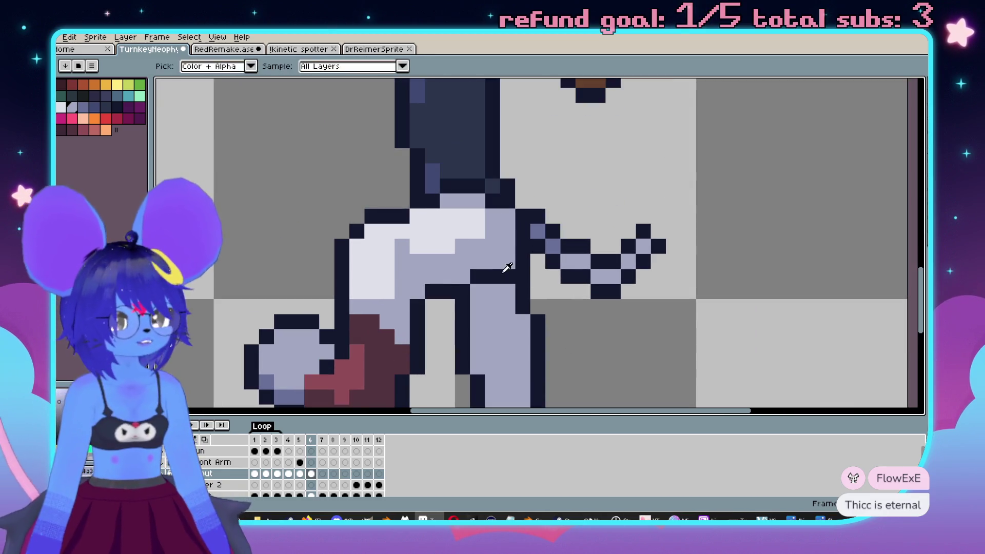
scroll(500, 282, down, 3)
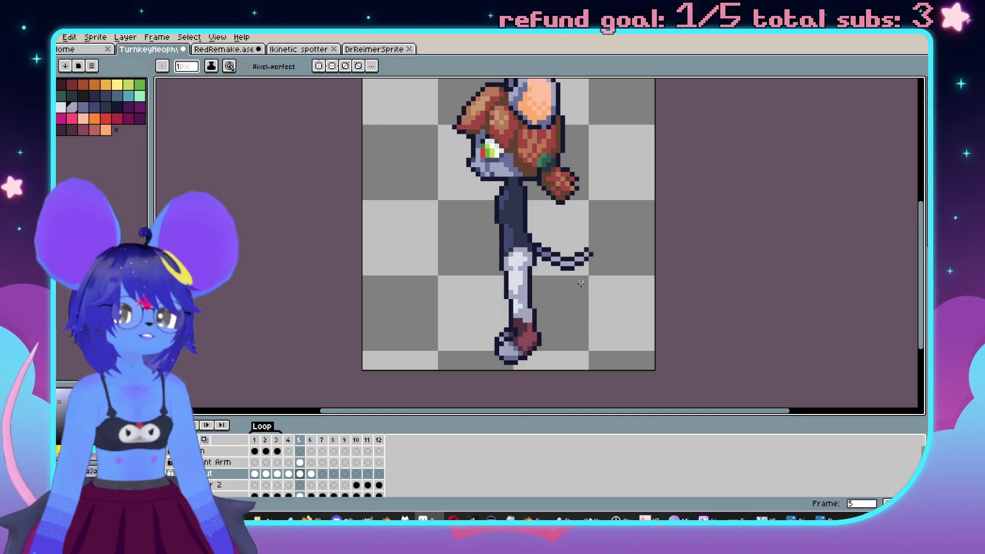
Step back and forth through walk frames 4 to 6 comparing leg and tail poses, ending on frame 5.
key(Left)
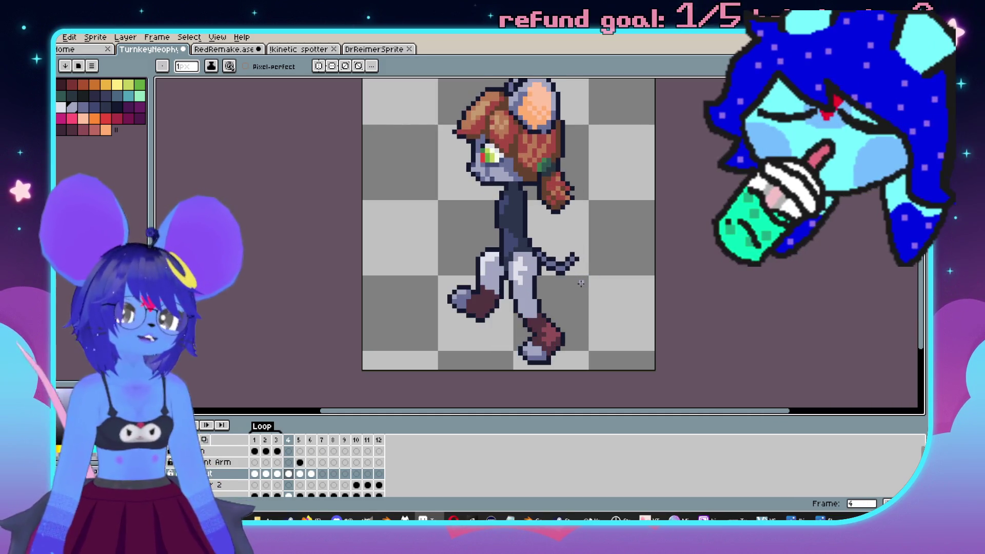
key(Right)
key(Right)
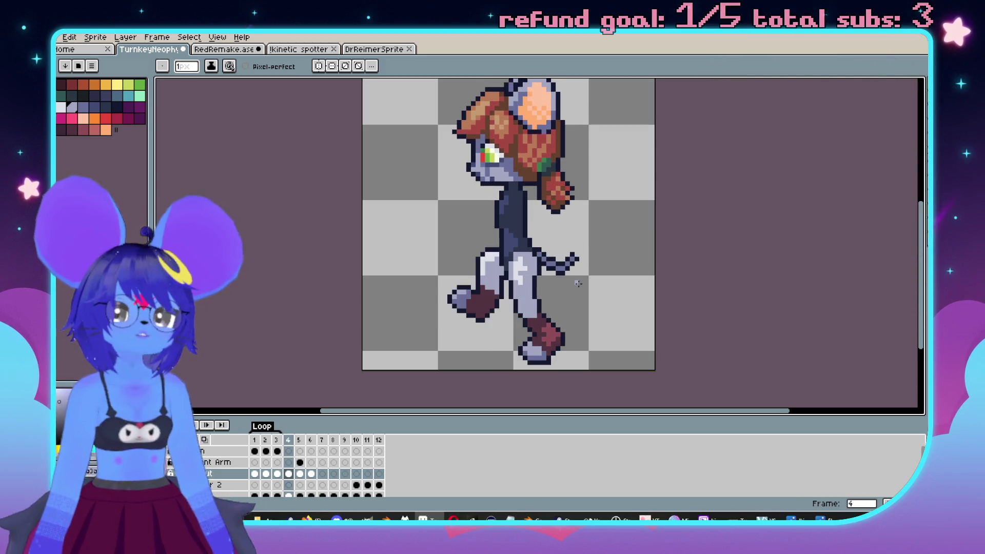
scroll(486, 172, up, 4)
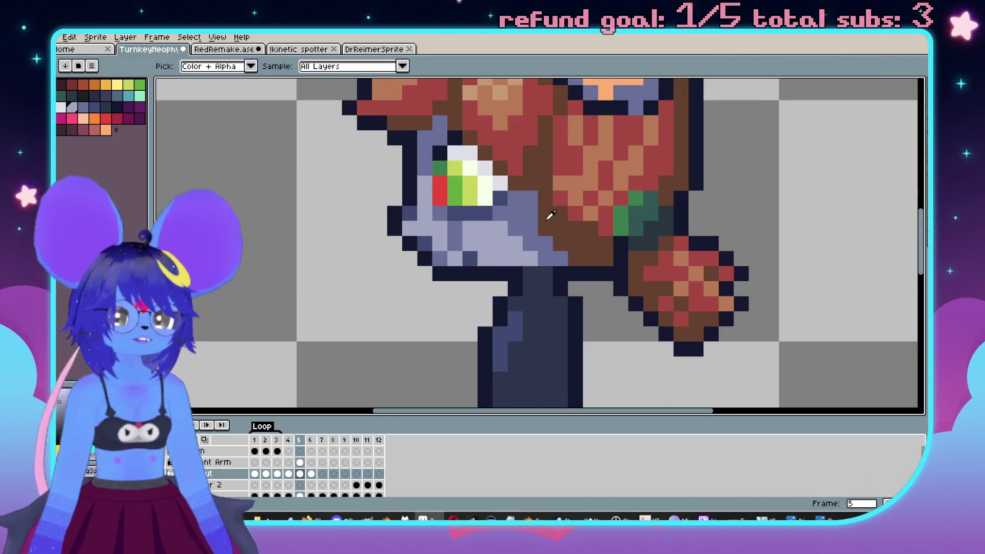
key(Right)
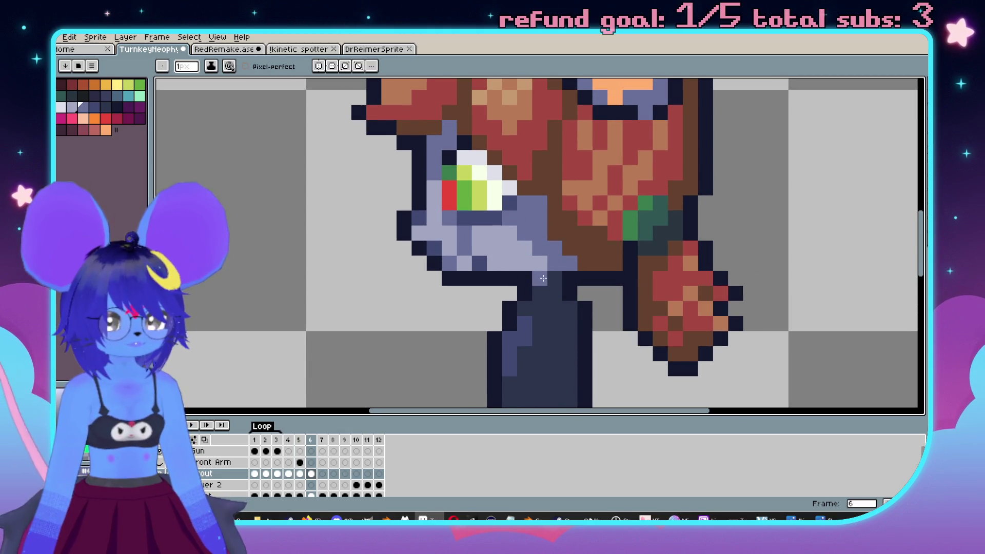
scroll(601, 261, down, 3)
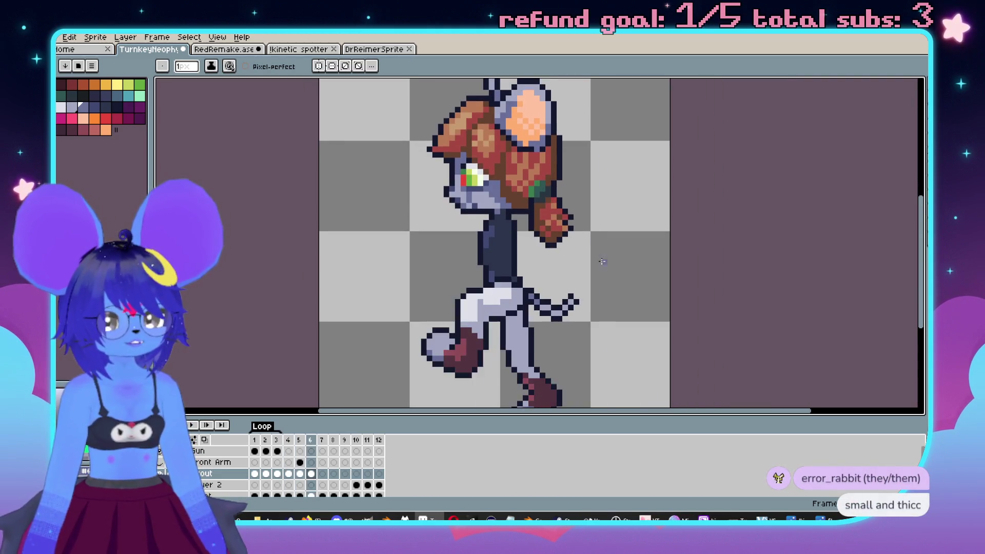
scroll(525, 200, up, 3)
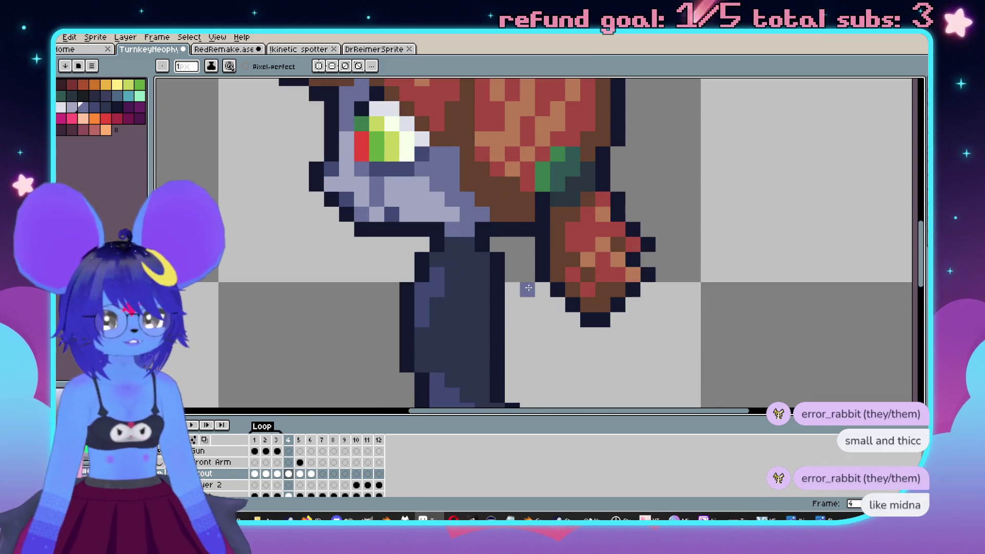
key(Right)
key(Right)
scroll(513, 253, down, 3)
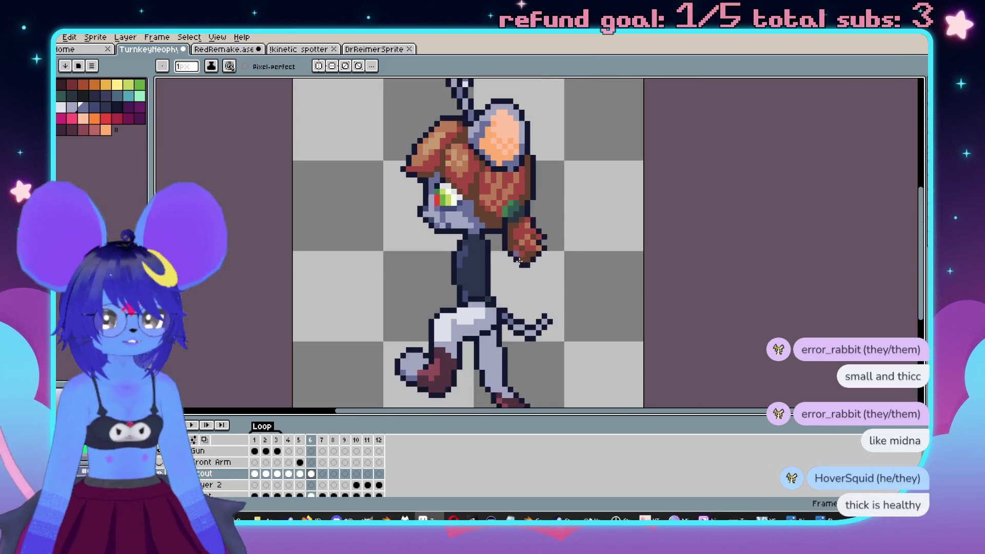
key(Left)
key(Left)
key(Left)
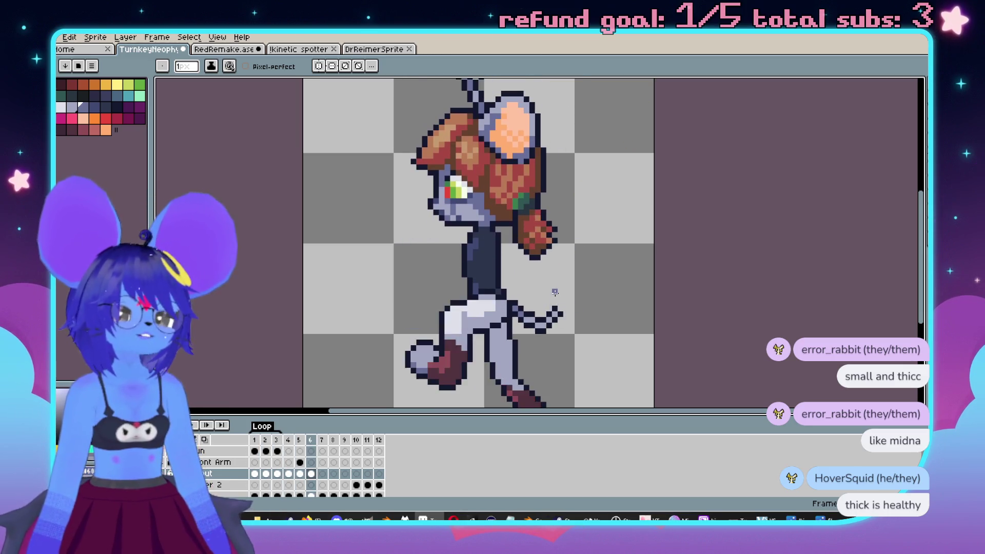
drag(554, 292, 573, 250)
key(Left)
key(Right)
key(Left)
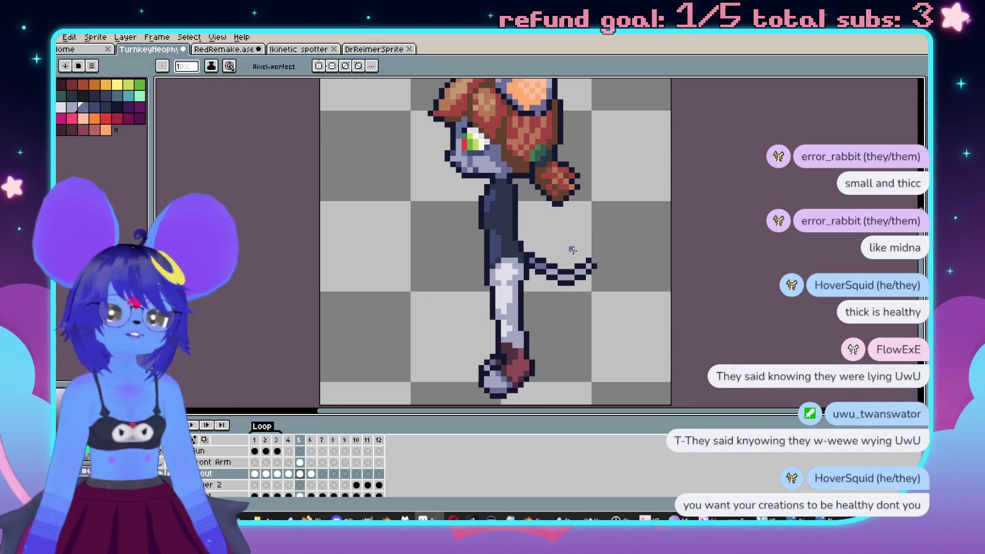
key(Right)
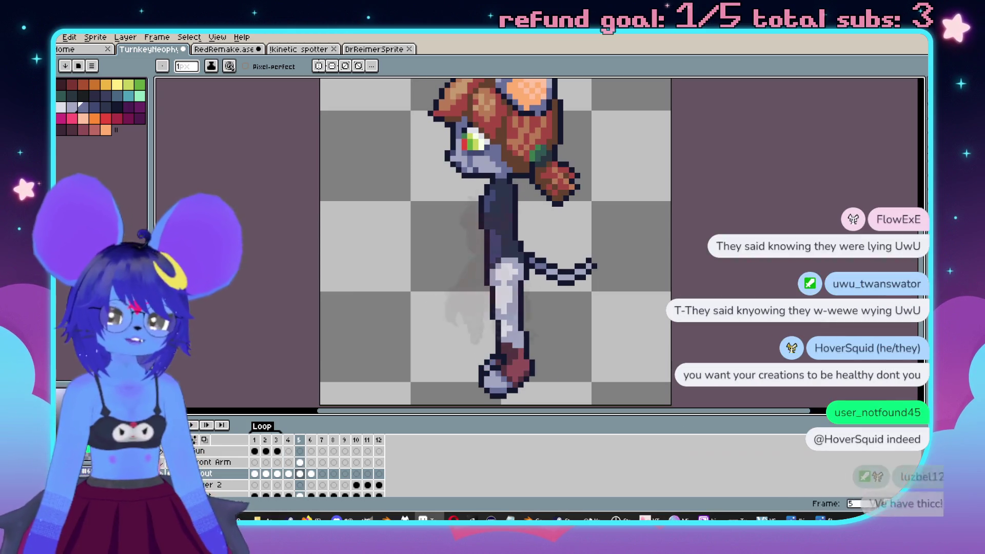
scroll(560, 276, down, 1)
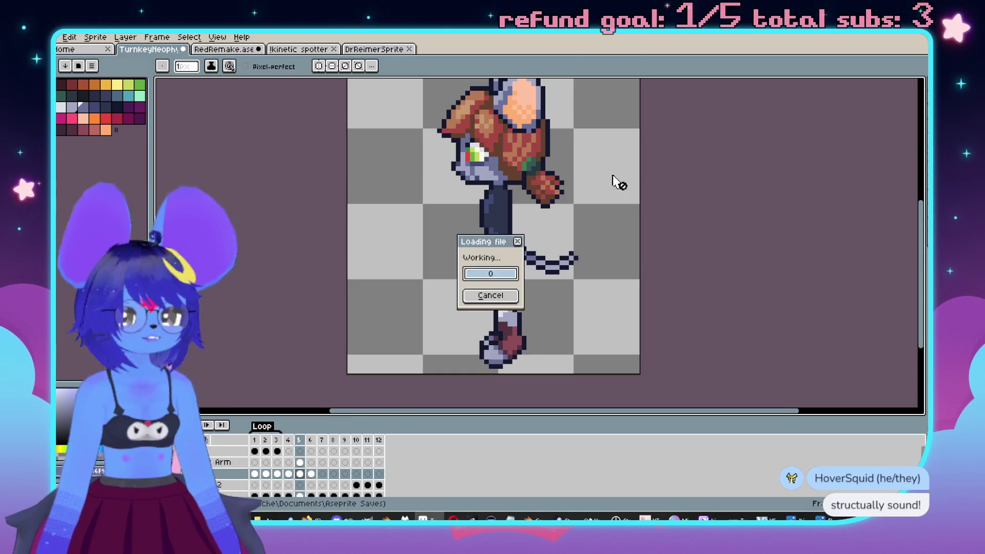
Zoom and recentre the red demon sprite in SpriteGrixa.ase, then close its tab.
scroll(609, 235, up, 4)
scroll(608, 242, down, 1)
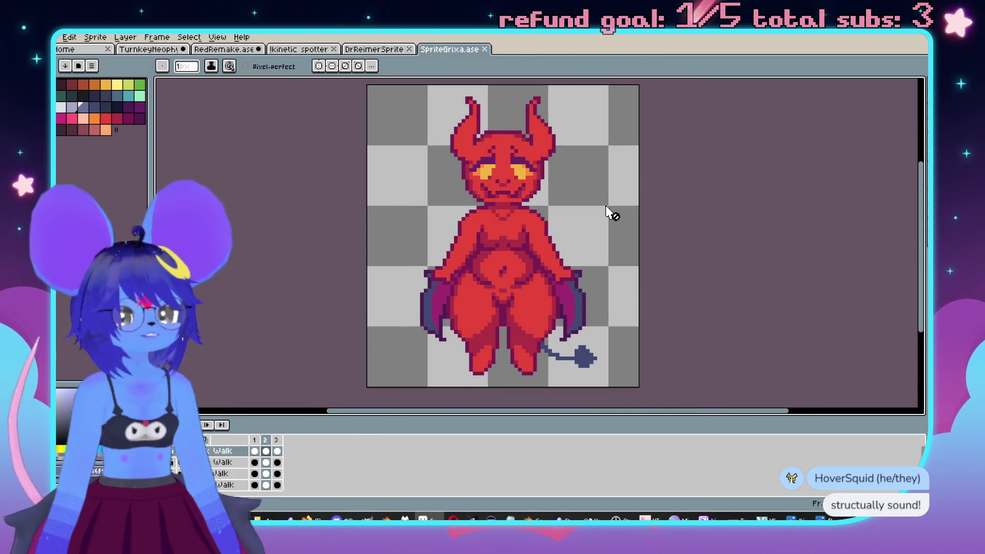
drag(660, 201, 642, 229)
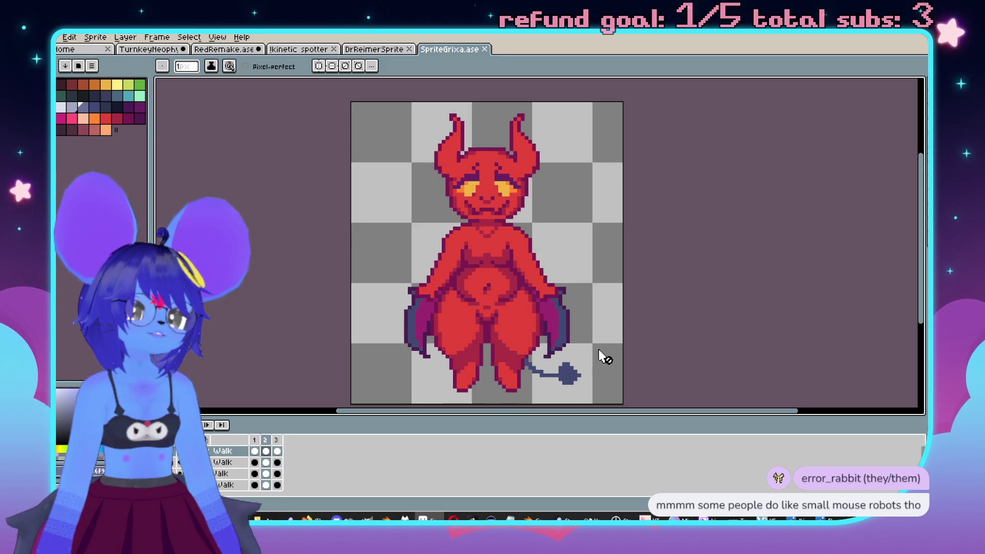
click(486, 49)
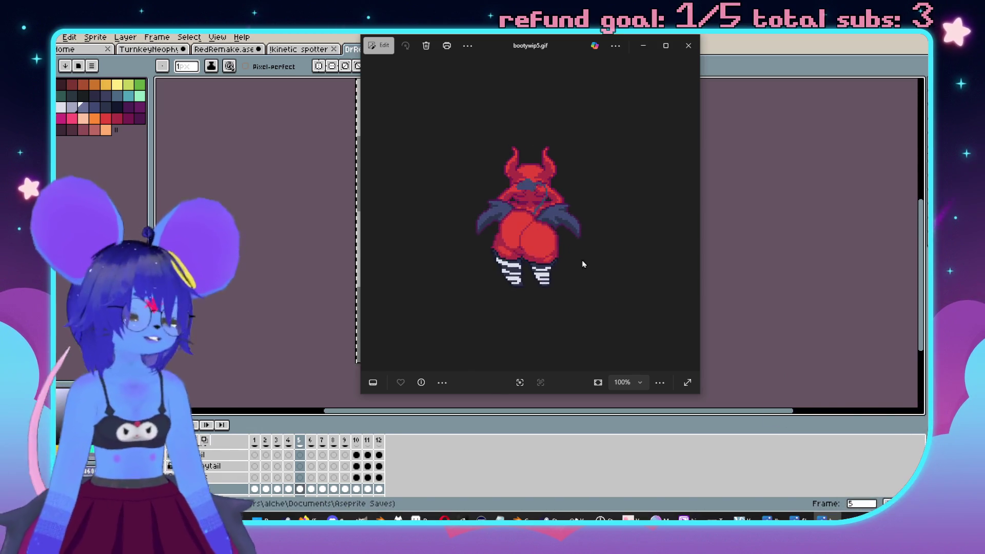
Zoom into bootywip5.gif and close it, then view dance1 and dance2.gif before closing Photos.
scroll(598, 259, up, 3)
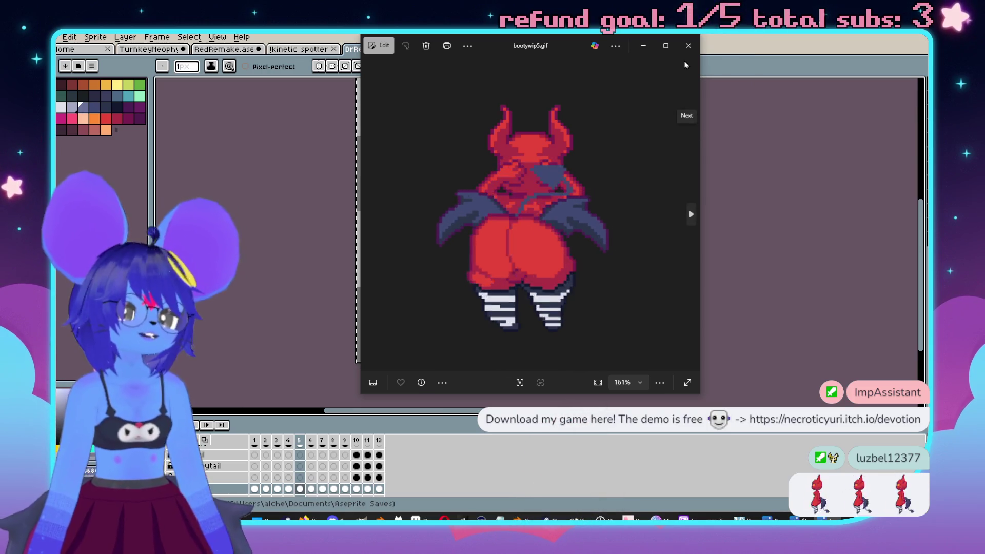
click(688, 47)
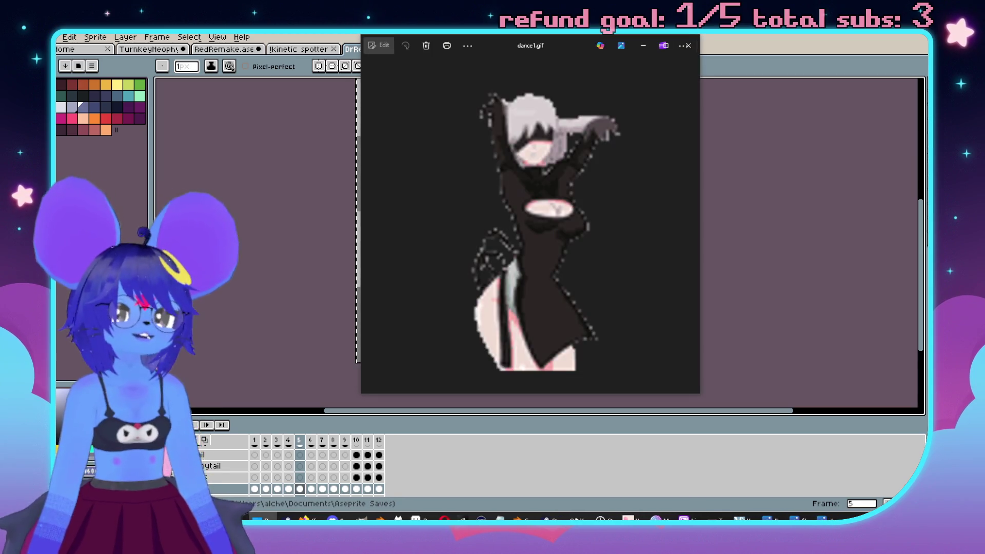
scroll(619, 242, up, 3)
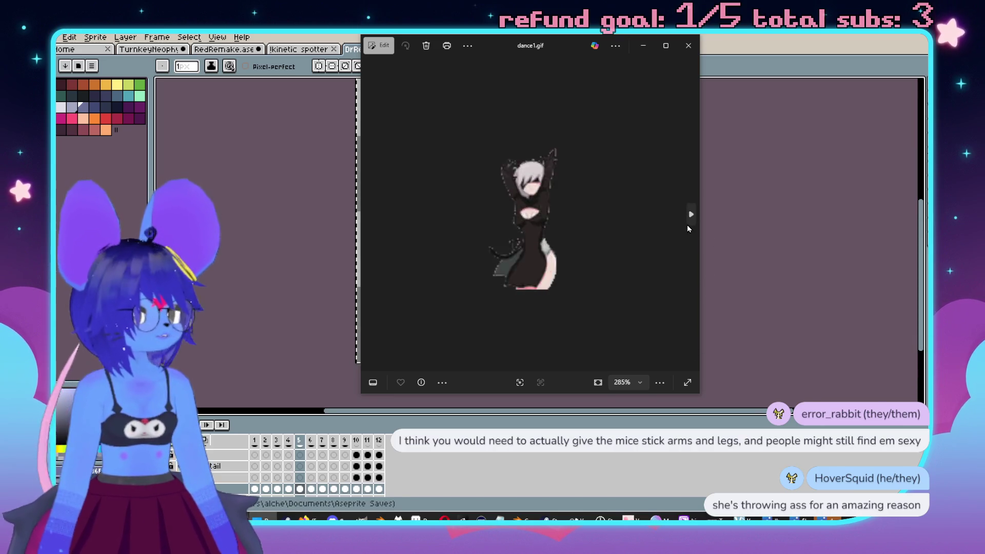
click(689, 221)
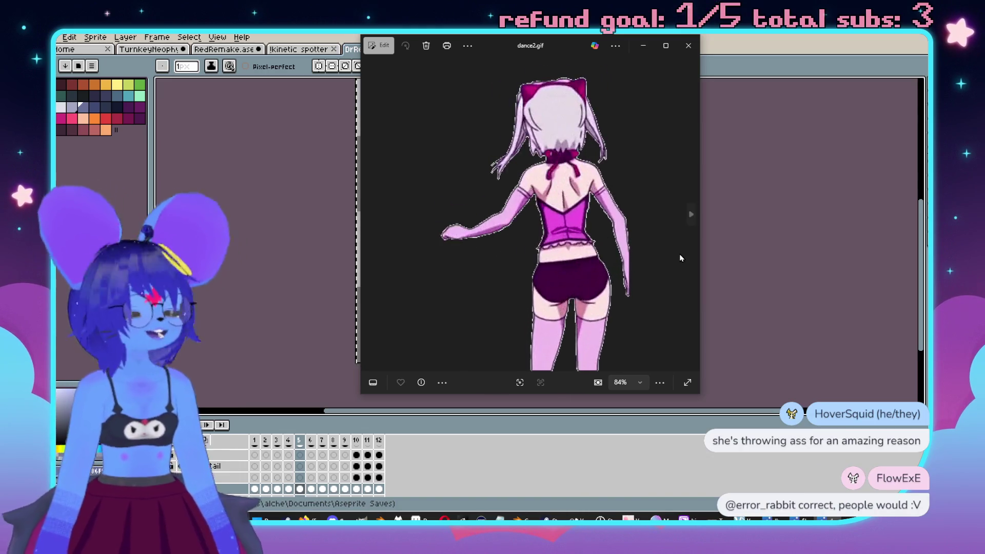
mouse_move(687, 253)
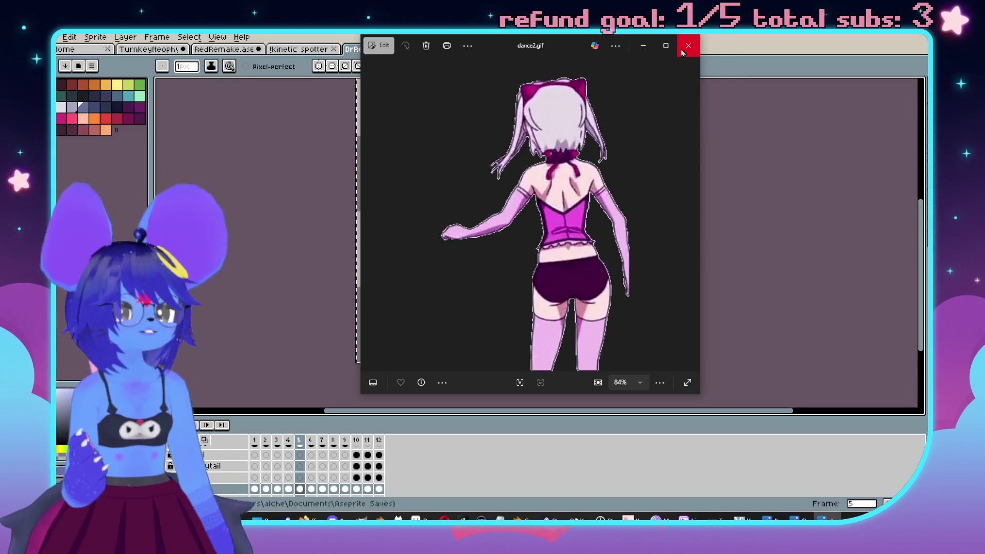
click(686, 52)
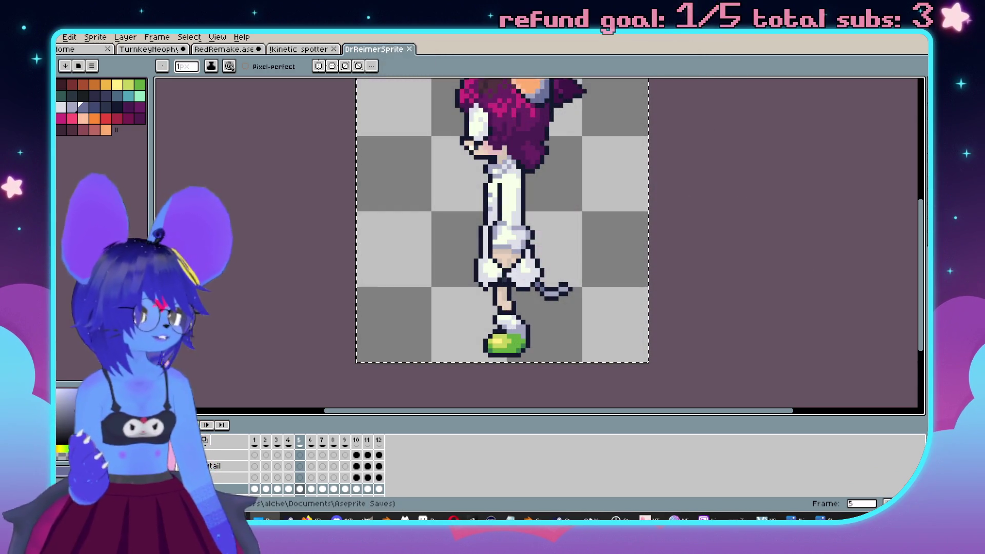
Reopen bootywip5.gif in Photos with the Enter key.
key(Return)
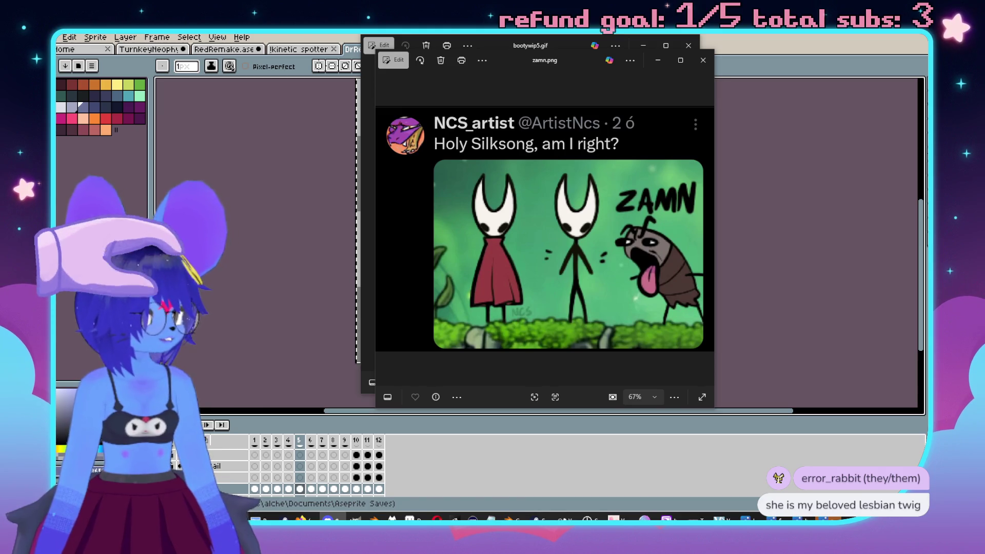
In Discord's image viewer, snip the Gartic Phone 'ZAMN!!' mouse drawing card.
key(alt+Tab)
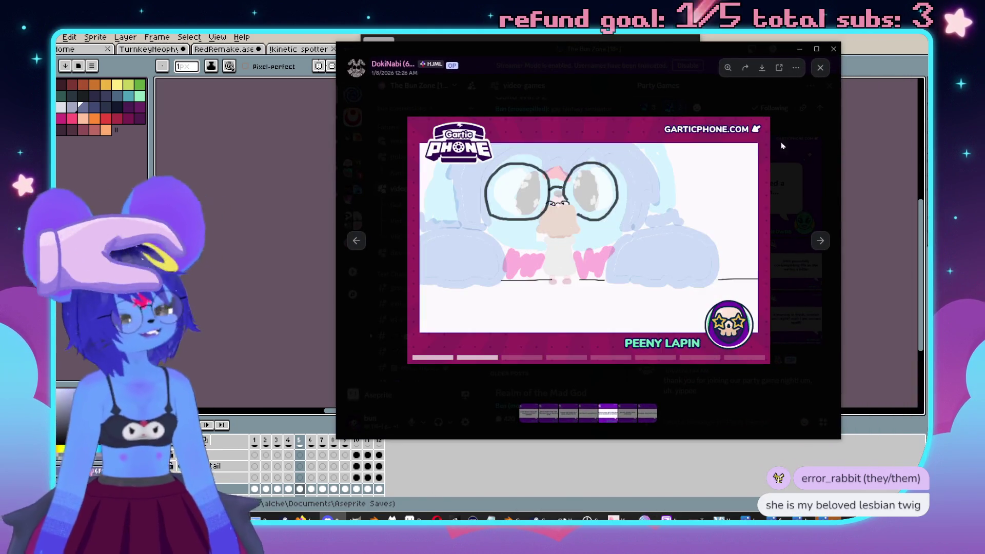
click(820, 241)
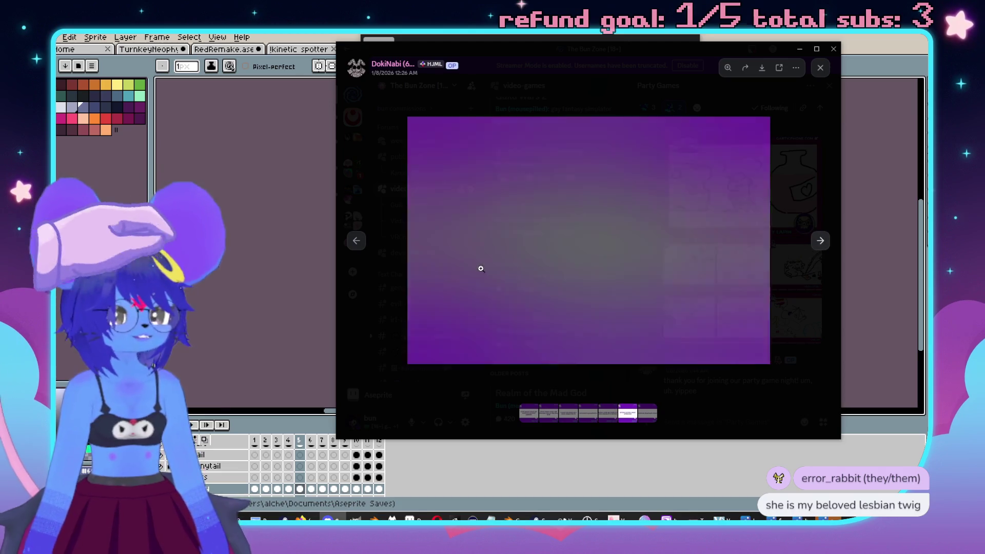
click(355, 242)
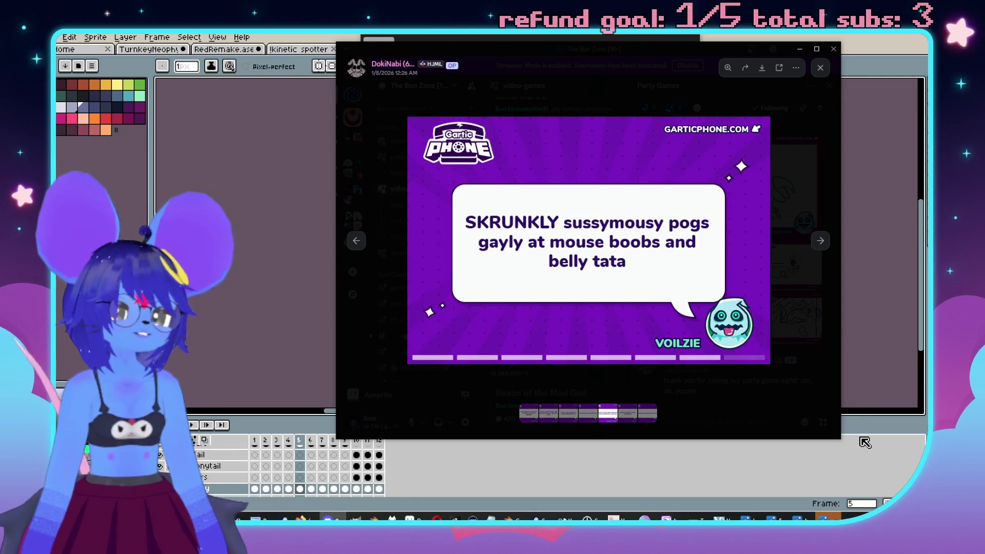
key(super+shift+s)
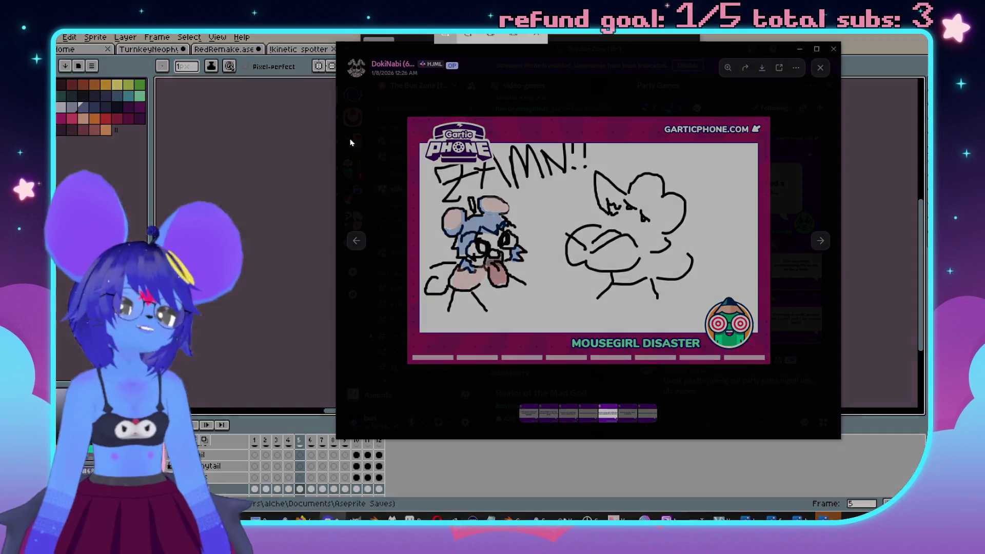
drag(410, 122, 769, 363)
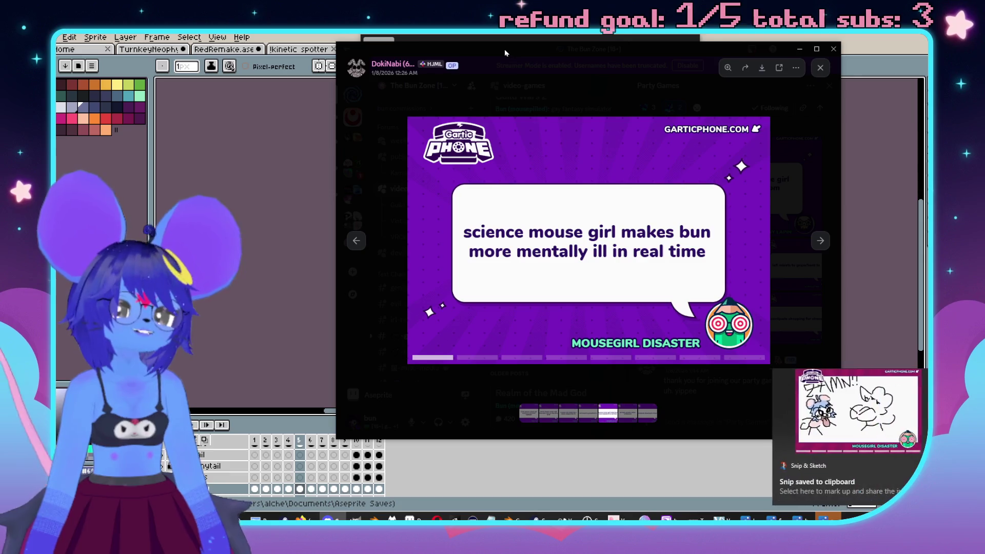
Paste the snipped drawing into Paint and move the zamn.png window beside it.
key(alt+Tab)
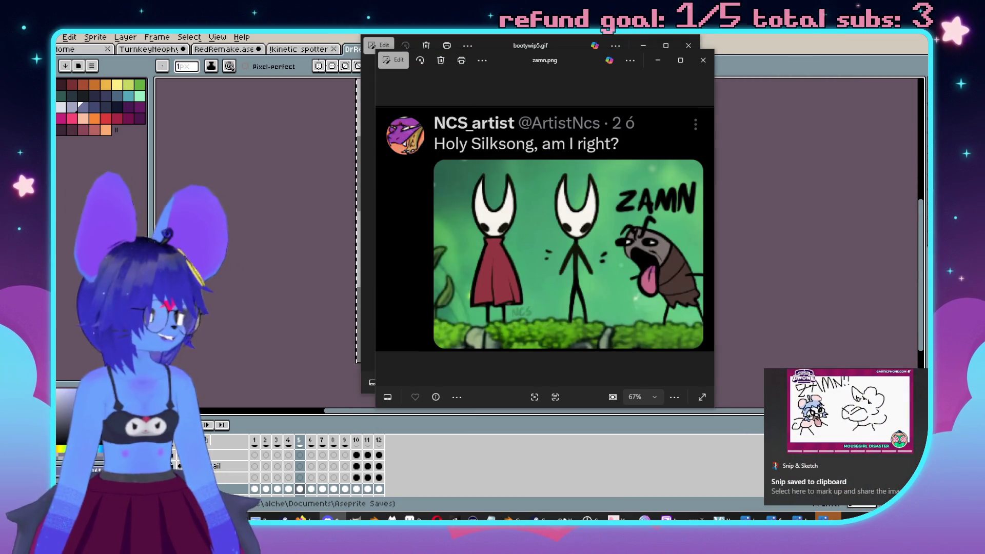
key(super)
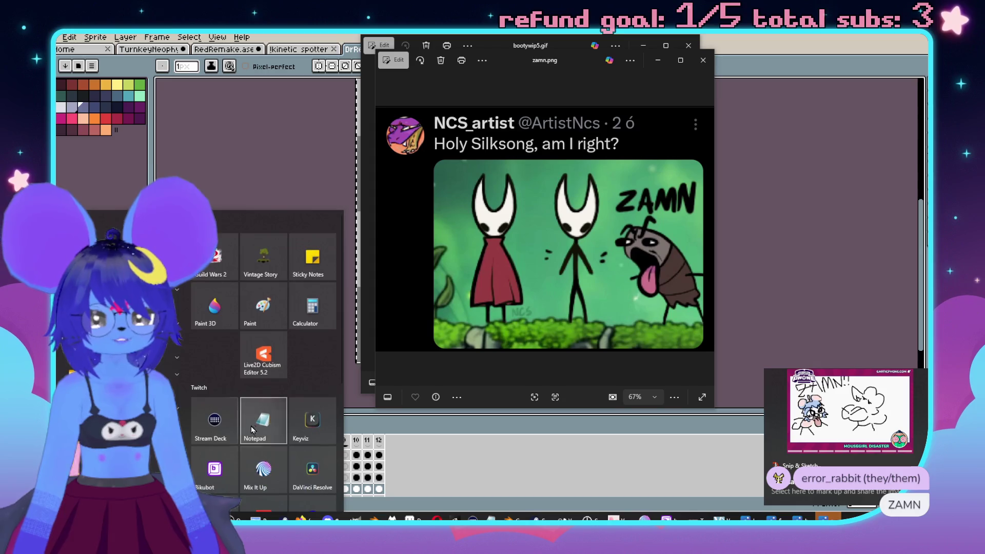
click(265, 311)
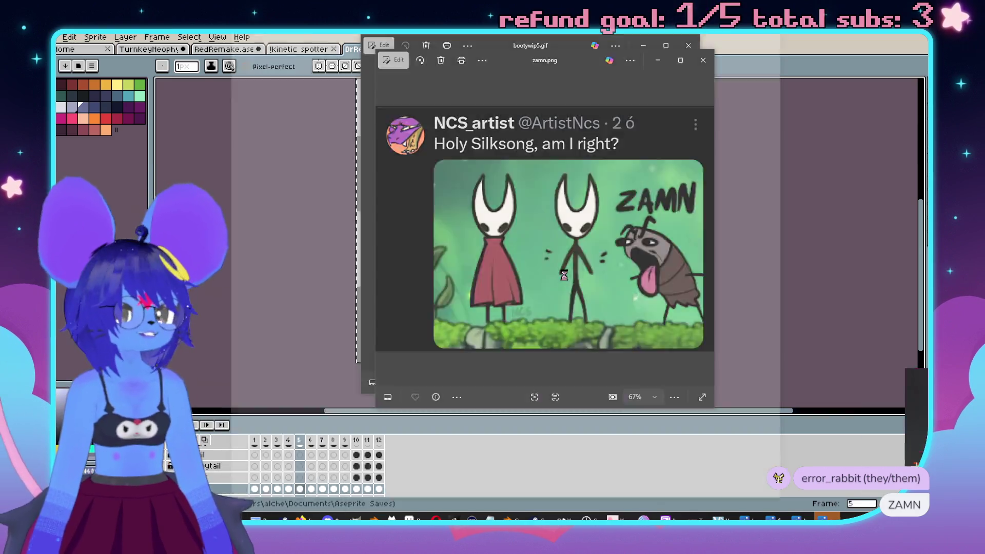
key(ctrl+v)
click(601, 374)
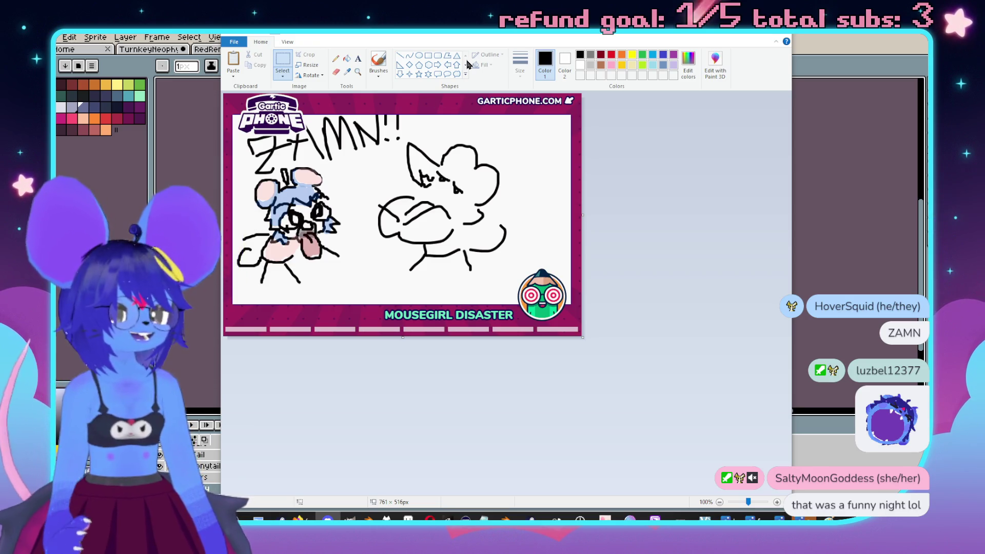
click(804, 518)
drag(524, 66, 712, 81)
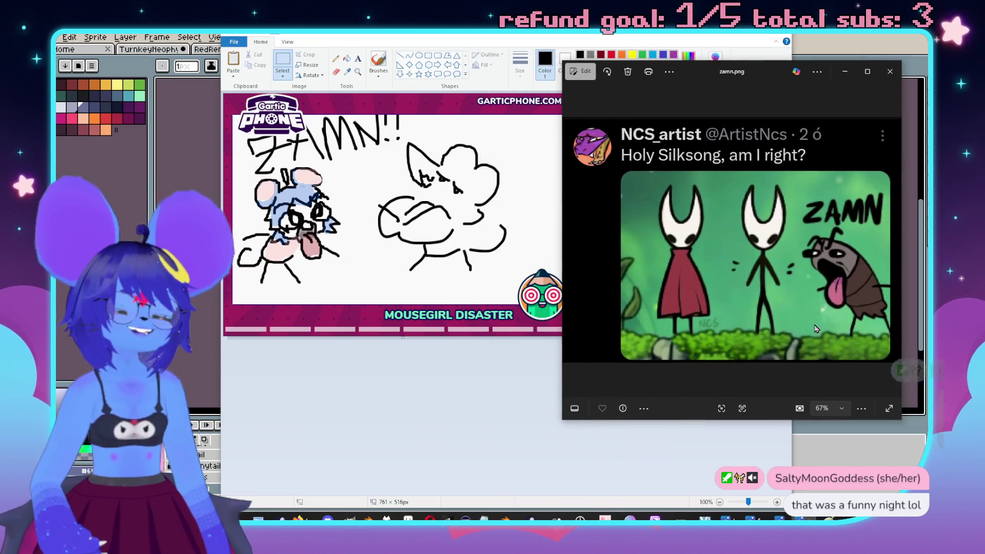